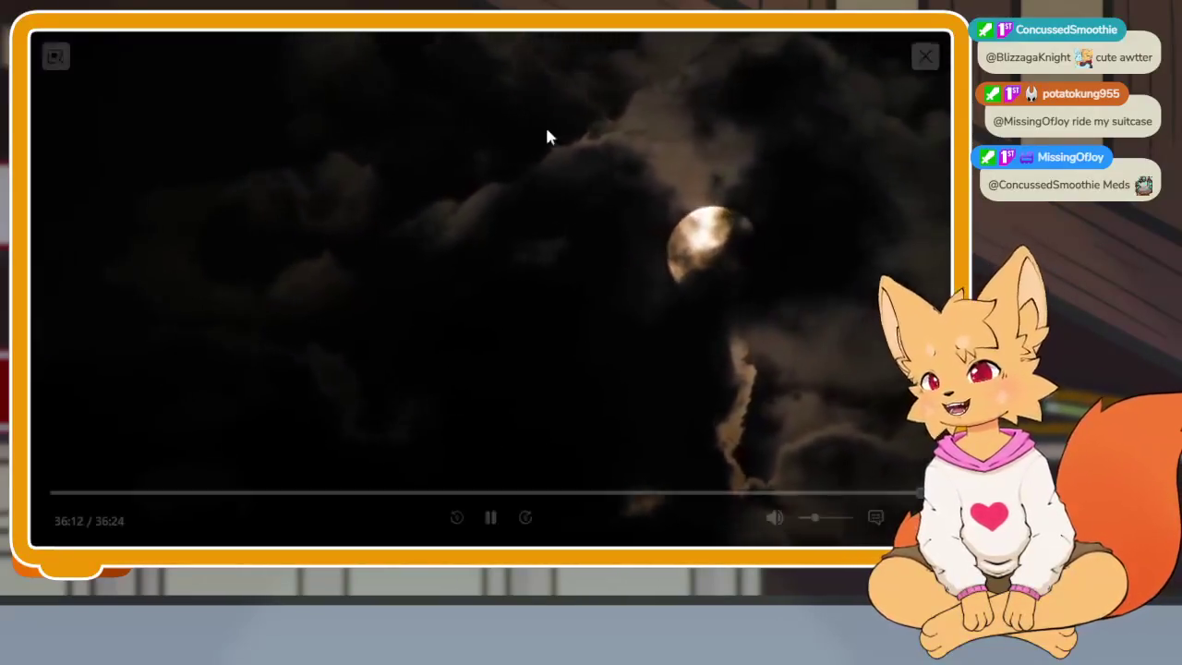
pyautogui.moveTo(490, 277)
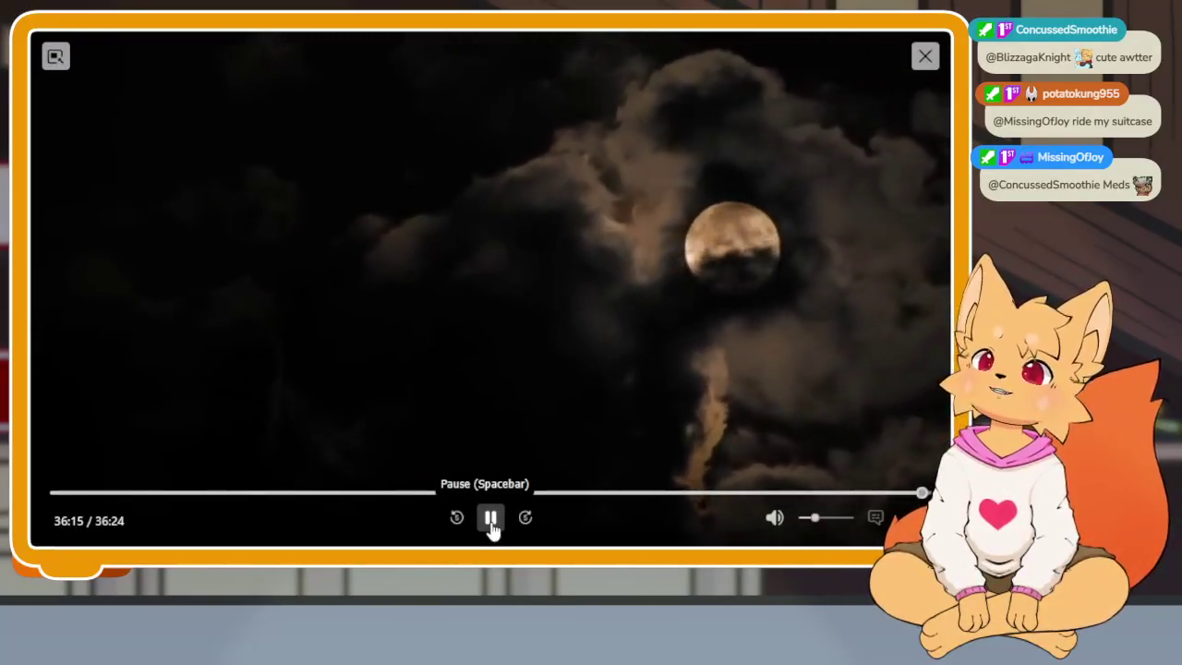
# - Pause the moon clip near its end and rewind the video to its very beginning
pyautogui.click(491, 522)
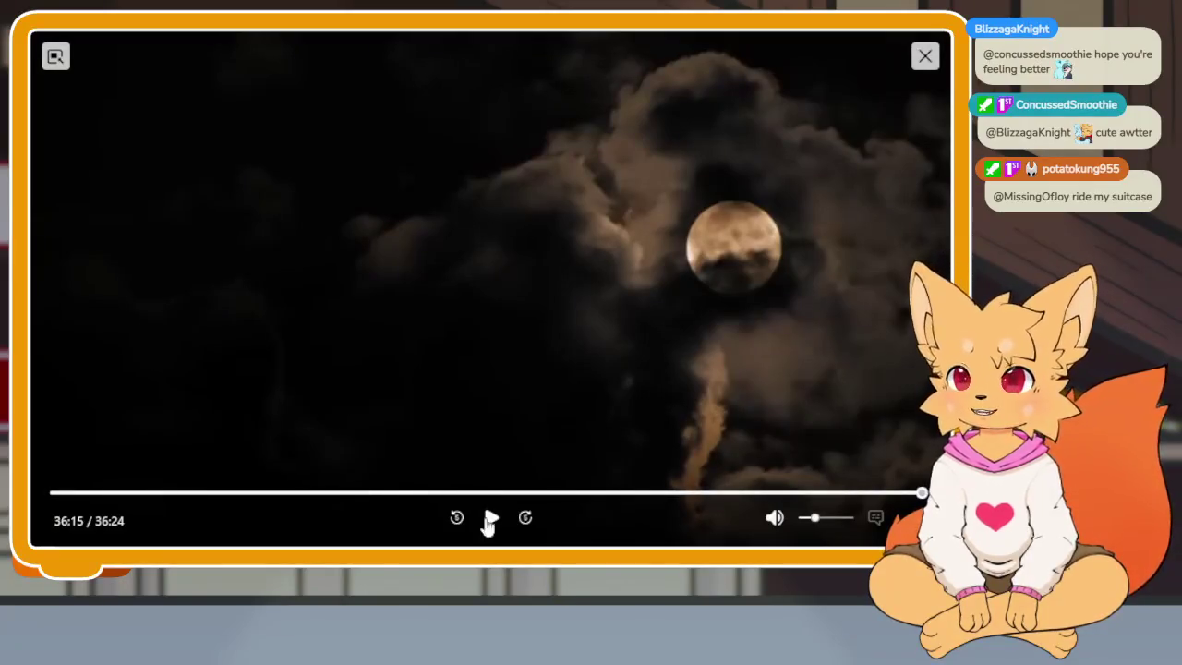
pyautogui.click(60, 496)
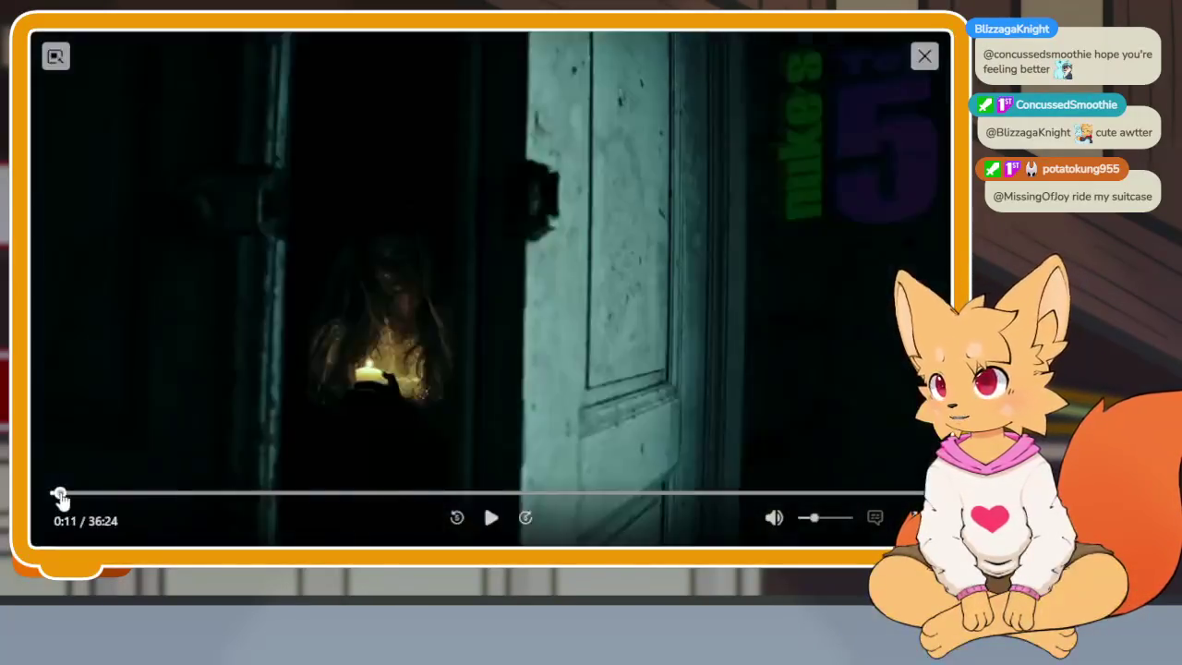
pyautogui.moveTo(60, 496); pyautogui.dragTo(61, 499)
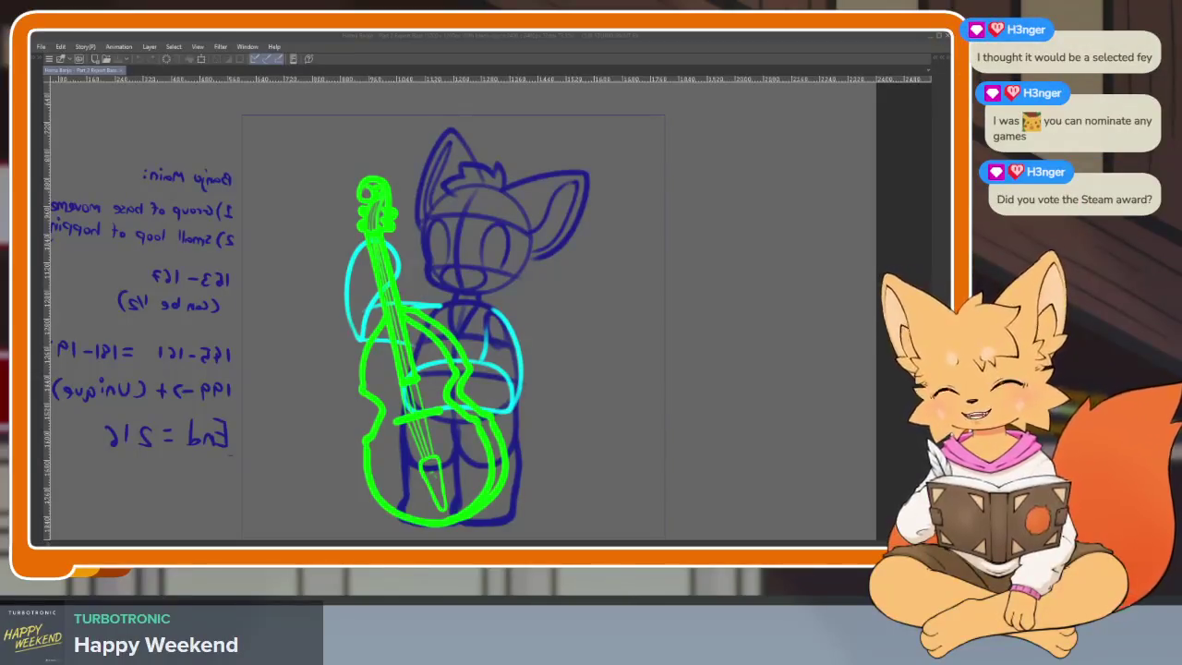
# - Focus Clip Studio Paint, zoom the fox-and-bass canvas out slightly, and restore the hidden palettes
pyautogui.click(497, 39)
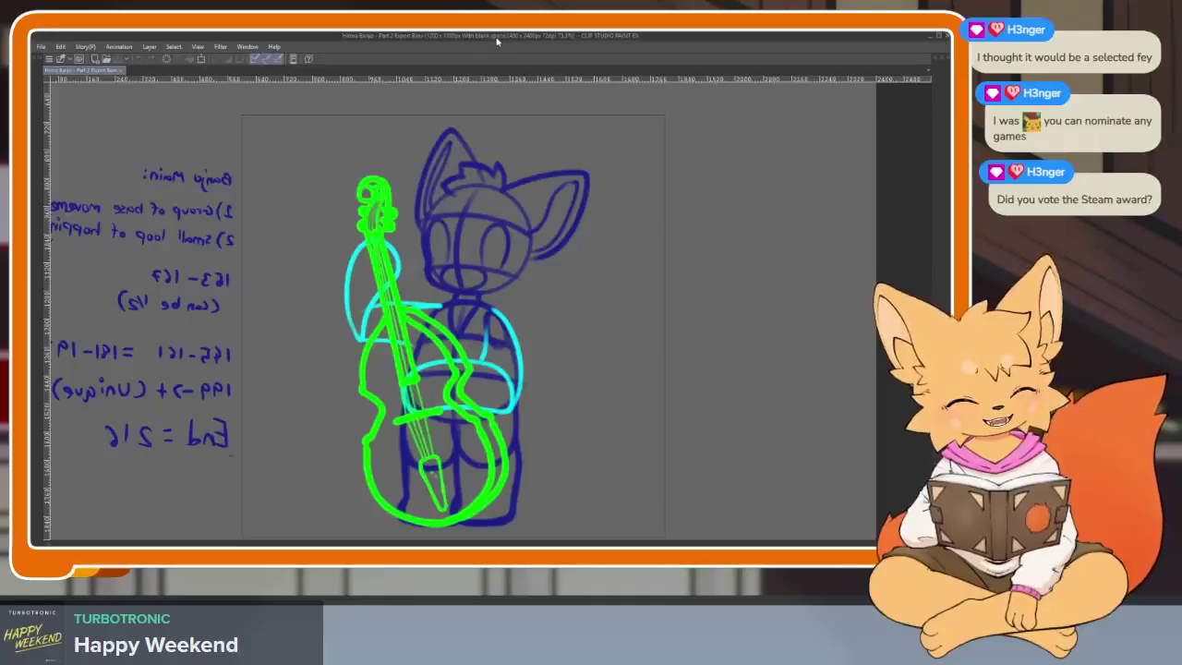
pyautogui.scroll(-2, 530, 420)
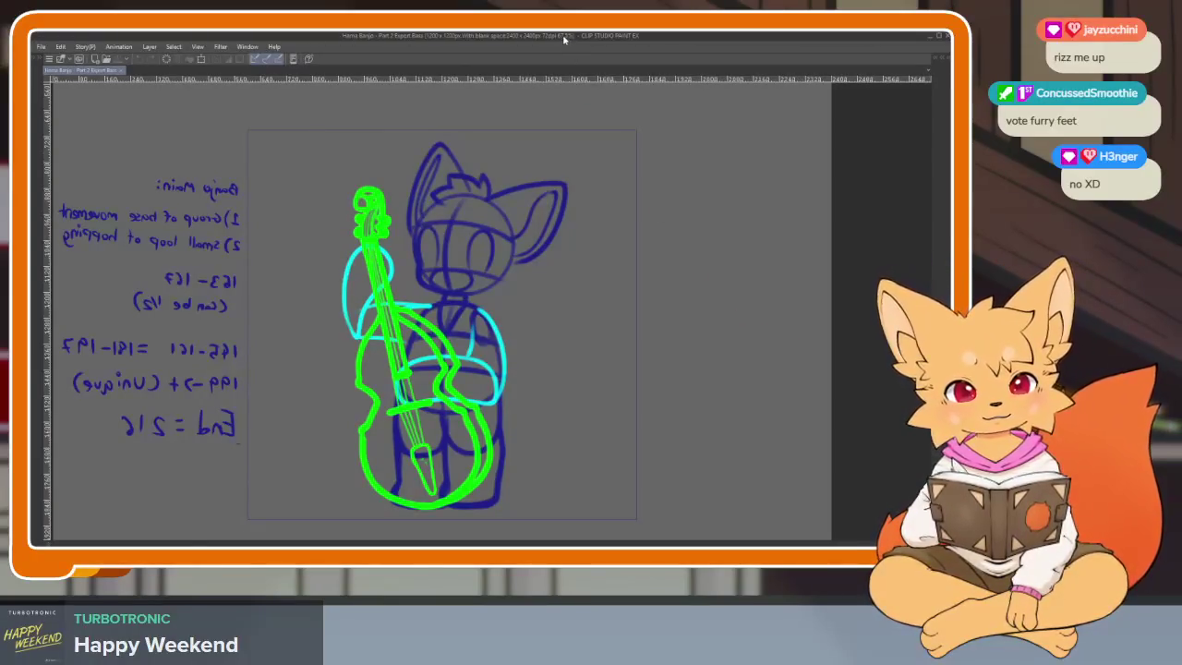
pyautogui.press('Tab')
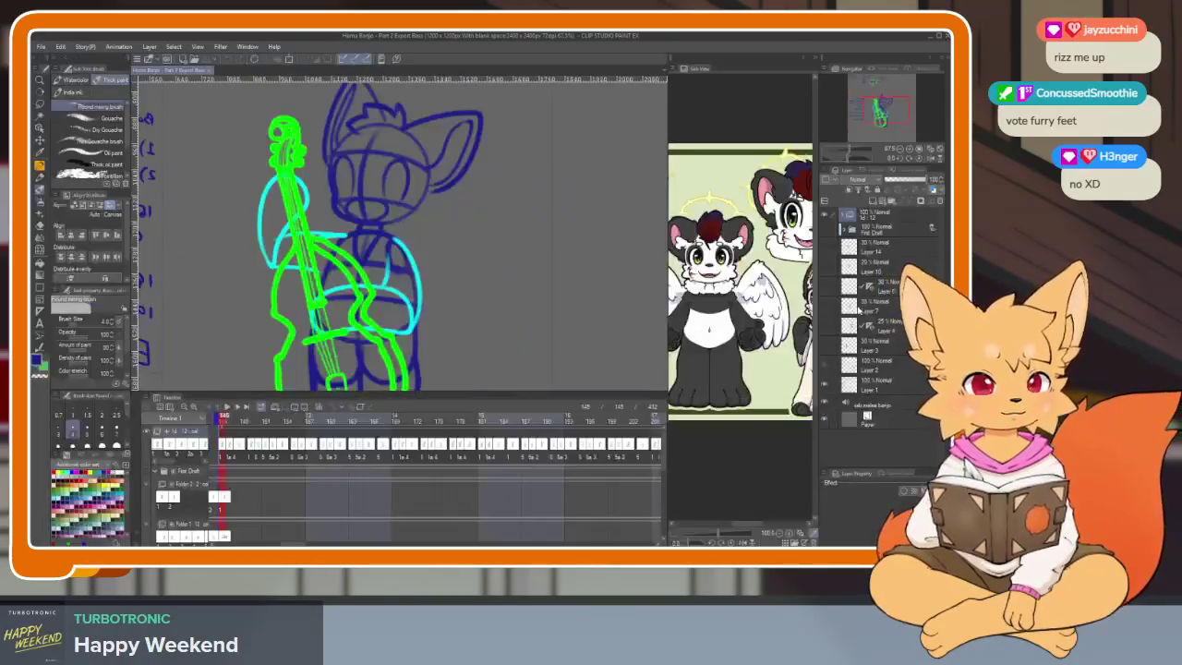
# - Lower the fox-and-bass sketch layer's opacity so the drawing fades
pyautogui.click(901, 179)
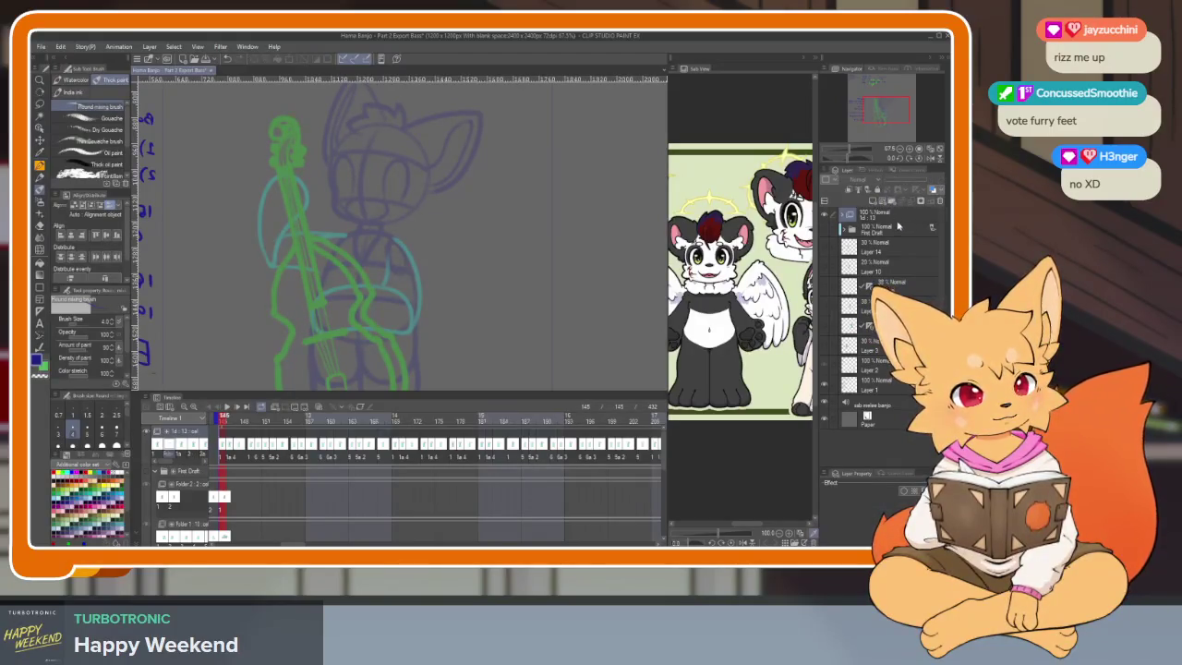
pyautogui.click(841, 218)
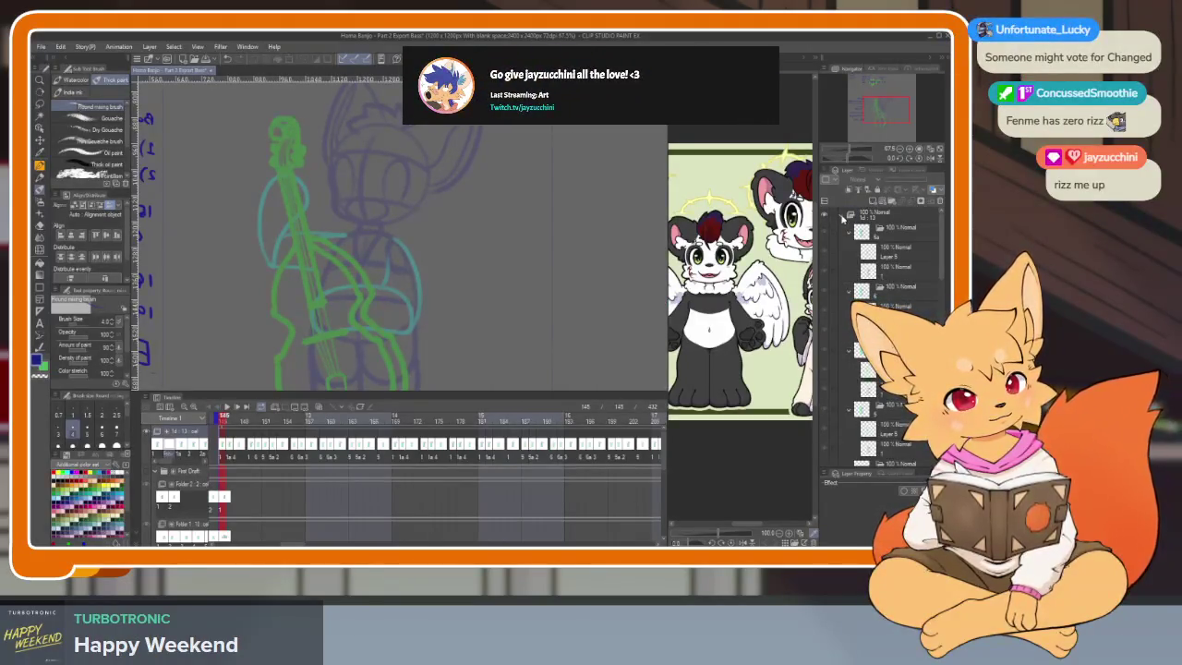
pyautogui.click(842, 218)
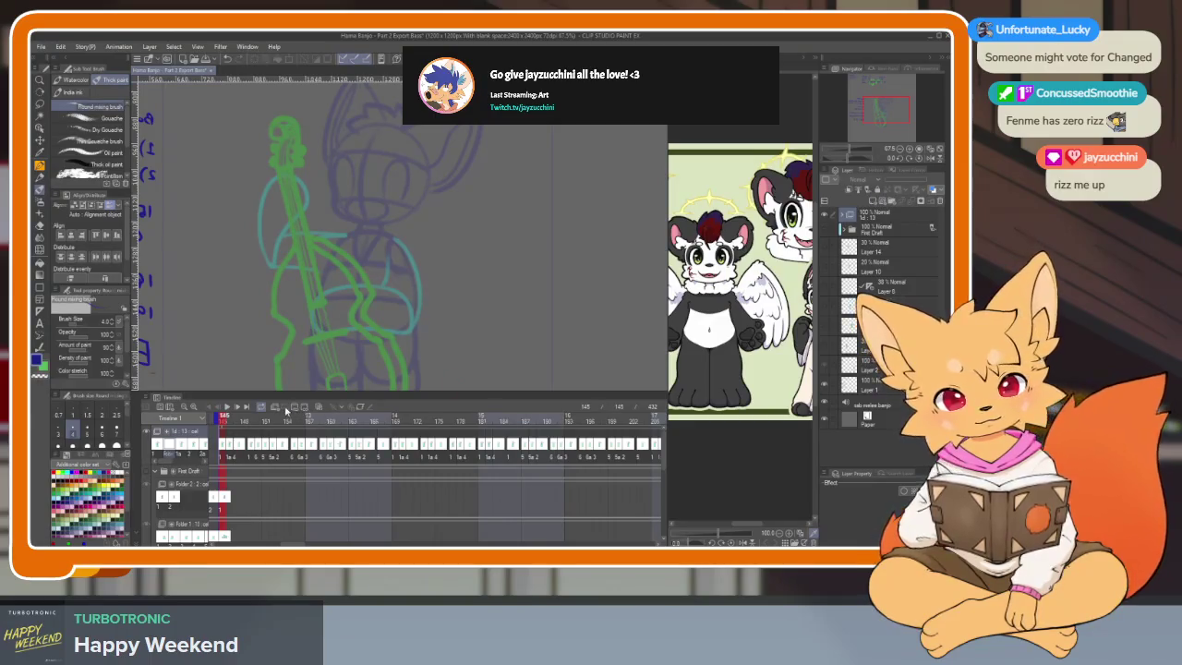
# - Create a new animation folder with a cel, then hide all palettes
pyautogui.click(287, 412)
pyautogui.click(874, 202)
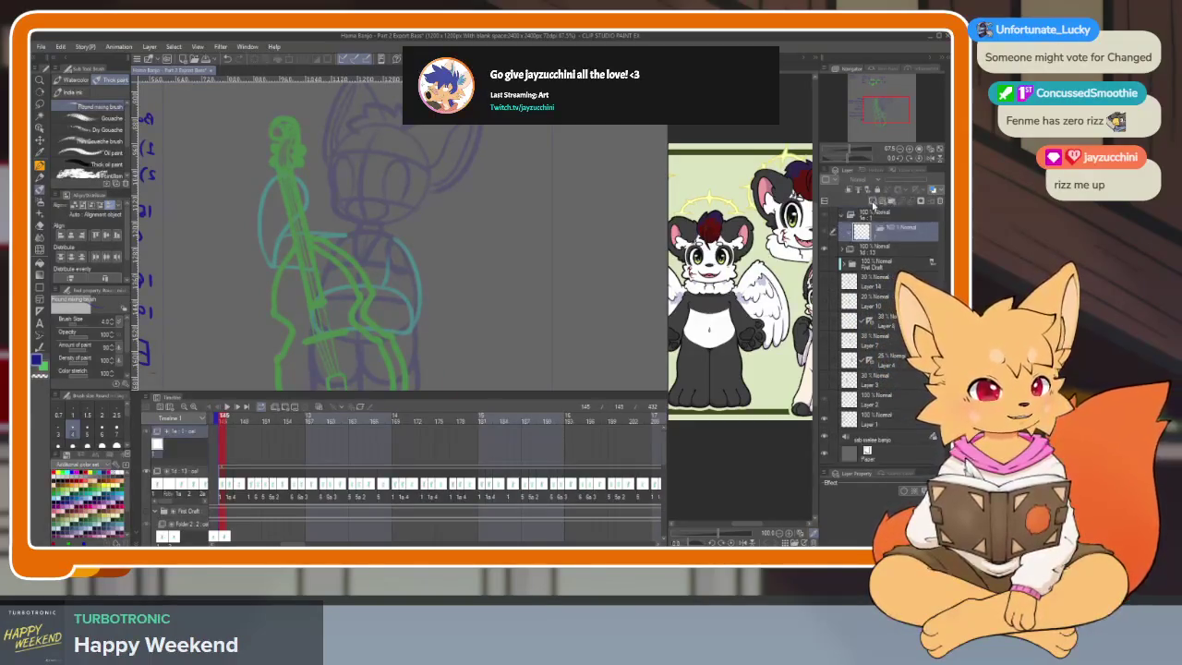
pyautogui.press('Tab')
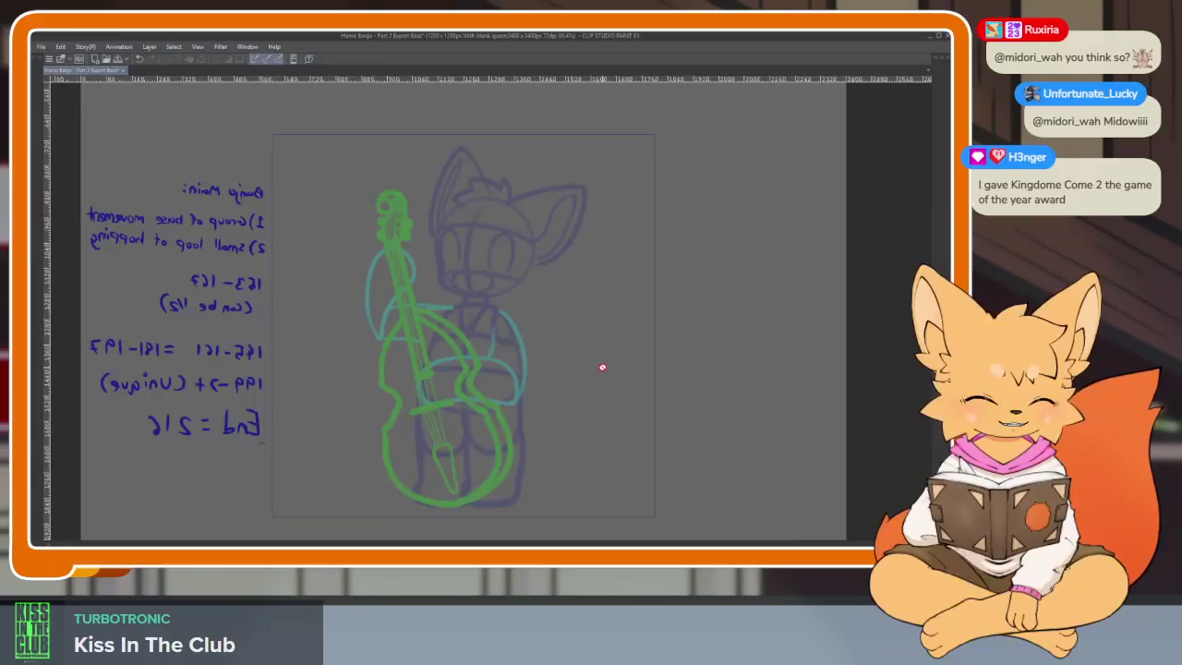
# - Show the palettes again and create a new animation cel at the current timeline frame
pyautogui.press('Tab')
pyautogui.rightClick(223, 419)
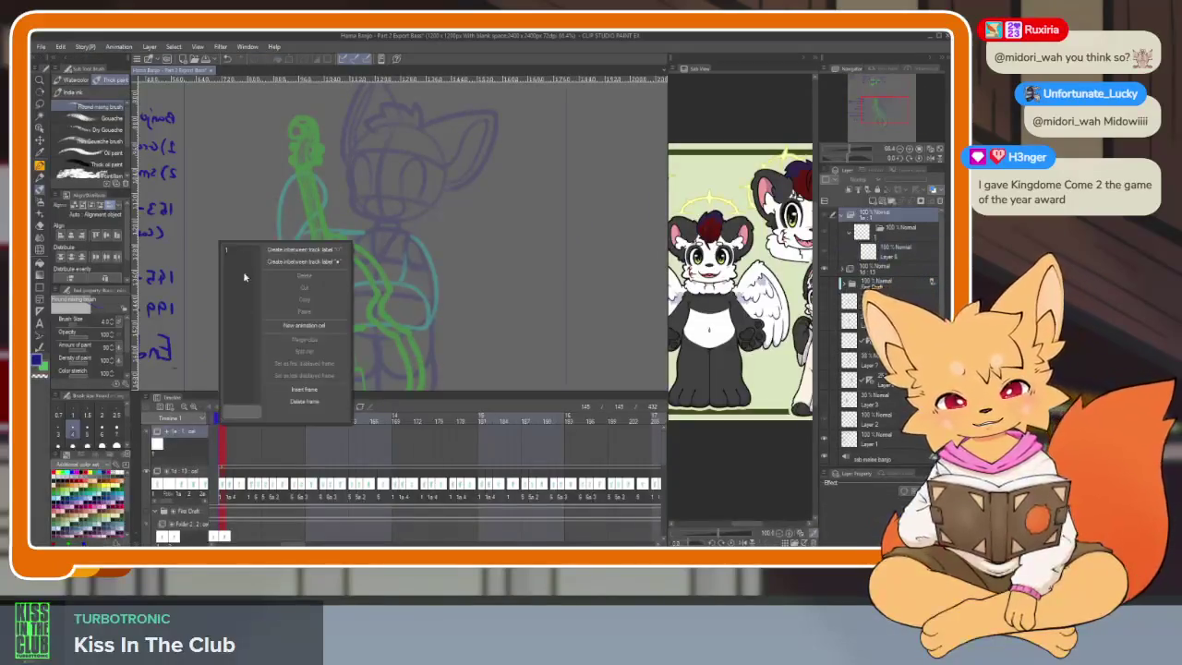
pyautogui.click(235, 252)
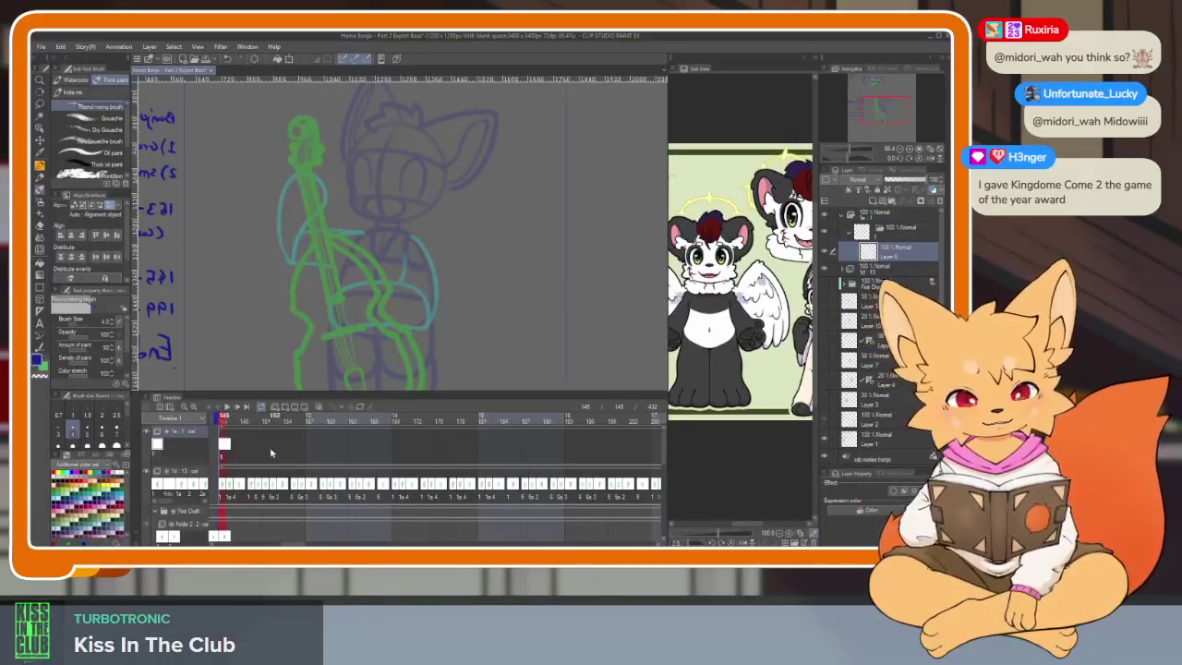
pyautogui.moveTo(299, 455); pyautogui.dragTo(433, 431)
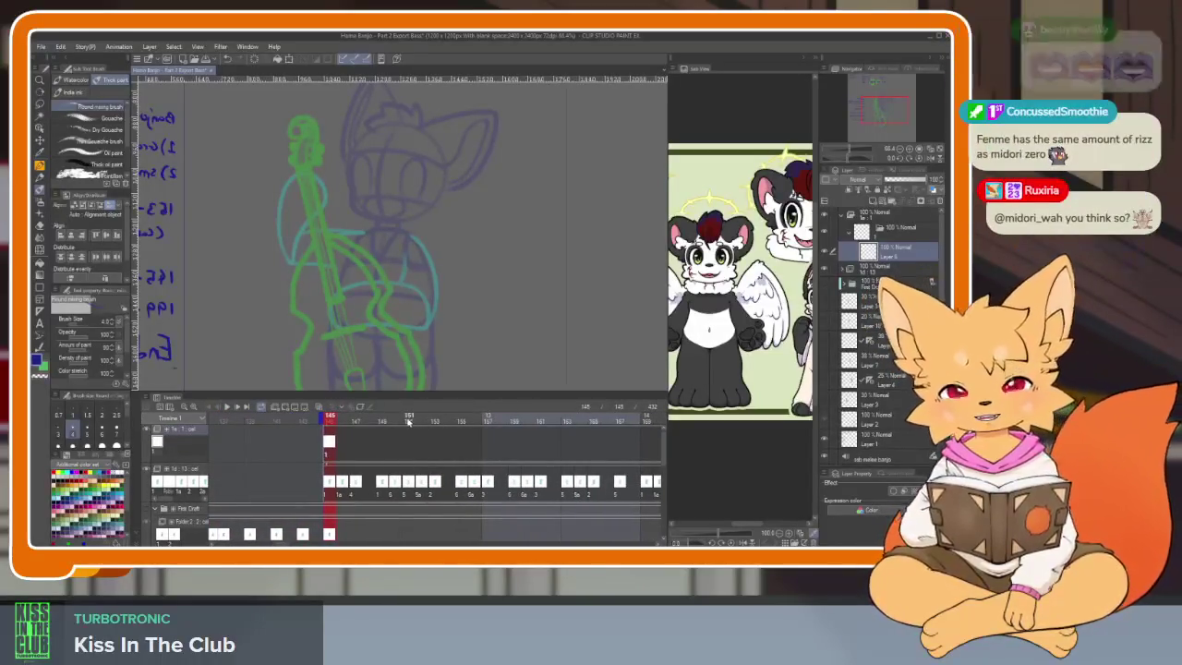
# - Scrub the animation from frame 146 to 155 and expand the 1d: 13 folder
pyautogui.click(342, 420)
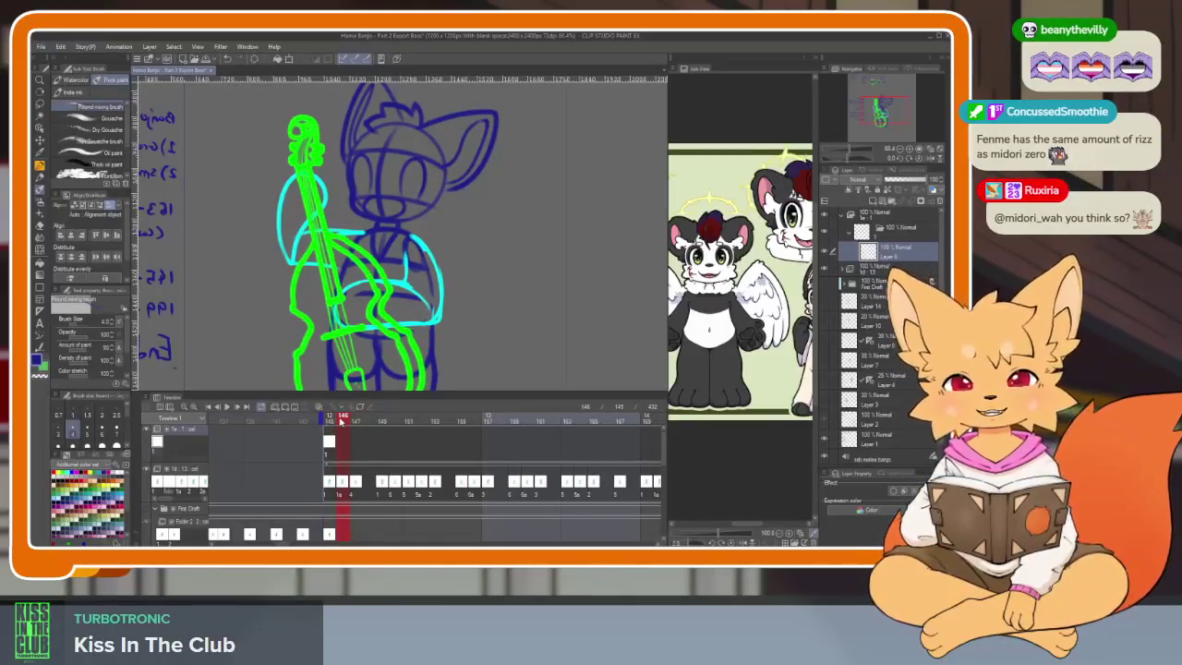
pyautogui.moveTo(349, 423); pyautogui.dragTo(462, 418)
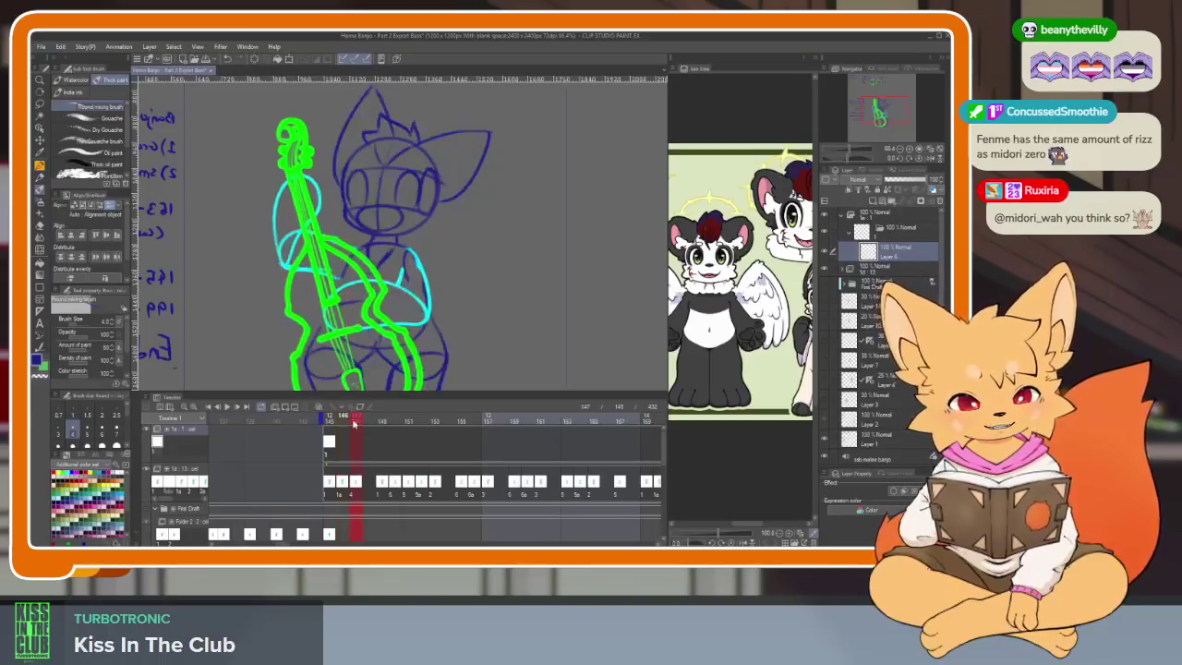
pyautogui.hscroll(3, 499, 448)
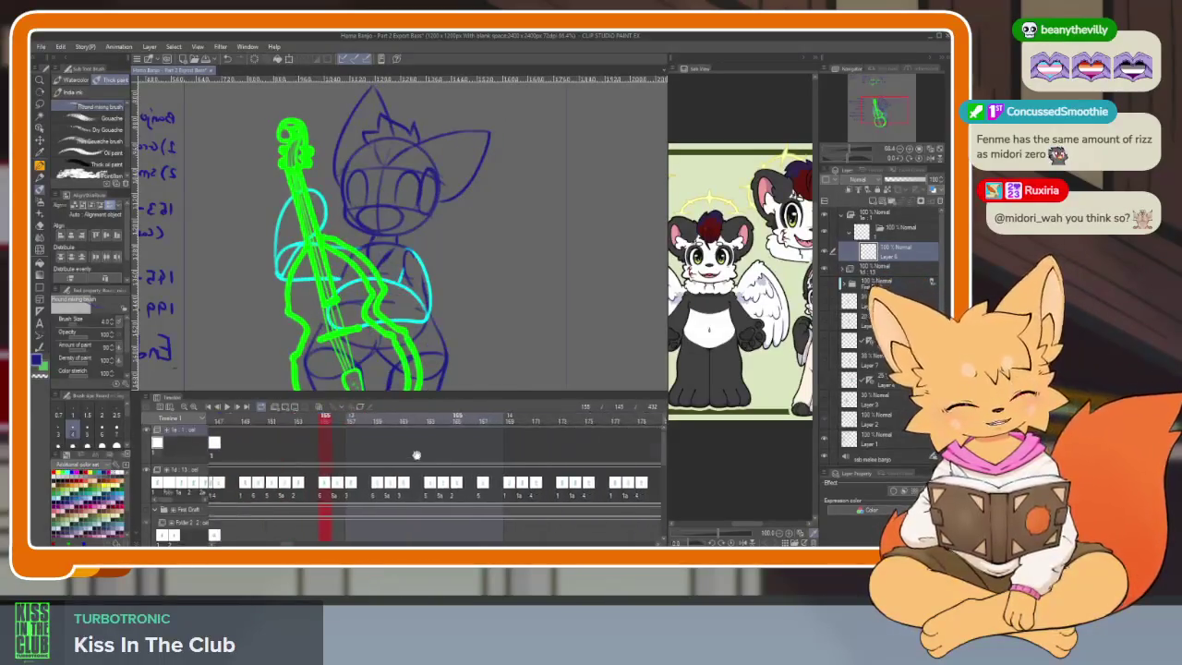
pyautogui.hscroll(3, 531, 471)
pyautogui.click(841, 269)
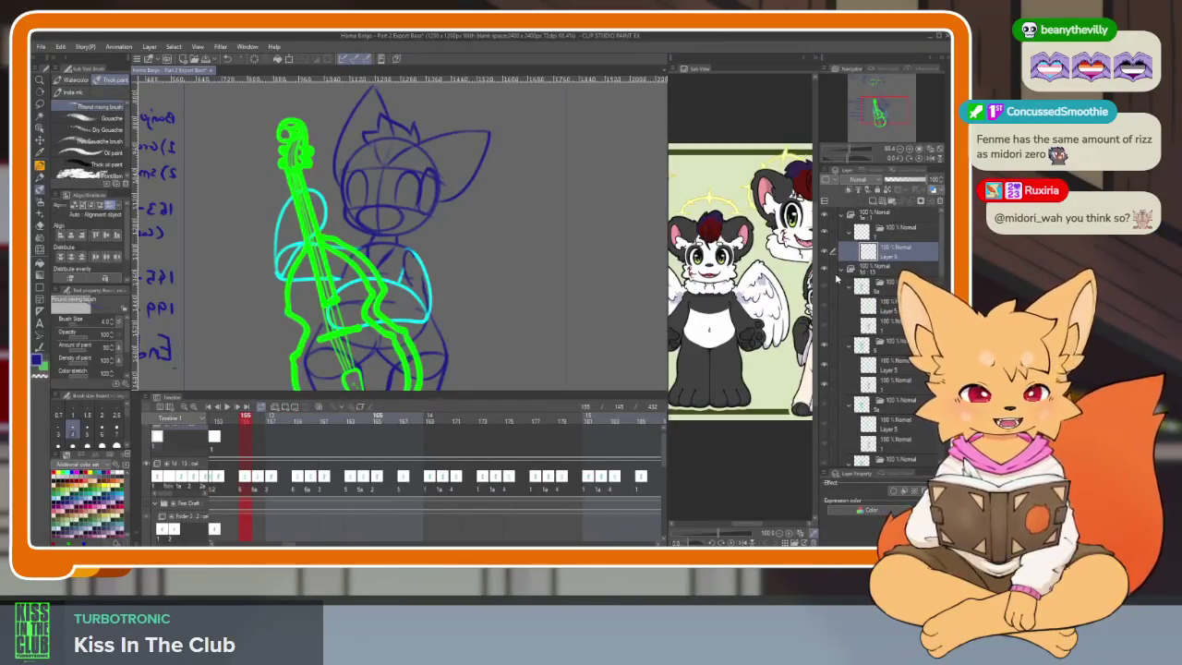
pyautogui.hscroll(-3, 336, 452)
pyautogui.hscroll(-1, 388, 462)
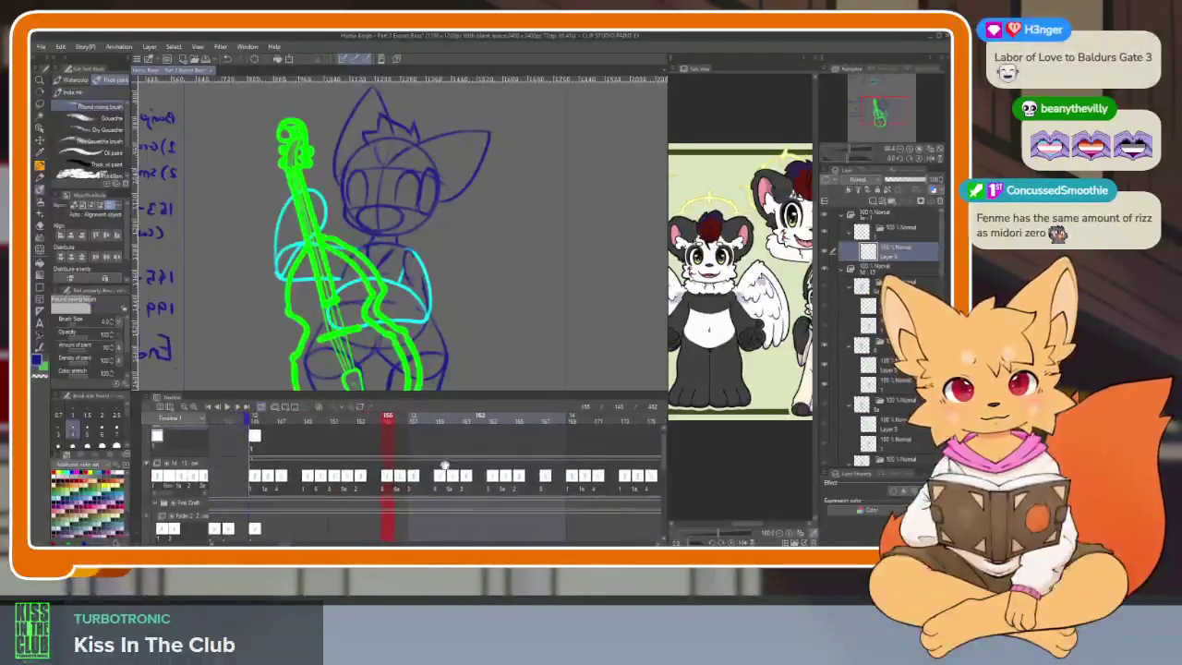
pyautogui.hscroll(-1, 433, 472)
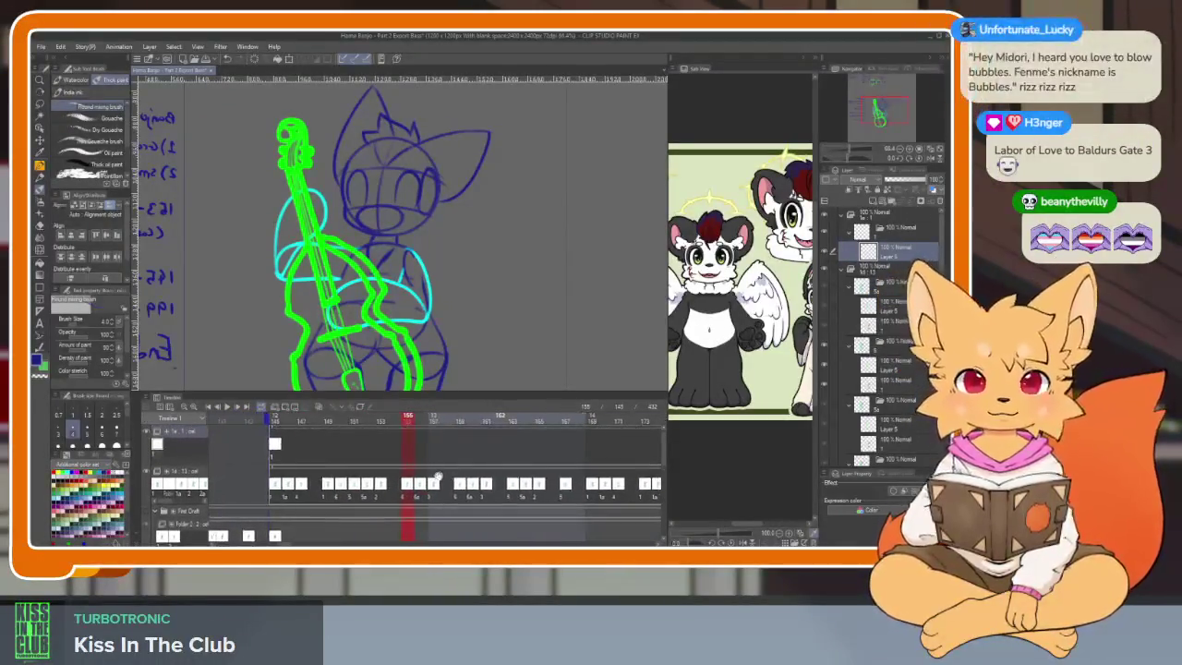
pyautogui.hscroll(-1, 433, 476)
pyautogui.hscroll(-1, 435, 482)
pyautogui.hscroll(1, 439, 475)
pyautogui.hscroll(1, 448, 466)
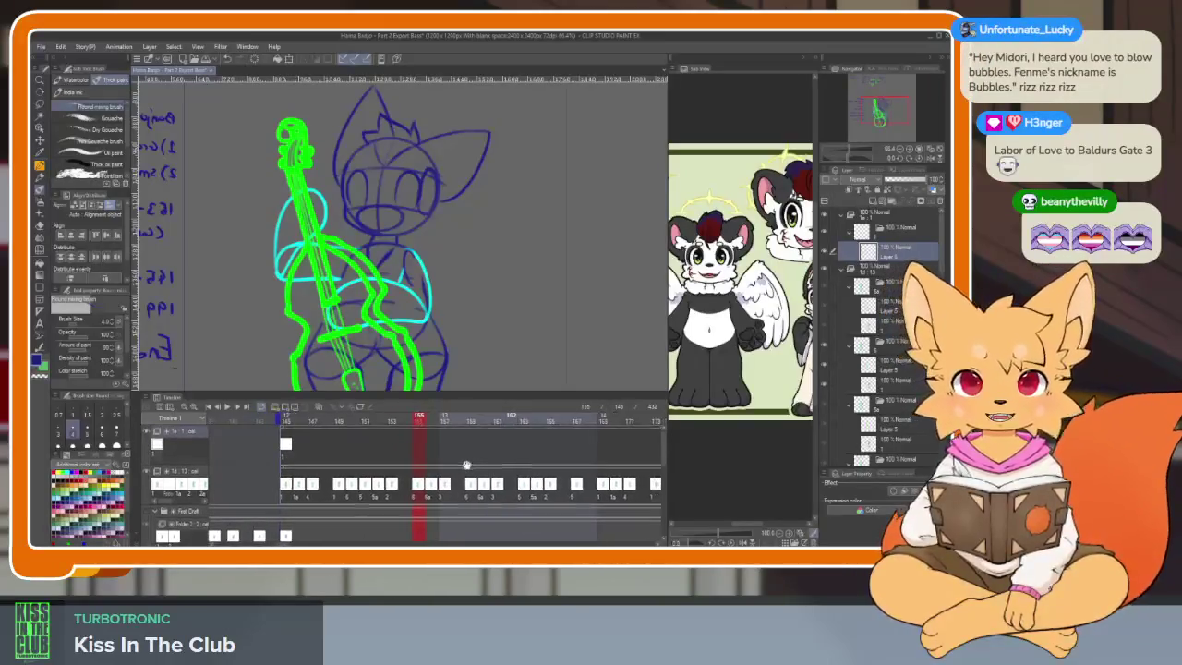
pyautogui.hscroll(1, 457, 457)
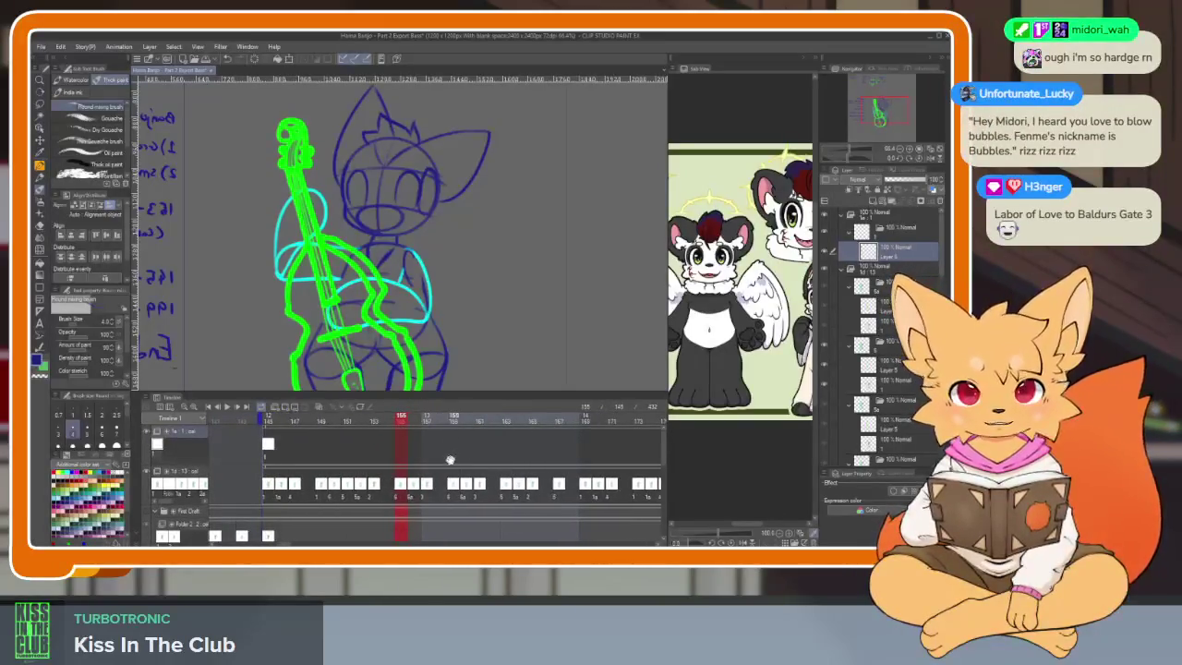
pyautogui.hscroll(2, 452, 452)
pyautogui.hscroll(-1, 446, 459)
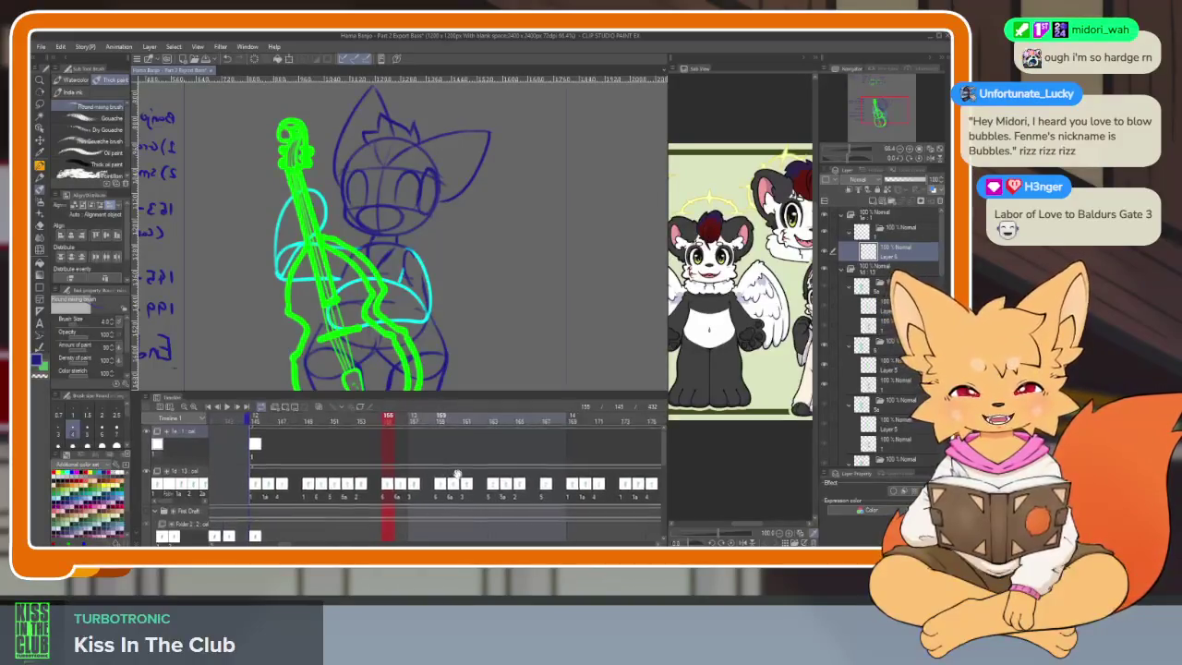
pyautogui.hscroll(-2, 445, 462)
# - Return the playhead to frame 147 and scroll along the timeline tracks to check the drawings
pyautogui.moveTo(412, 421); pyautogui.dragTo(305, 421)
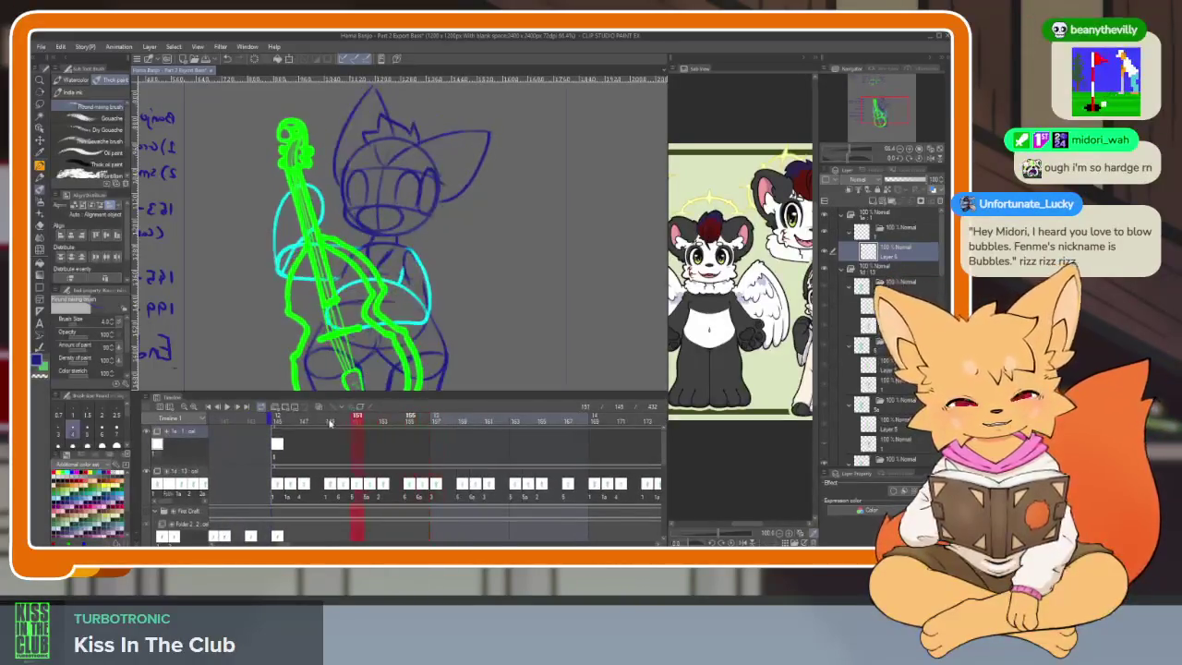
pyautogui.hscroll(3, 591, 508)
pyautogui.hscroll(3, 600, 510)
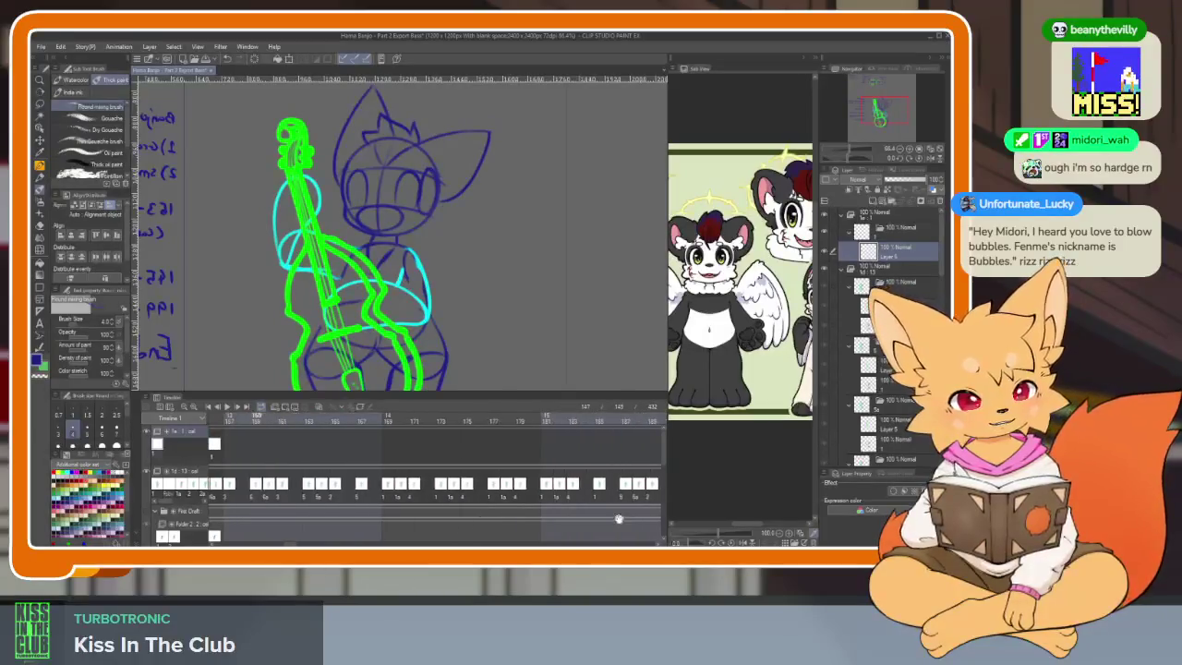
pyautogui.hscroll(3, 611, 512)
pyautogui.hscroll(3, 625, 515)
pyautogui.hscroll(4, 591, 517)
pyautogui.hscroll(4, 554, 519)
pyautogui.hscroll(3, 522, 522)
pyautogui.hscroll(4, 490, 524)
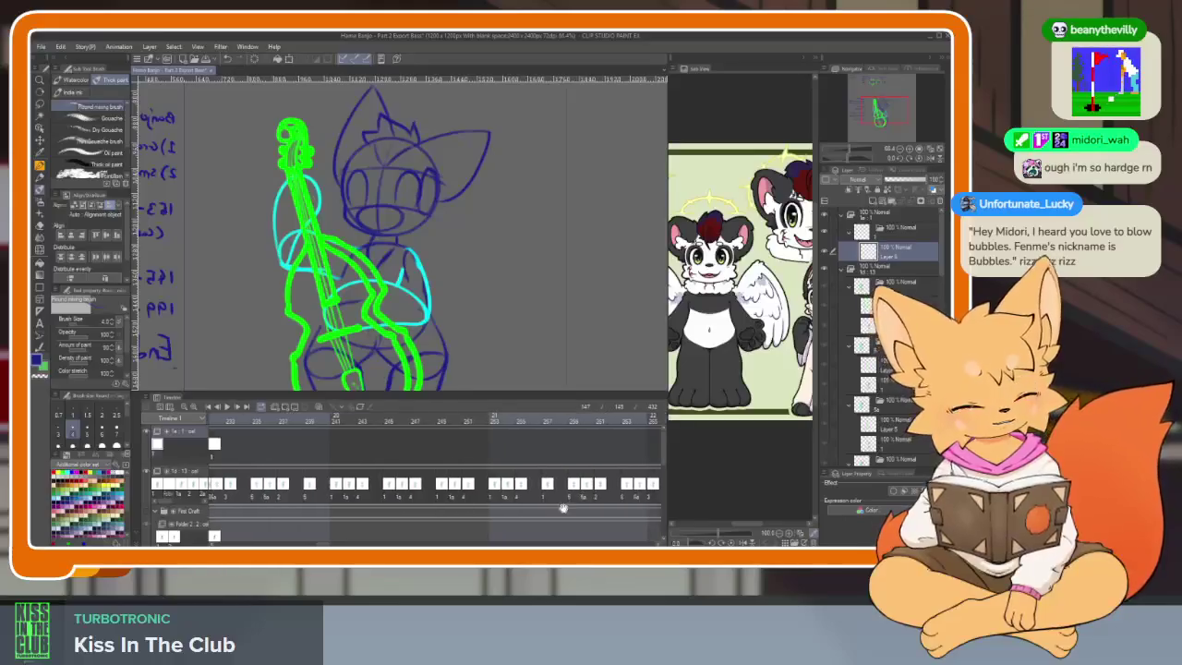
pyautogui.hscroll(5, 509, 522)
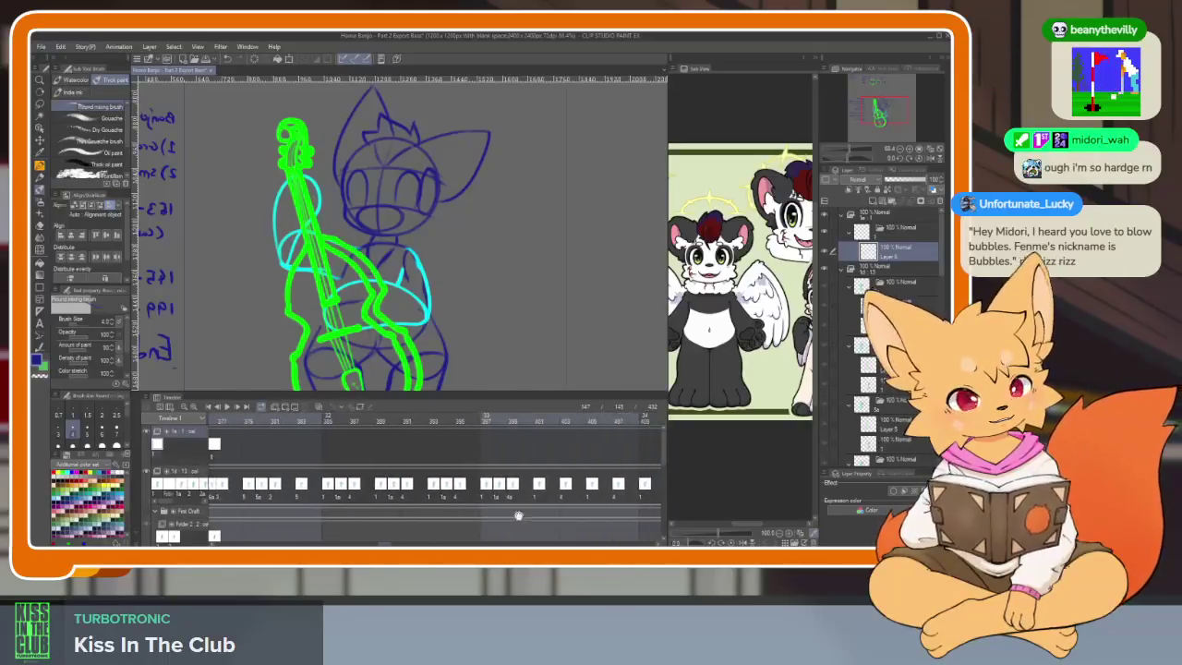
pyautogui.hscroll(10, 522, 513)
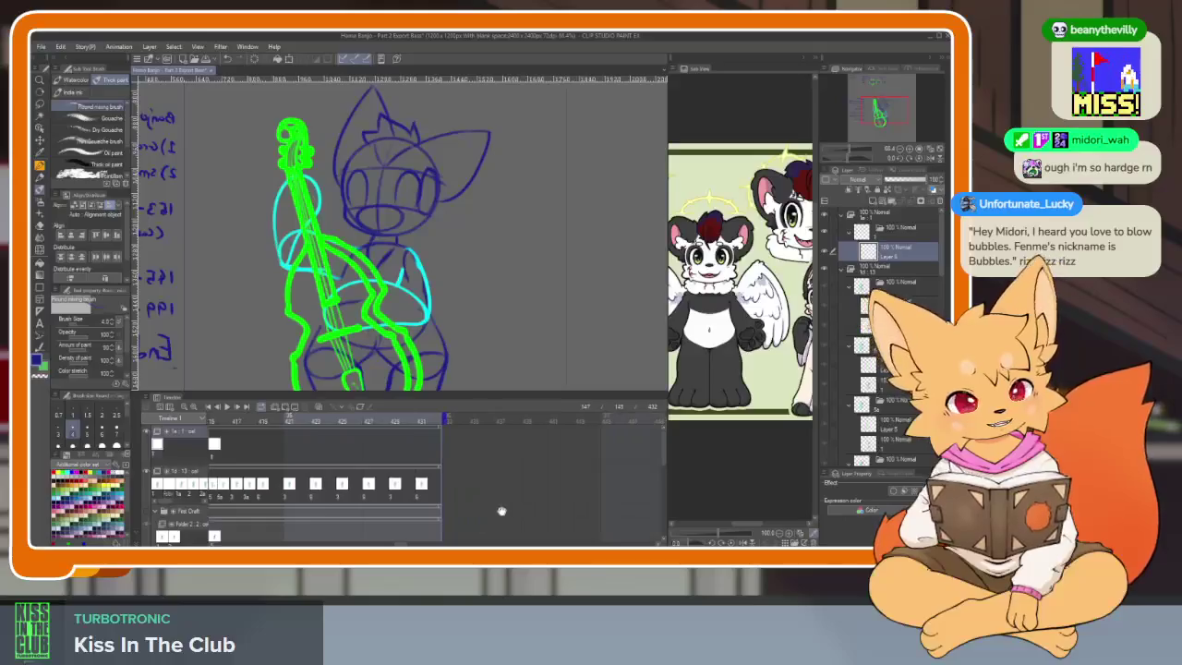
pyautogui.scroll(-1, 513, 508)
pyautogui.hscroll(-15, 522, 494)
pyautogui.hscroll(-15, 534, 482)
pyautogui.scroll(-1, 538, 478)
pyautogui.hscroll(-5, 534, 480)
pyautogui.hscroll(-5, 527, 482)
pyautogui.hscroll(-5, 517, 485)
pyautogui.hscroll(-5, 508, 490)
pyautogui.scroll(1, 503, 488)
pyautogui.hscroll(-5, 489, 485)
pyautogui.hscroll(-5, 443, 476)
pyautogui.hscroll(-5, 388, 465)
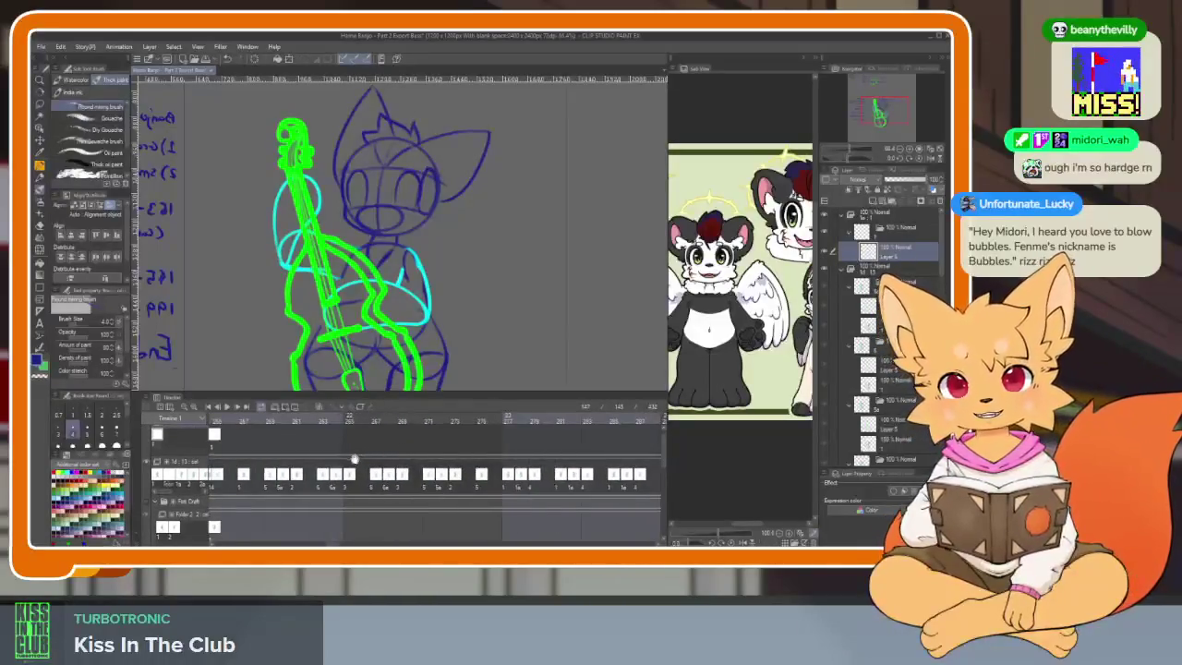
pyautogui.hscroll(-5, 365, 462)
pyautogui.hscroll(-5, 379, 469)
pyautogui.hscroll(-5, 393, 477)
pyautogui.hscroll(-5, 406, 485)
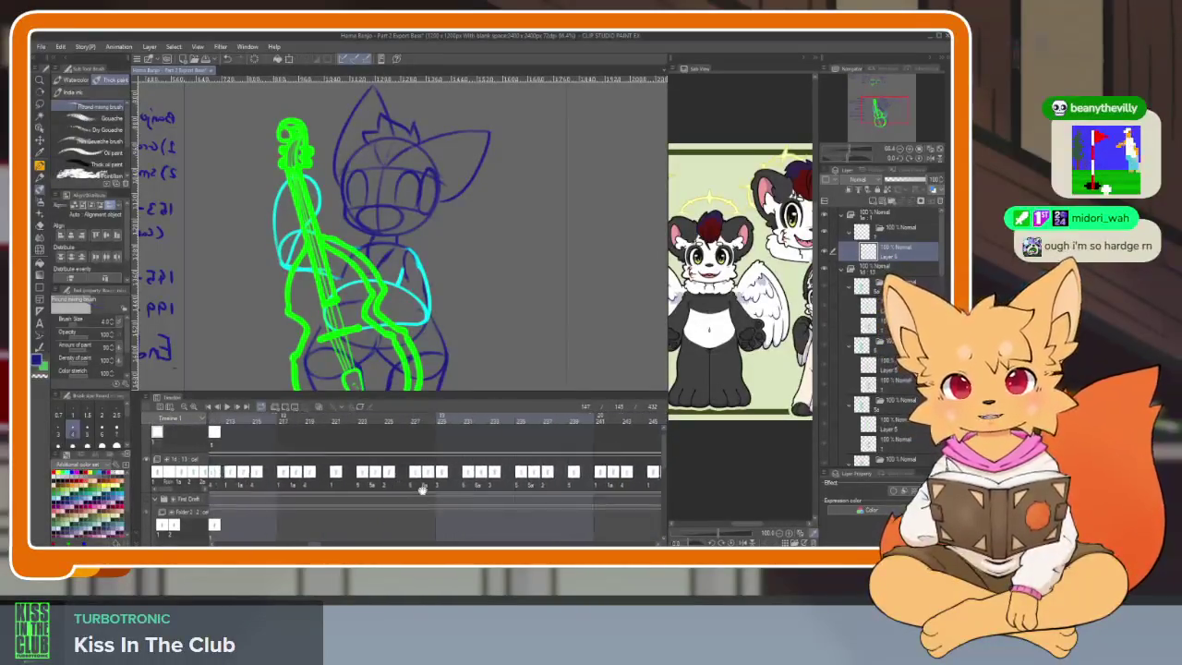
pyautogui.hscroll(-5, 412, 485)
pyautogui.hscroll(-5, 416, 482)
pyautogui.hscroll(-5, 421, 476)
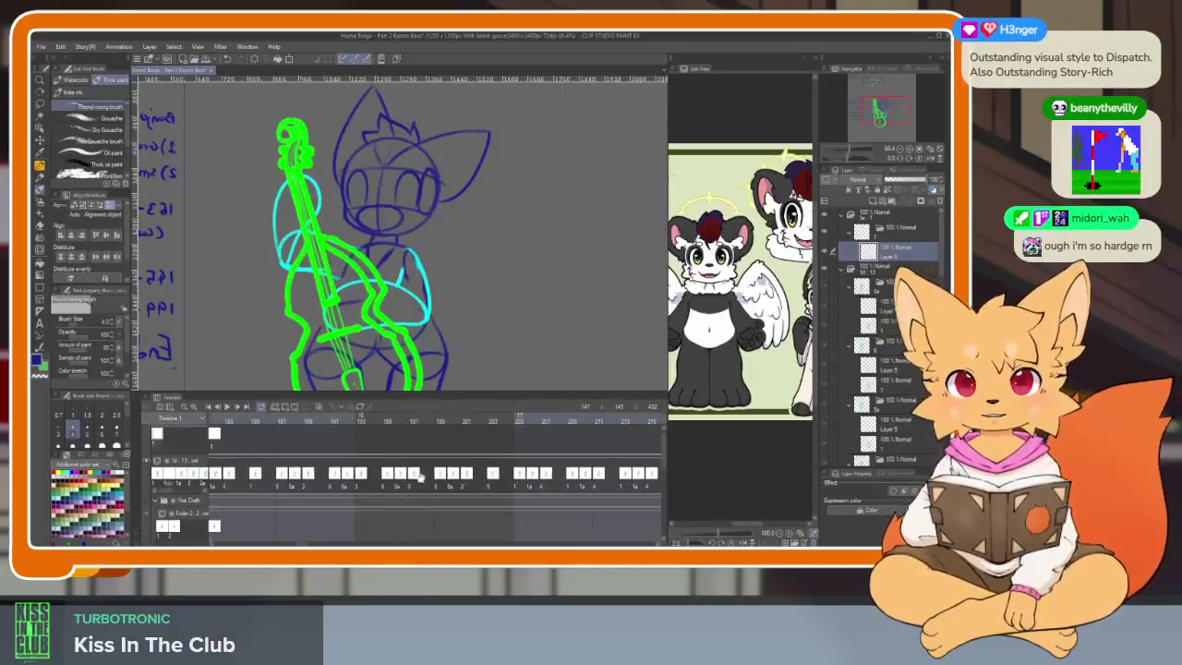
pyautogui.hscroll(-5, 425, 477)
pyautogui.hscroll(-5, 435, 480)
pyautogui.hscroll(-5, 444, 483)
pyautogui.hscroll(-5, 452, 487)
pyautogui.hscroll(-2, 443, 480)
pyautogui.hscroll(2, 425, 466)
pyautogui.hscroll(1, 411, 458)
pyautogui.hscroll(1, 402, 451)
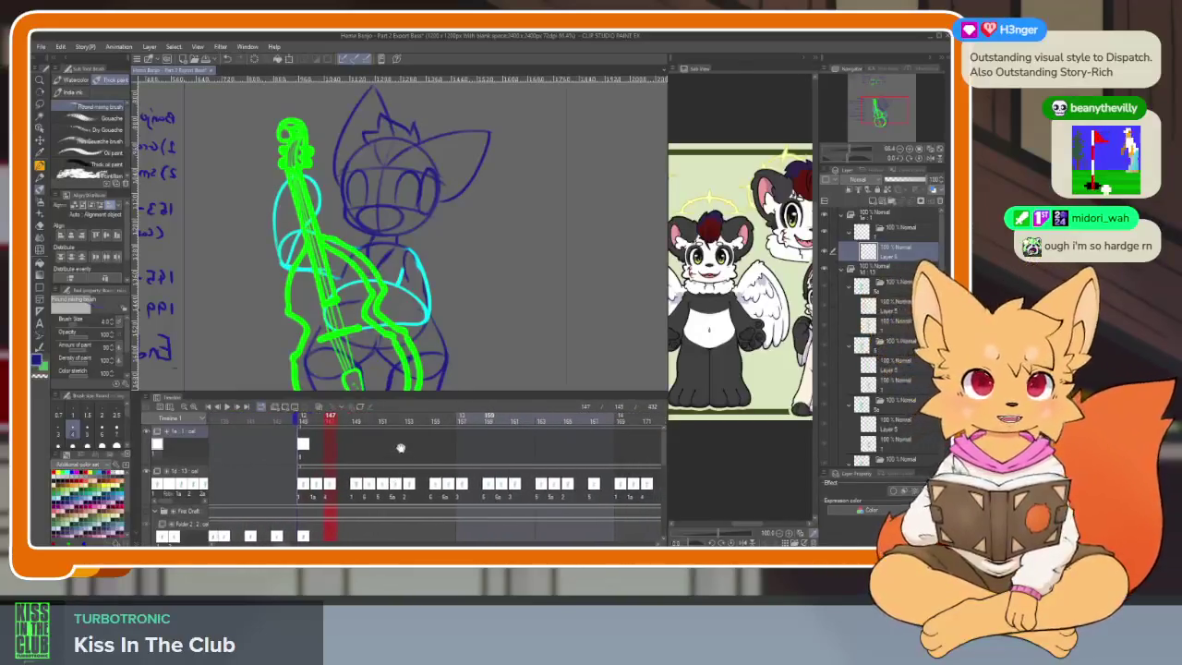
# - Play the motion from frame 147 to 155, then replay from frame 146 to 151
pyautogui.moveTo(330, 420); pyautogui.dragTo(436, 418)
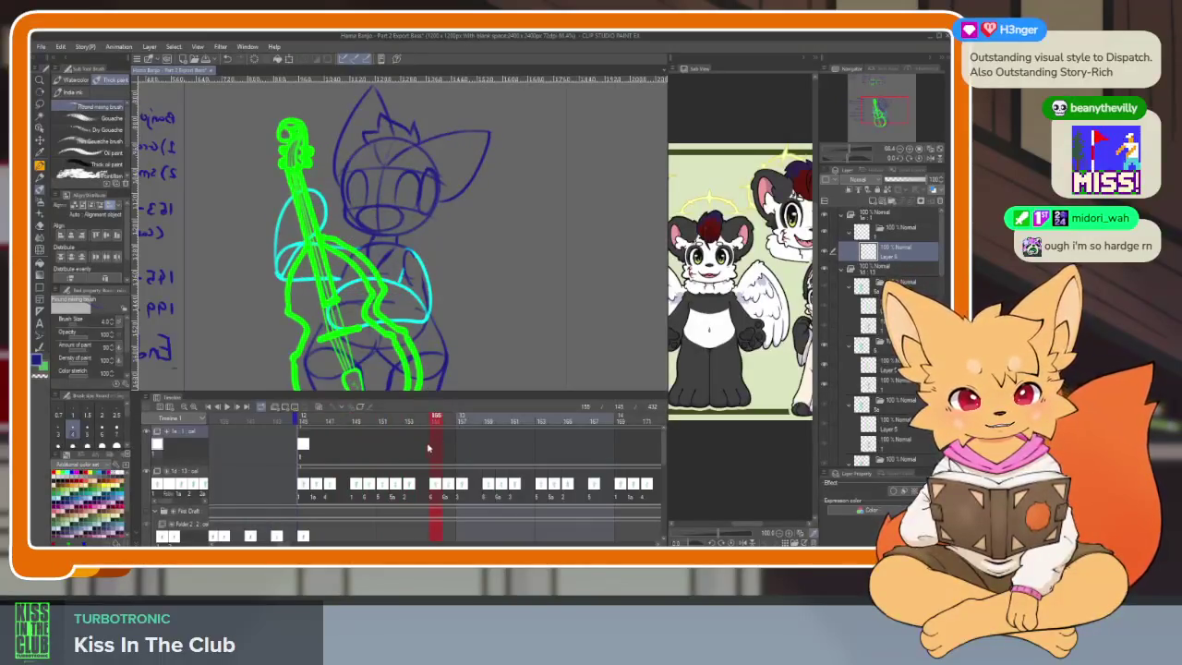
pyautogui.click(319, 420)
pyautogui.moveTo(319, 420); pyautogui.dragTo(436, 420)
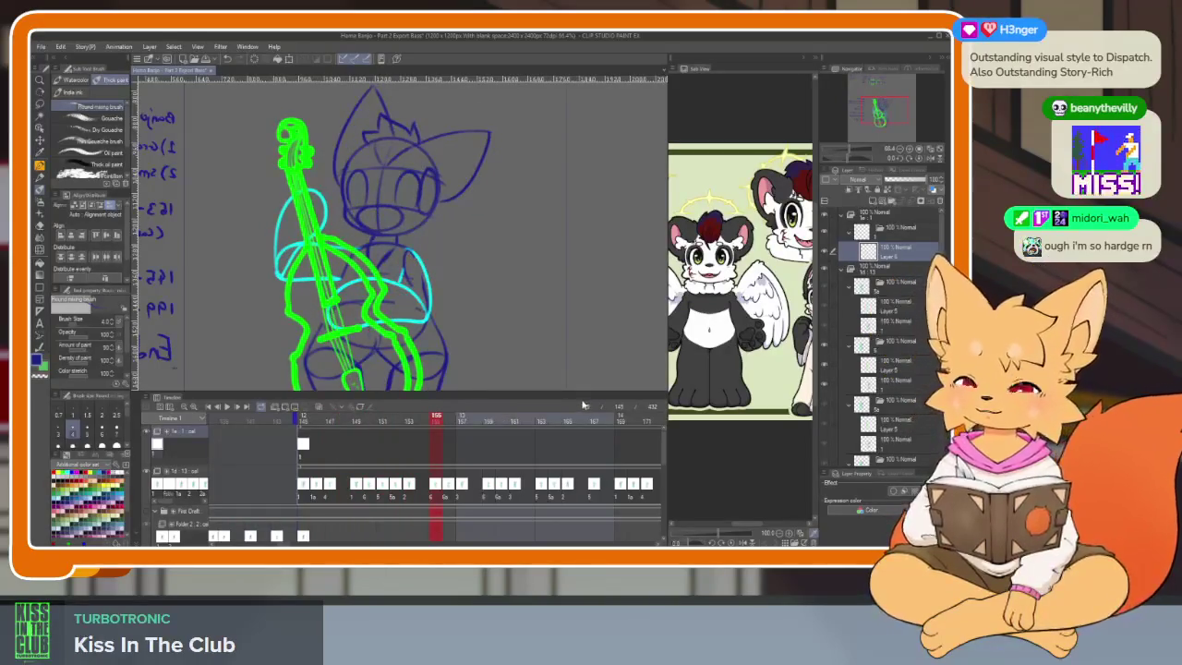
# - Add new animation cels on the top track from frame 147 up to frame 153
pyautogui.hotkey('ctrl', 'shift', 'n')
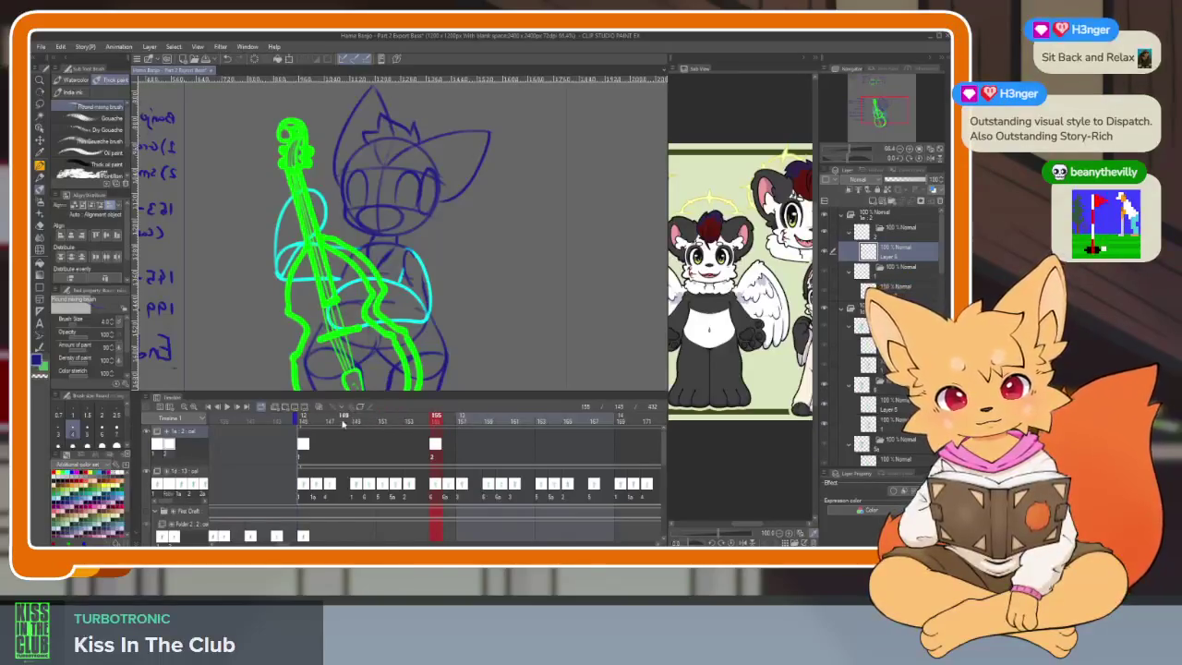
pyautogui.hotkey('ctrl', 'z')
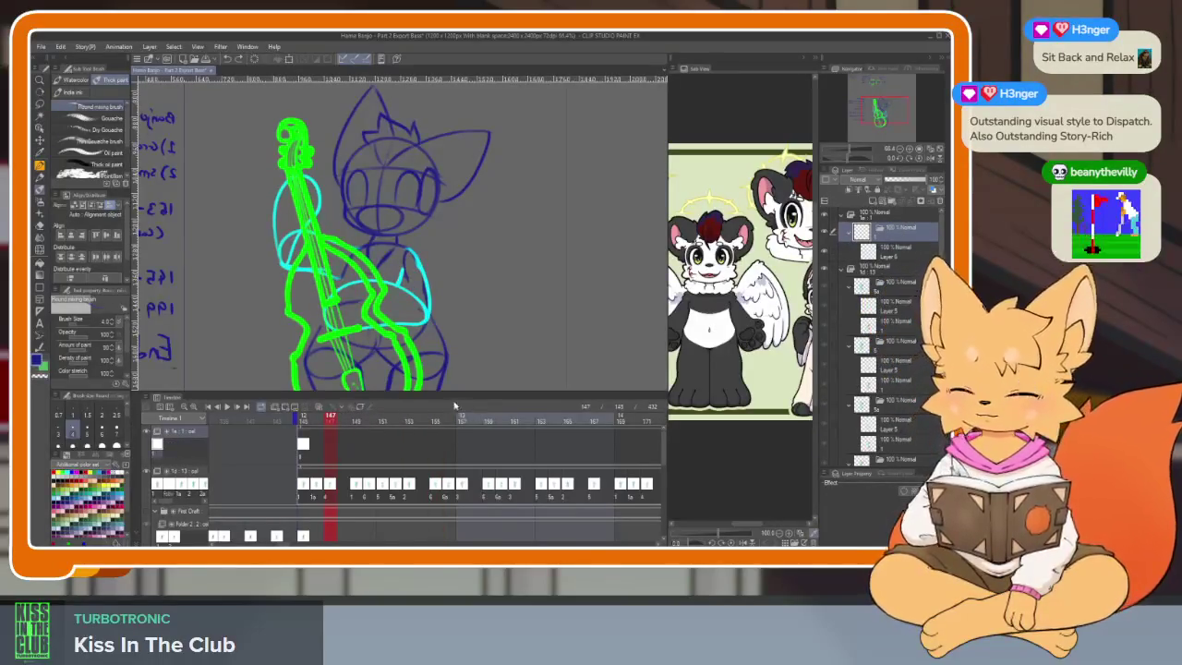
pyautogui.hotkey('ctrl', 'y')
pyautogui.hotkey('ctrl', 'y')
pyautogui.hotkey('ctrl', 'y')
pyautogui.hotkey('ctrl', 'y')
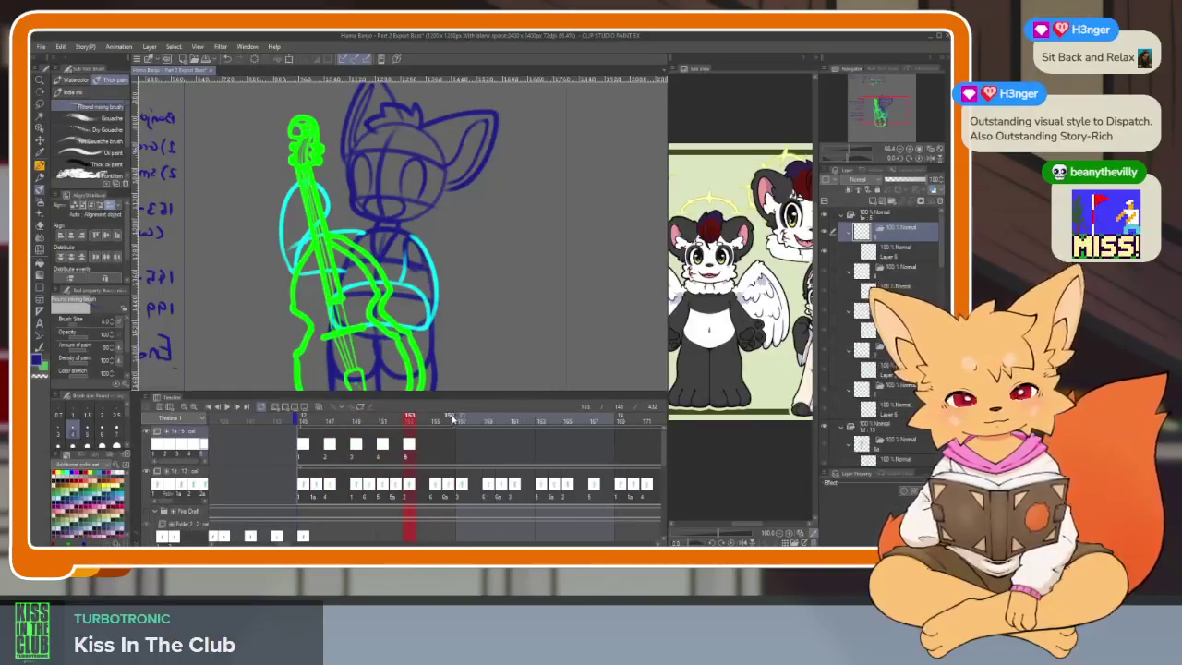
pyautogui.hotkey('ctrl', 'y')
pyautogui.hotkey('ctrl', 'y')
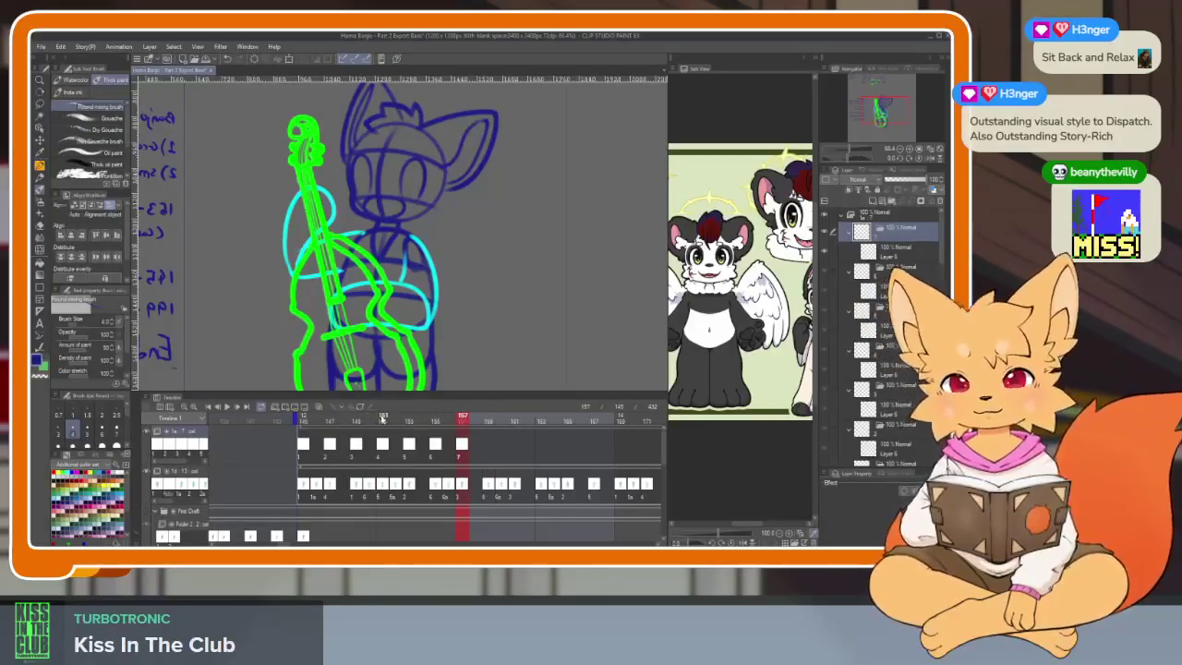
# - Delete the extra top-track cels from frames 147–156, keeping cels 1 and 1a at 145–146
pyautogui.click(317, 450)
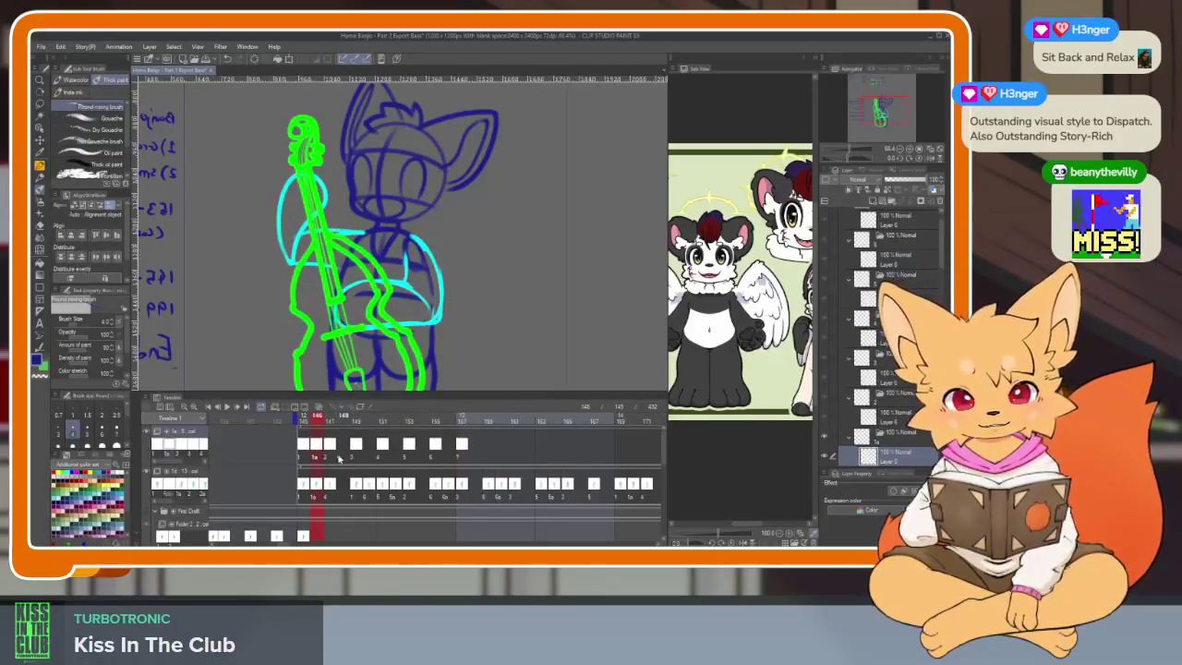
pyautogui.click(339, 454)
pyautogui.moveTo(338, 454); pyautogui.dragTo(479, 454)
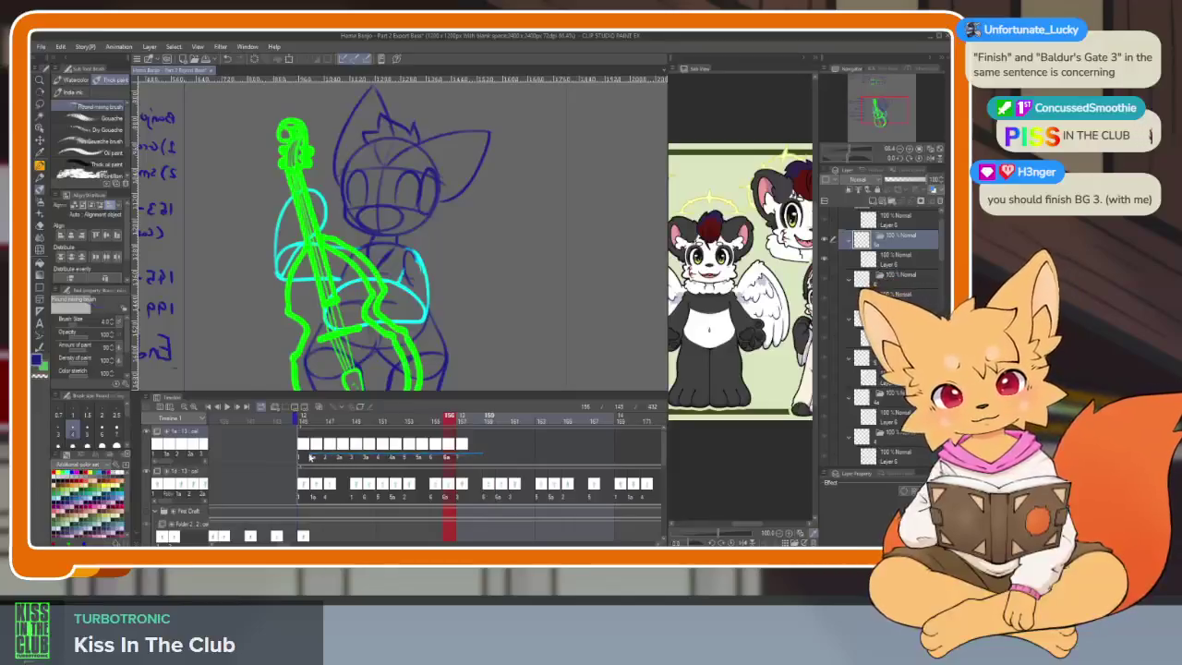
pyautogui.click(325, 452)
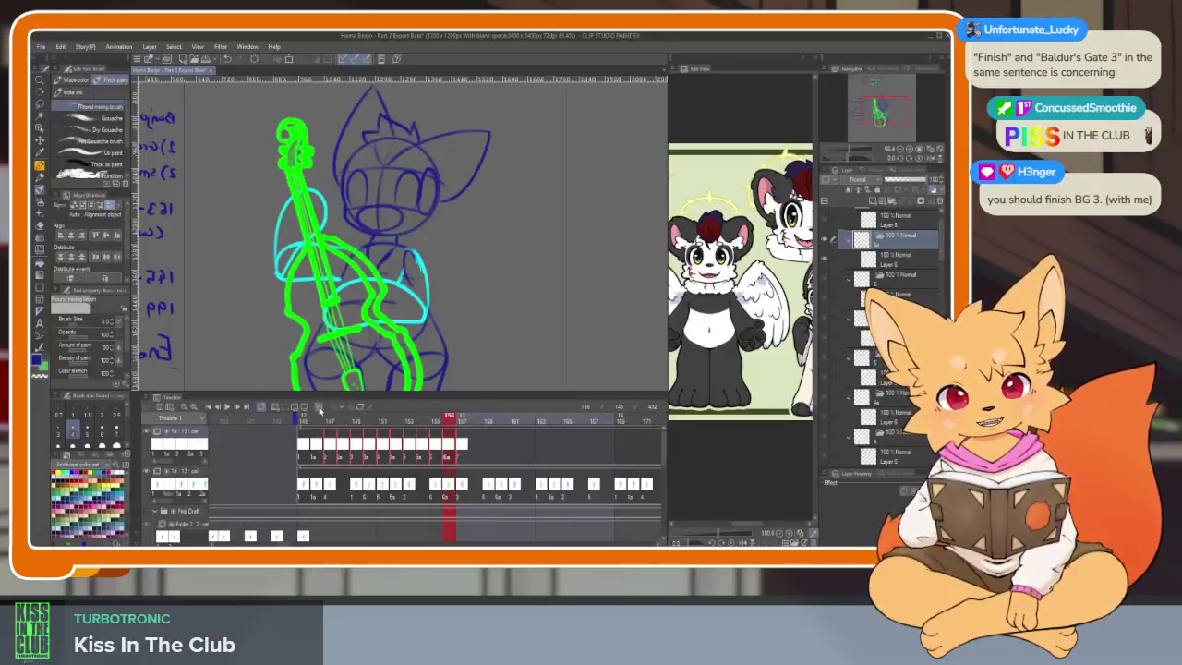
pyautogui.click(306, 407)
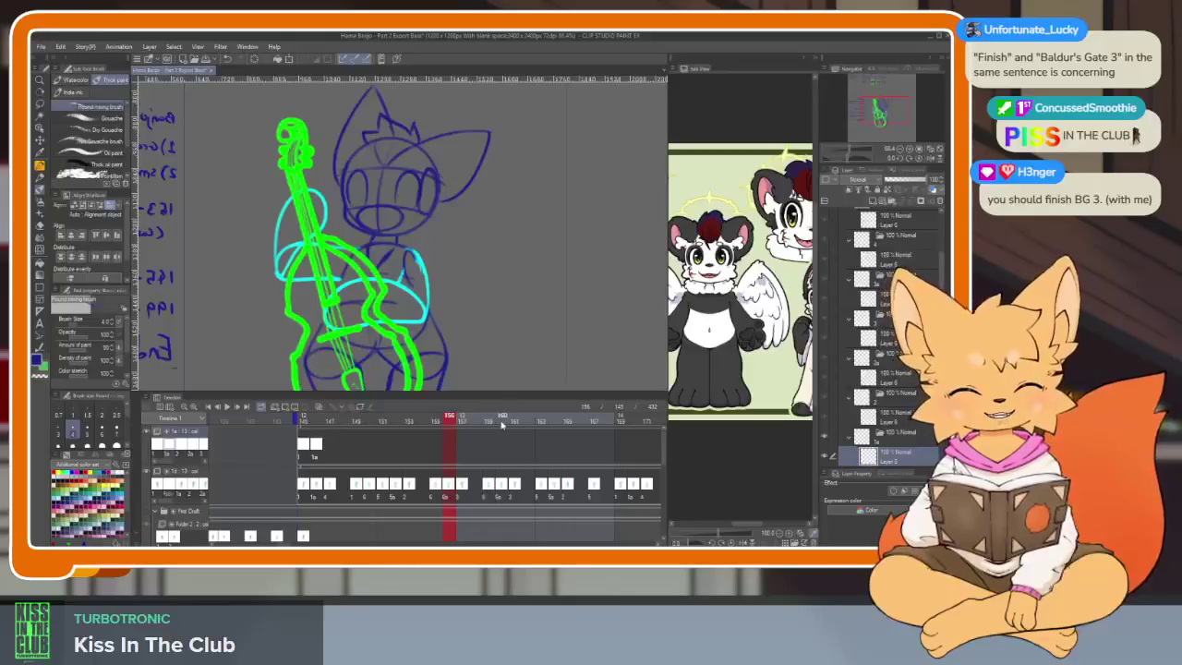
pyautogui.click(333, 453)
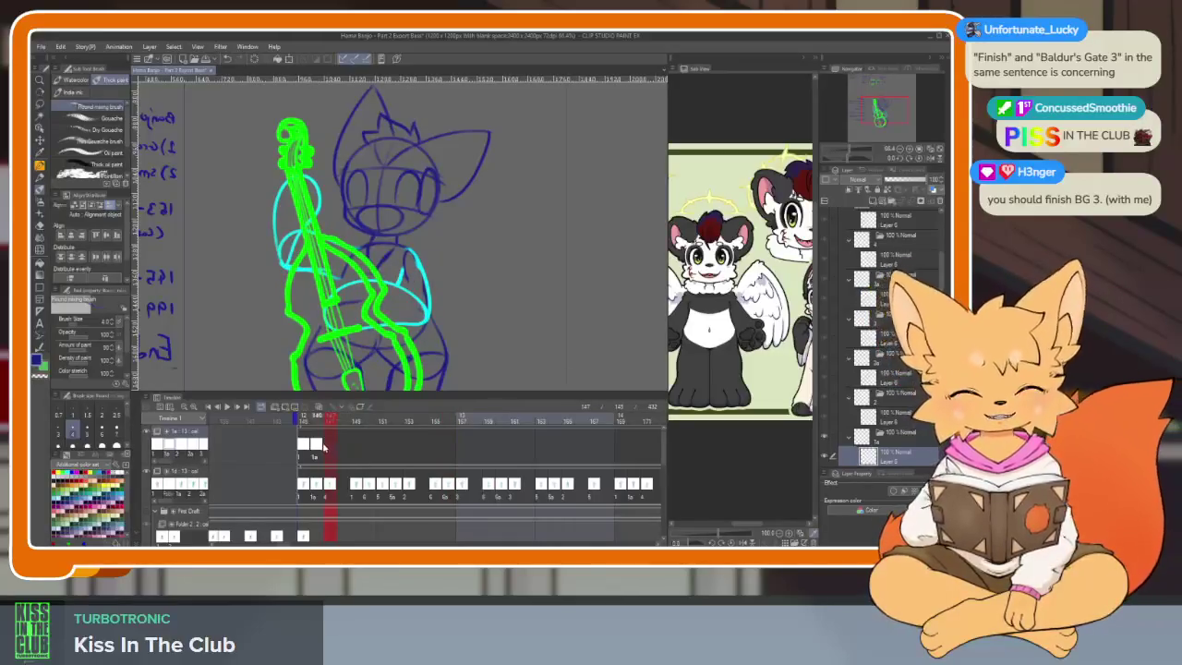
pyautogui.rightClick(330, 452)
pyautogui.press('Escape')
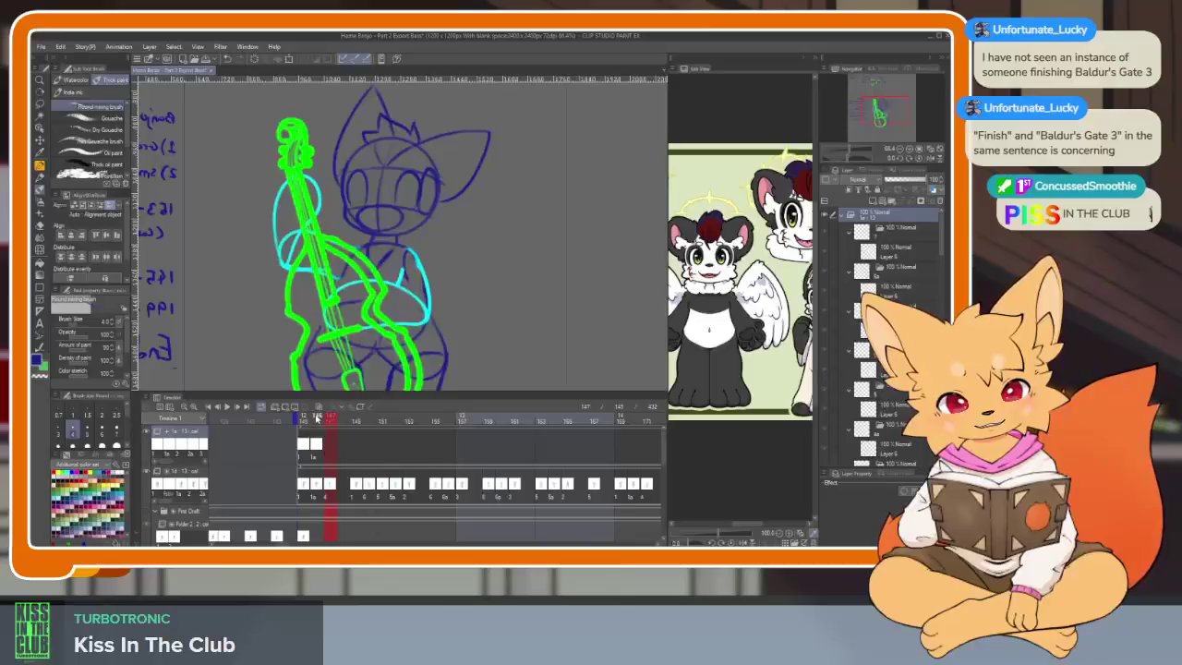
pyautogui.click(302, 418)
pyautogui.scroll(-3, 914, 277)
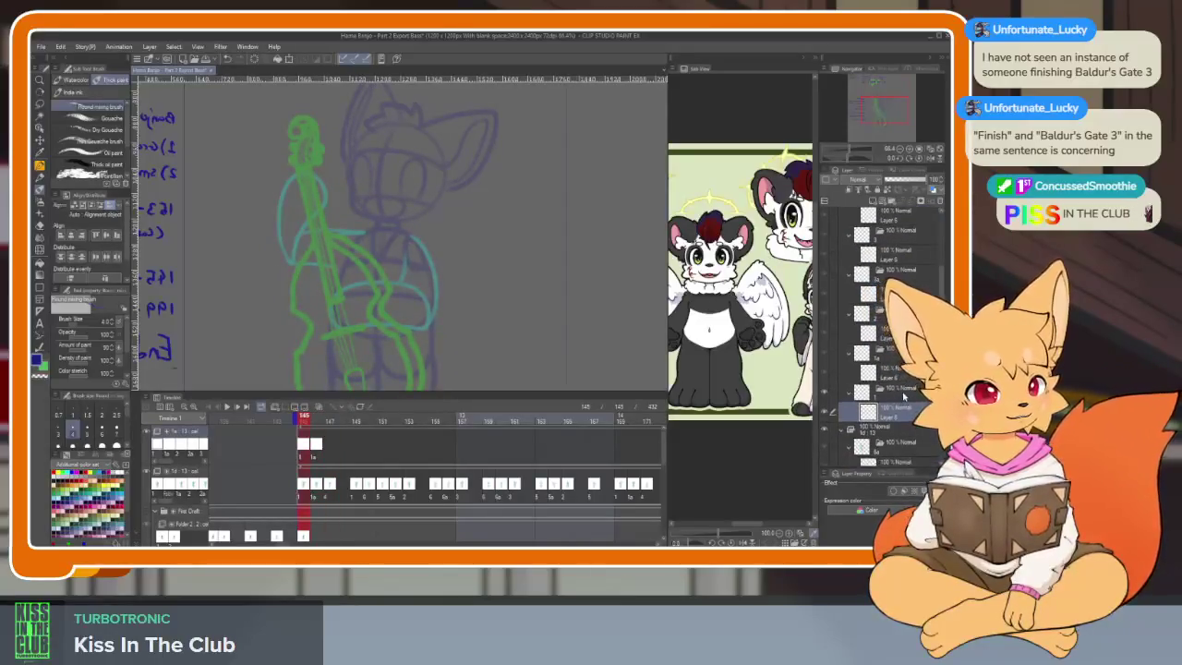
# - Select the animation folder holding the top track's cels in the Layer palette
pyautogui.click(891, 414)
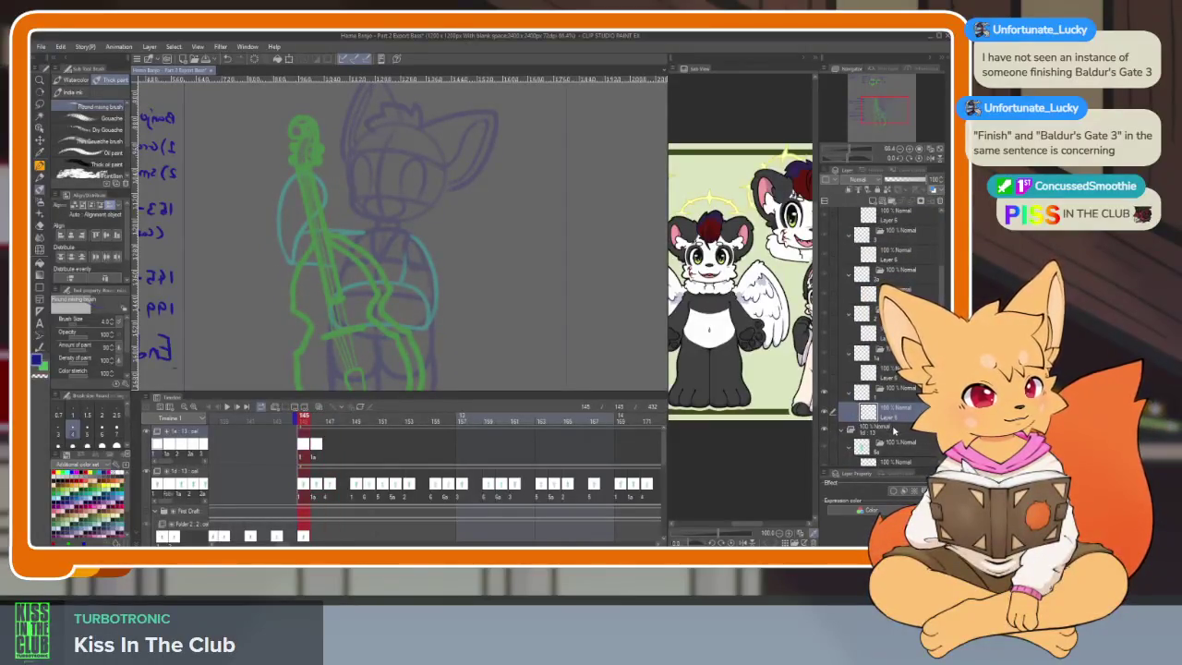
pyautogui.scroll(-2, 901, 419)
pyautogui.scroll(-2, 901, 419)
pyautogui.scroll(-2, 902, 418)
pyautogui.scroll(-2, 901, 419)
pyautogui.scroll(-2, 887, 369)
pyautogui.click(898, 381)
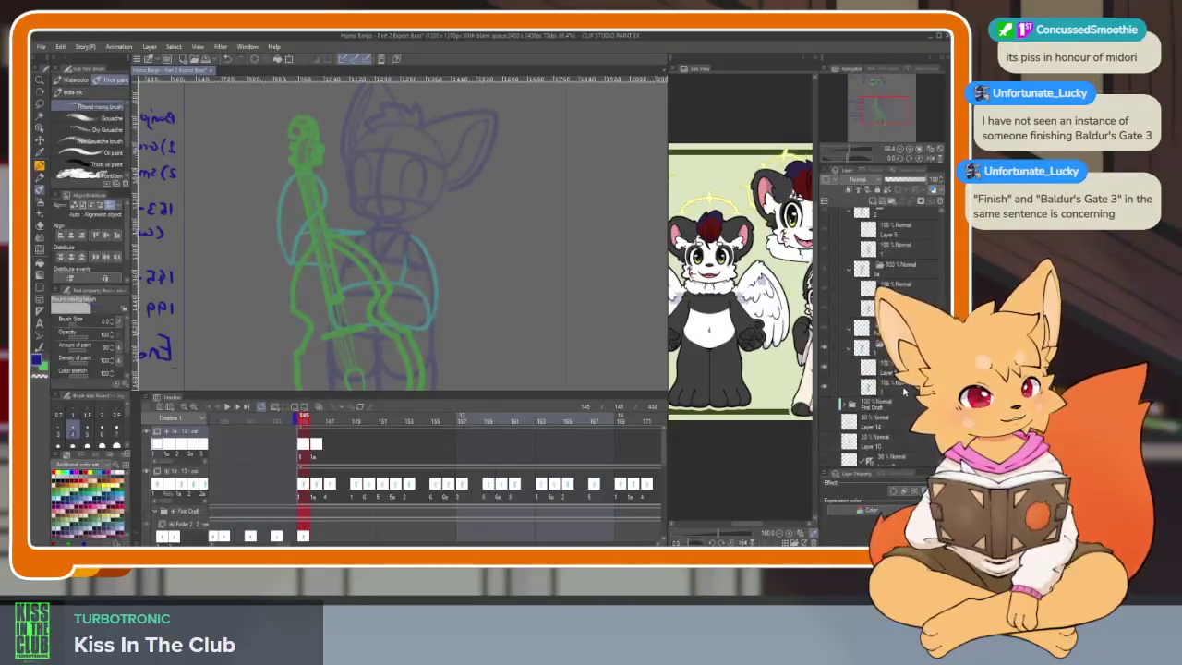
pyautogui.hotkey('alt', ']')
pyautogui.hotkey('alt', ']')
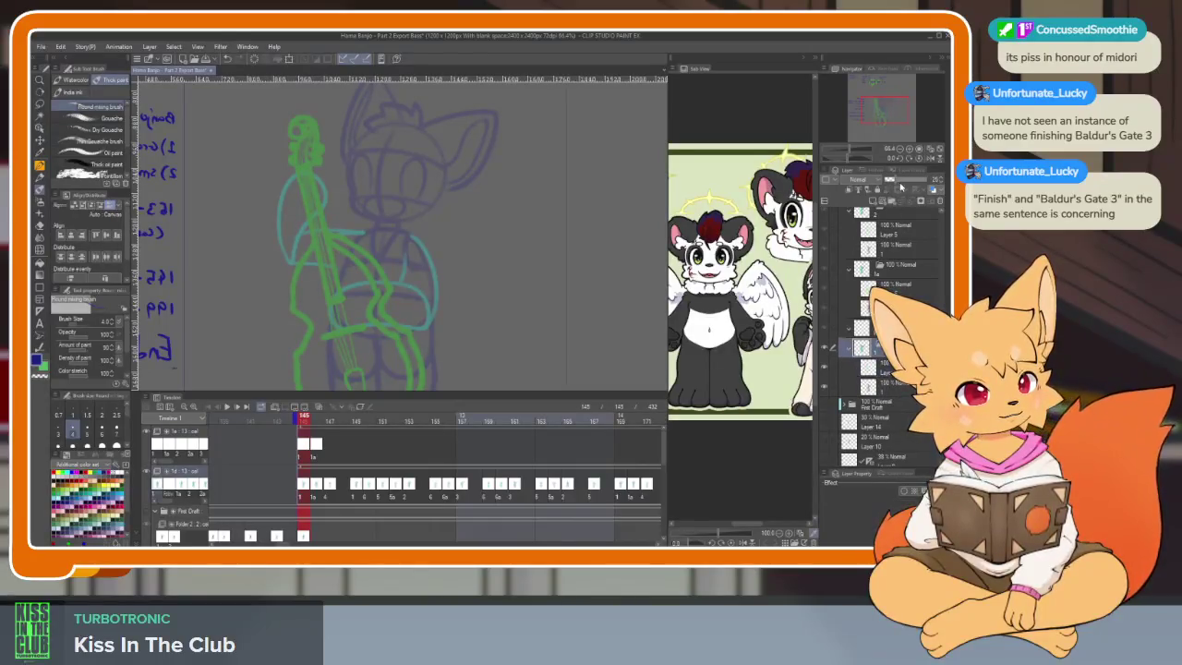
pyautogui.scroll(1, 900, 284)
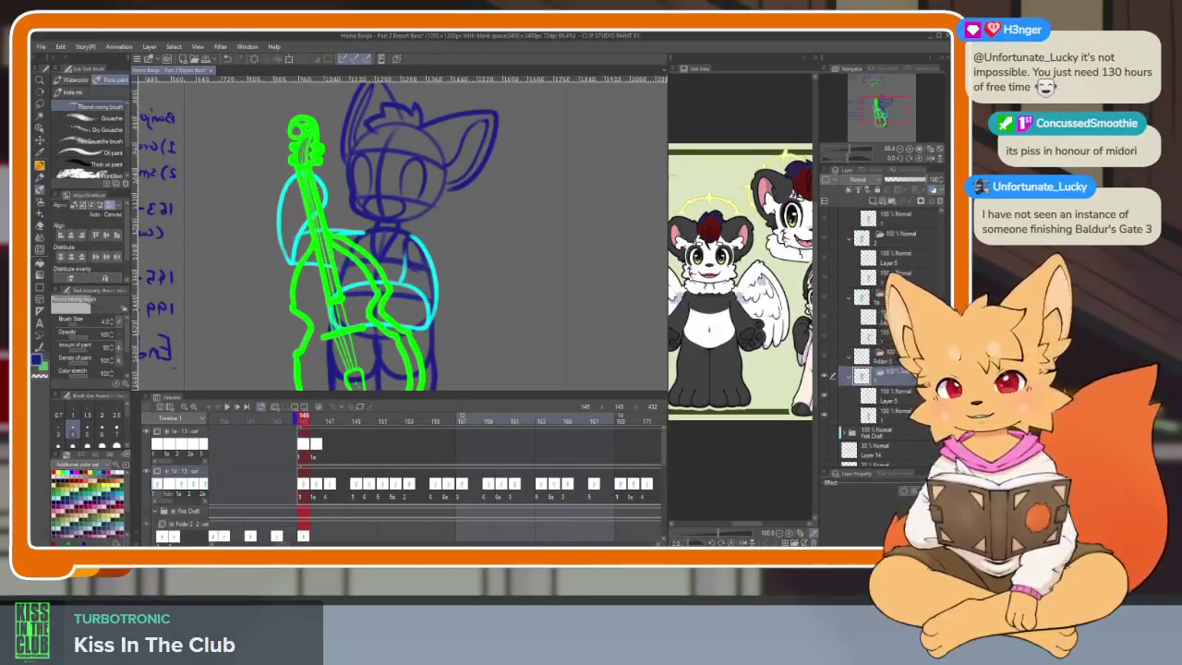
pyautogui.hotkey('alt', ']')
pyautogui.scroll(1, 933, 259)
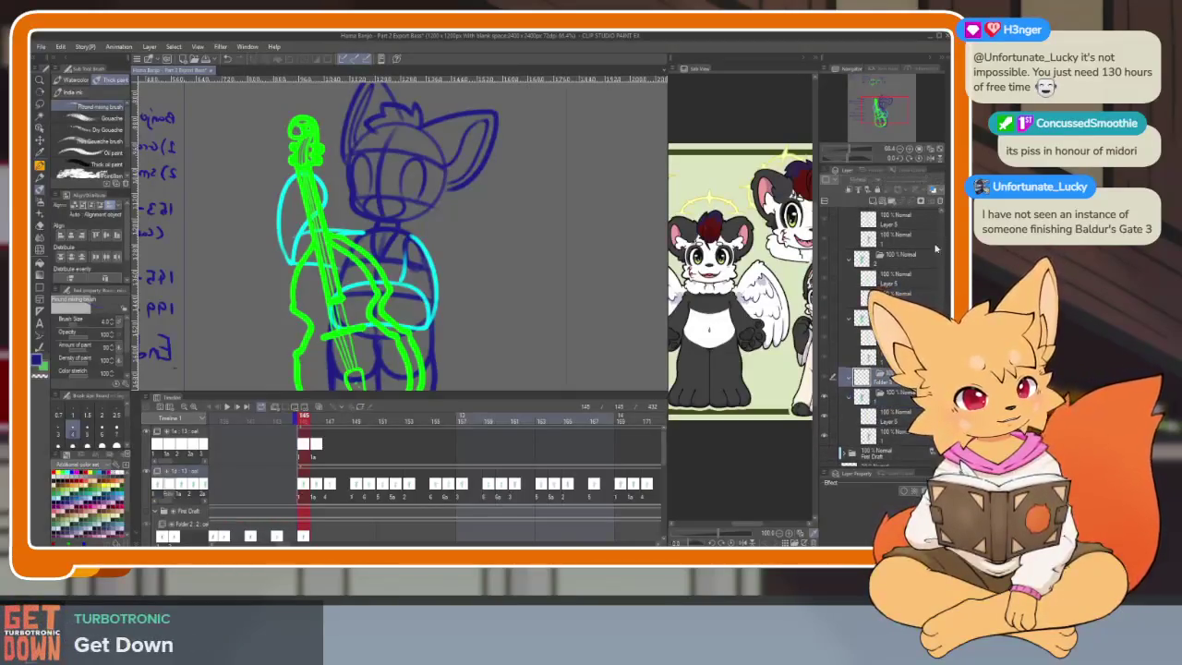
pyautogui.scroll(5, 898, 412)
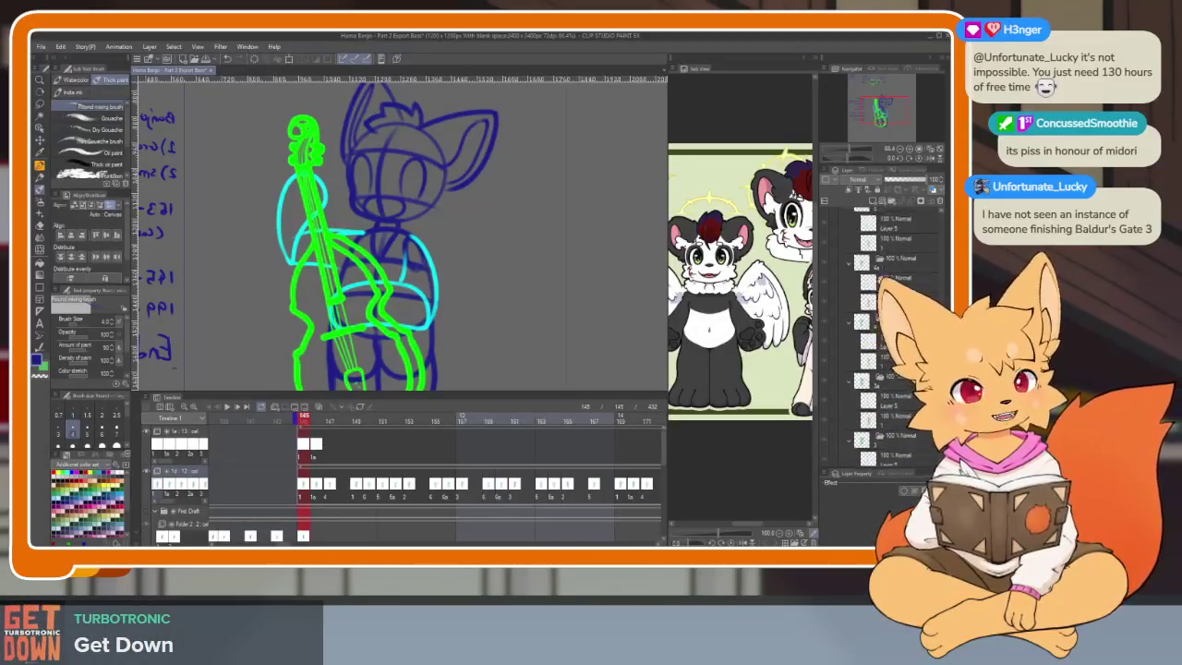
pyautogui.scroll(1, 899, 412)
pyautogui.scroll(1, 891, 398)
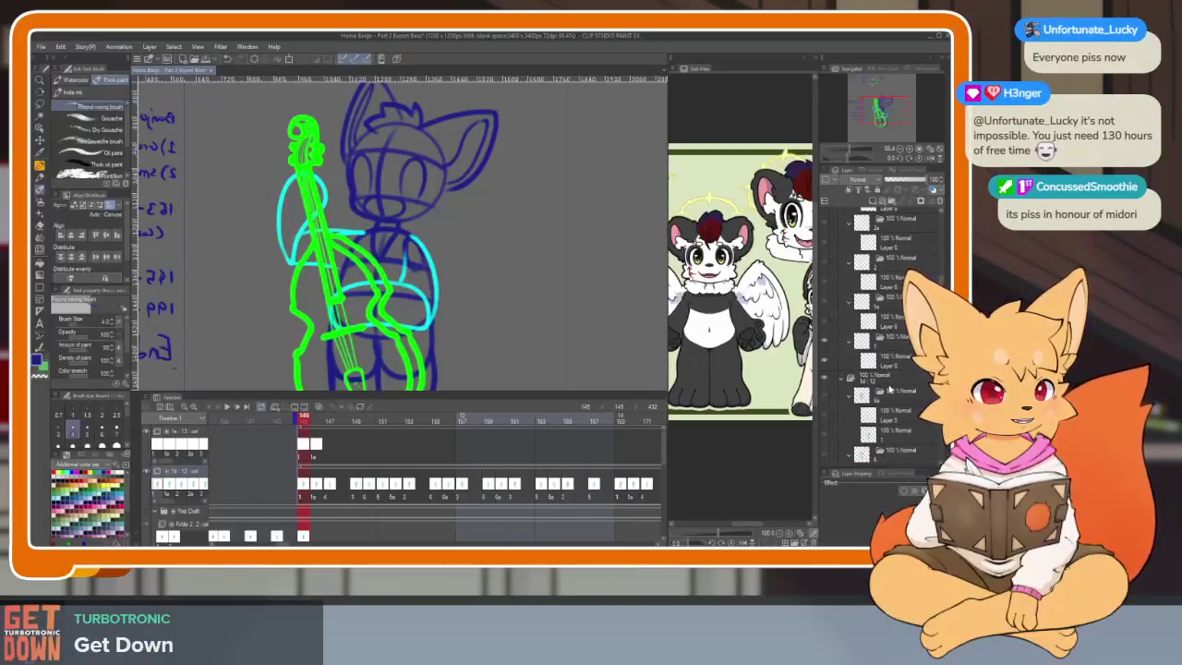
pyautogui.click(885, 381)
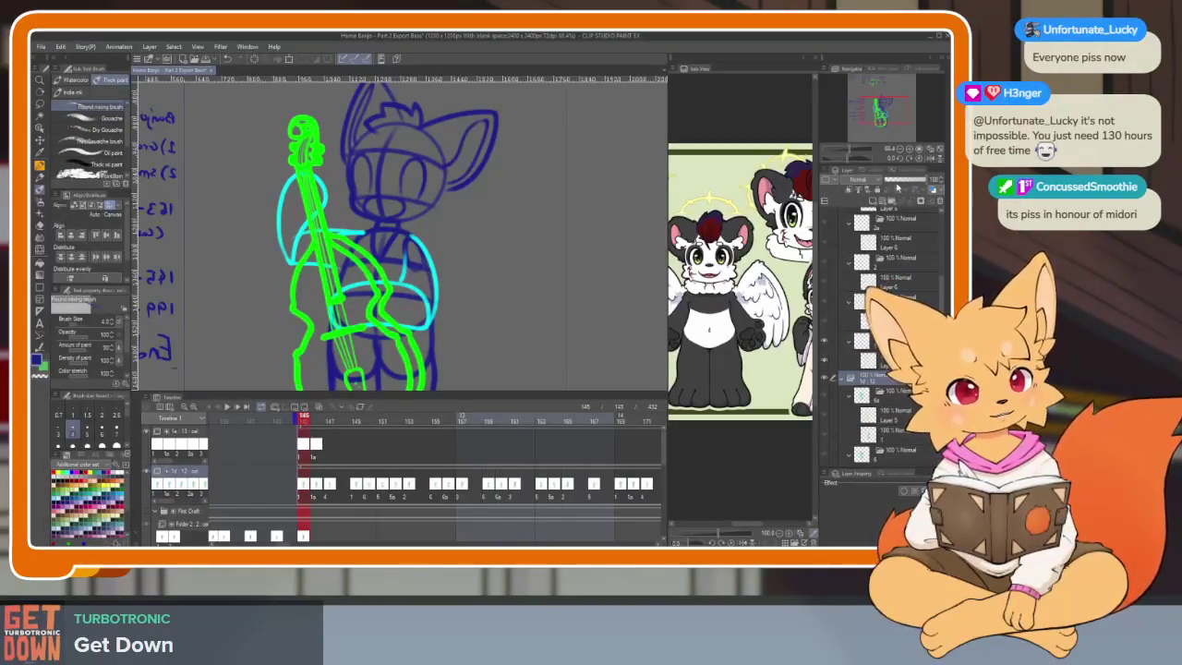
# - Set that folder to 25% opacity, go to frame 146, and hide all panels
pyautogui.click(895, 184)
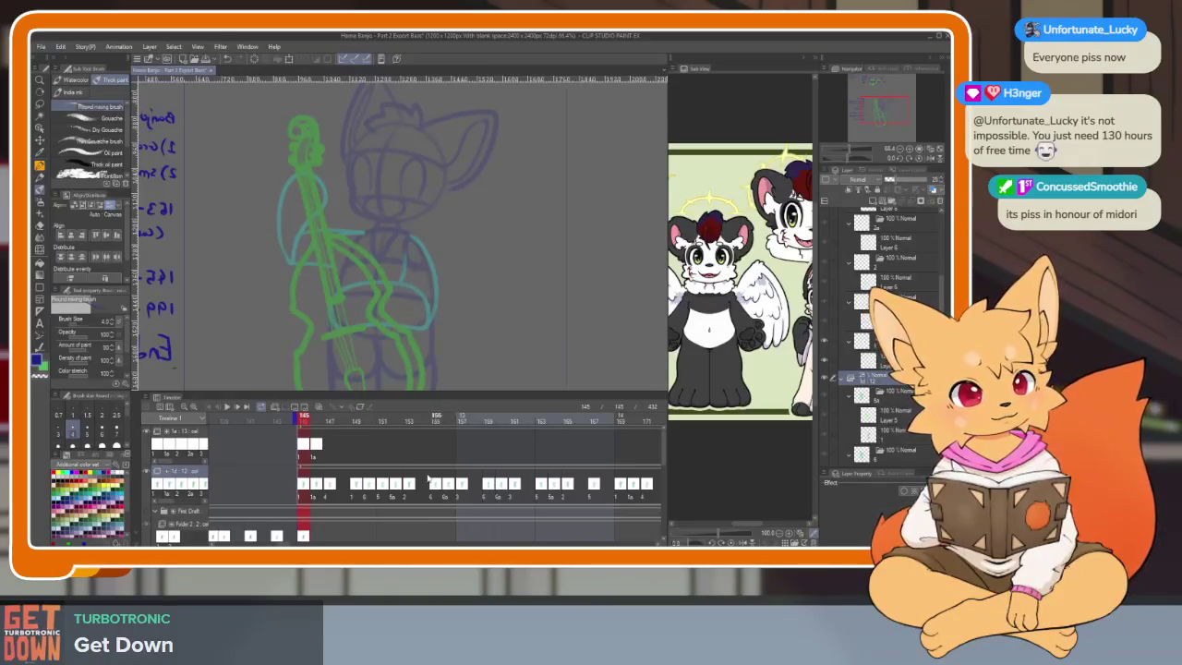
pyautogui.click(316, 451)
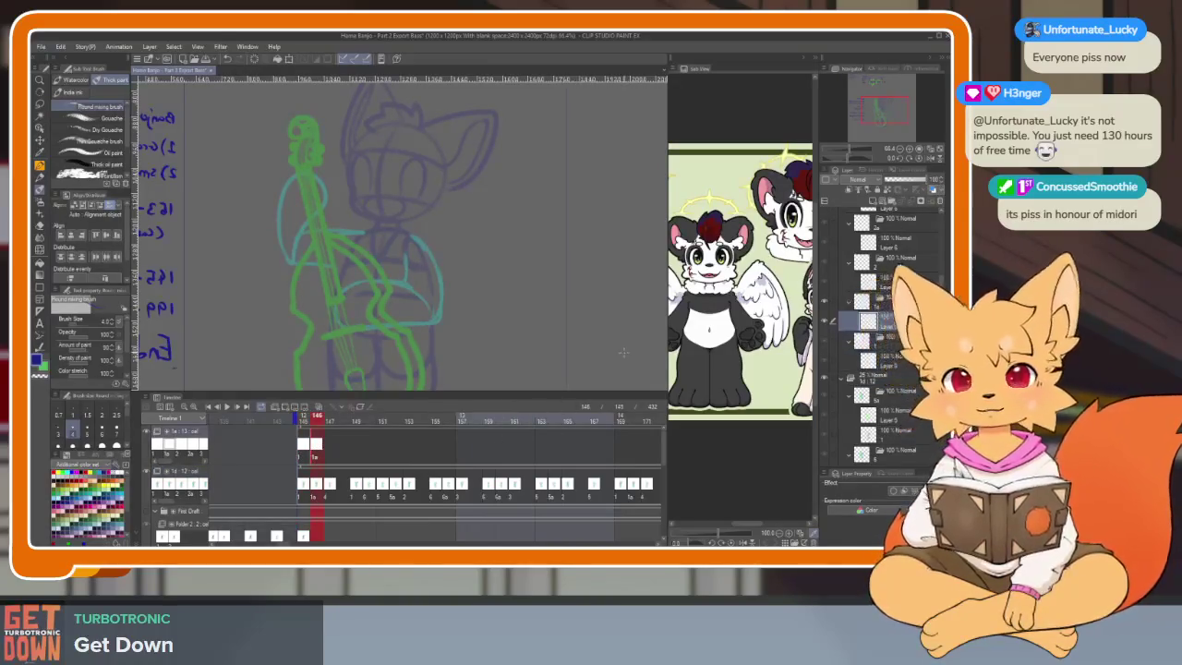
pyautogui.press('Tab')
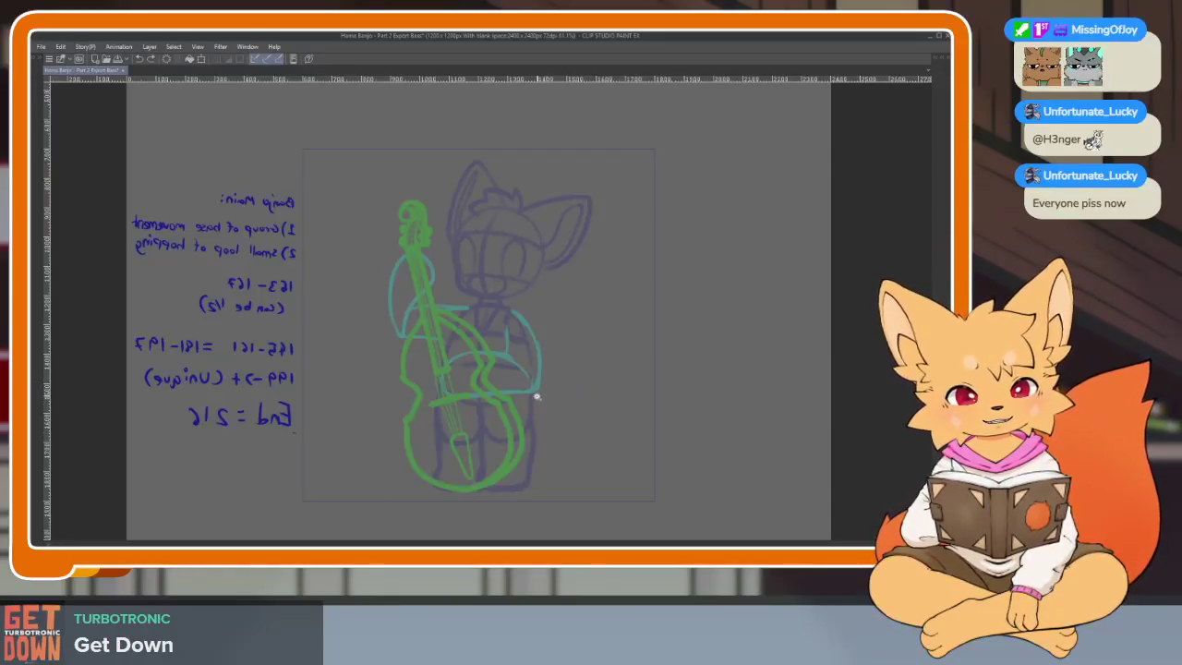
# - Restore the panels and assign cel 4 to the next frame on the top track
pyautogui.scroll(2, 541, 395)
pyautogui.press('Tab')
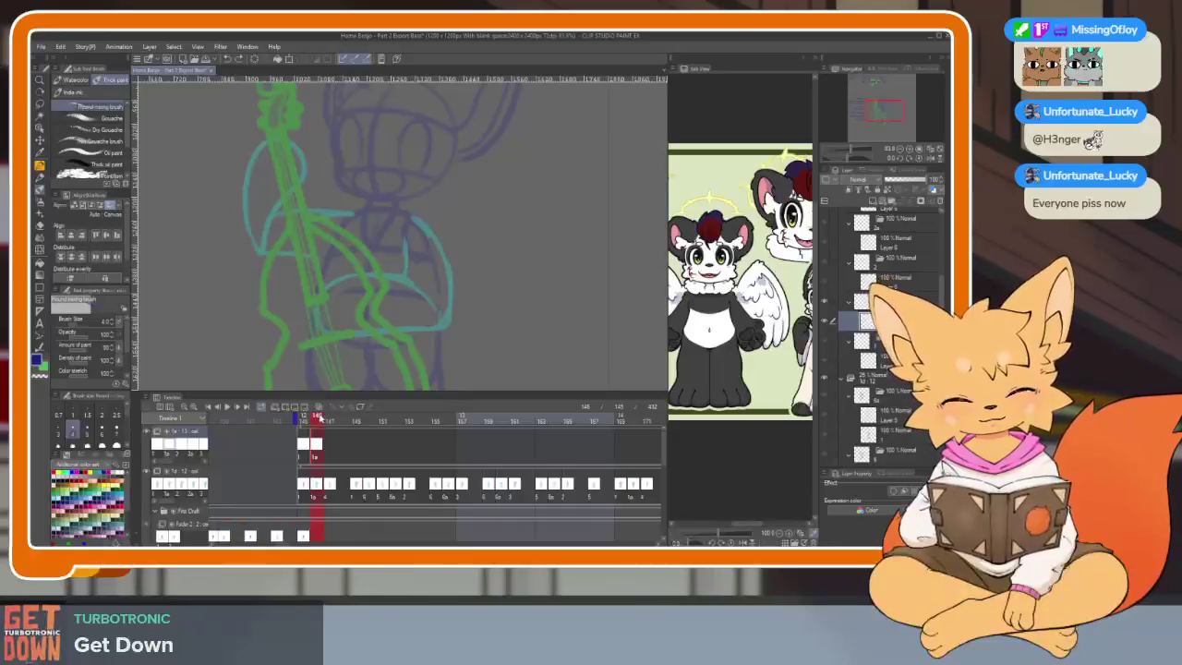
pyautogui.moveTo(318, 418); pyautogui.dragTo(333, 418)
pyautogui.rightClick(336, 455)
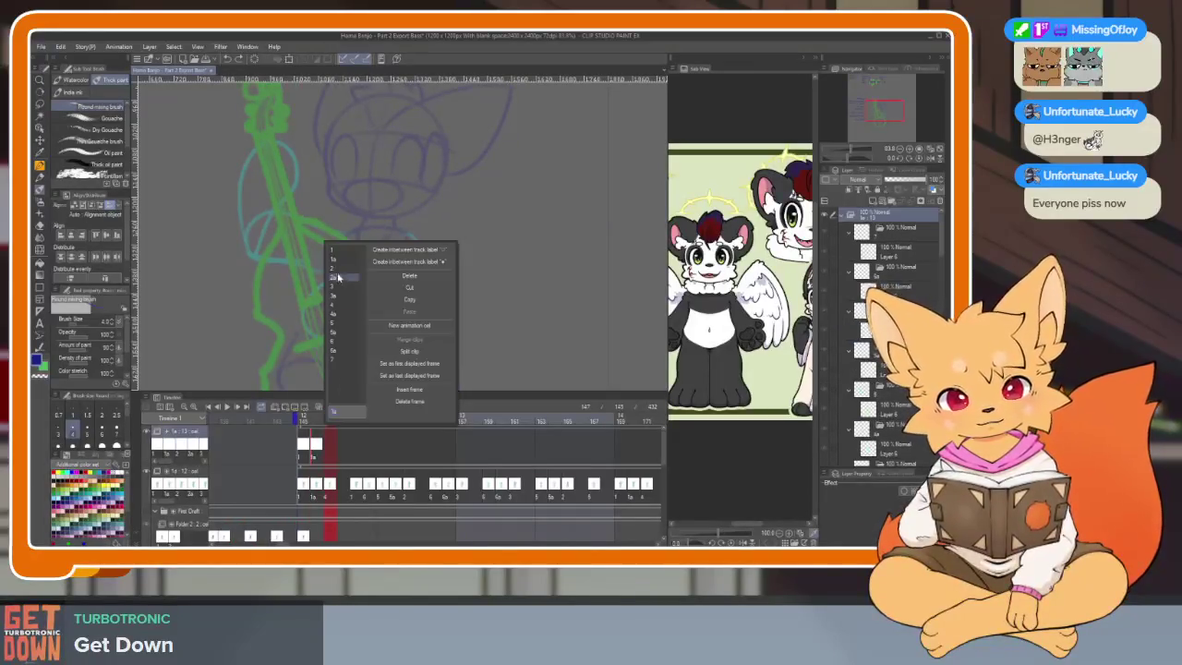
pyautogui.click(342, 311)
pyautogui.click(357, 419)
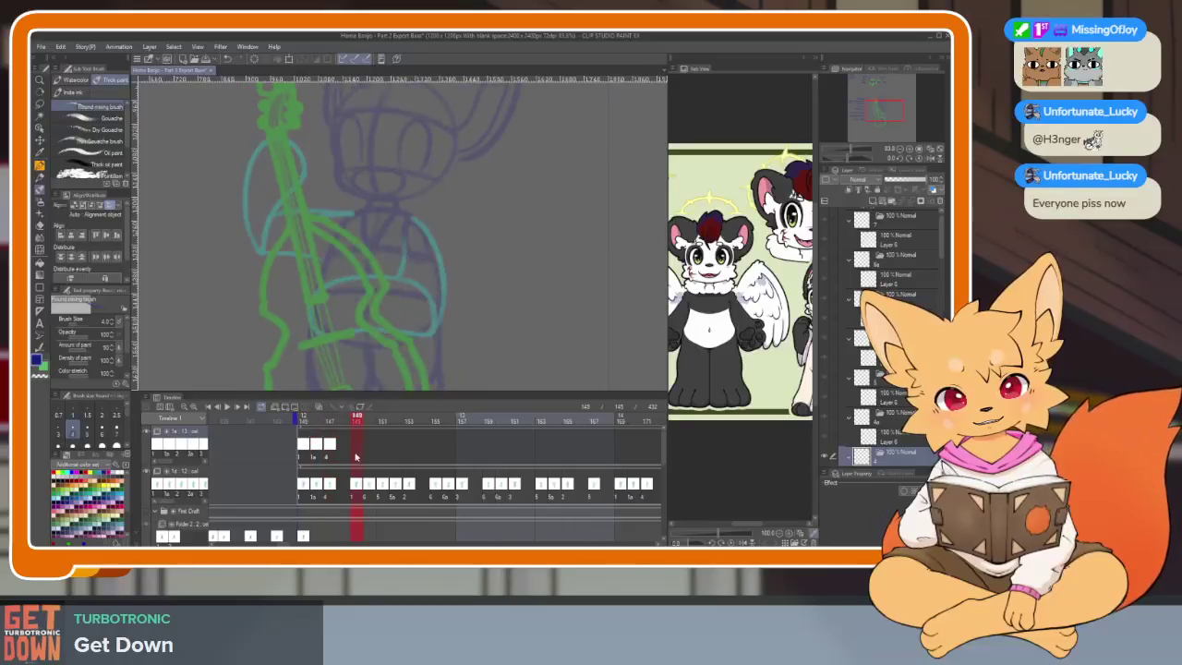
pyautogui.rightClick(356, 443)
pyautogui.press('Escape')
# - Assign cel 6 to frame 150, cel 5 to 151, a drawing to 152, and cel 2a to 153
pyautogui.click(370, 418)
pyautogui.rightClick(370, 443)
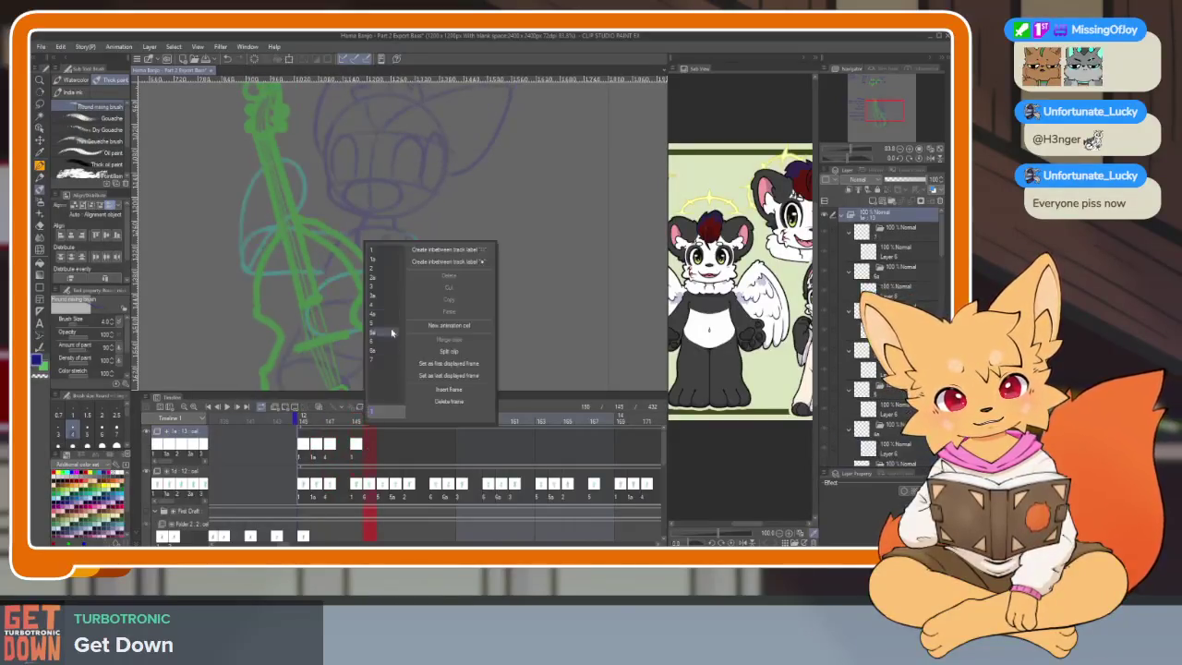
pyautogui.click(383, 344)
pyautogui.click(383, 418)
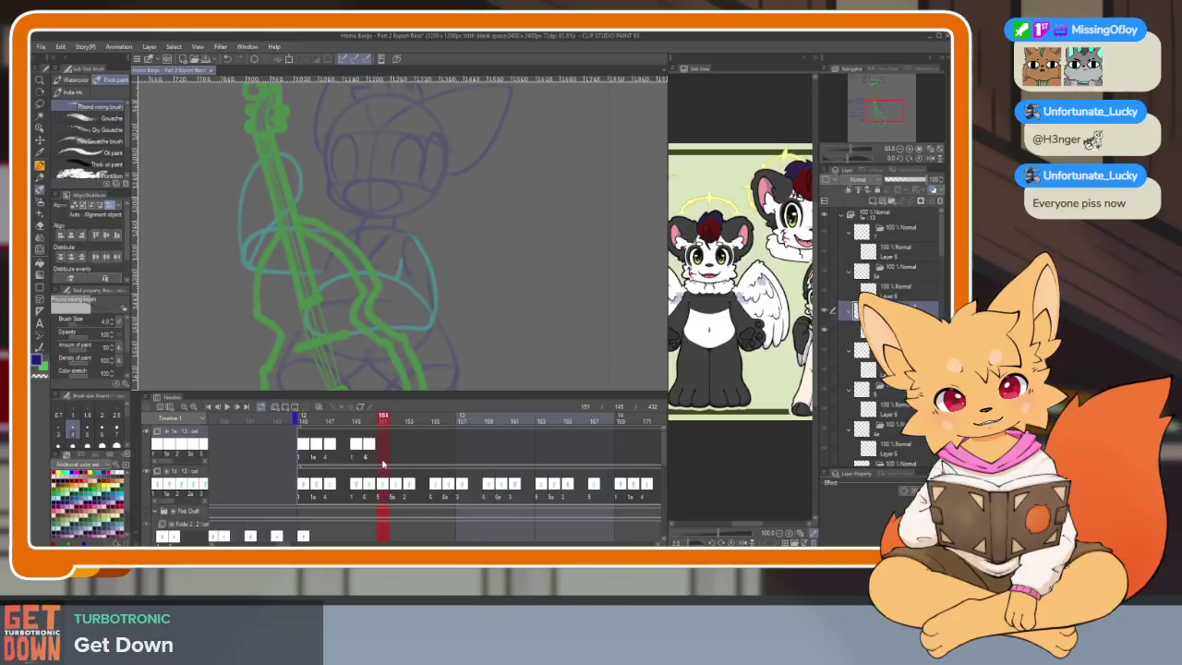
pyautogui.rightClick(383, 444)
pyautogui.click(395, 331)
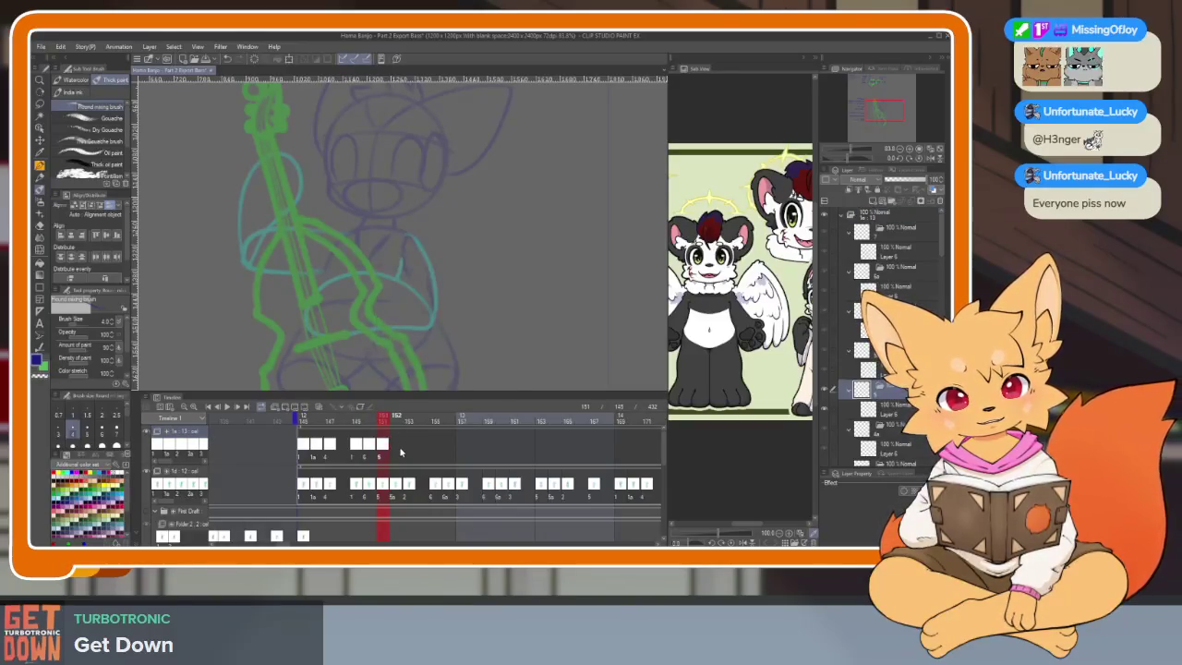
pyautogui.click(396, 419)
pyautogui.rightClick(396, 443)
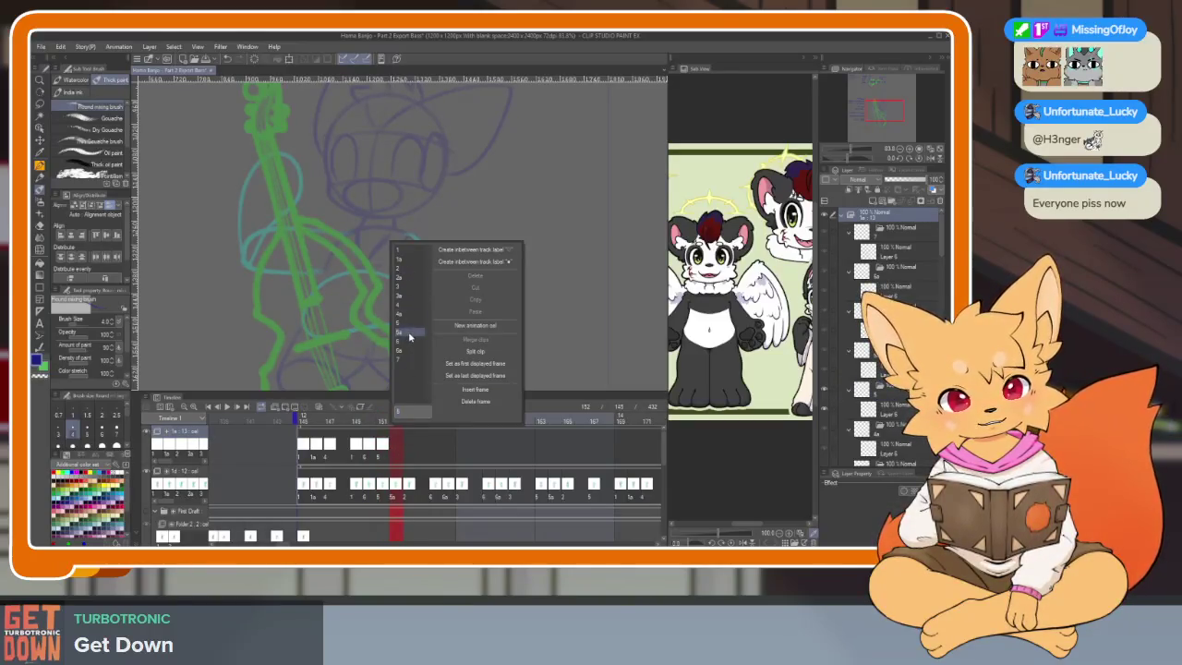
pyautogui.click(408, 261)
pyautogui.click(409, 419)
pyautogui.rightClick(408, 444)
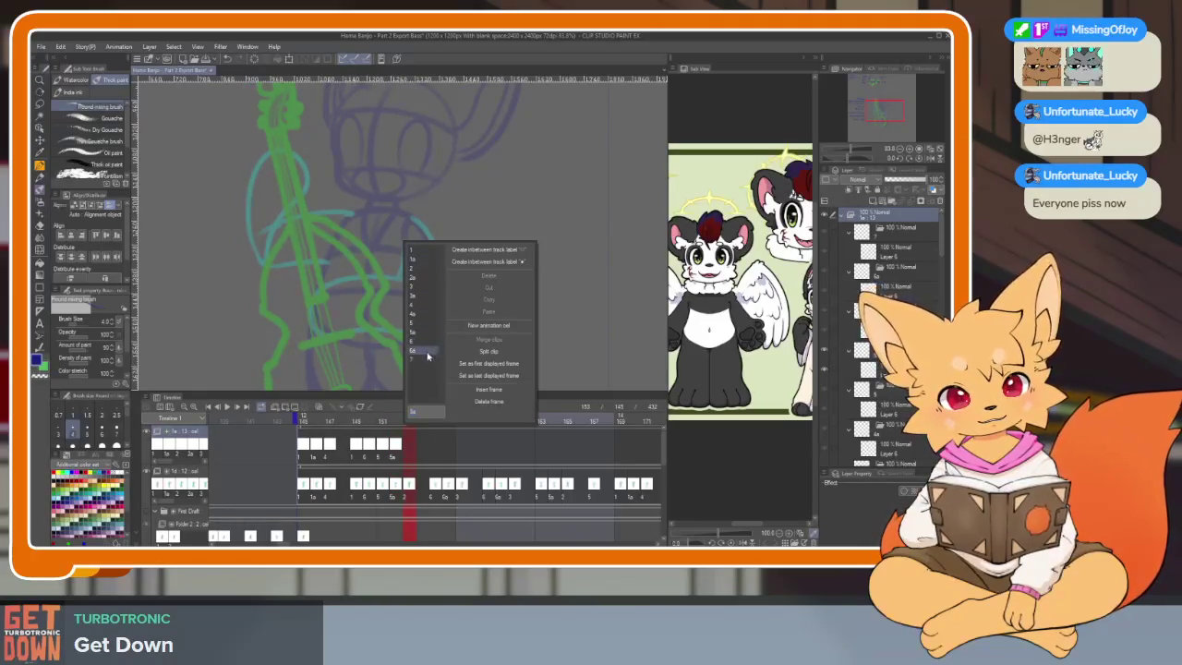
pyautogui.click(414, 277)
# - Assign cel 6 to frame 155, 6a to 156, 3 to 157, and fill frames 158–160
pyautogui.click(438, 449)
pyautogui.rightClick(438, 449)
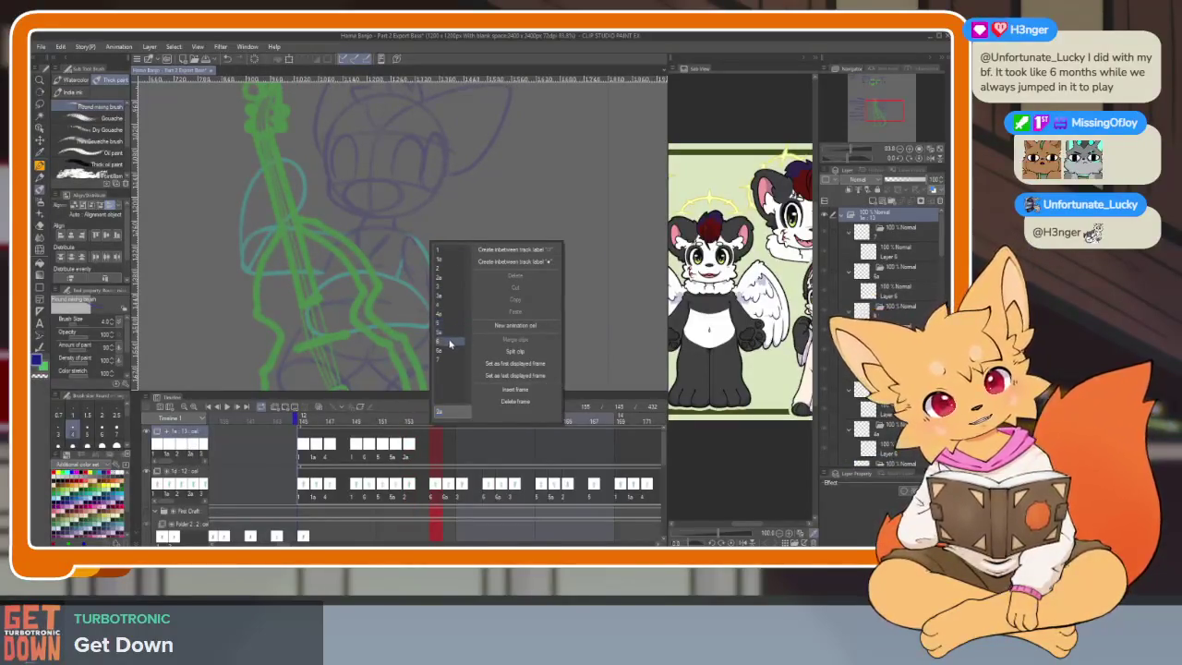
pyautogui.click(450, 341)
pyautogui.click(447, 459)
pyautogui.rightClick(447, 459)
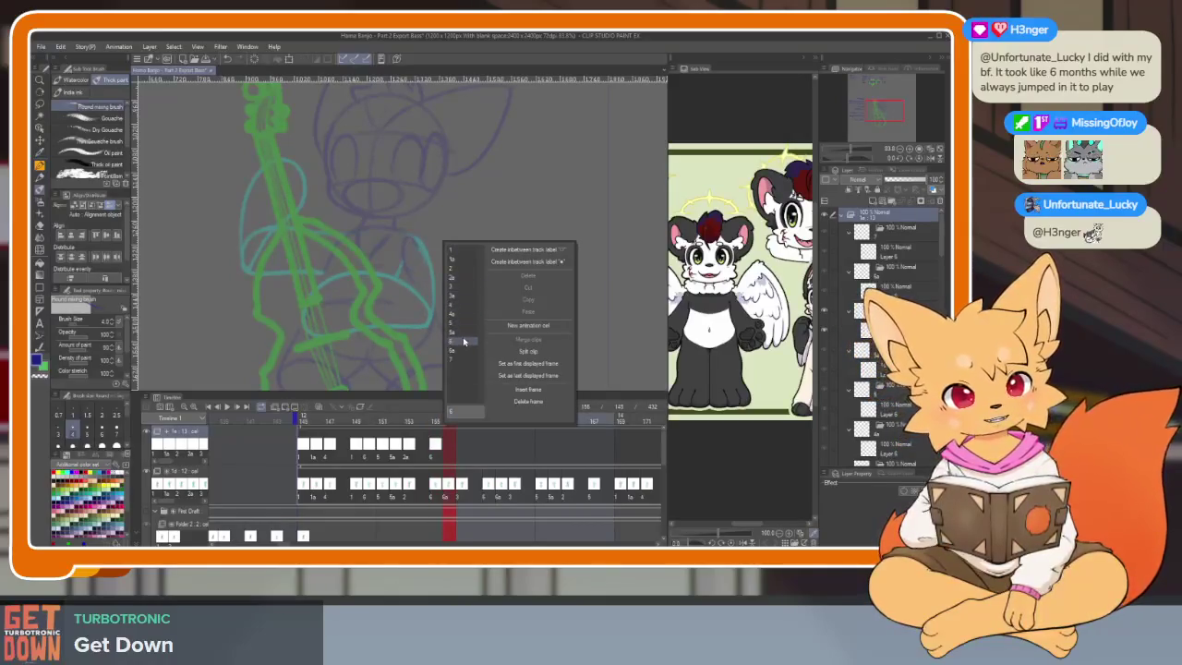
pyautogui.click(462, 349)
pyautogui.click(460, 453)
pyautogui.rightClick(461, 453)
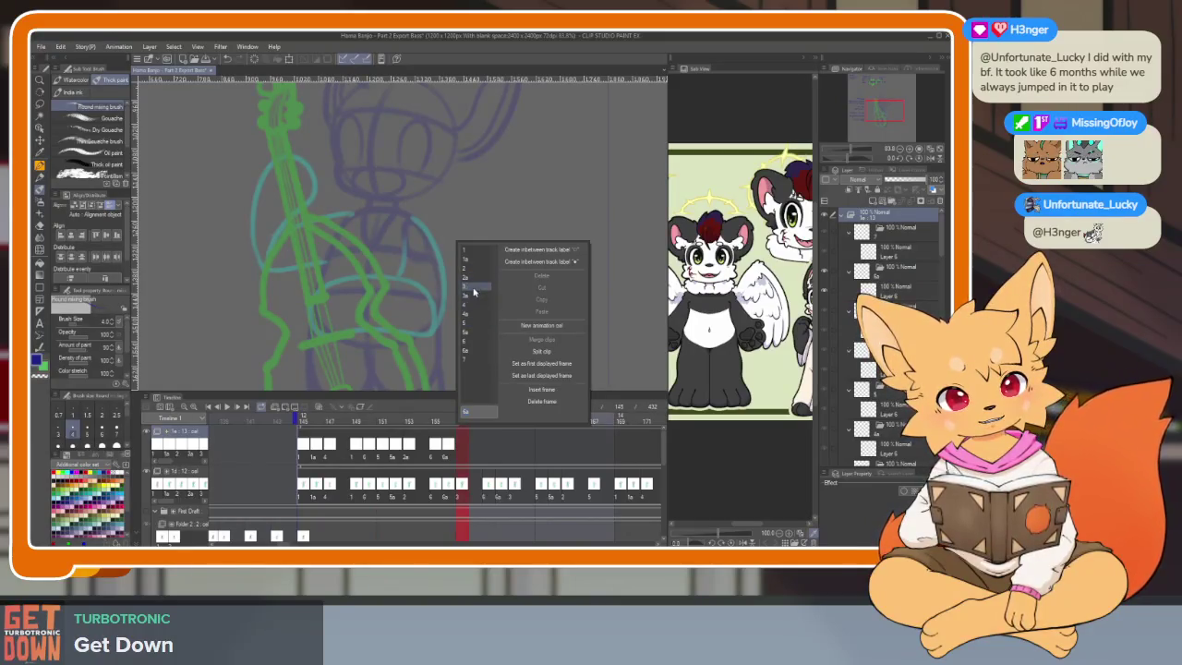
pyautogui.click(474, 292)
pyautogui.scroll(-2, 473, 458)
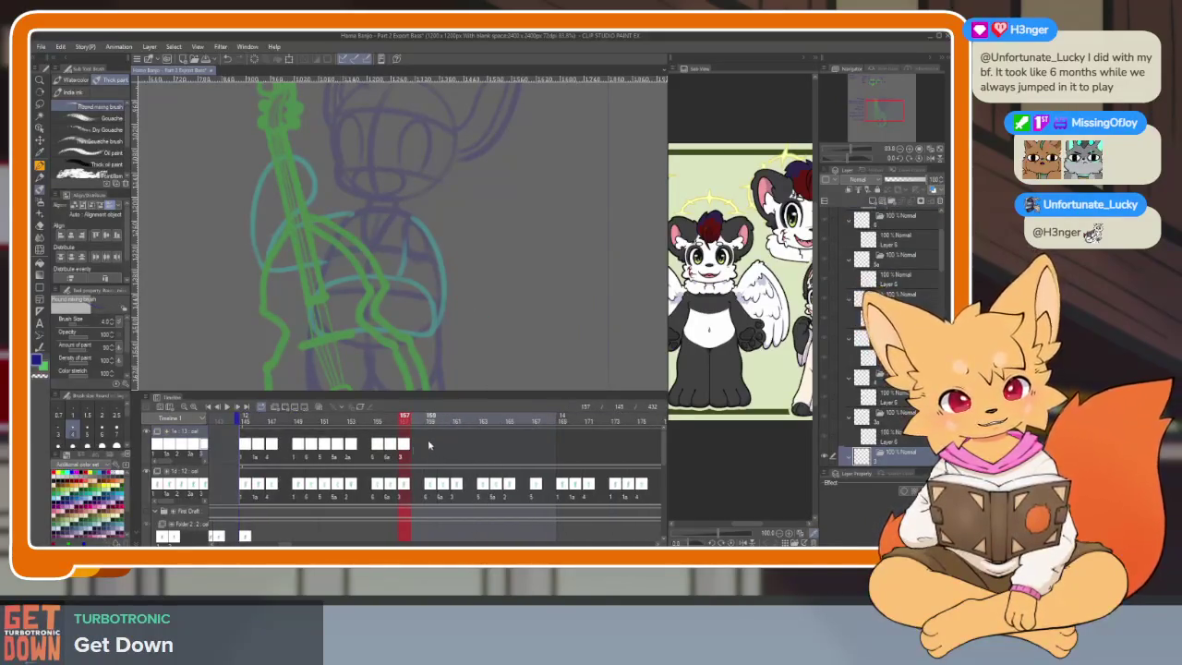
pyautogui.moveTo(428, 452); pyautogui.dragTo(430, 451)
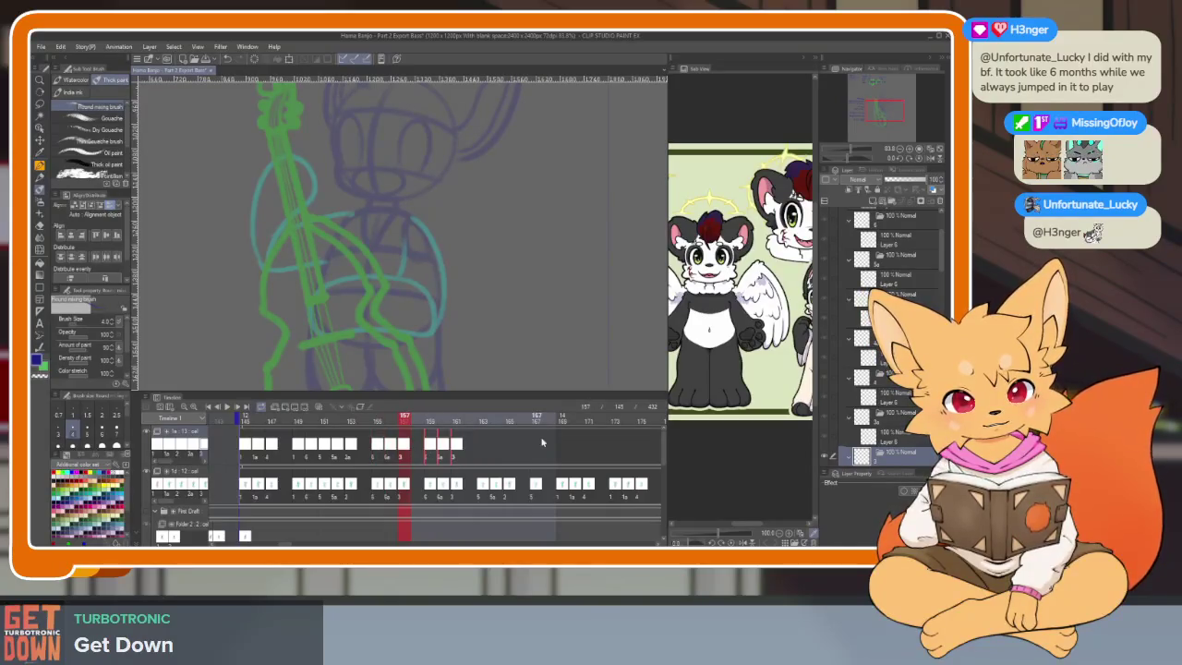
# - Assign drawings to frame 163 and the next two frames of the top track
pyautogui.rightClick(487, 459)
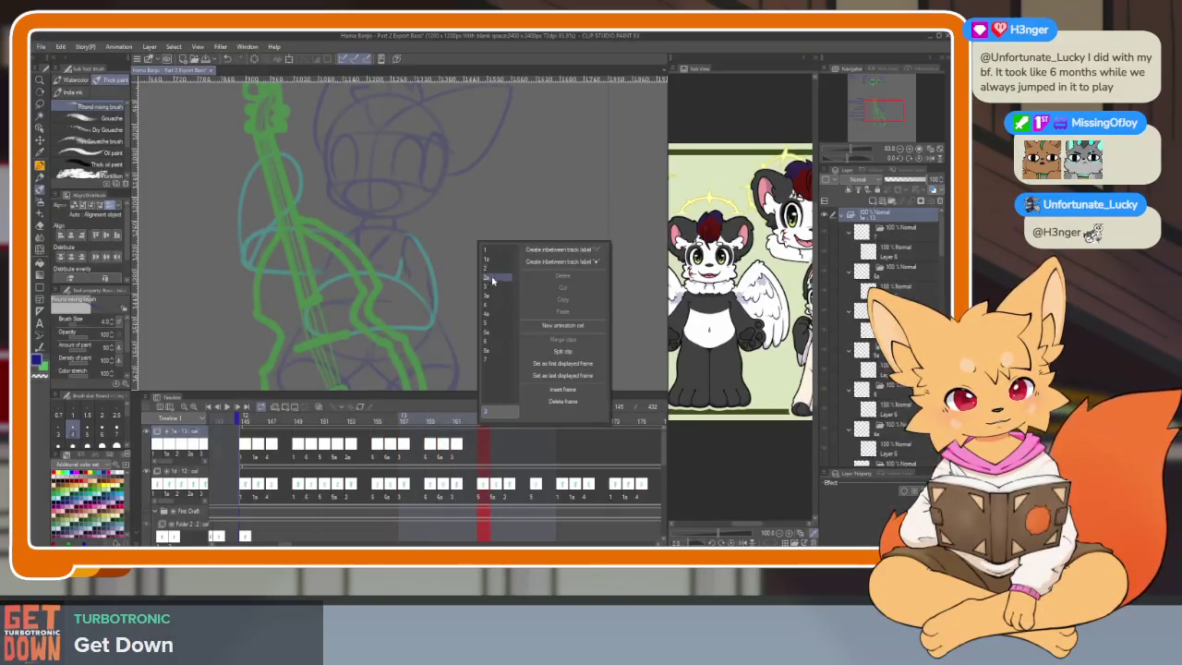
pyautogui.click(495, 324)
pyautogui.rightClick(497, 455)
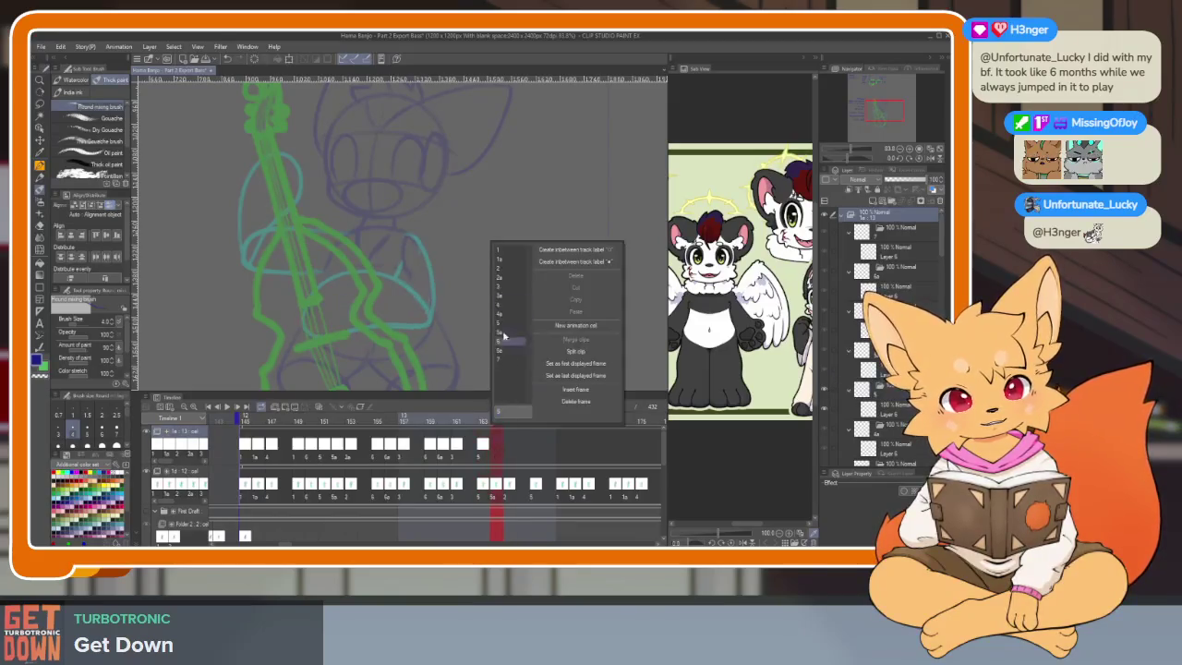
pyautogui.click(505, 346)
pyautogui.click(509, 445)
pyautogui.rightClick(510, 447)
pyautogui.click(523, 286)
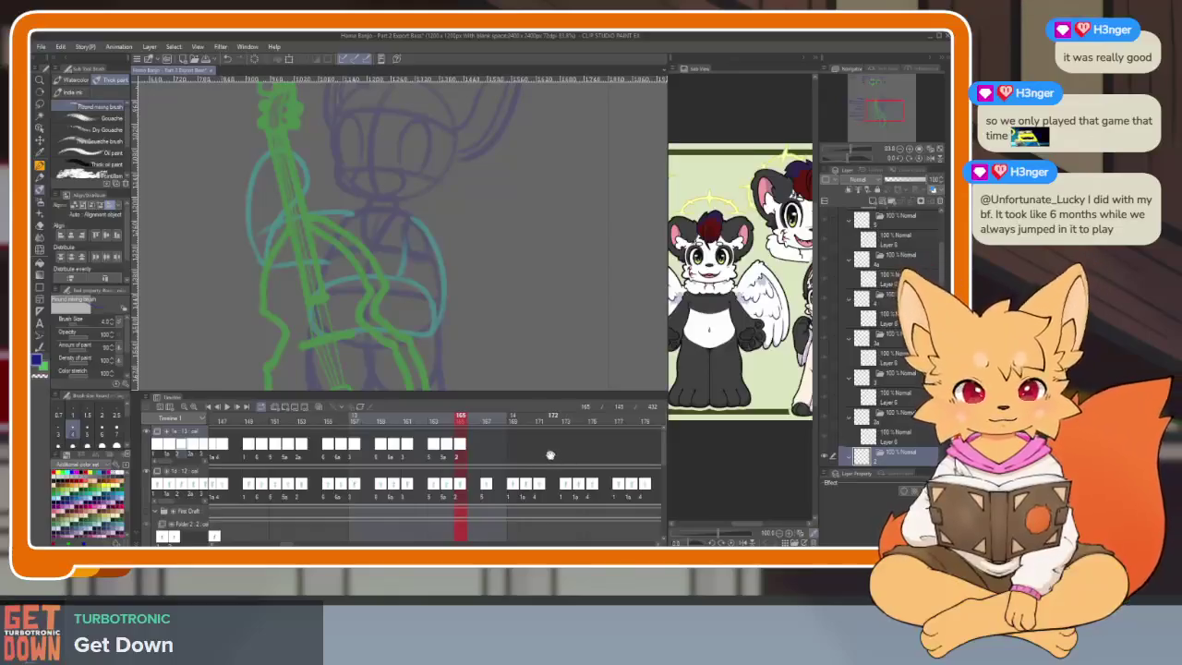
# - Assign cels 5, 1 and 1a to frames 167, 169 and 170
pyautogui.moveTo(543, 459); pyautogui.dragTo(490, 461)
pyautogui.rightClick(429, 455)
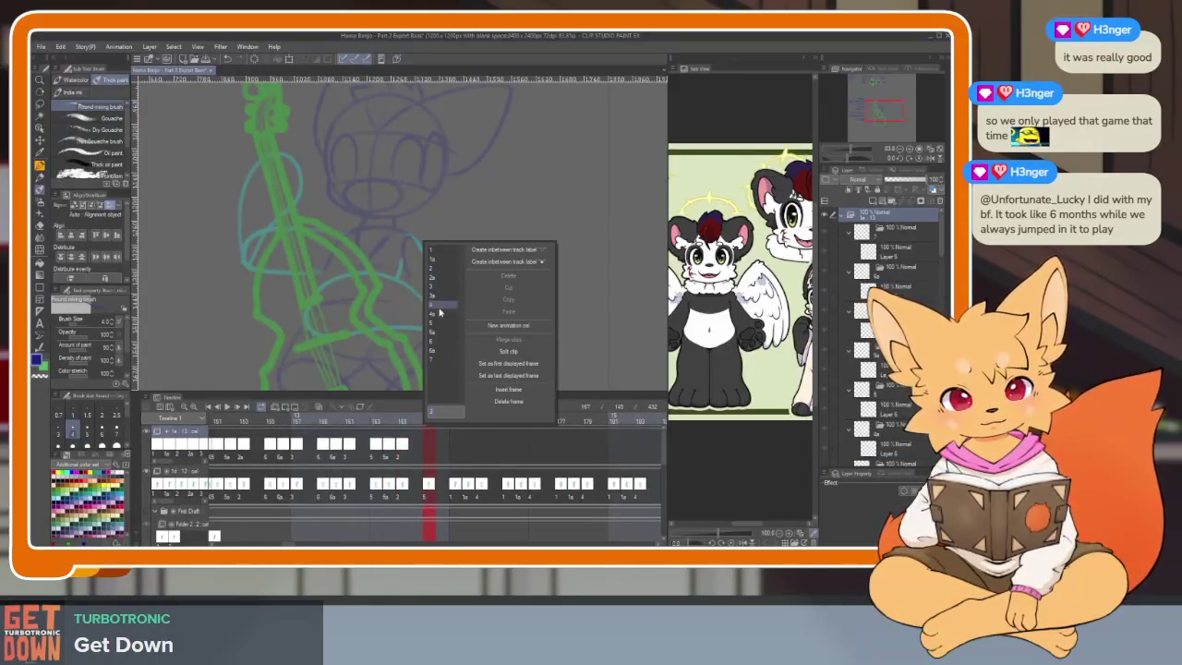
pyautogui.click(442, 328)
pyautogui.rightClick(456, 448)
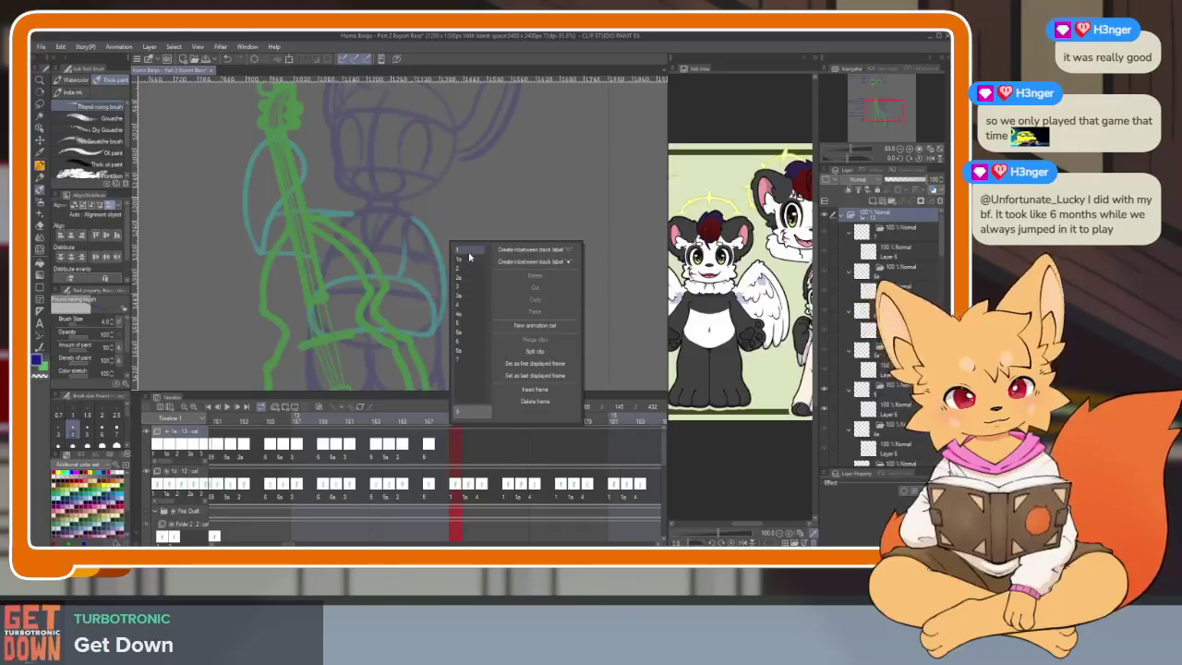
pyautogui.click(462, 252)
pyautogui.rightClick(474, 423)
pyautogui.click(474, 265)
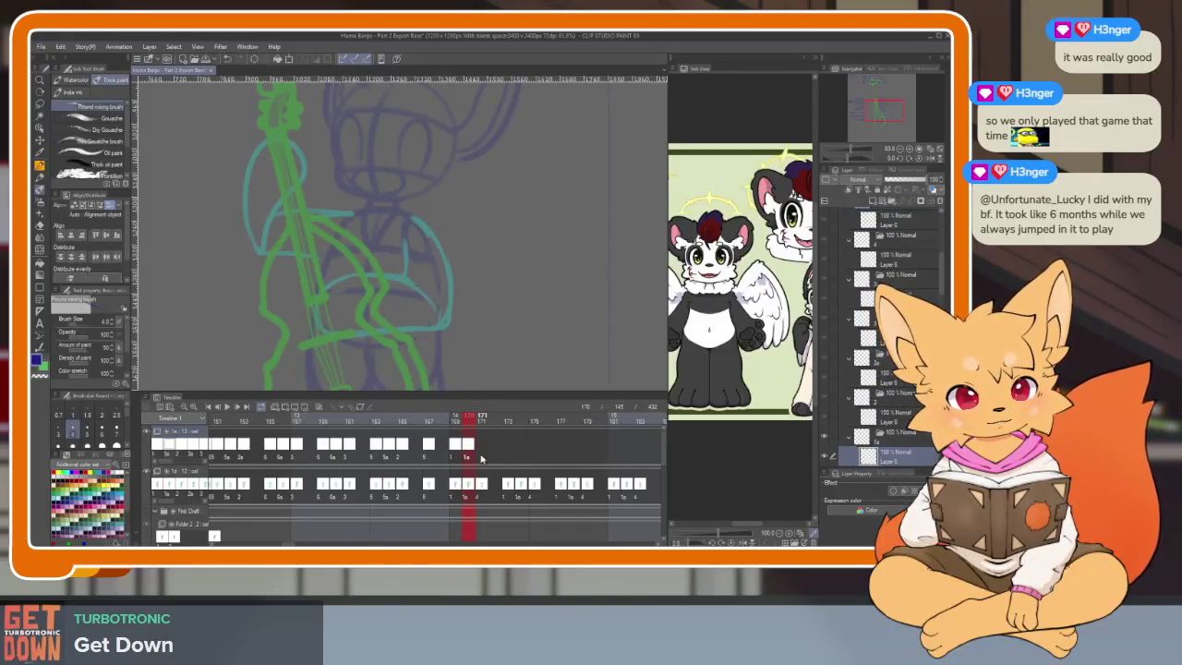
# - Fill frames 171–174 with a drawing, cel 1, cel 1a and another drawing
pyautogui.rightClick(482, 425)
pyautogui.click(491, 316)
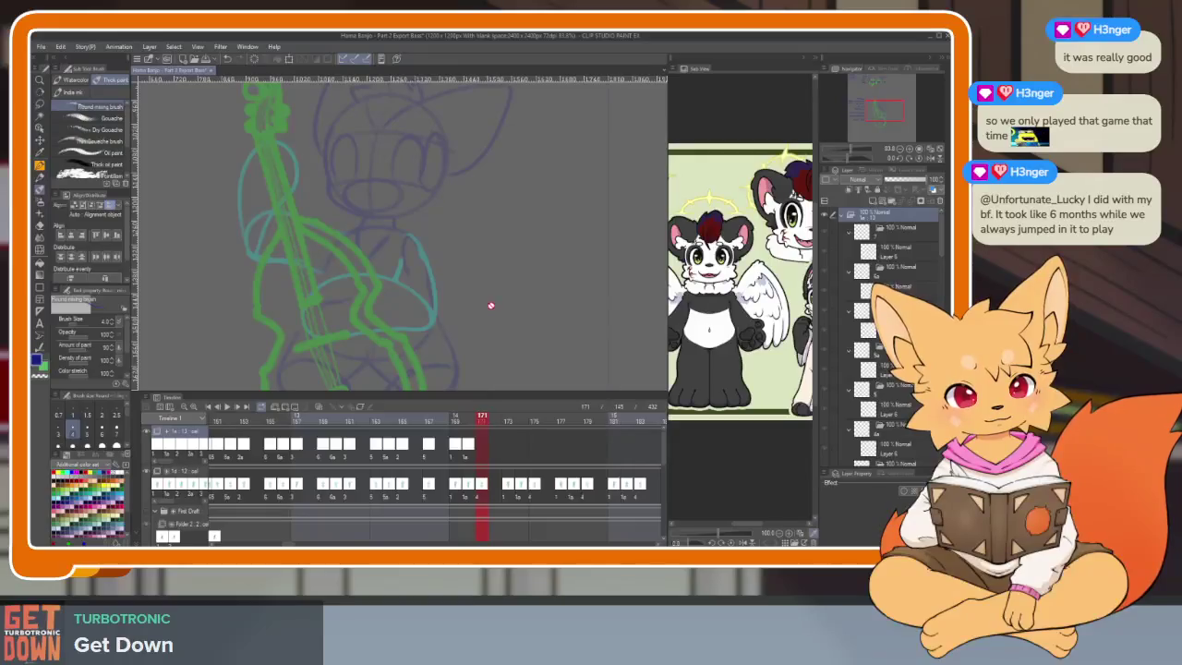
pyautogui.rightClick(510, 424)
pyautogui.click(518, 253)
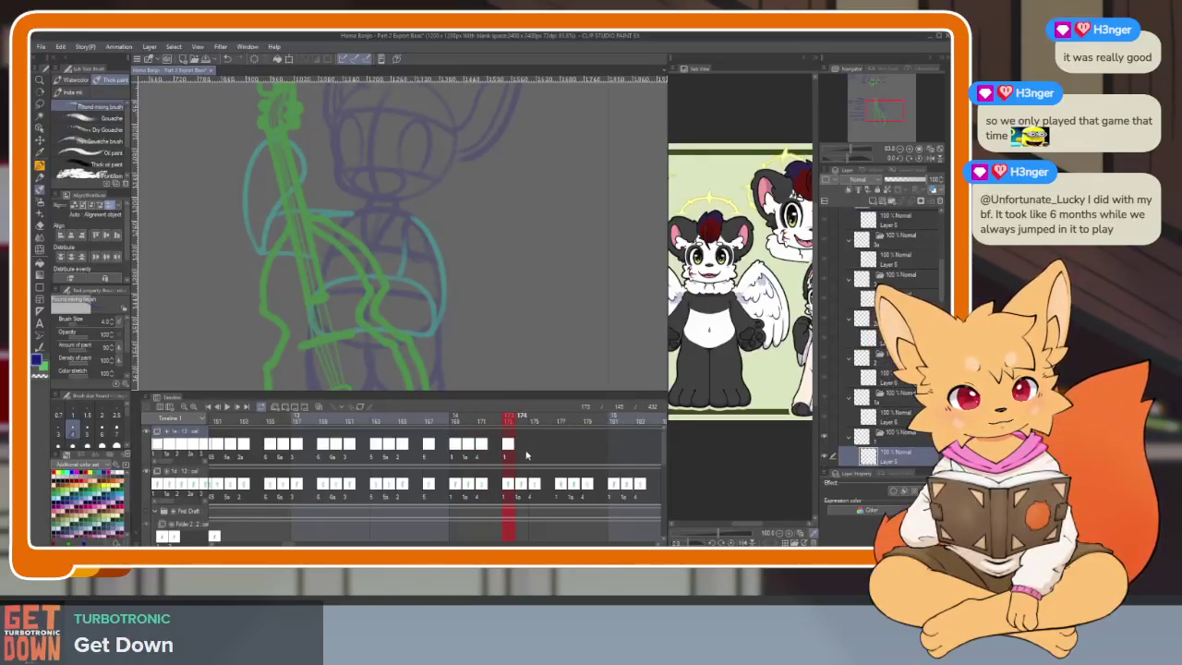
pyautogui.rightClick(521, 424)
pyautogui.click(530, 266)
pyautogui.rightClick(534, 424)
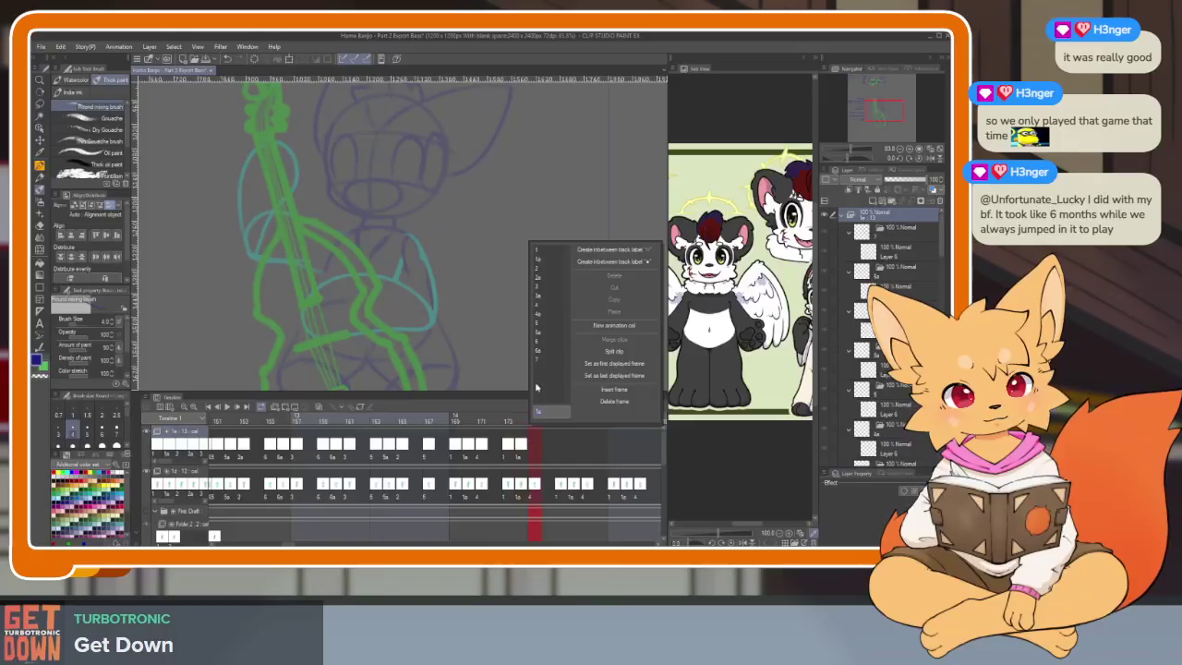
pyautogui.click(546, 314)
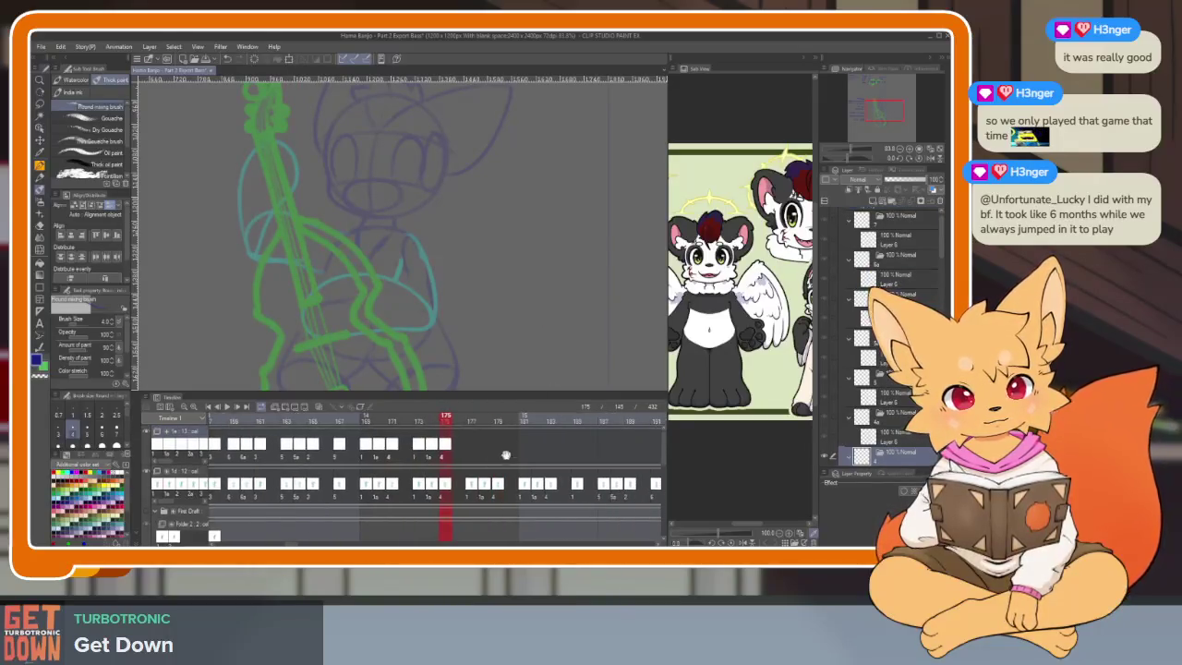
# - Fill frames 176–178, then assign cel 1 to frame 183 and cel 5 to frame 184
pyautogui.moveTo(480, 449); pyautogui.dragTo(505, 445)
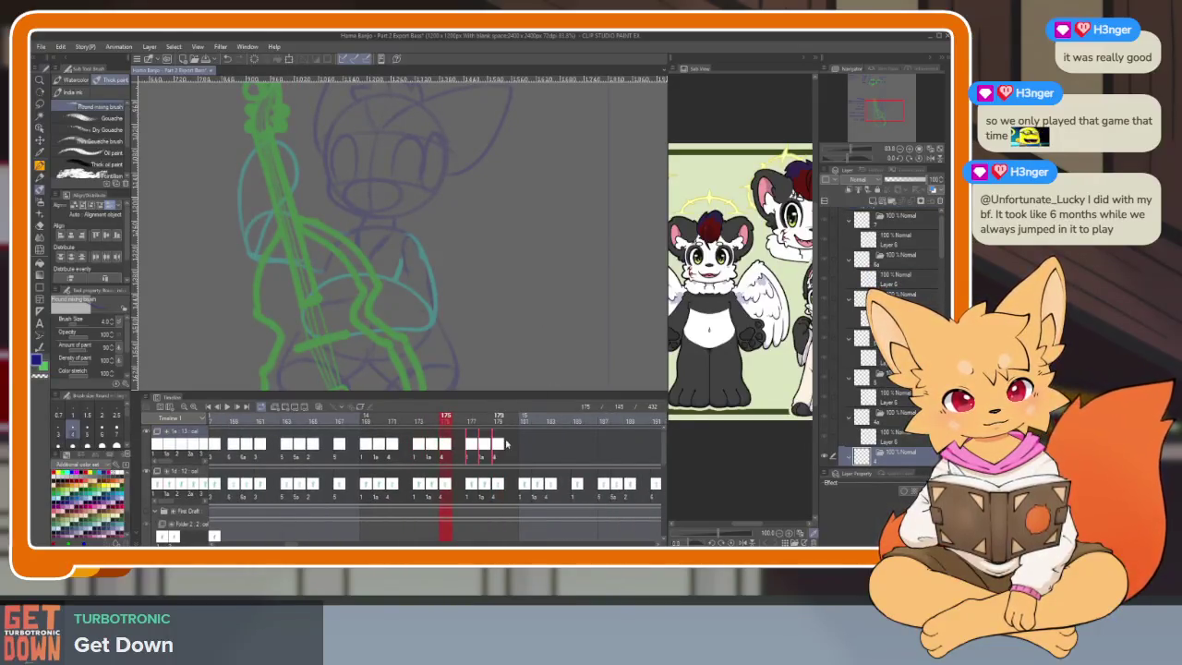
pyautogui.hscroll(3, 600, 447)
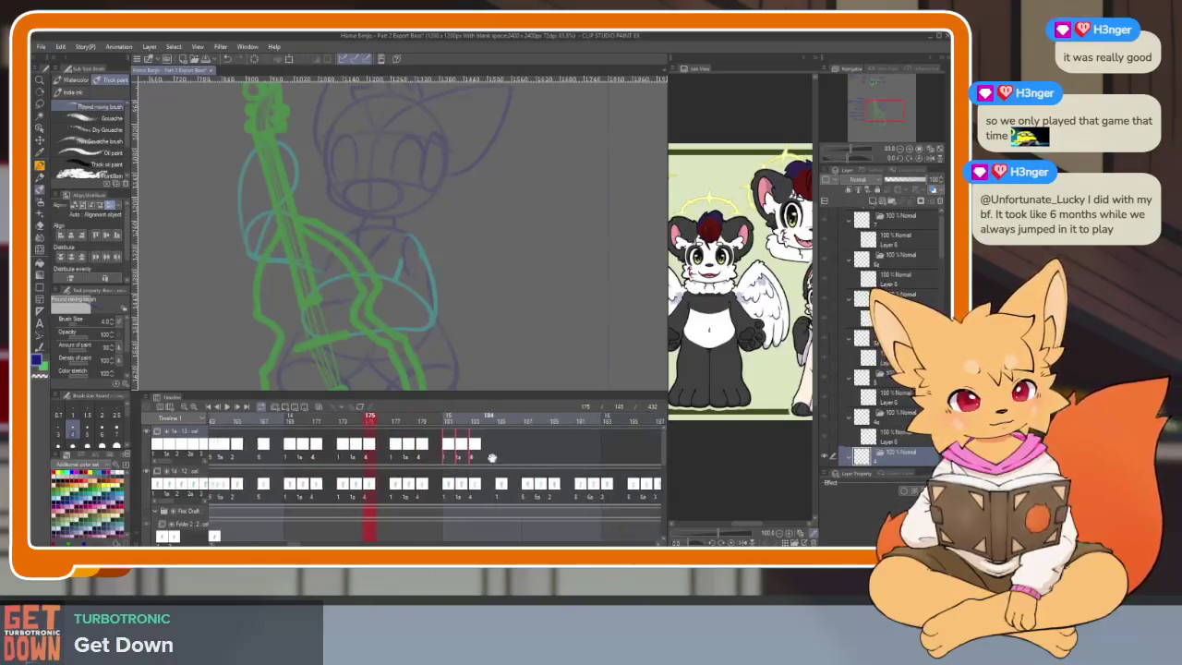
pyautogui.rightClick(436, 454)
pyautogui.click(449, 252)
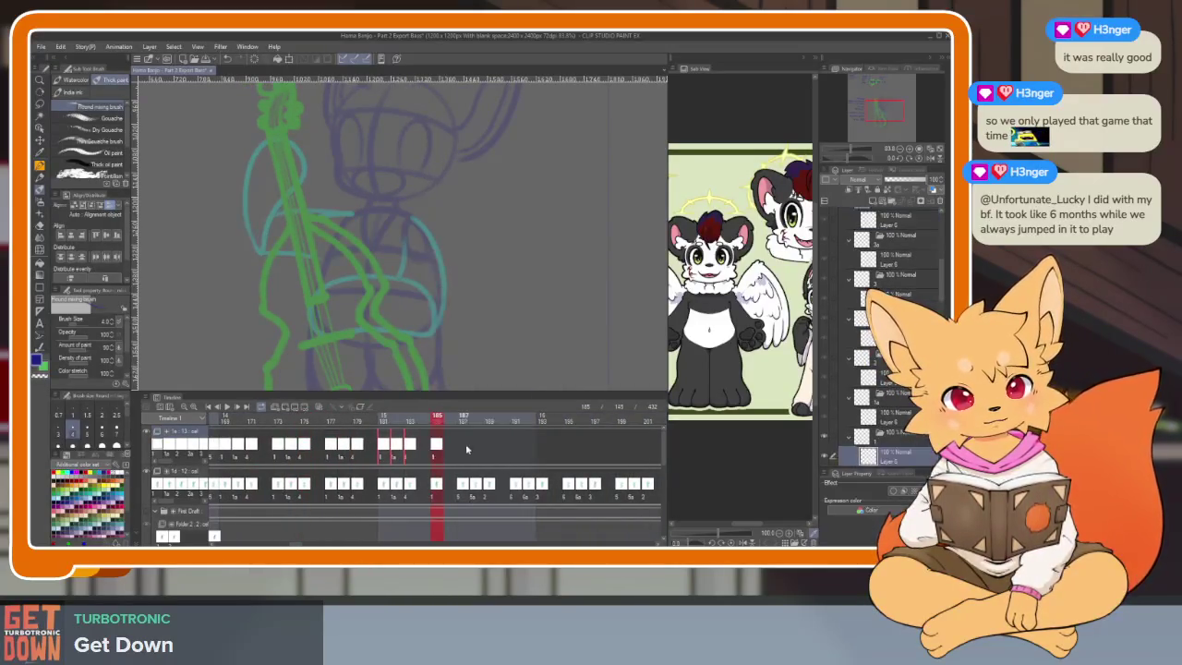
pyautogui.rightClick(464, 454)
pyautogui.click(476, 324)
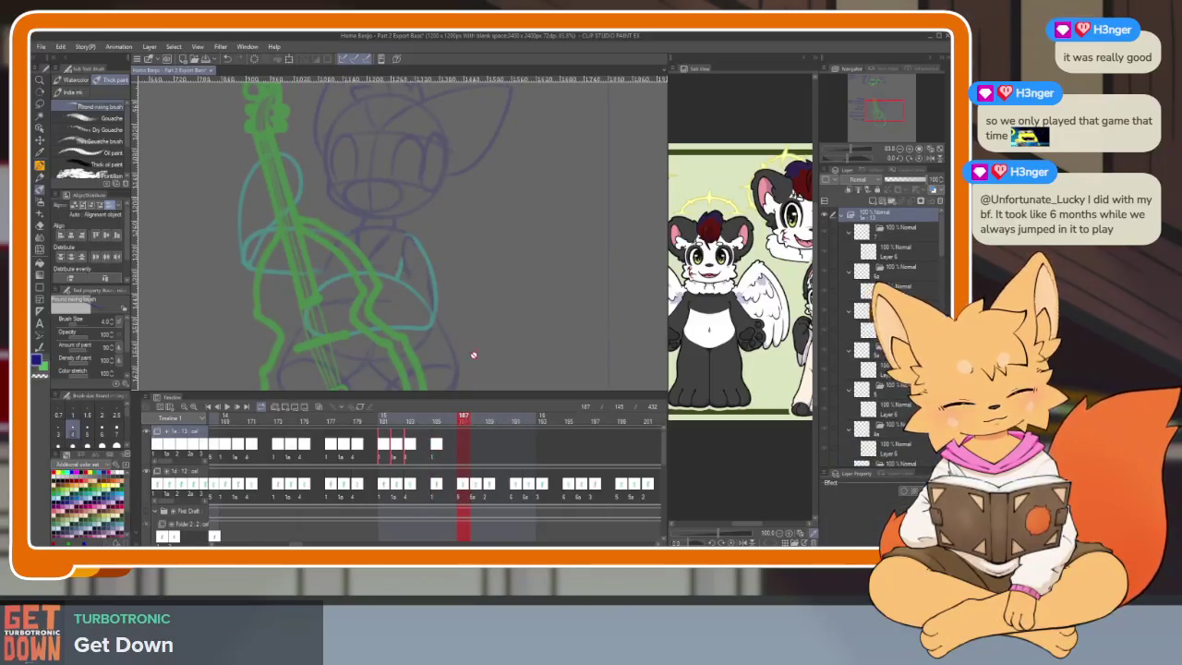
# - Assign cels 5a, a drawing, 6, 6a and a drawing to frames 188–192
pyautogui.hscroll(1, 554, 443)
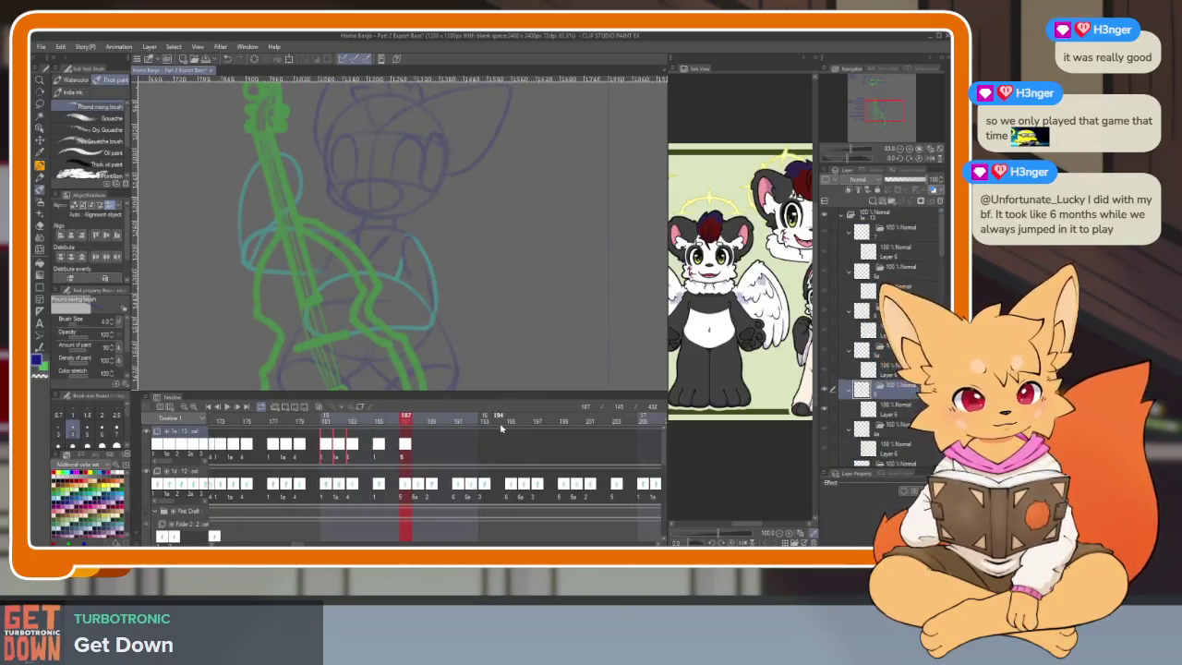
pyautogui.rightClick(416, 453)
pyautogui.click(429, 335)
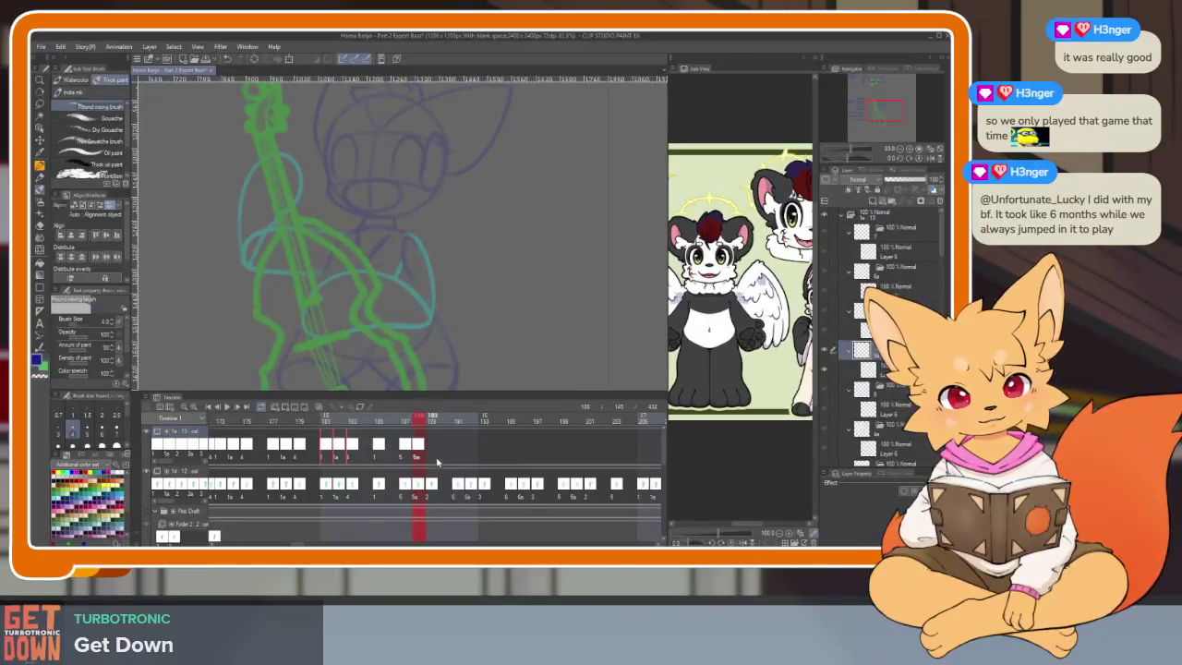
pyautogui.rightClick(430, 454)
pyautogui.click(447, 293)
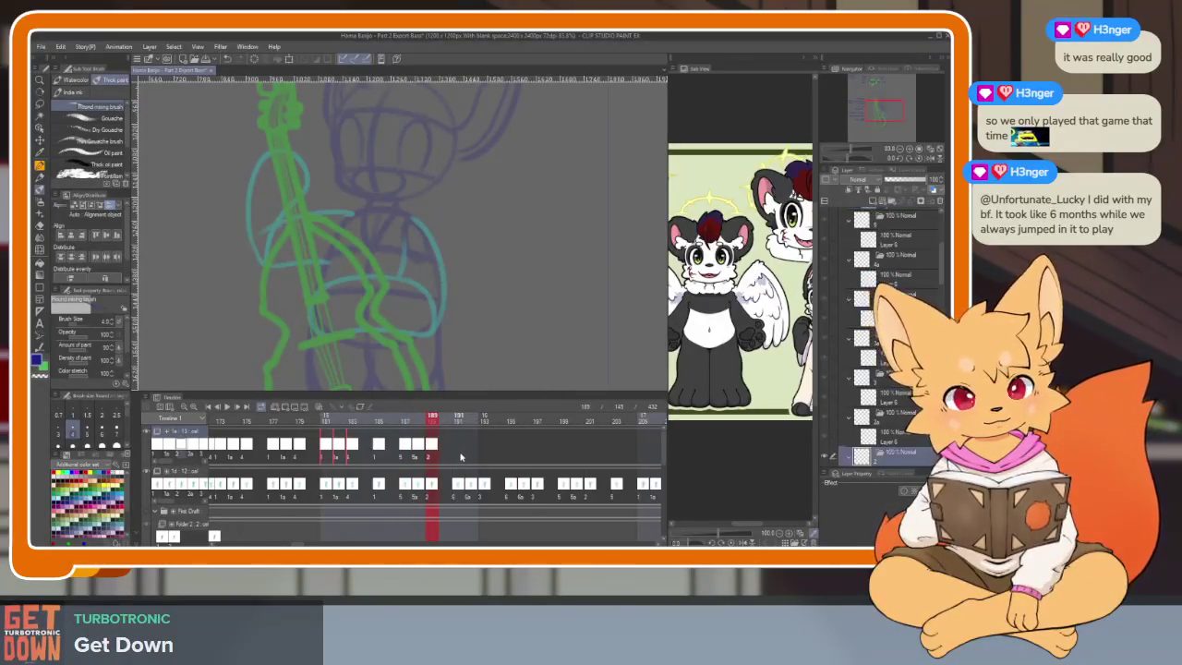
pyautogui.rightClick(456, 453)
pyautogui.click(471, 344)
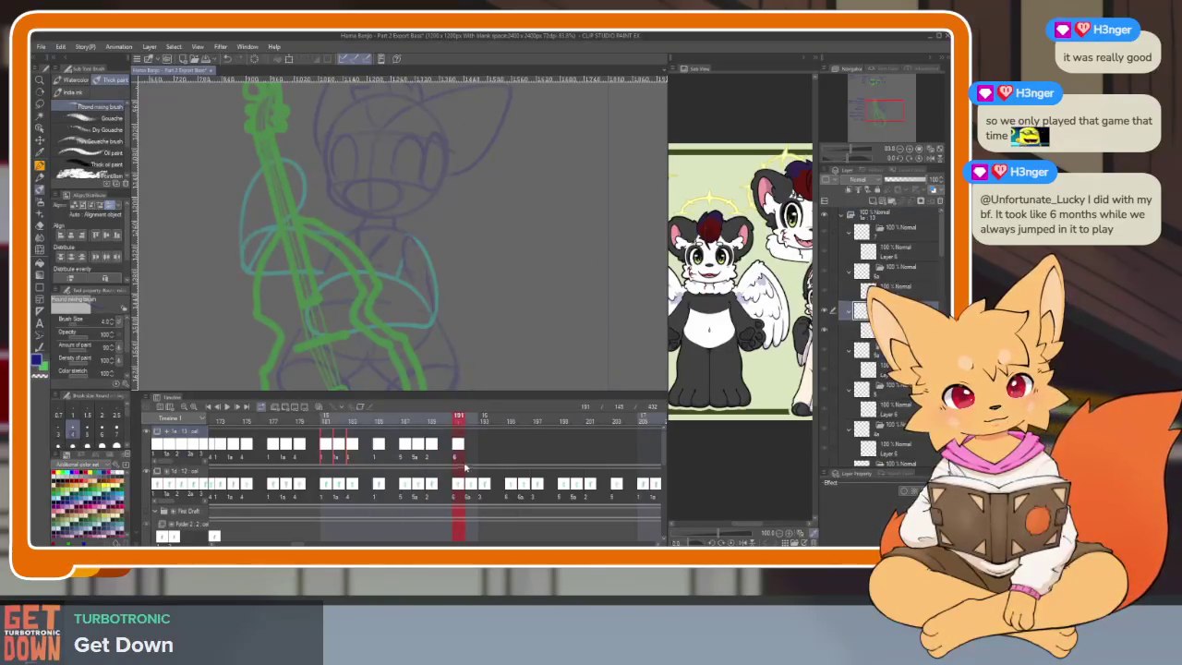
pyautogui.rightClick(478, 436)
pyautogui.click(483, 349)
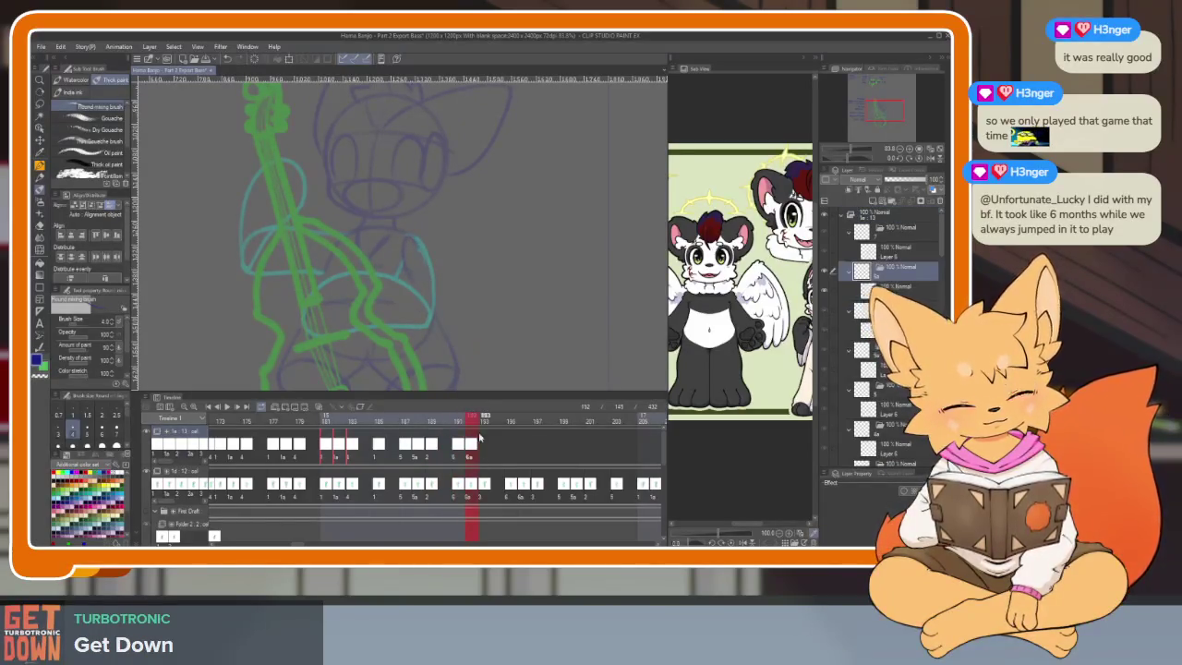
pyautogui.rightClick(487, 462)
pyautogui.click(493, 293)
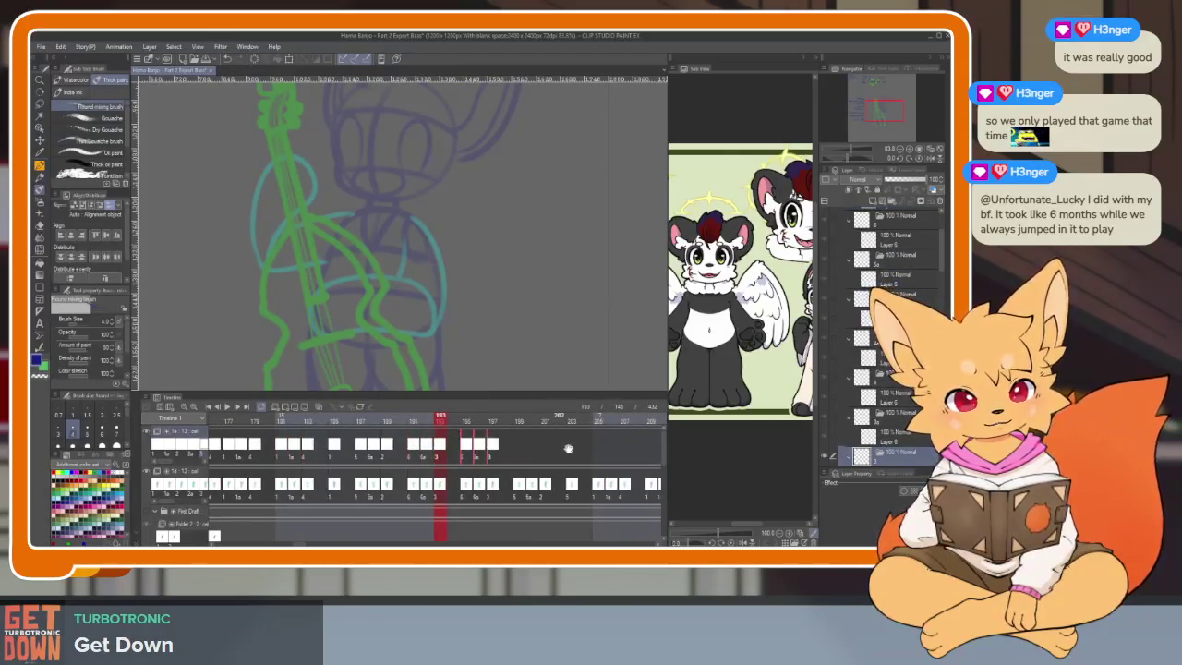
# - Check the cels at frames 199–201 without changes, then put cel 5 on frame 203
pyautogui.hscroll(3, 559, 450)
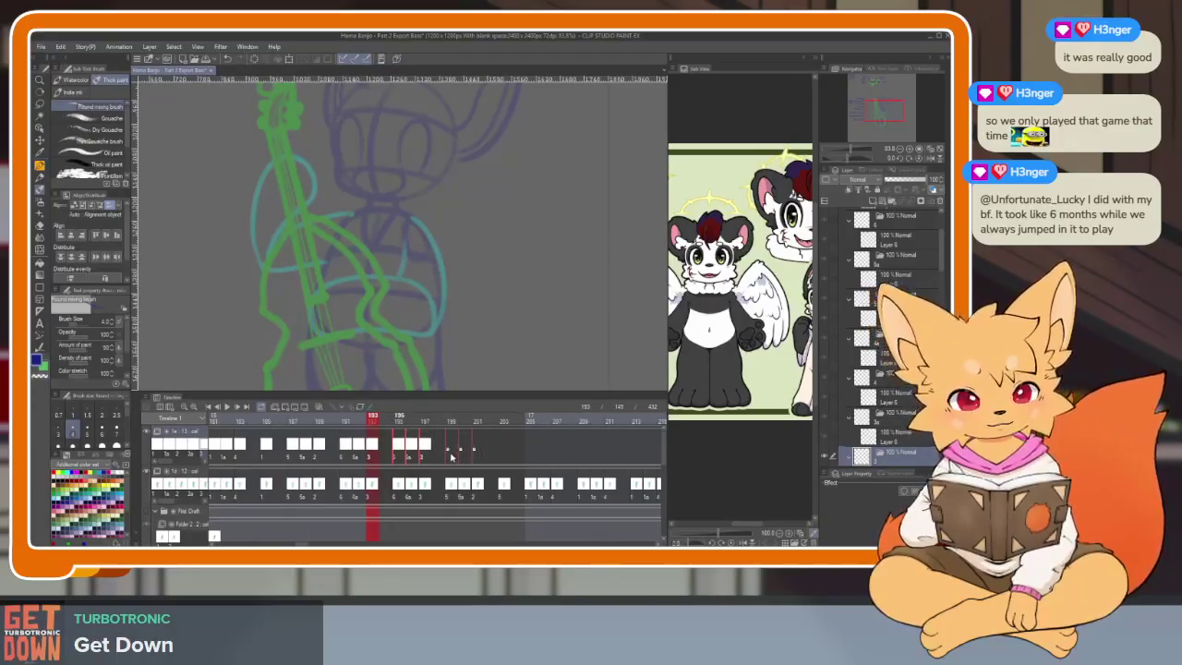
pyautogui.moveTo(451, 457); pyautogui.dragTo(478, 457)
pyautogui.rightClick(477, 456)
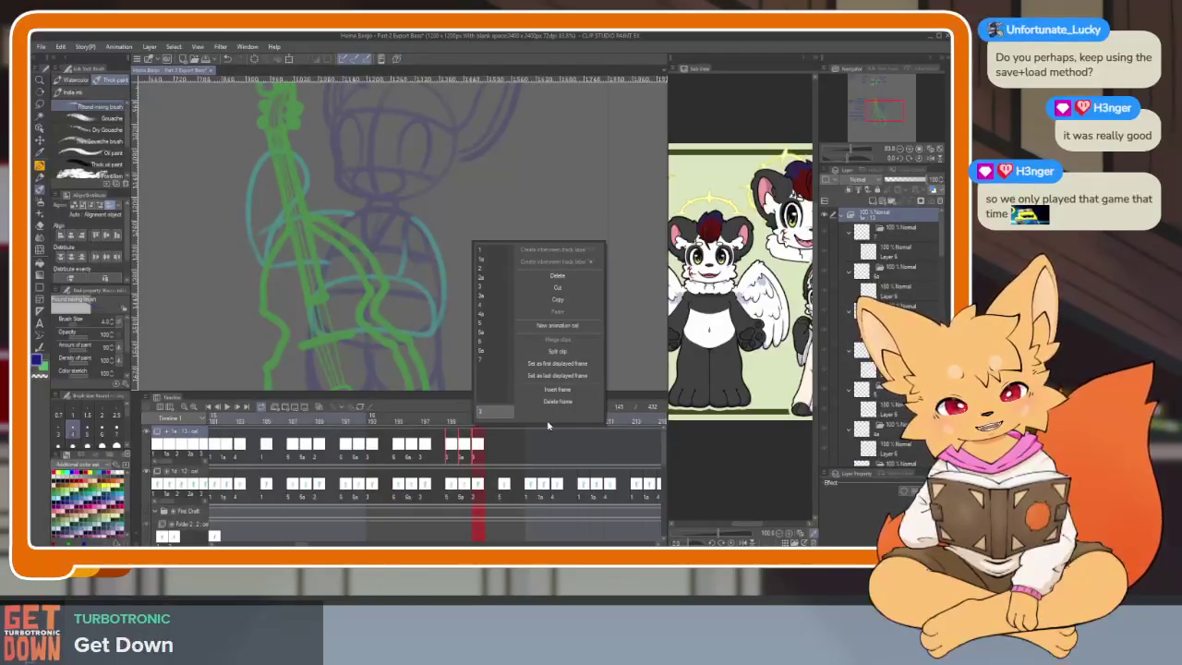
pyautogui.click(500, 459)
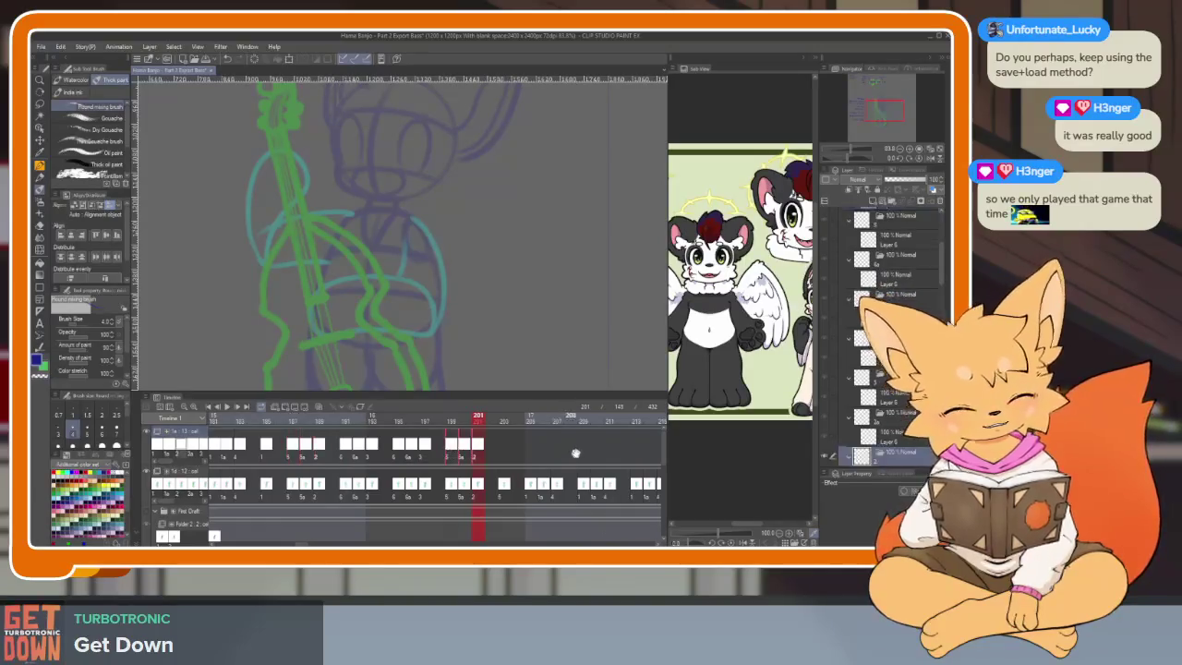
pyautogui.hscroll(2, 450, 453)
pyautogui.rightClick(438, 445)
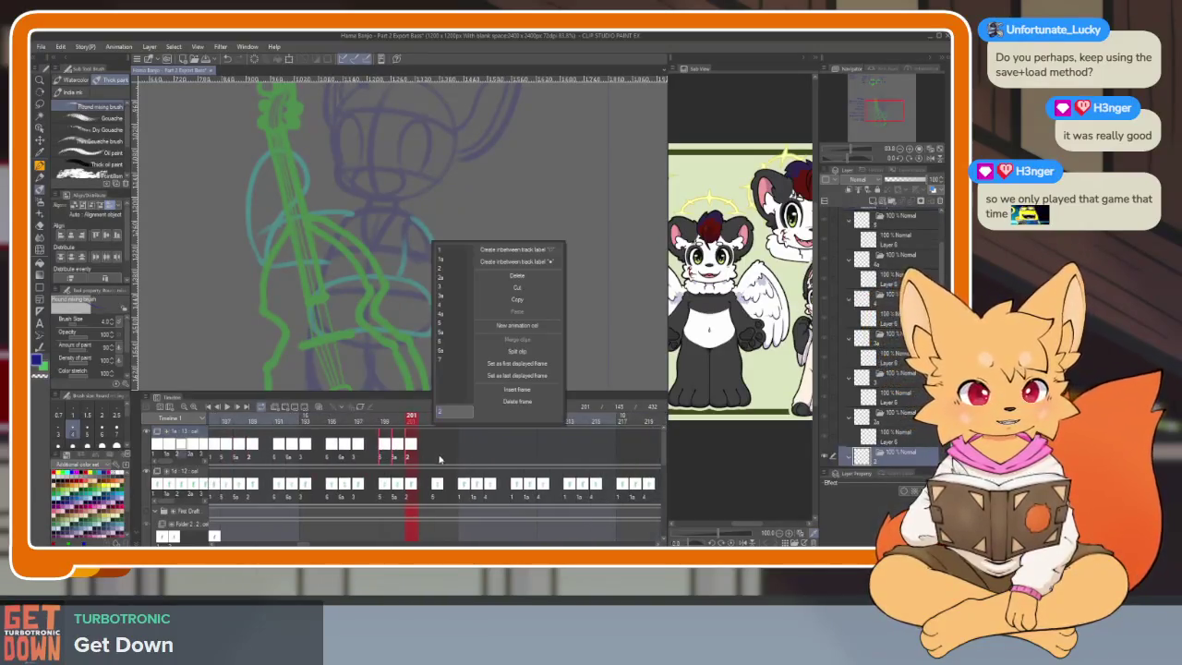
pyautogui.click(450, 327)
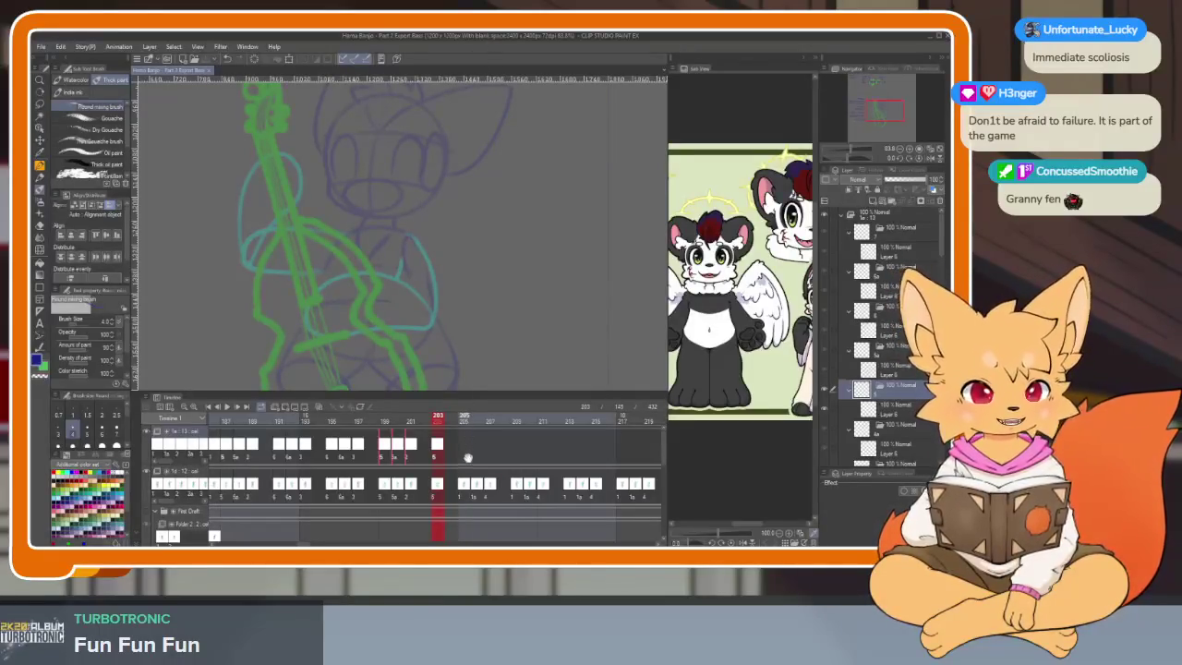
pyautogui.hscroll(2, 466, 456)
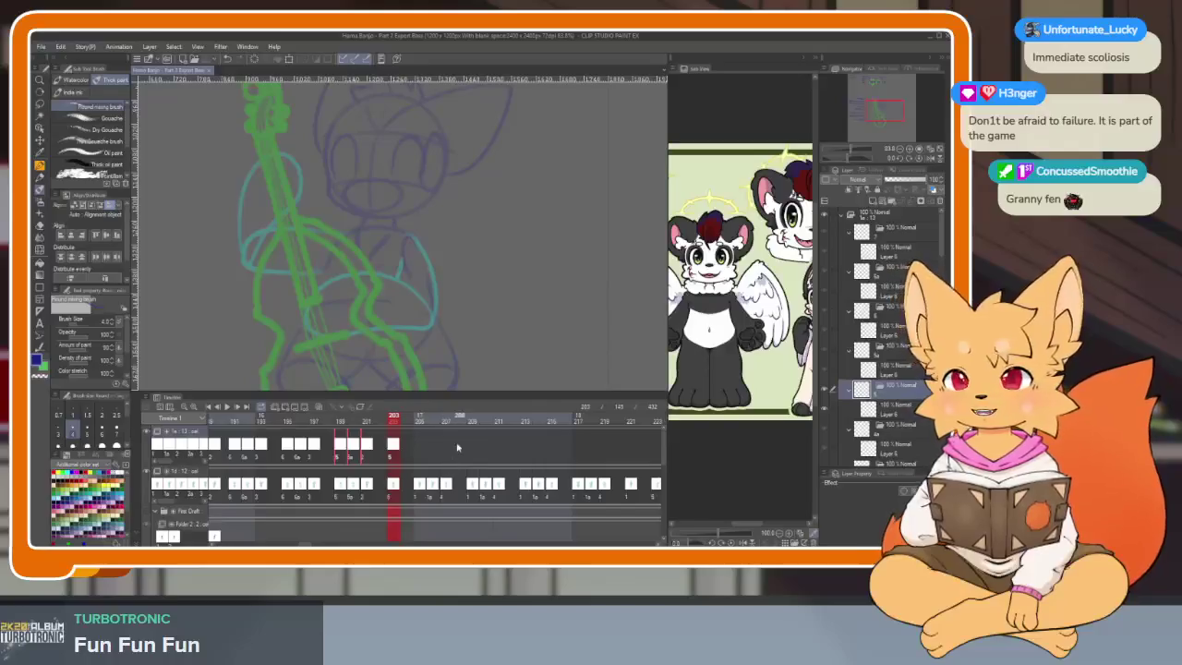
pyautogui.moveTo(514, 446); pyautogui.dragTo(449, 459)
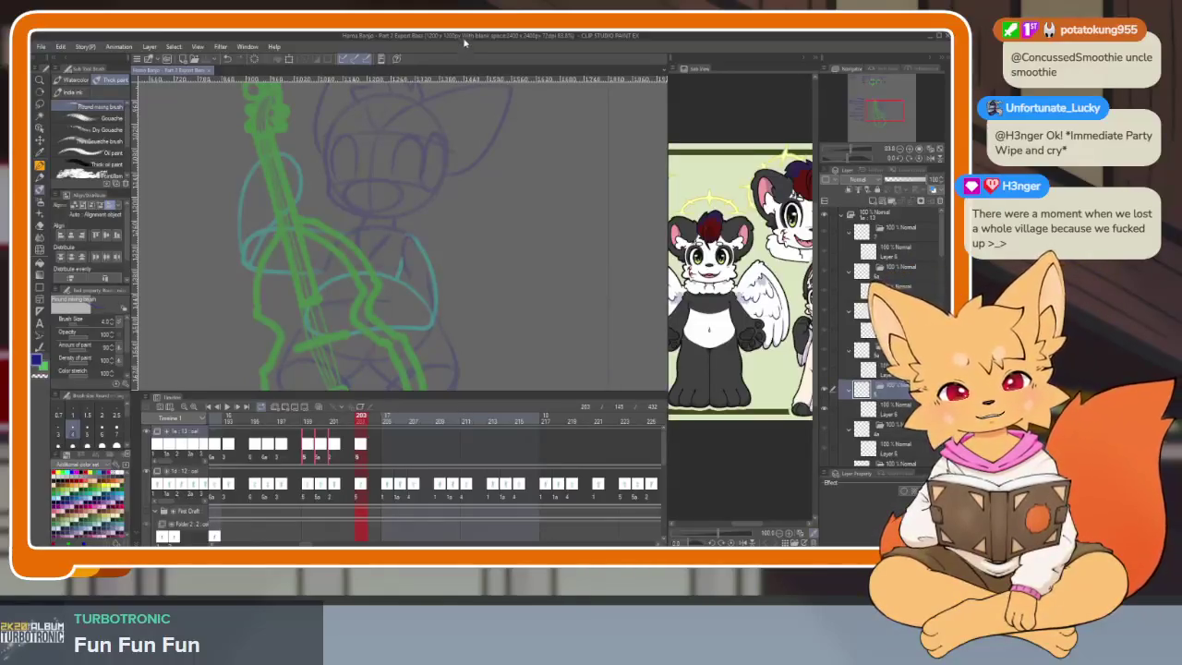
# - Assign cels 1, 1a and 4 to frames 205, 206 and 207 on the top track
pyautogui.rightClick(372, 445)
pyautogui.click(384, 253)
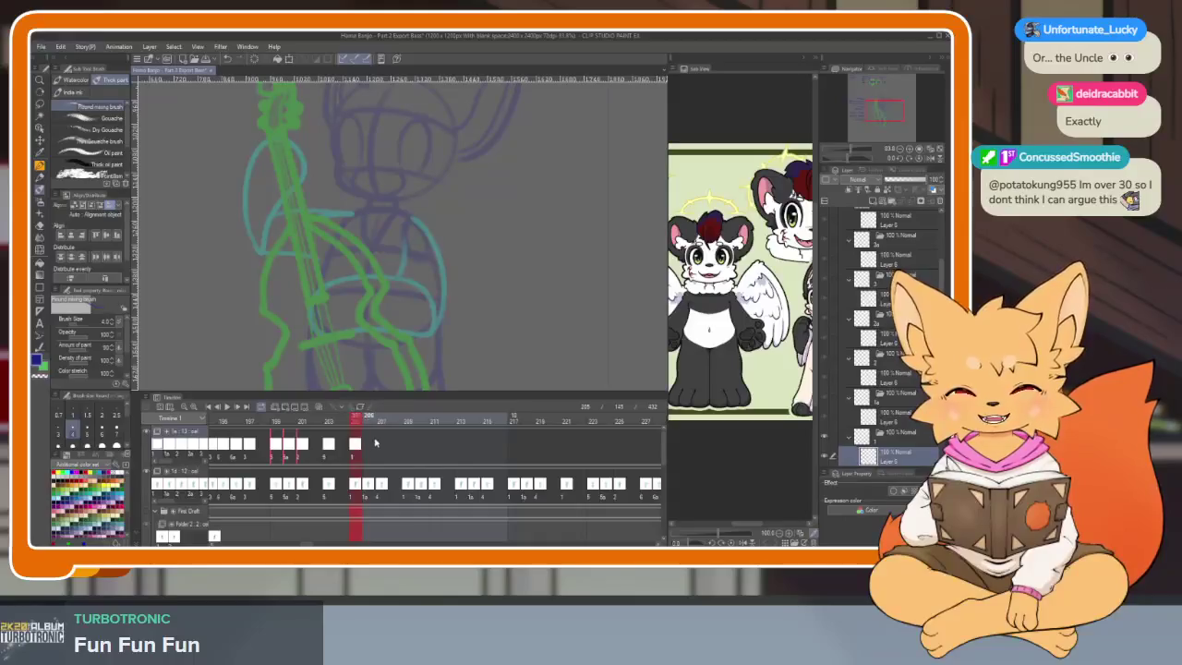
pyautogui.click(375, 444)
pyautogui.rightClick(375, 444)
pyautogui.click(383, 264)
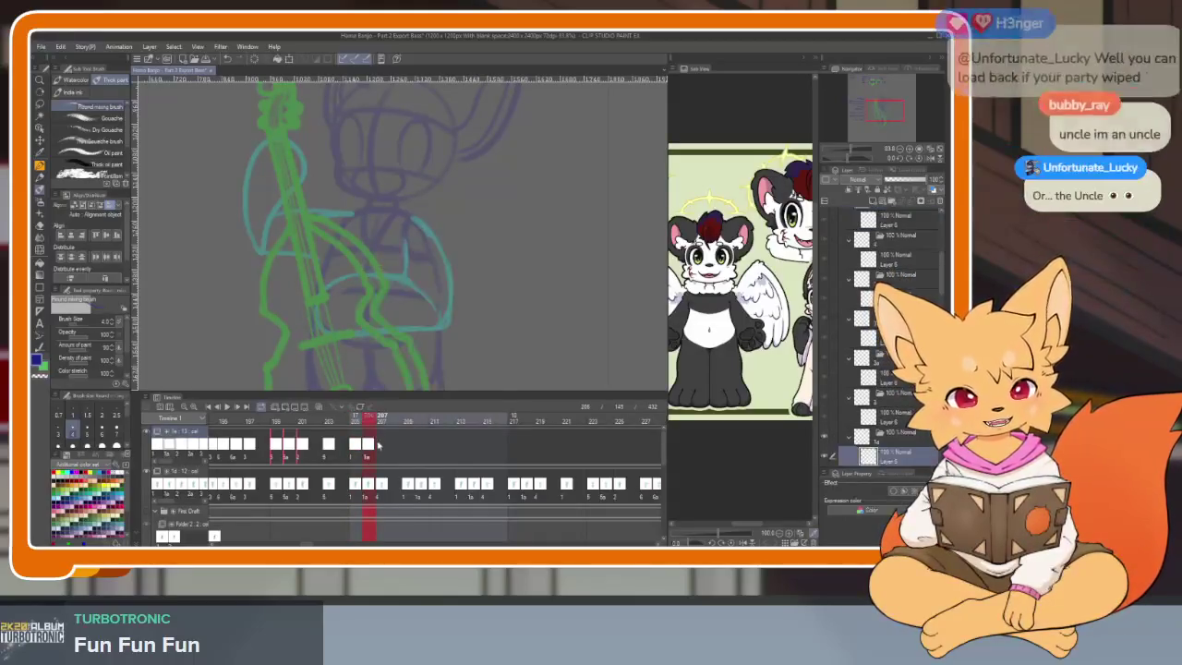
pyautogui.click(382, 444)
pyautogui.rightClick(382, 444)
pyautogui.click(393, 311)
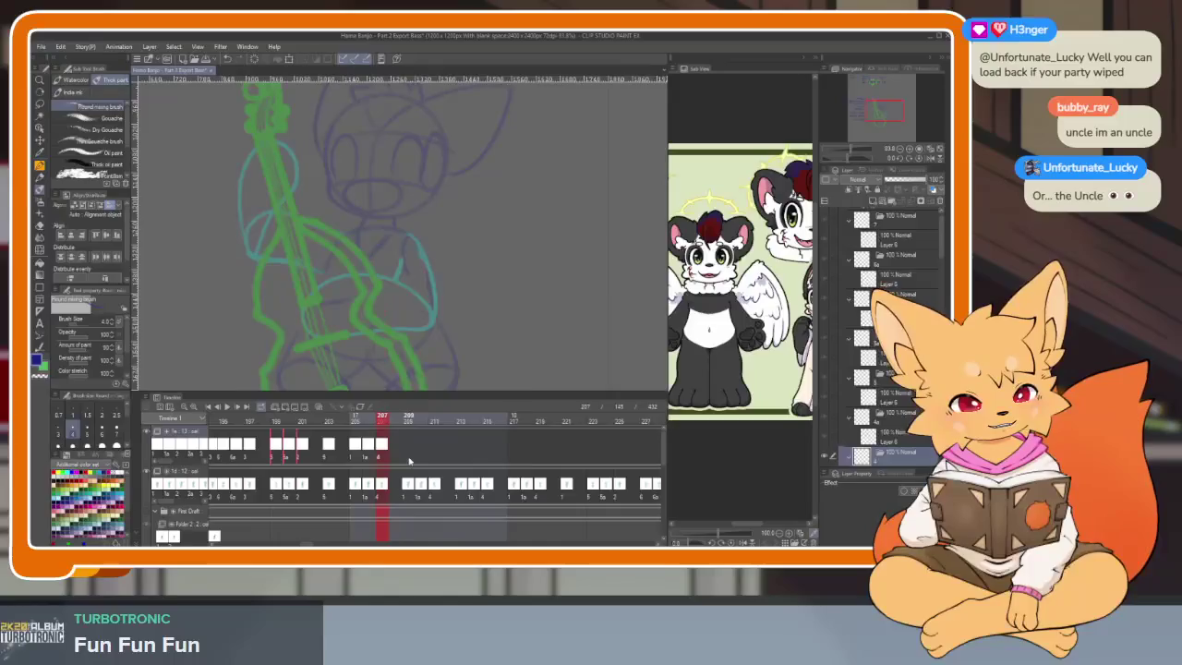
pyautogui.click(409, 445)
pyautogui.rightClick(408, 444)
pyautogui.press('Escape')
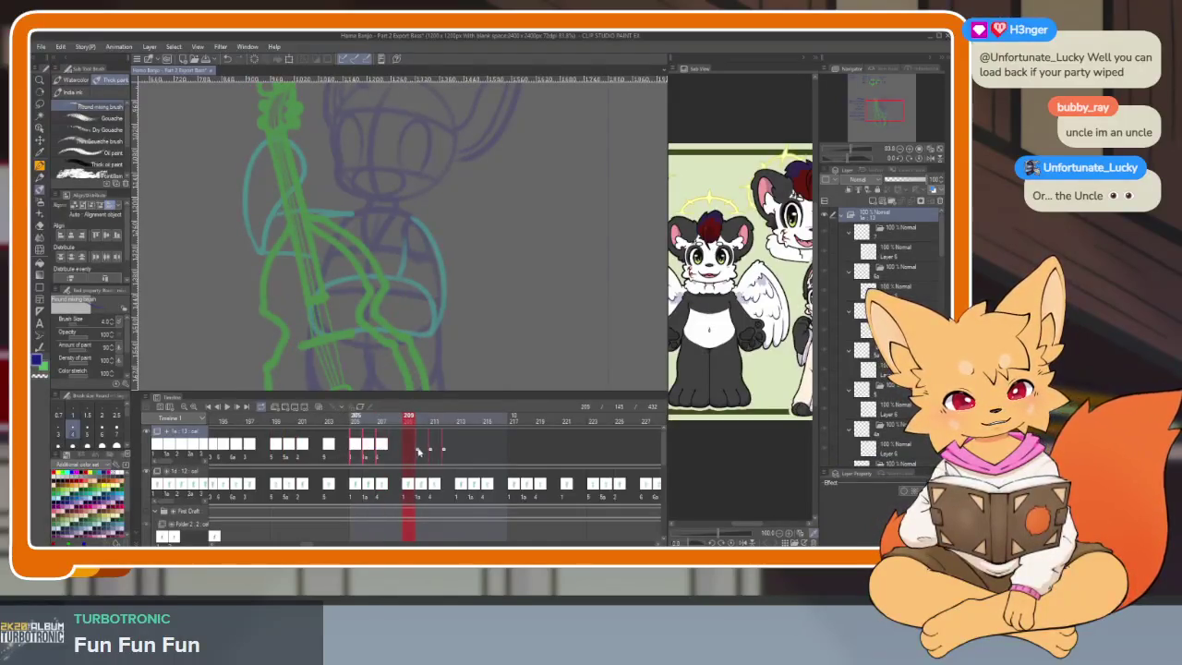
# - Paste the copied cel group twice along the top track, then fill the next empty frame
pyautogui.click(462, 449)
pyautogui.hotkey('ctrl', 'v')
pyautogui.click(514, 449)
pyautogui.hotkey('ctrl', 'v')
pyautogui.hscroll(3, 605, 456)
pyautogui.click(471, 449)
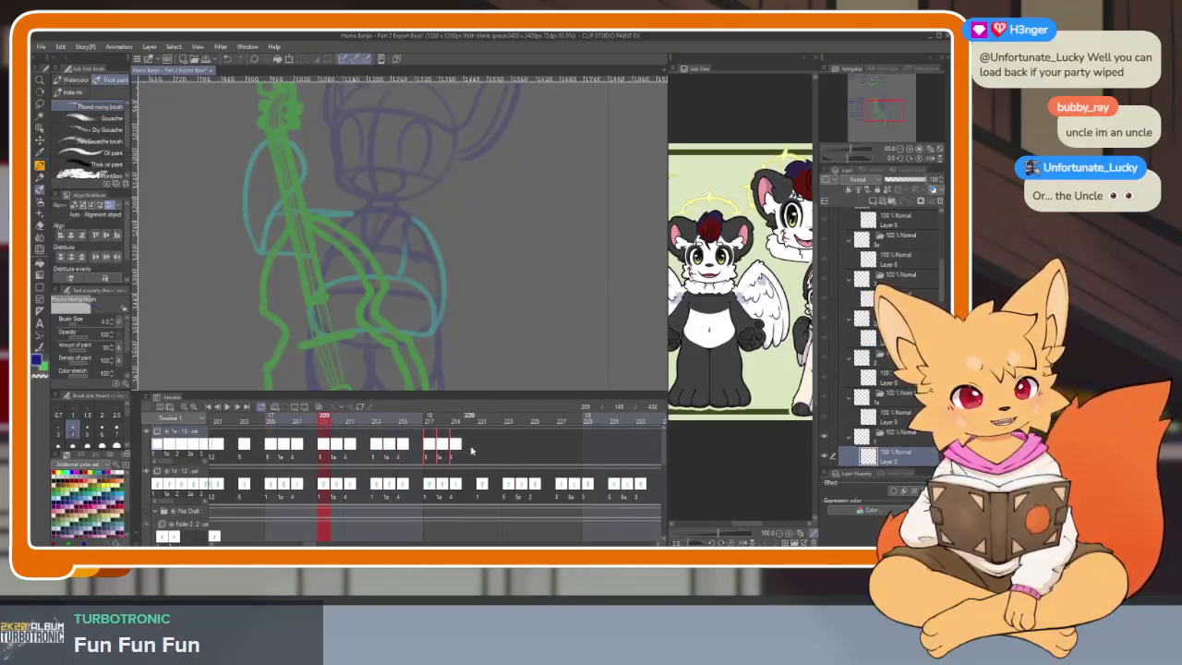
pyautogui.rightClick(472, 449)
pyautogui.press('Escape')
pyautogui.rightClick(483, 455)
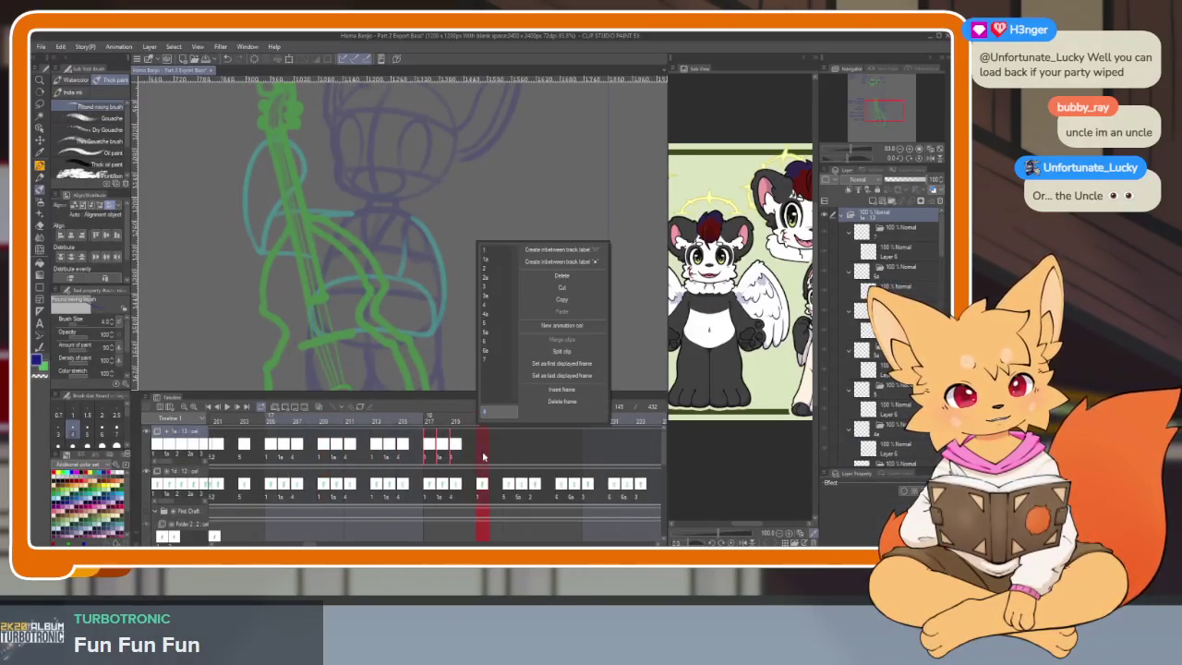
pyautogui.click(496, 261)
# - Assign cels 5a, 5a and 2 to frames 222, 223 and 224
pyautogui.hscroll(3, 501, 467)
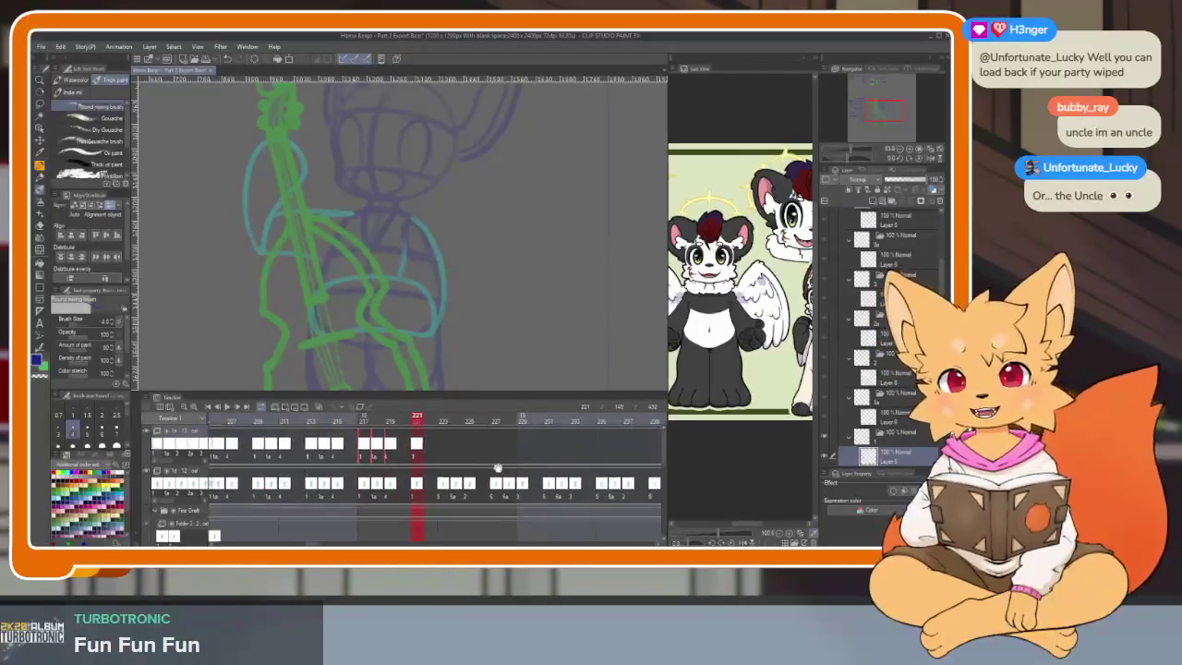
pyautogui.hscroll(2, 501, 467)
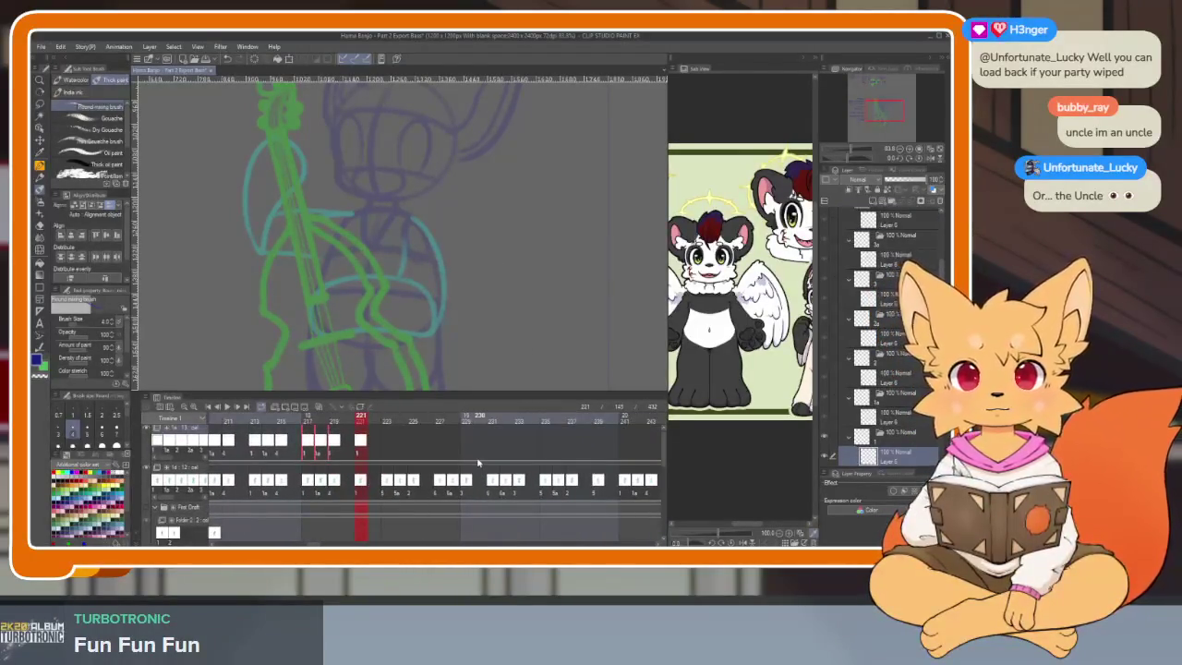
pyautogui.hscroll(-1, 399, 460)
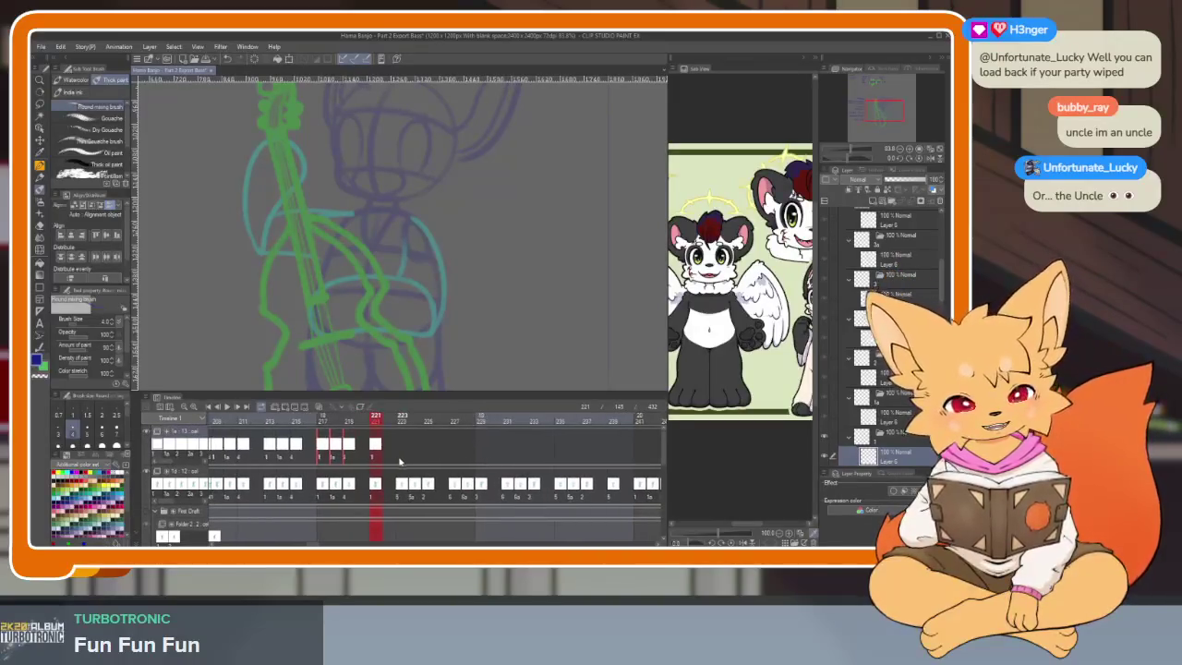
pyautogui.rightClick(401, 458)
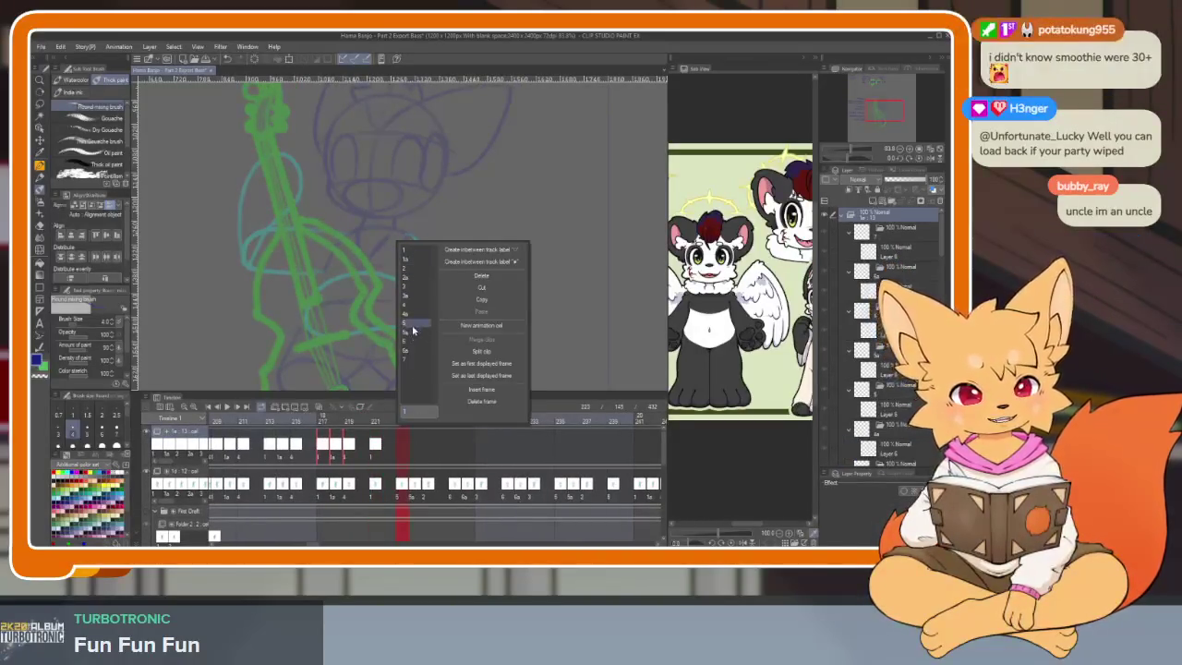
pyautogui.click(413, 331)
pyautogui.rightClick(415, 448)
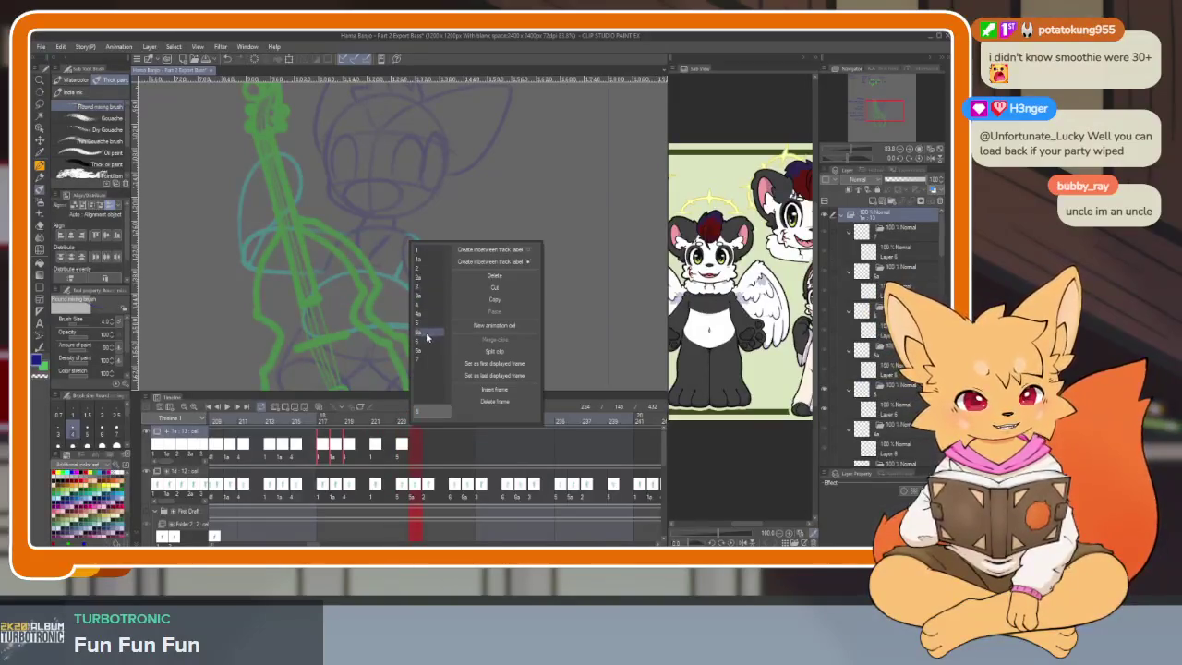
pyautogui.click(426, 337)
pyautogui.rightClick(428, 448)
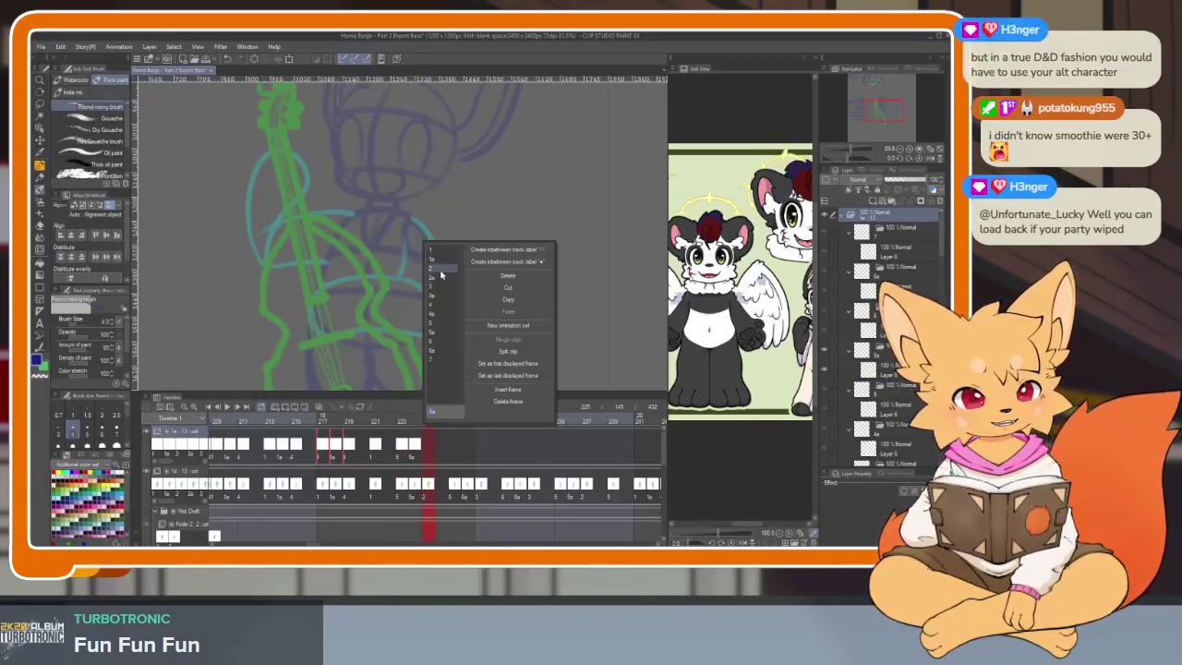
pyautogui.click(441, 274)
# - Assign cels 6, 6a and 3 to frames 225, 226 and 229, then select that group
pyautogui.rightClick(455, 448)
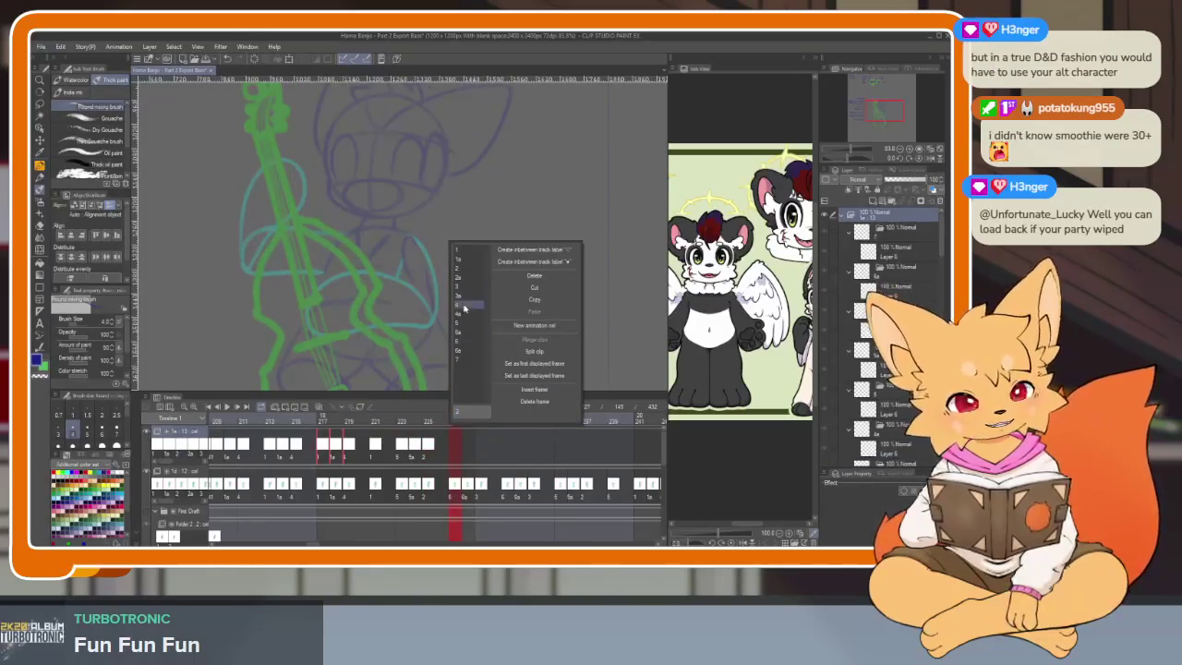
pyautogui.click(459, 341)
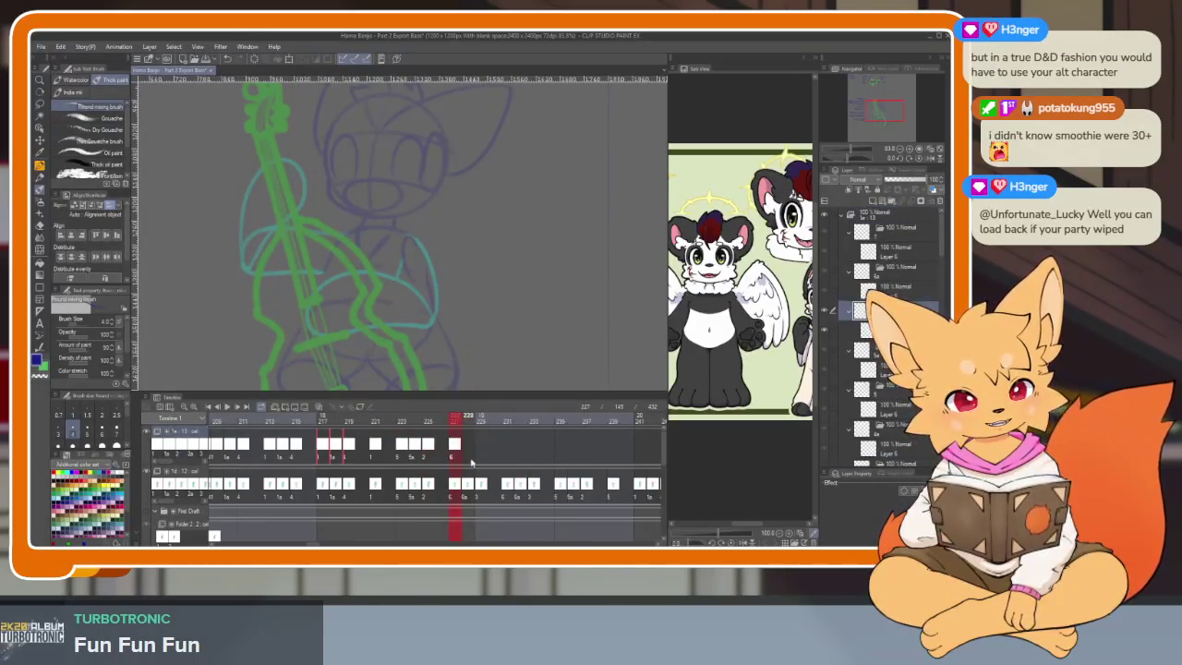
pyautogui.rightClick(469, 451)
pyautogui.click(482, 350)
pyautogui.rightClick(482, 458)
pyautogui.click(499, 285)
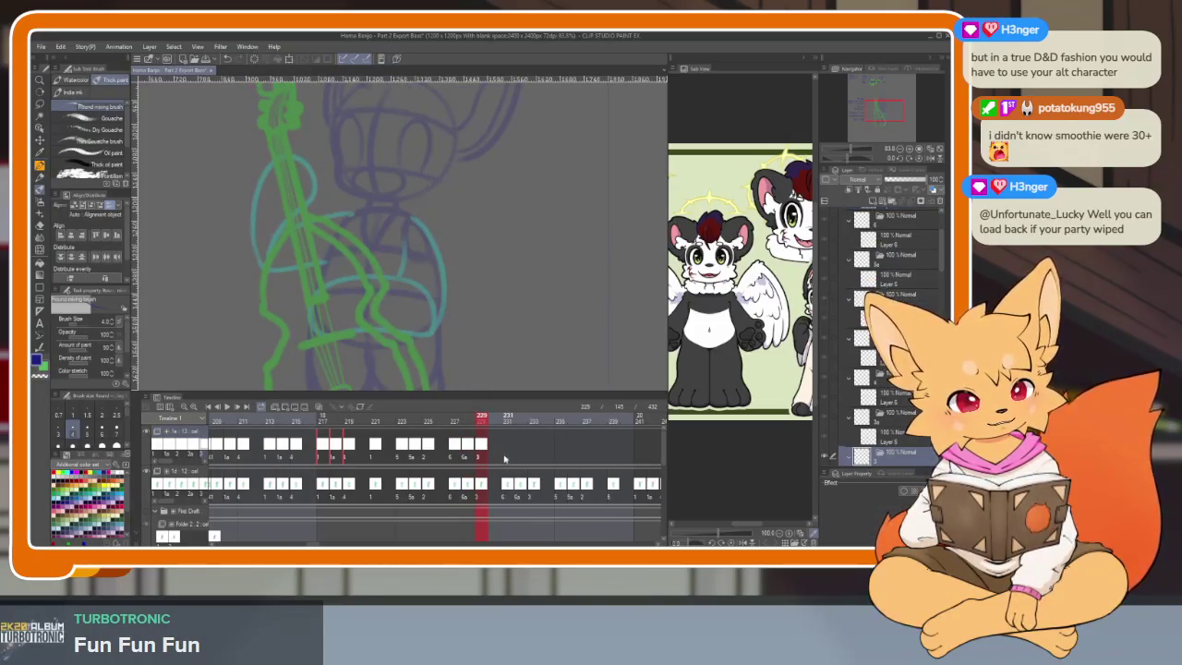
pyautogui.moveTo(457, 451)
pyautogui.mouseDown()
pyautogui.moveTo(538, 450)
pyautogui.moveTo(507, 452)
pyautogui.mouseUp()
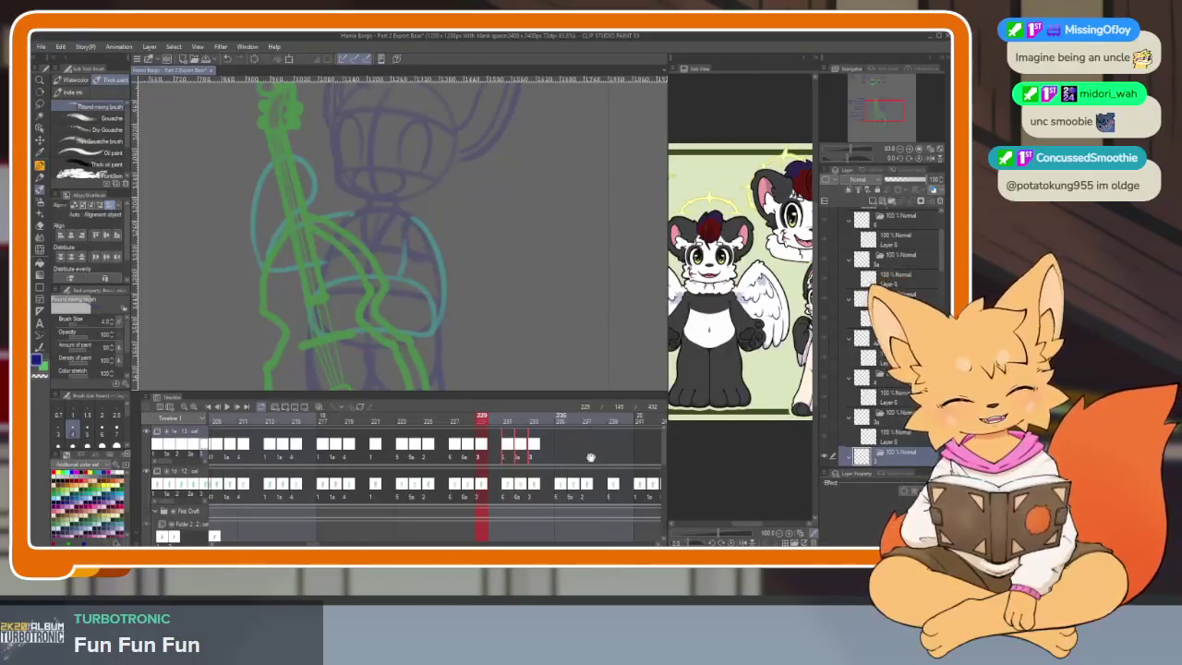
# - Move the current frame to 236 and bring up the top track's cel list
pyautogui.hscroll(5, 587, 459)
pyautogui.click(429, 451)
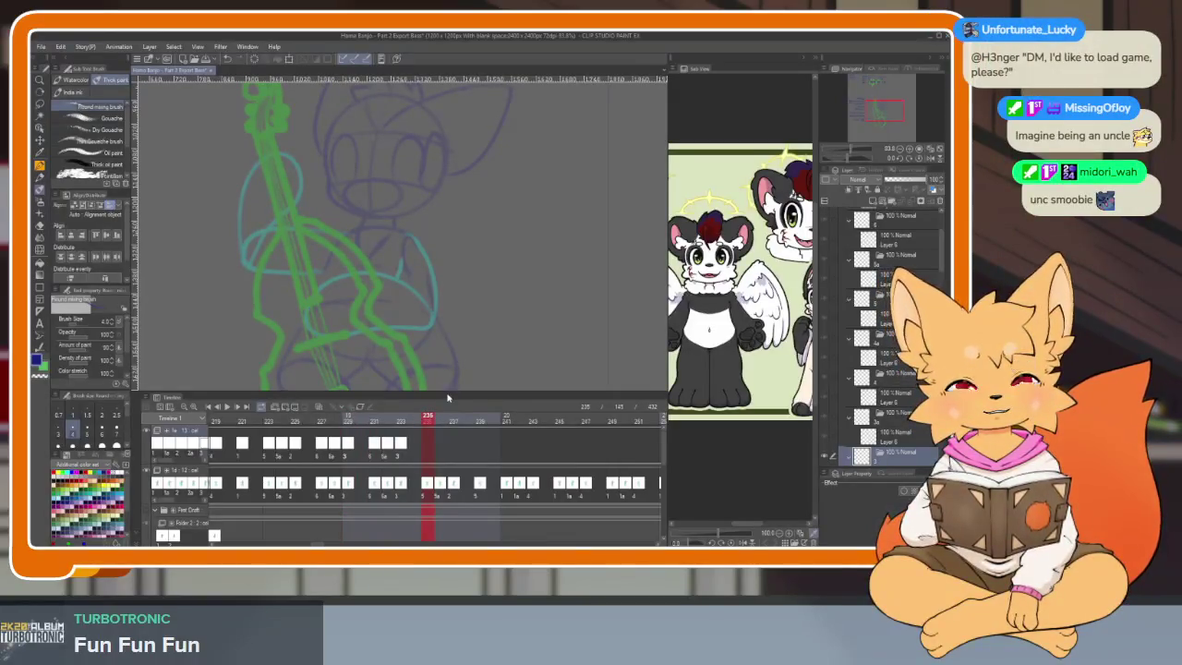
pyautogui.rightClick(441, 448)
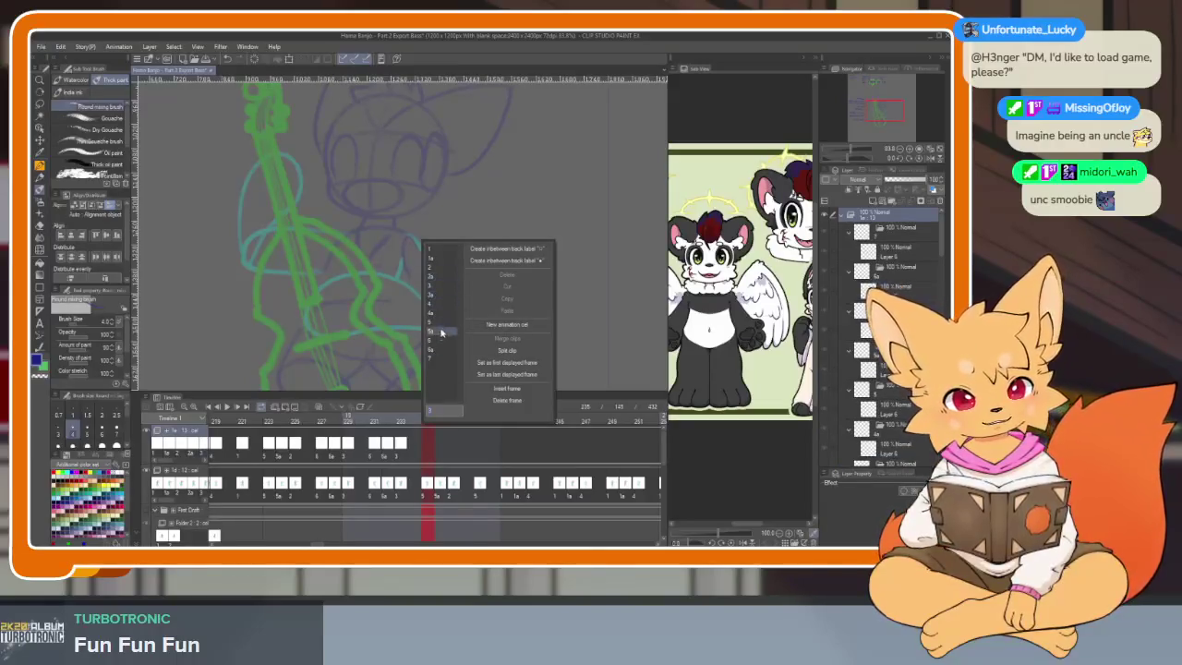
# - Assign cels to frames 235–237 and cel 5 to frame 238 on the top track
pyautogui.click(441, 337)
pyautogui.rightClick(440, 453)
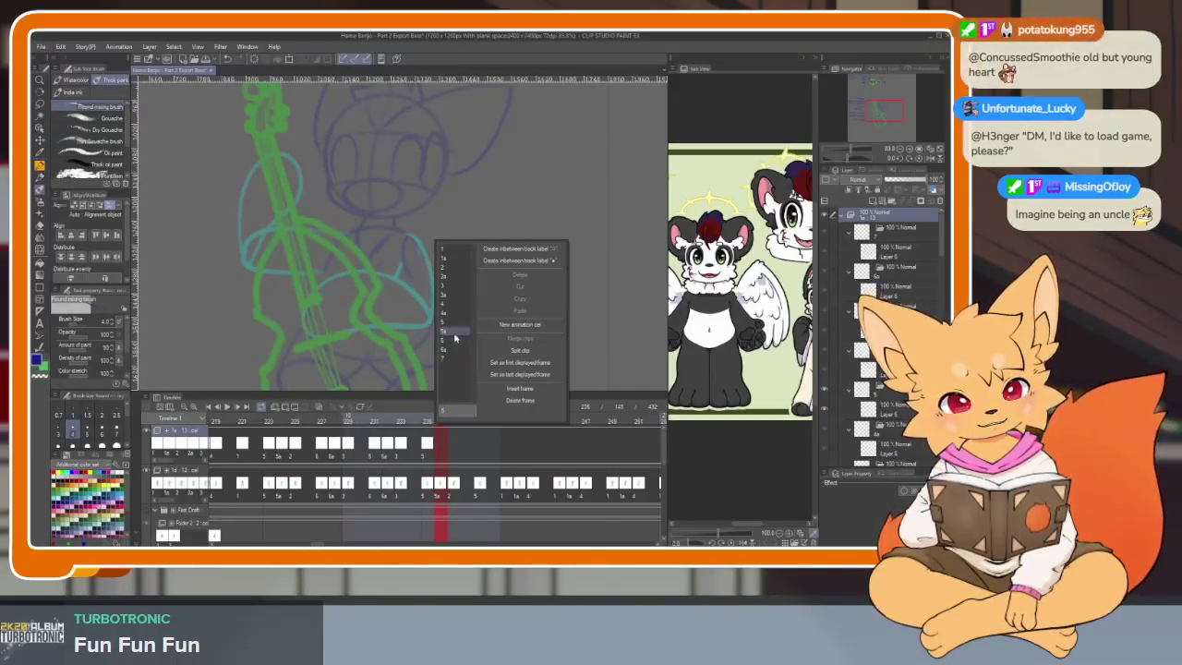
pyautogui.click(454, 338)
pyautogui.rightClick(454, 454)
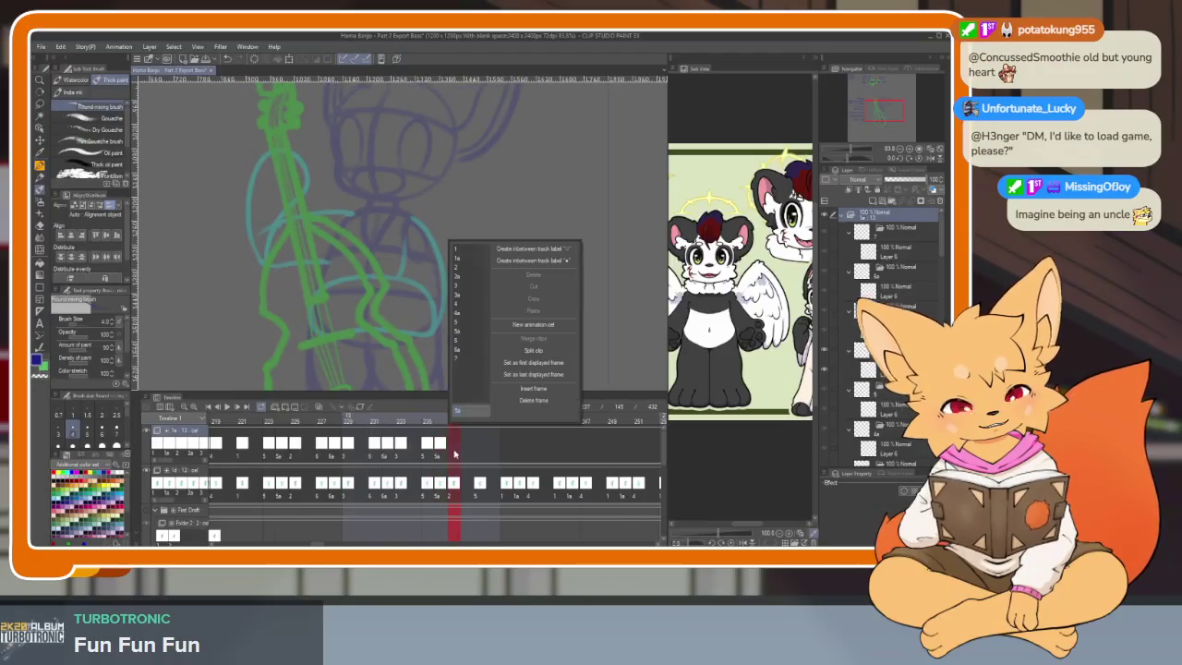
pyautogui.click(464, 271)
pyautogui.rightClick(481, 454)
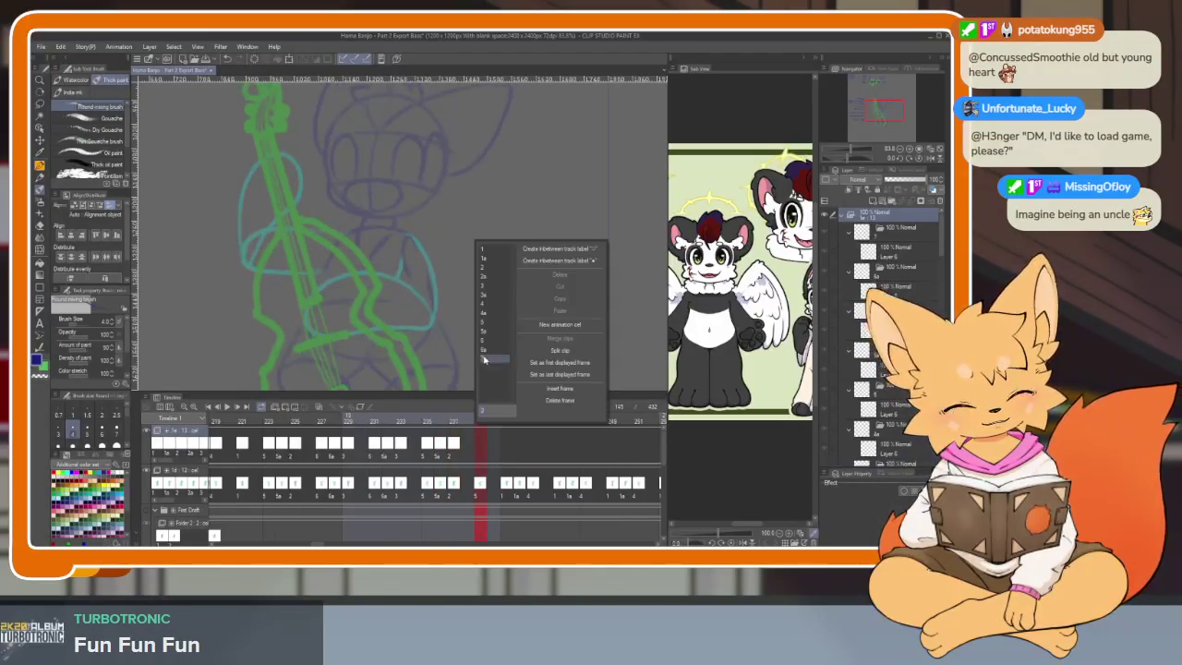
pyautogui.click(495, 328)
# - Further along the timeline, assign cel 1a and then cel 4 to frame 243
pyautogui.hscroll(2, 487, 462)
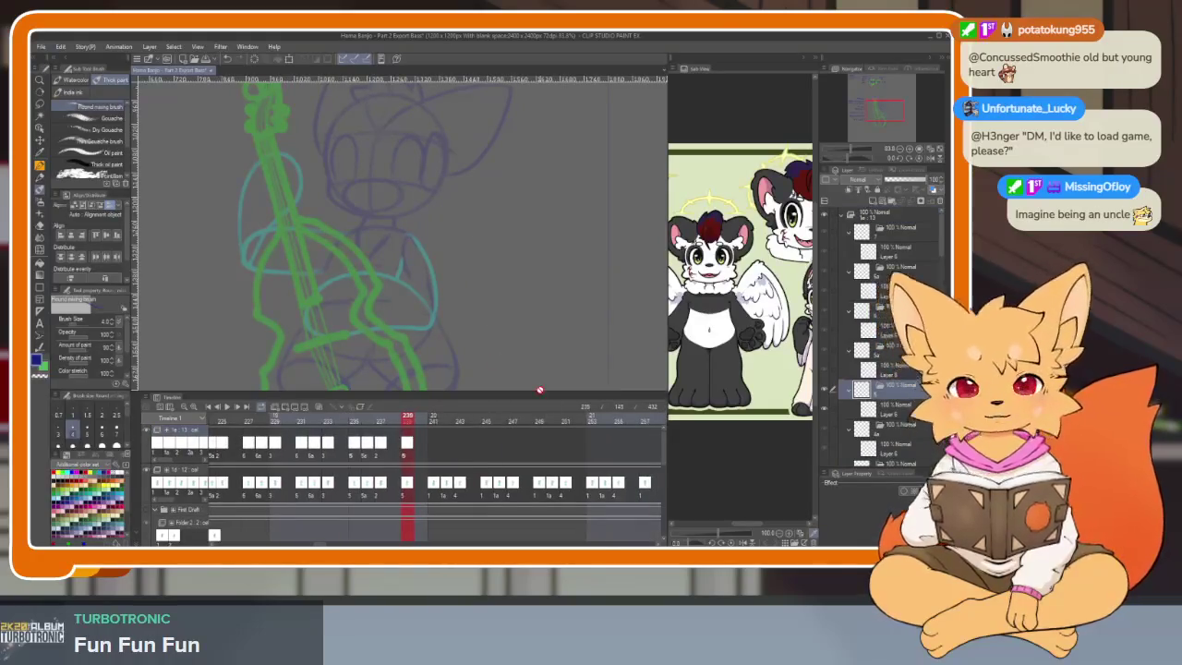
pyautogui.hscroll(1, 488, 470)
pyautogui.hscroll(1, 466, 444)
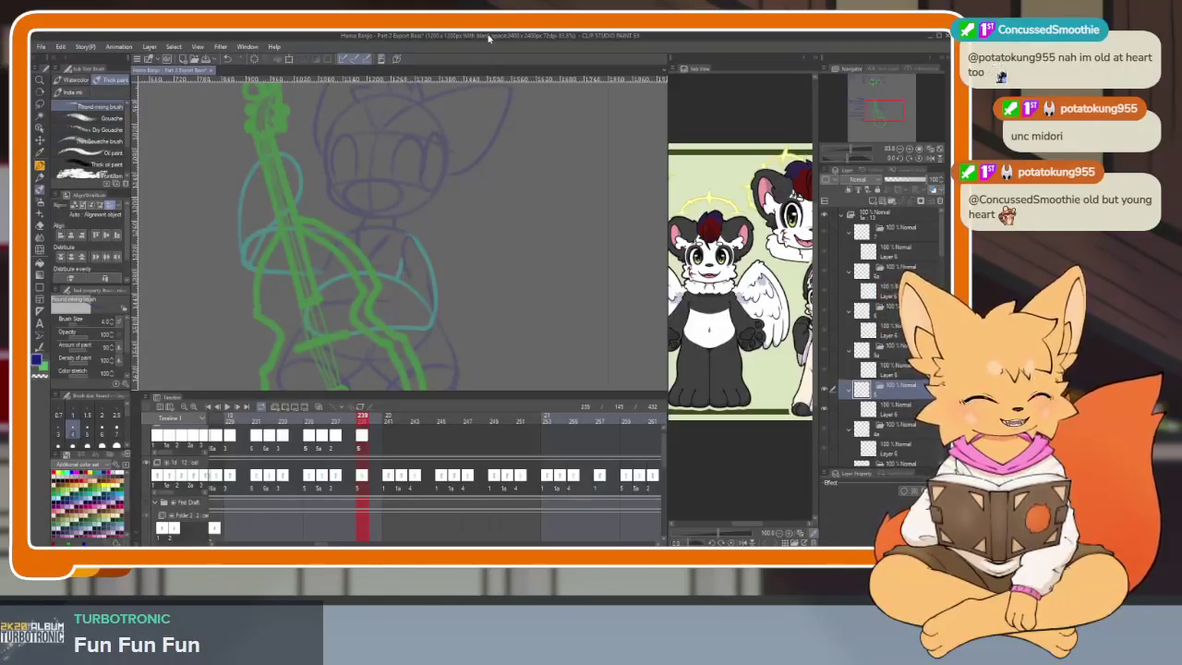
pyautogui.moveTo(442, 450); pyautogui.dragTo(426, 472)
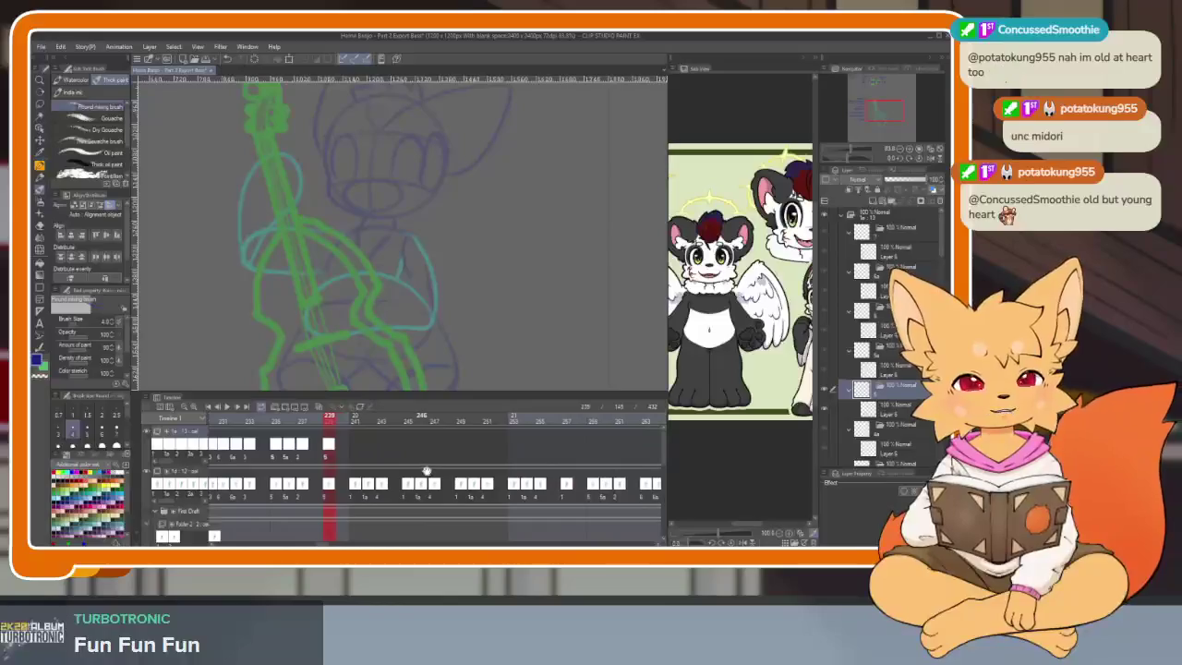
pyautogui.rightClick(364, 454)
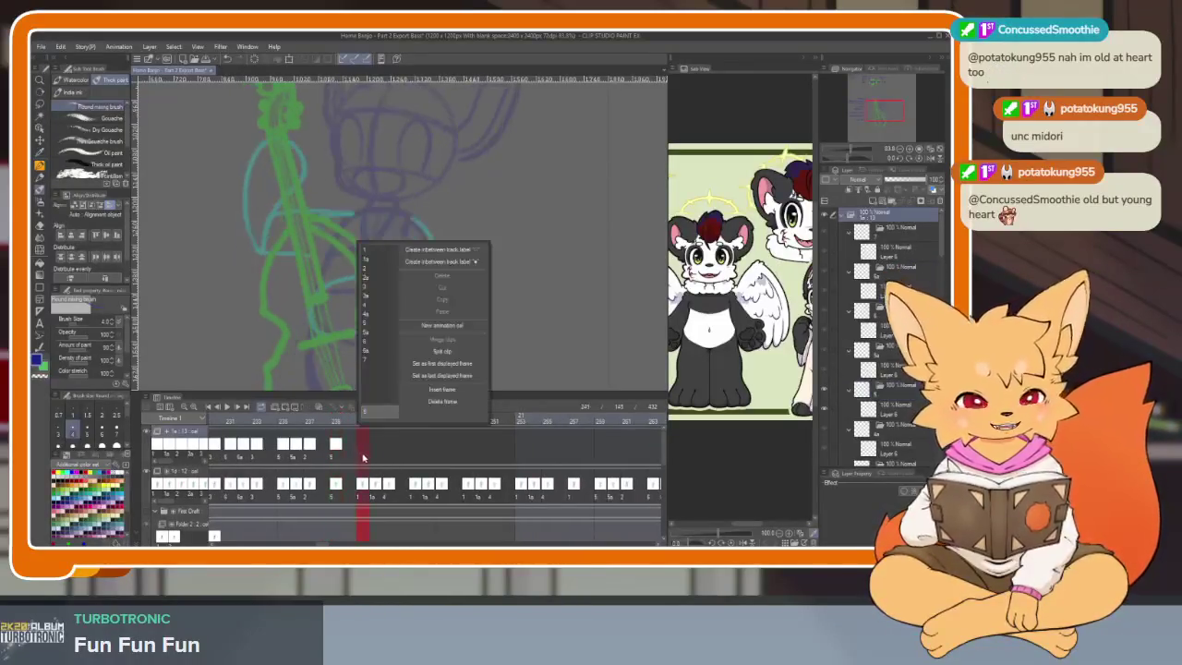
pyautogui.click(376, 261)
pyautogui.rightClick(377, 444)
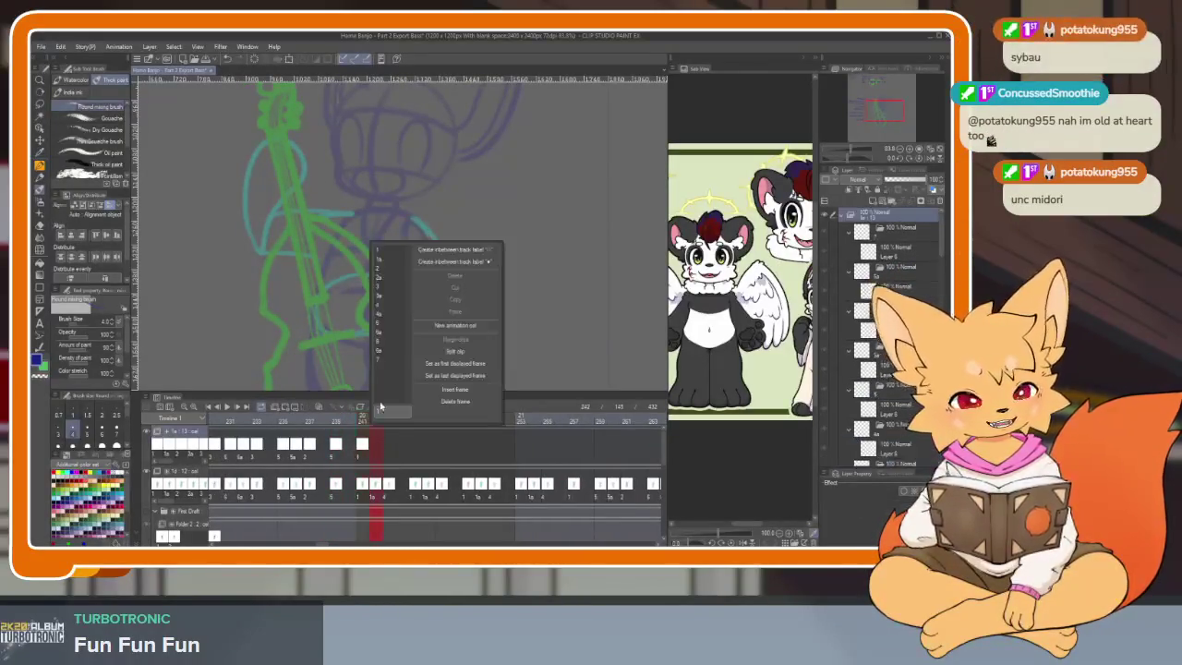
pyautogui.click(389, 264)
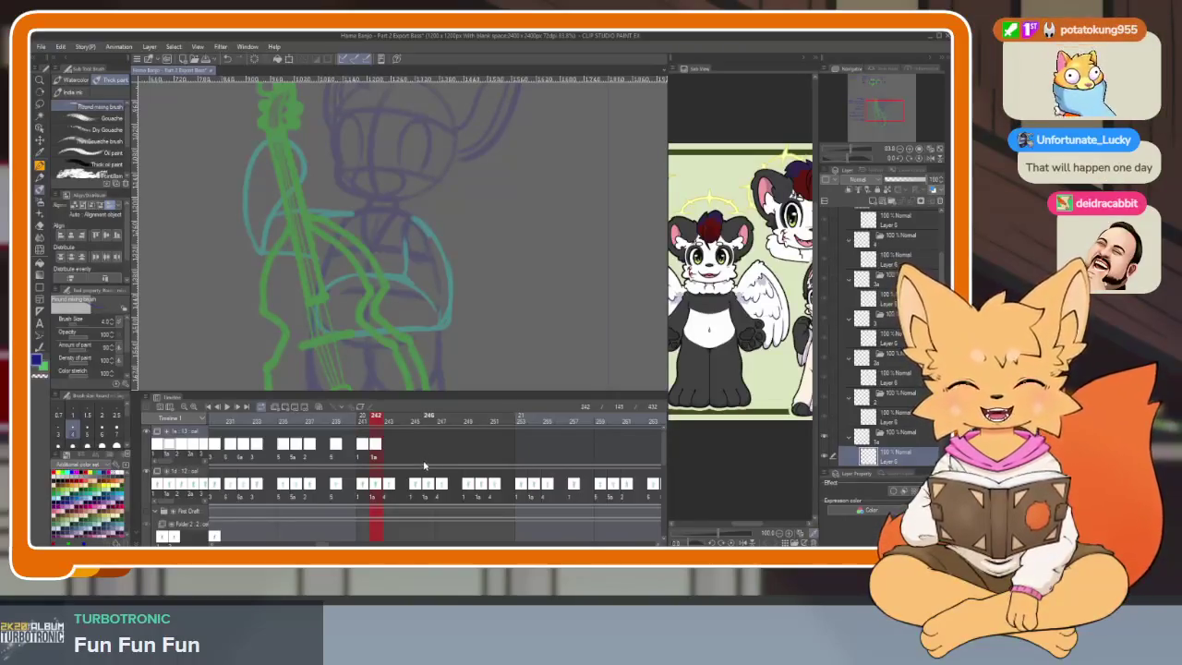
pyautogui.rightClick(389, 444)
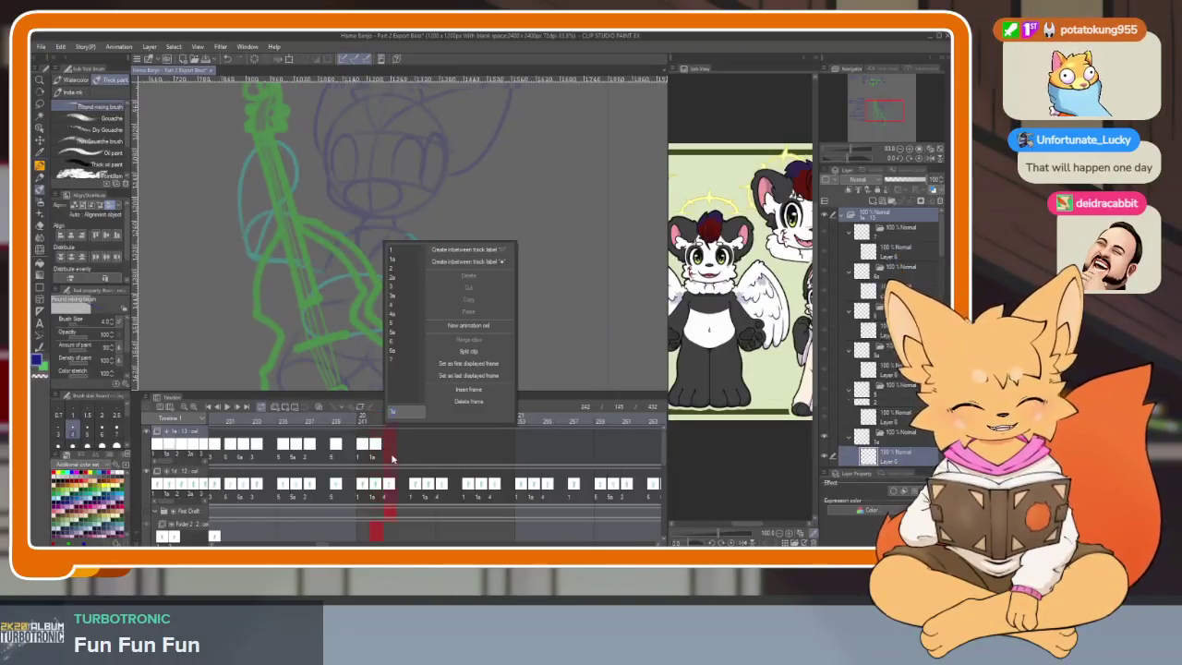
pyautogui.click(403, 310)
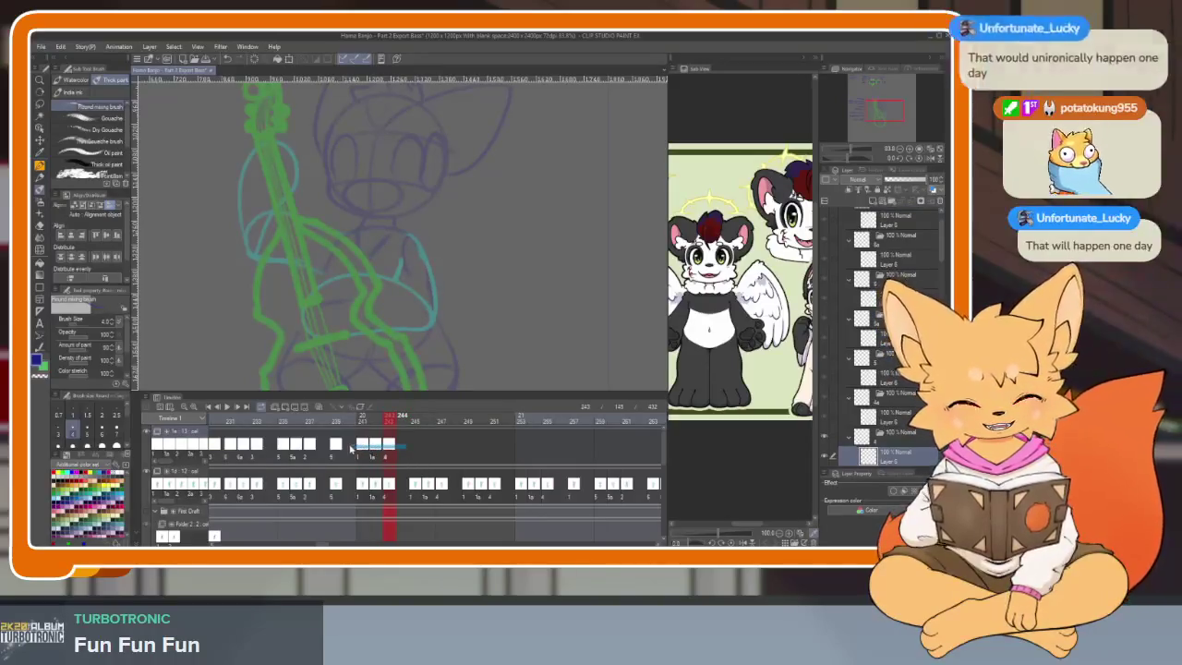
# - Extend the top track to frame 257 and bring up the cel list at frame 259
pyautogui.hscroll(2, 463, 460)
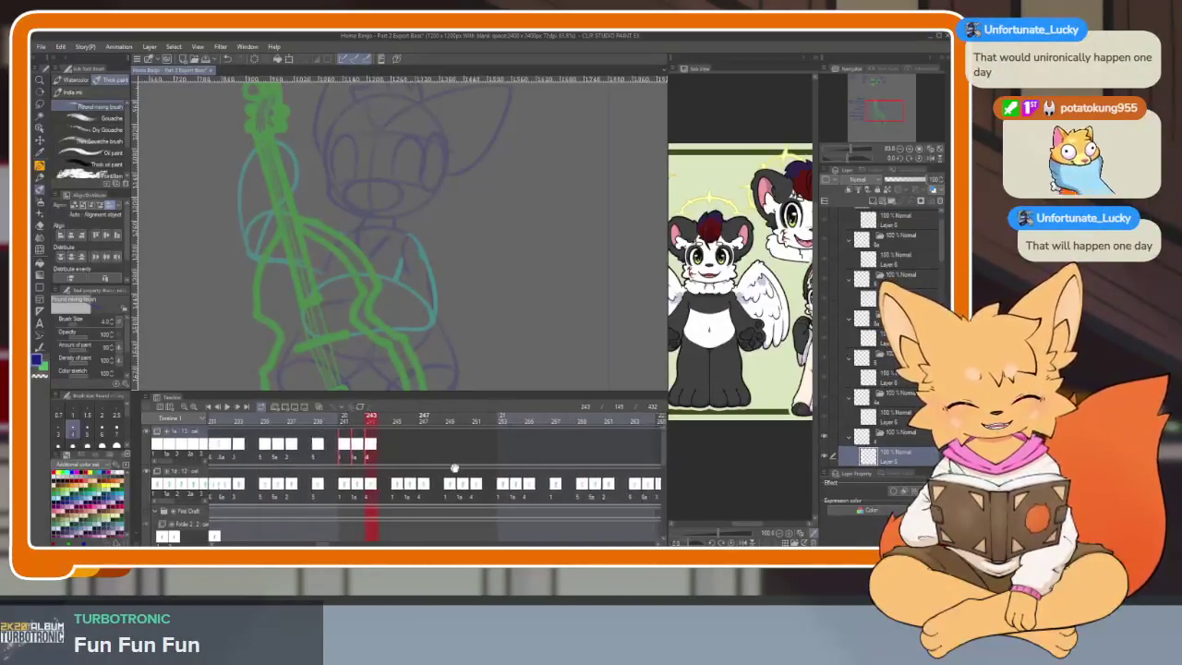
pyautogui.hscroll(1, 463, 460)
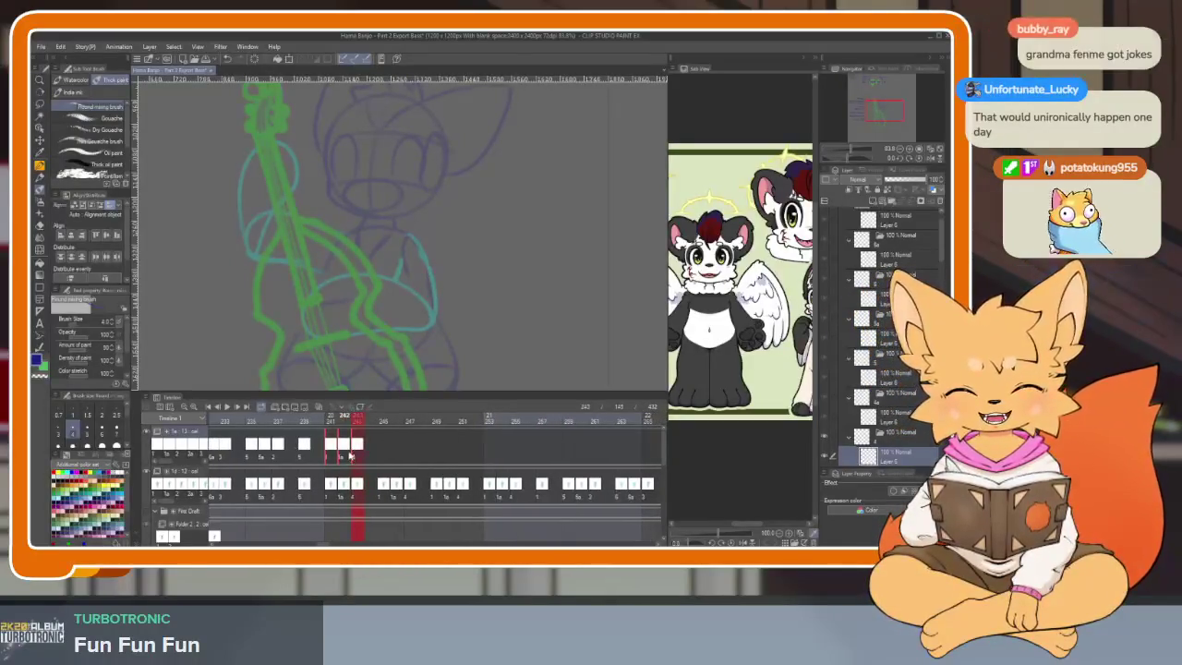
pyautogui.moveTo(335, 453); pyautogui.dragTo(519, 450)
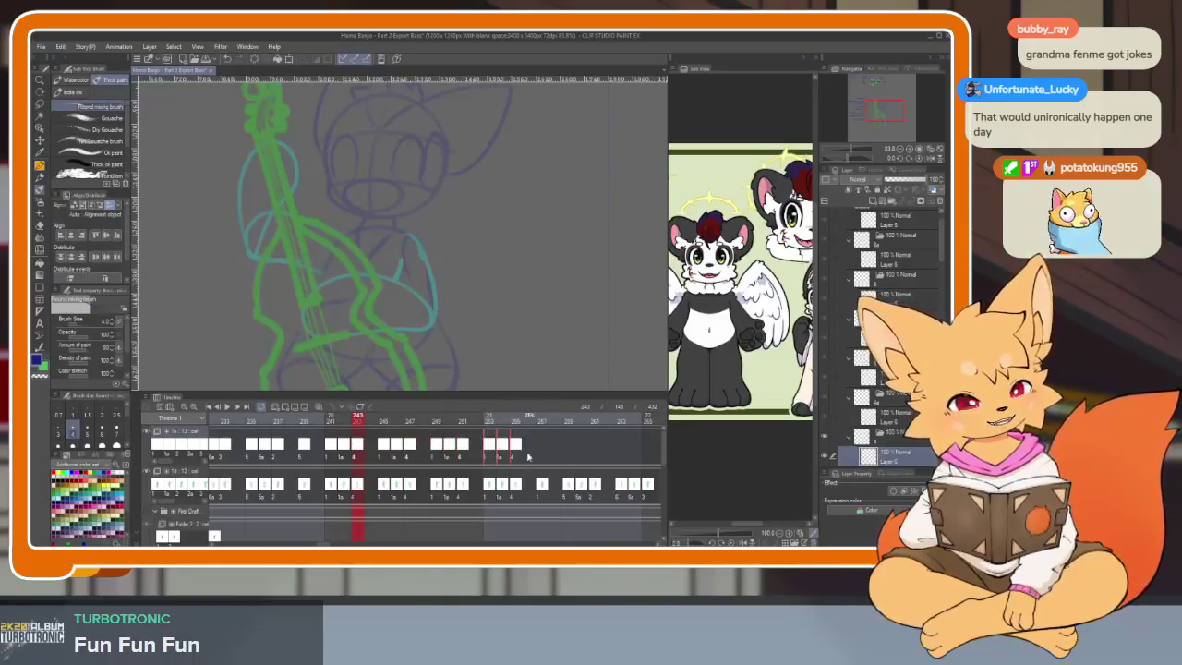
pyautogui.rightClick(544, 458)
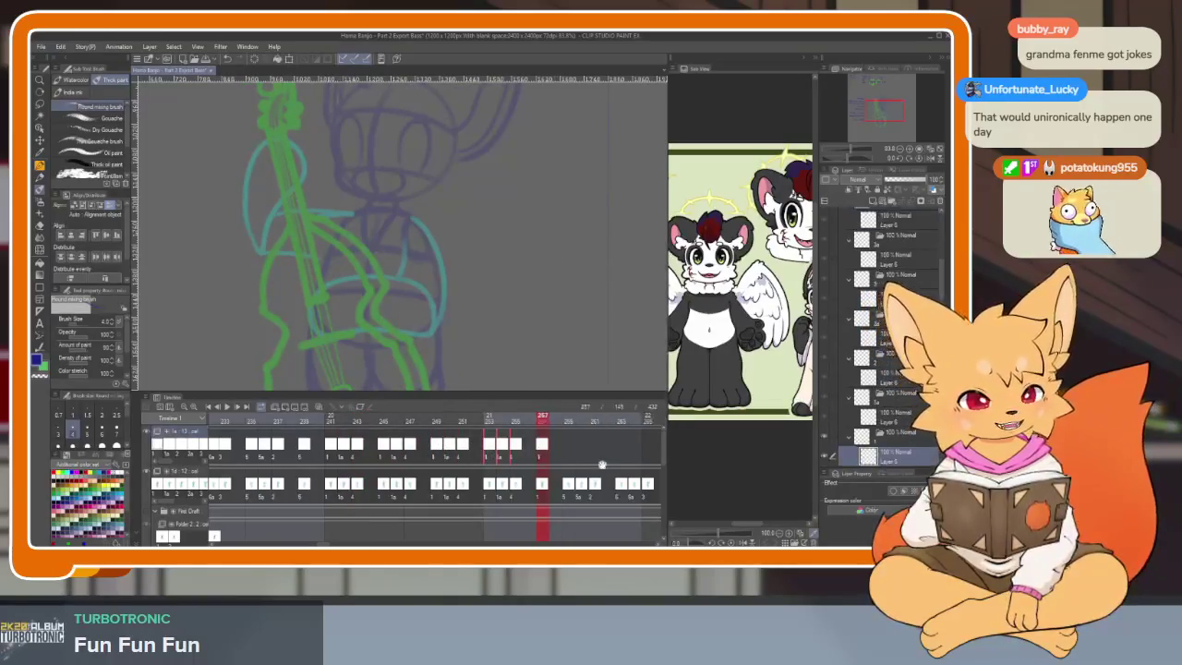
pyautogui.hscroll(2, 545, 471)
pyautogui.hscroll(1, 526, 480)
pyautogui.hscroll(3, 508, 488)
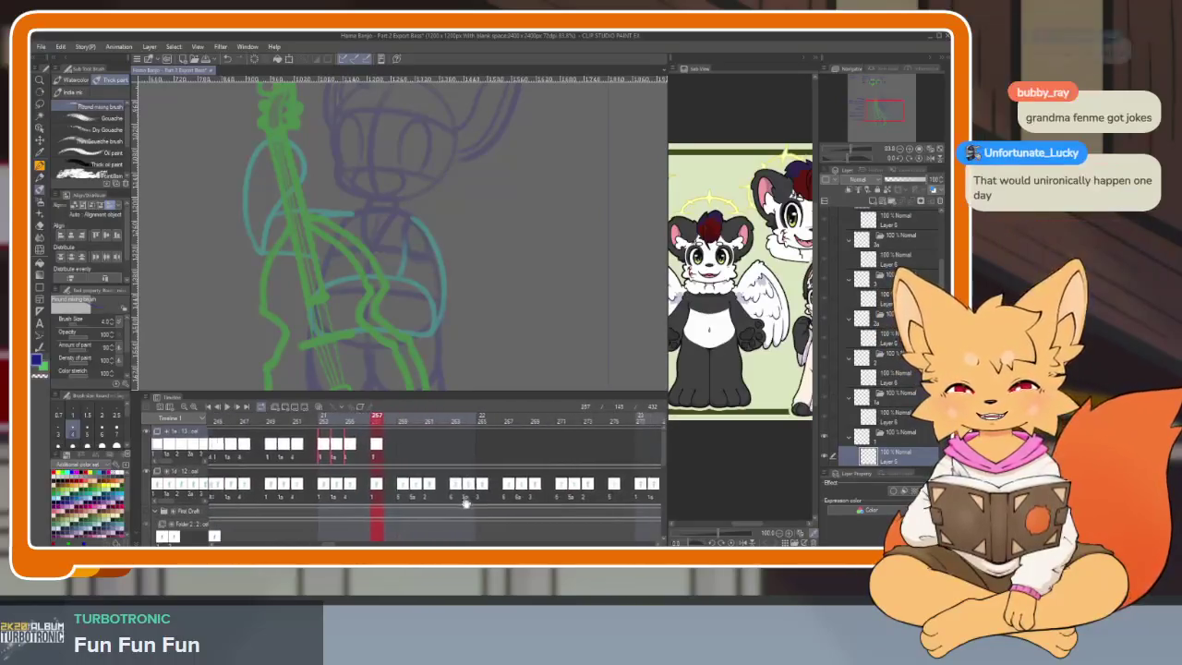
pyautogui.hscroll(2, 481, 495)
pyautogui.hscroll(1, 481, 489)
pyautogui.hscroll(2, 482, 476)
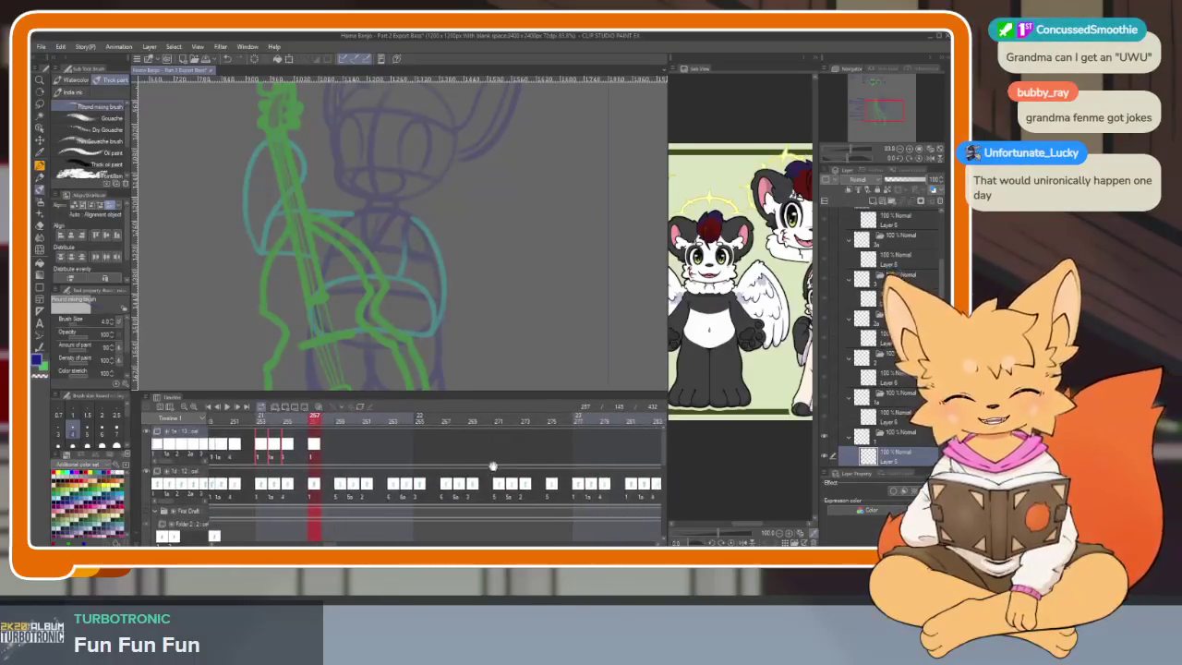
pyautogui.hscroll(-2, 482, 467)
pyautogui.hscroll(-1, 472, 470)
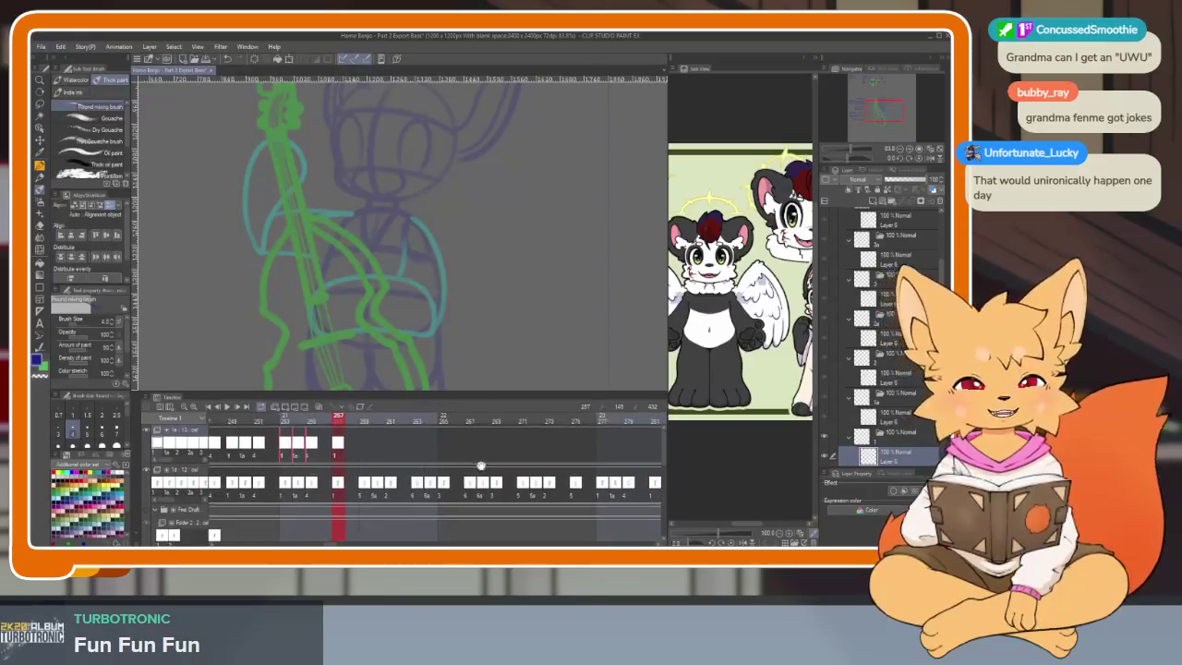
pyautogui.hscroll(-1, 472, 479)
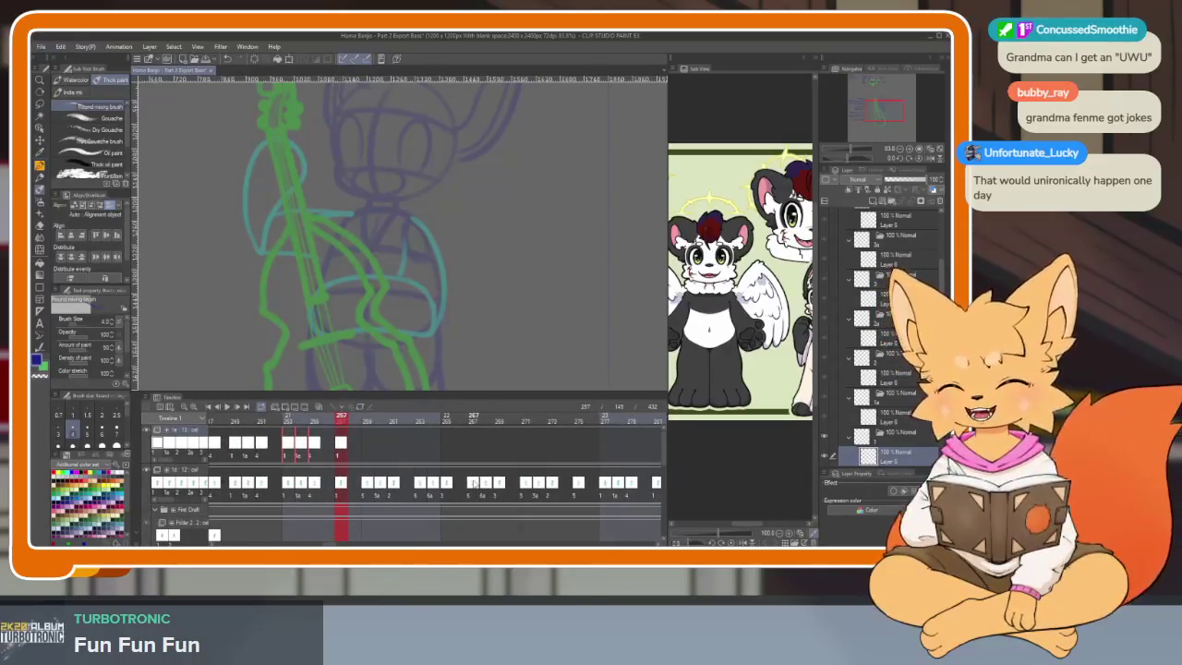
pyautogui.rightClick(368, 453)
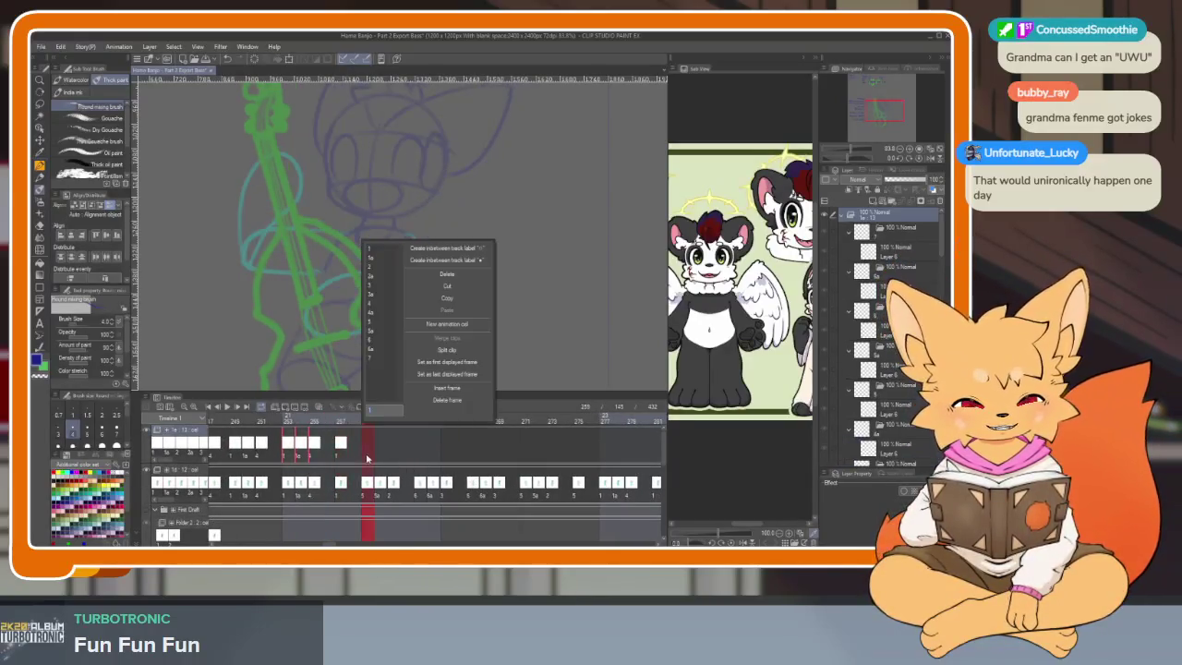
# - Assign cels 5, 5a and 2 to frames 259, 260 and 261
pyautogui.click(376, 324)
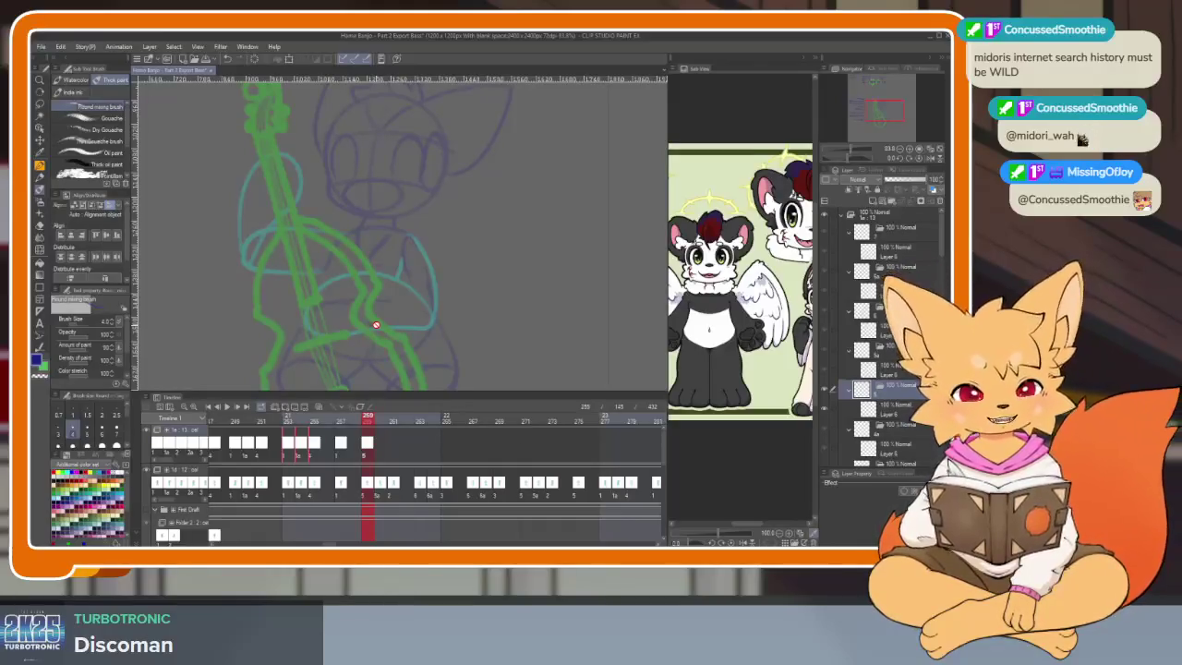
pyautogui.click(379, 442)
pyautogui.rightClick(379, 442)
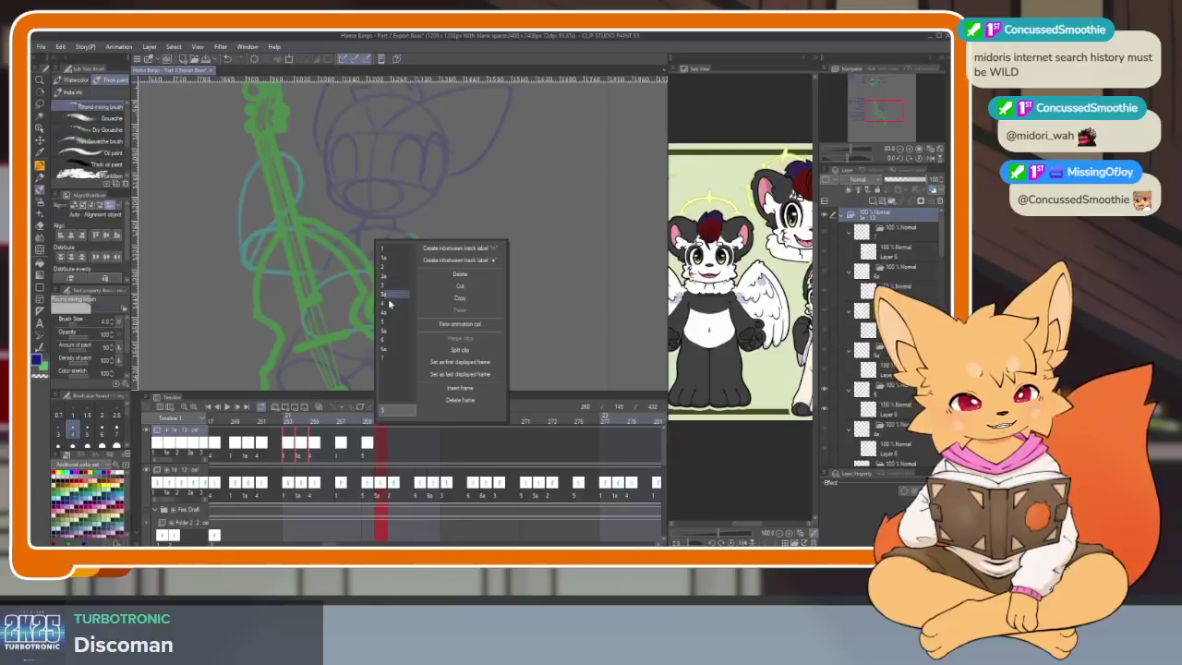
pyautogui.click(386, 331)
pyautogui.rightClick(395, 448)
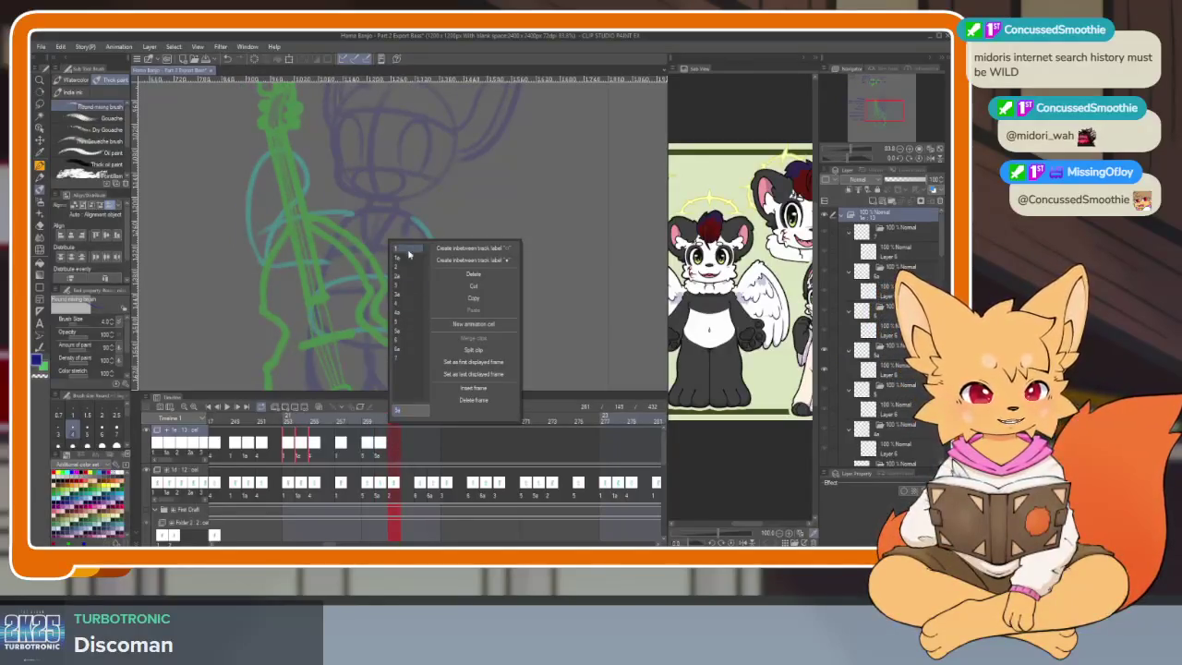
pyautogui.click(399, 266)
# - Fill frames 262 and 263 with cels and put cel 6a on frame 264
pyautogui.click(420, 442)
pyautogui.rightClick(420, 442)
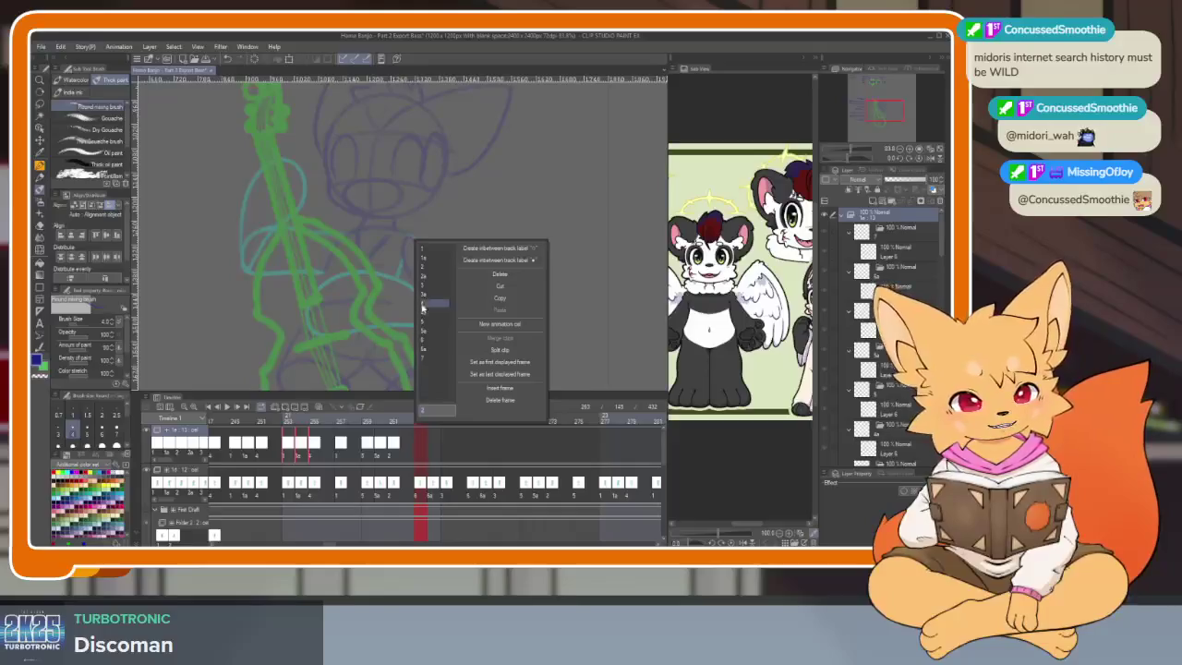
pyautogui.click(423, 303)
pyautogui.click(434, 443)
pyautogui.rightClick(434, 442)
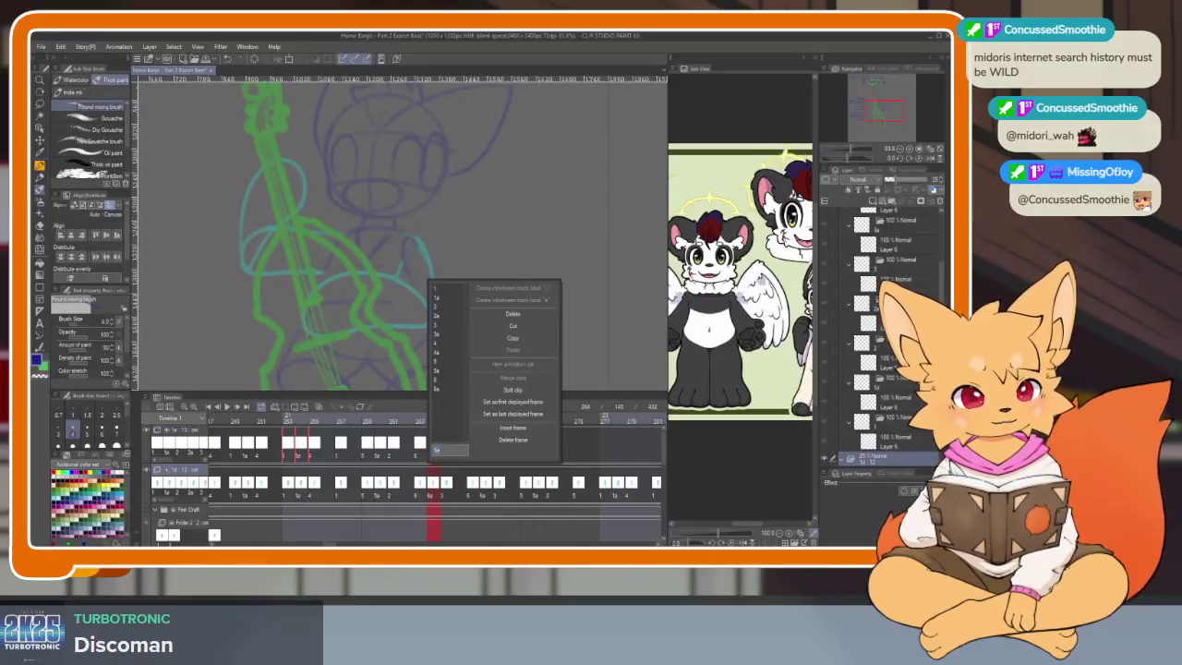
pyautogui.click(432, 389)
pyautogui.rightClick(434, 447)
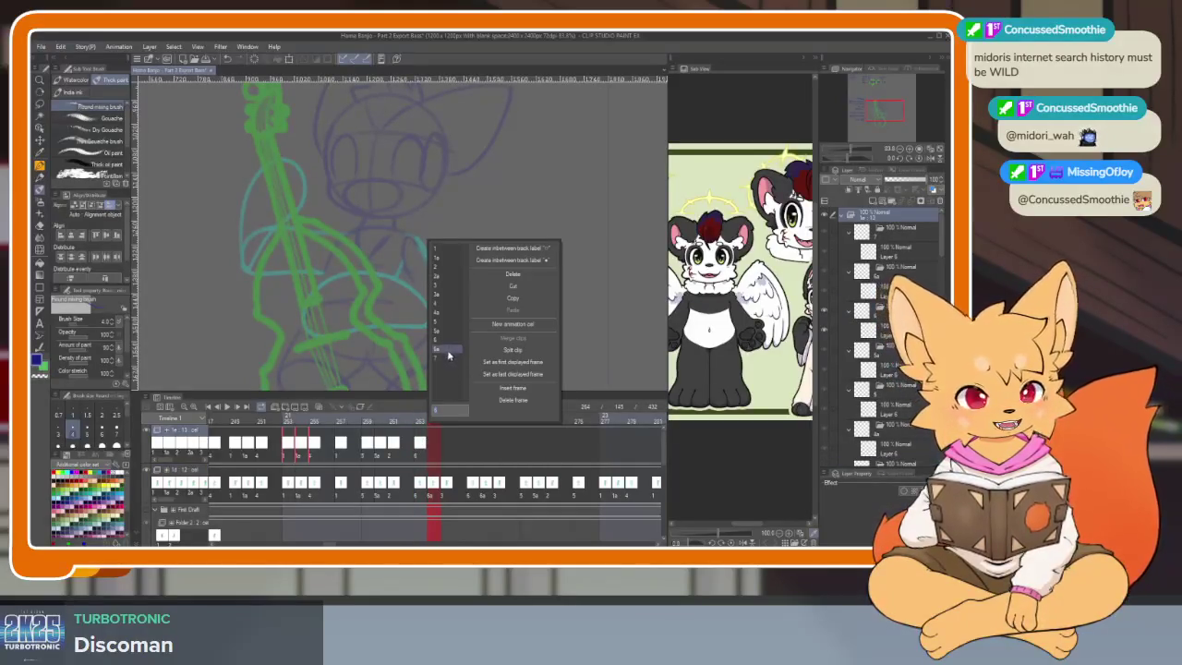
pyautogui.click(449, 356)
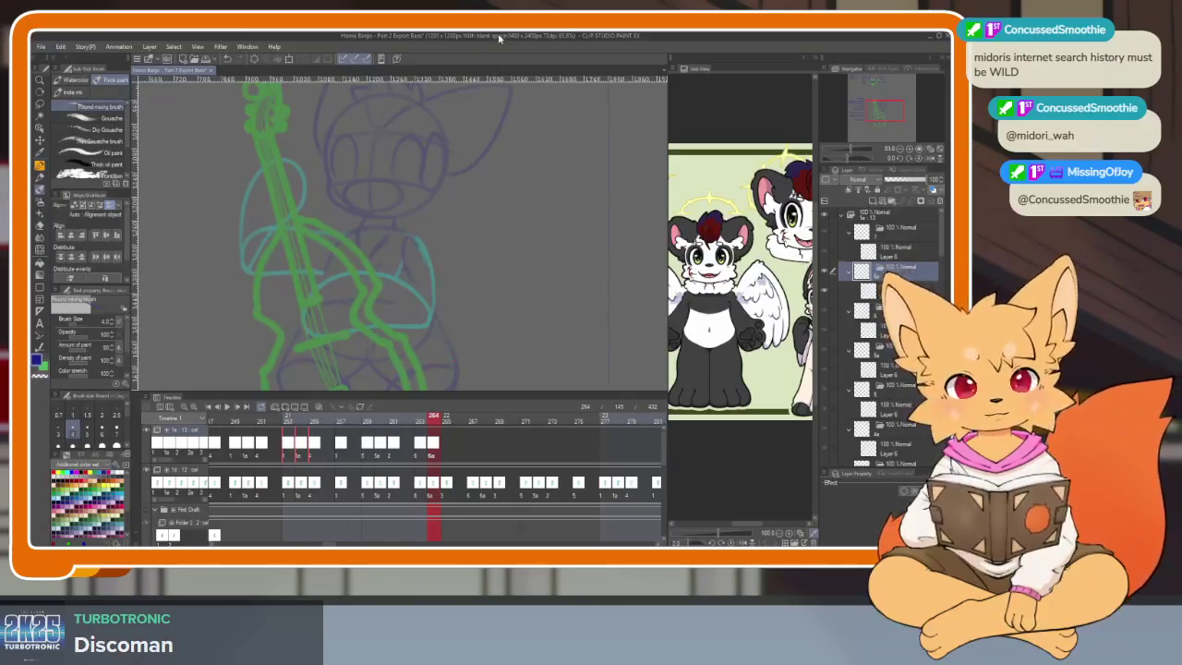
# - Assign cel 3 to frame 265 and cel 5 to frame 271 on the top track
pyautogui.click(452, 441)
pyautogui.rightClick(451, 441)
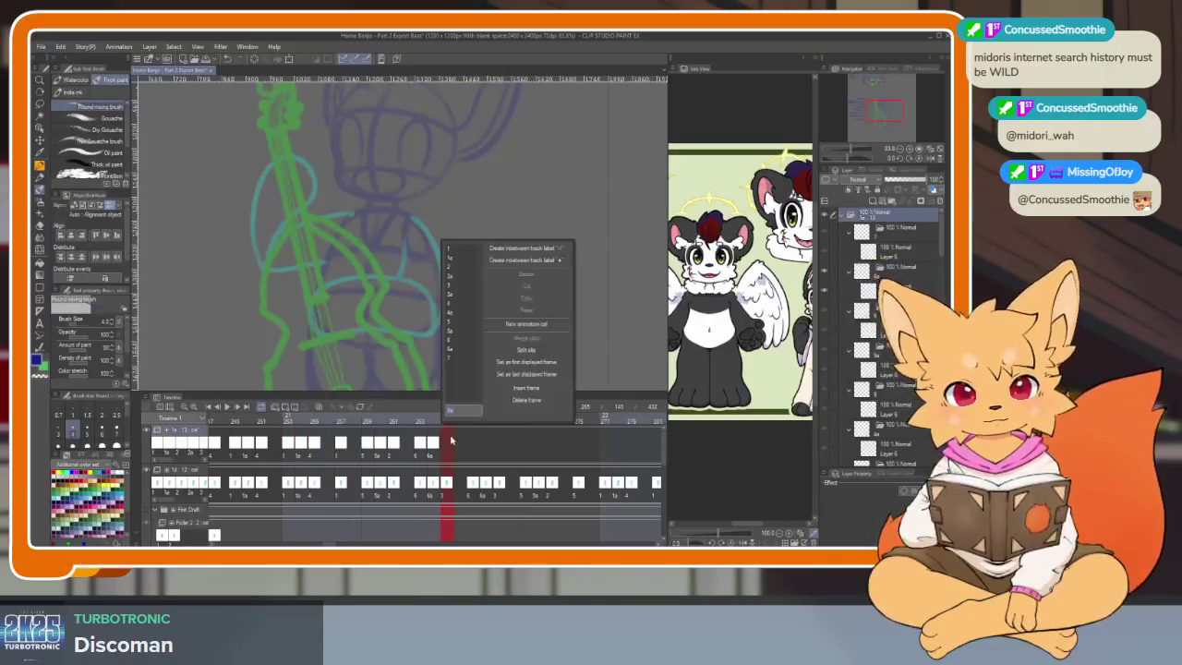
pyautogui.click(457, 292)
pyautogui.hscroll(2, 422, 465)
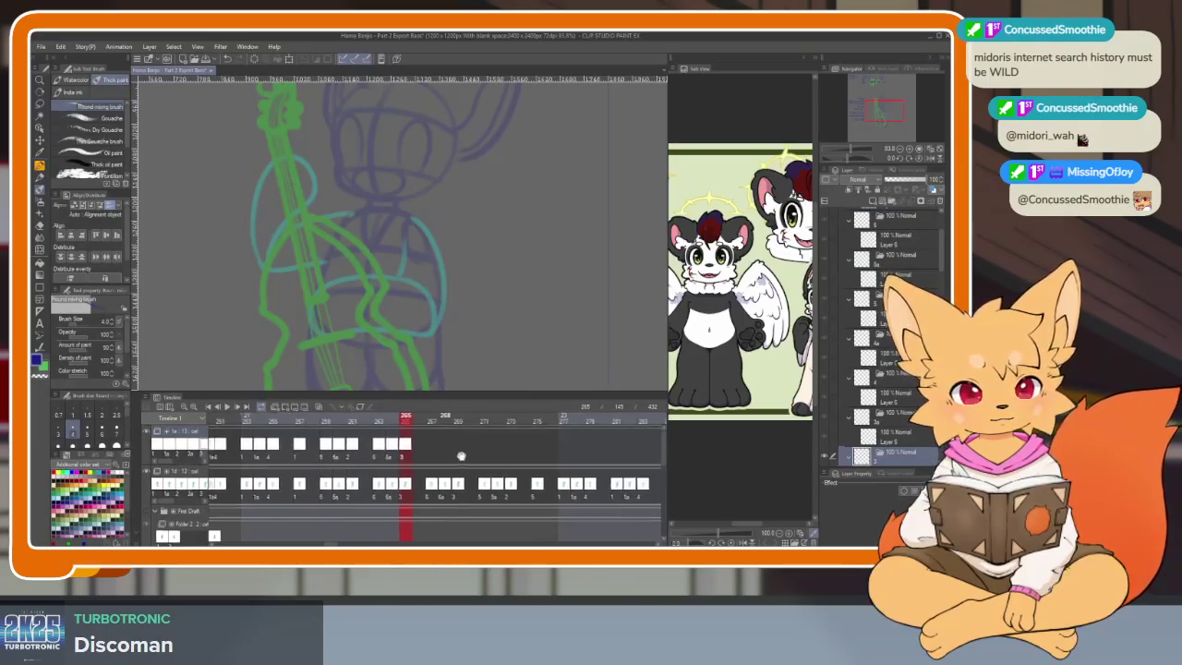
pyautogui.click(360, 450)
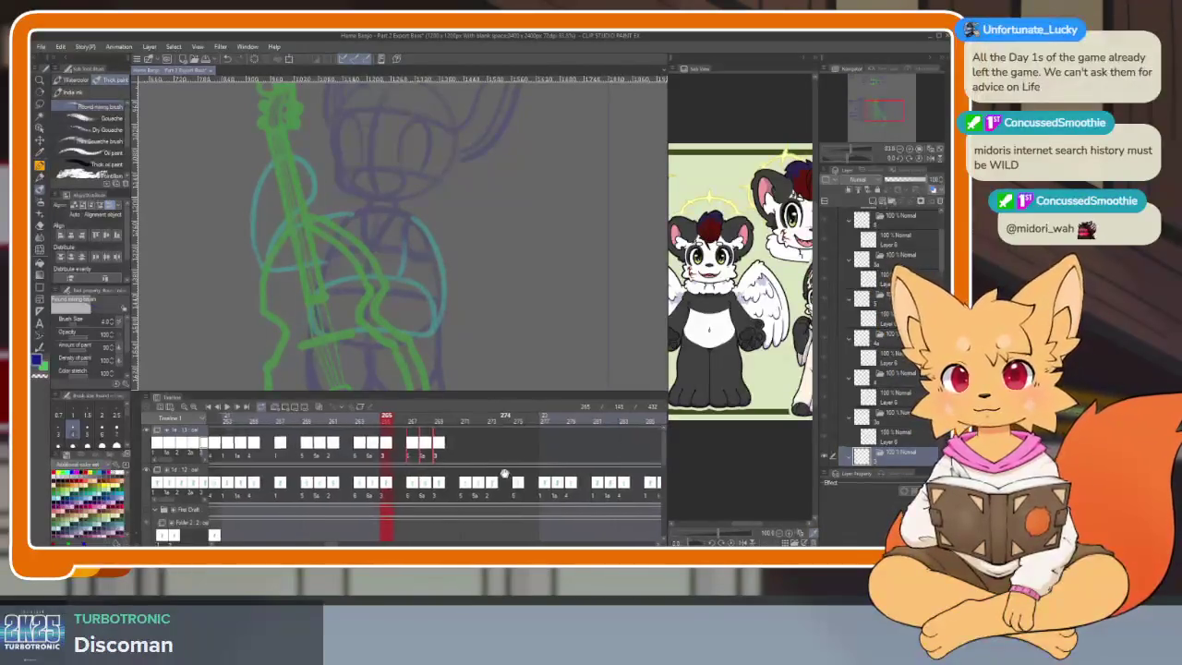
pyautogui.hscroll(2, 462, 455)
pyautogui.hscroll(1, 480, 459)
pyautogui.hscroll(1, 434, 455)
pyautogui.rightClick(421, 453)
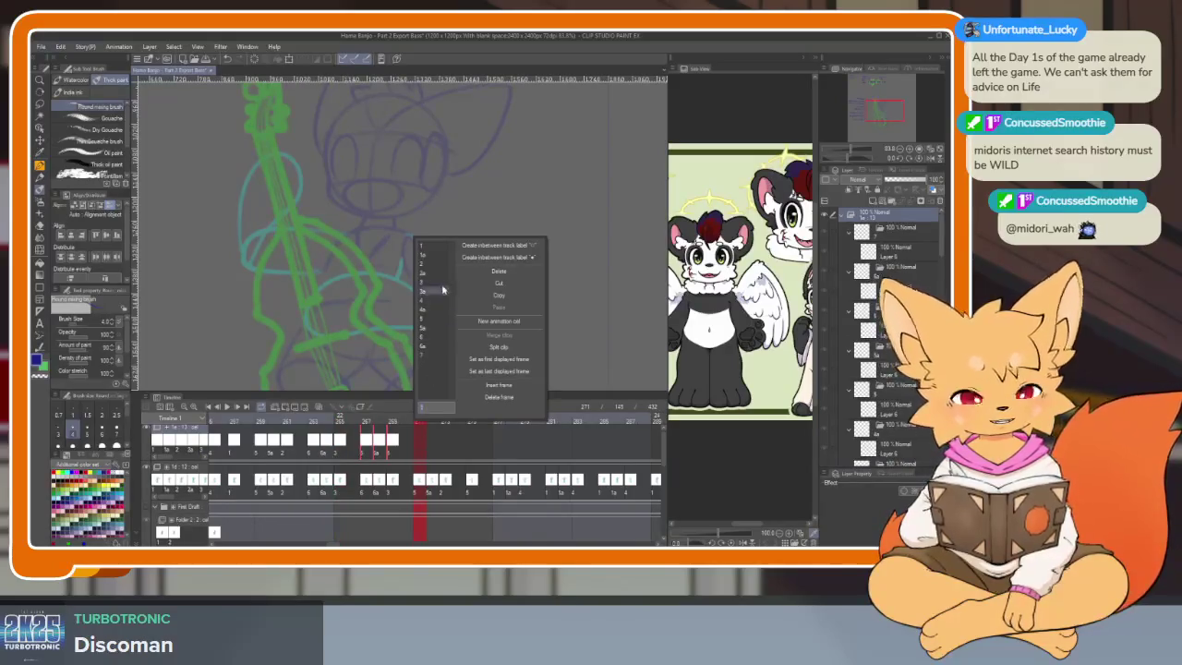
pyautogui.click(429, 319)
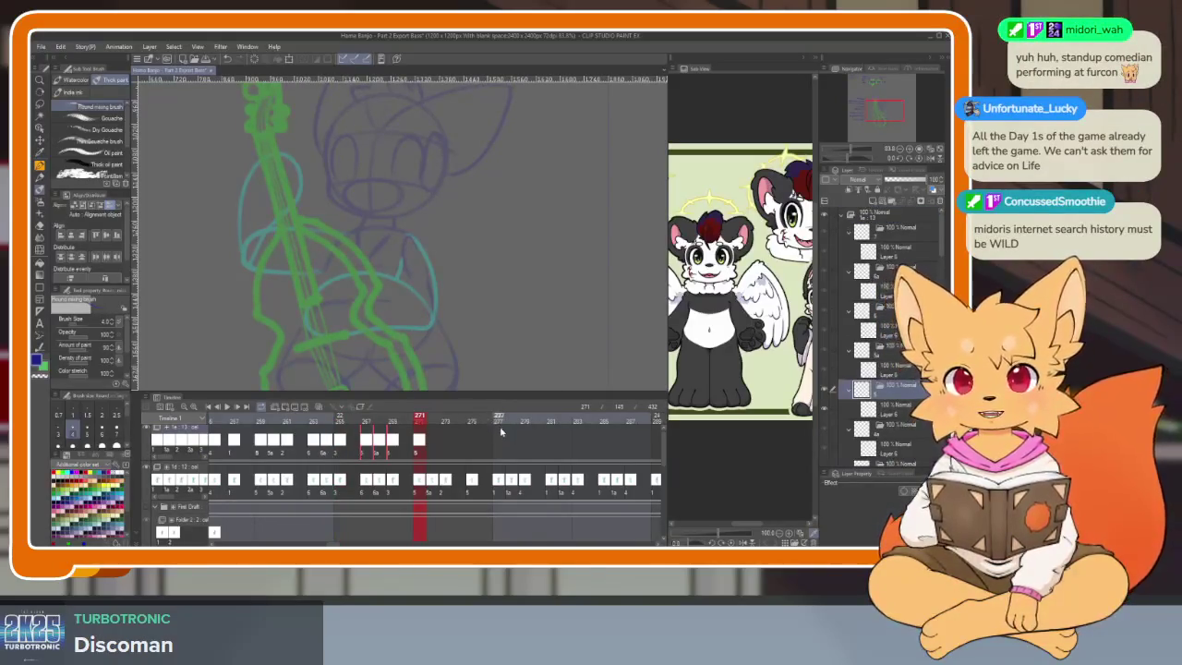
# - Assign cels 5a, 2 and 5 to frames 272, 273 and 274
pyautogui.rightClick(434, 450)
pyautogui.click(443, 329)
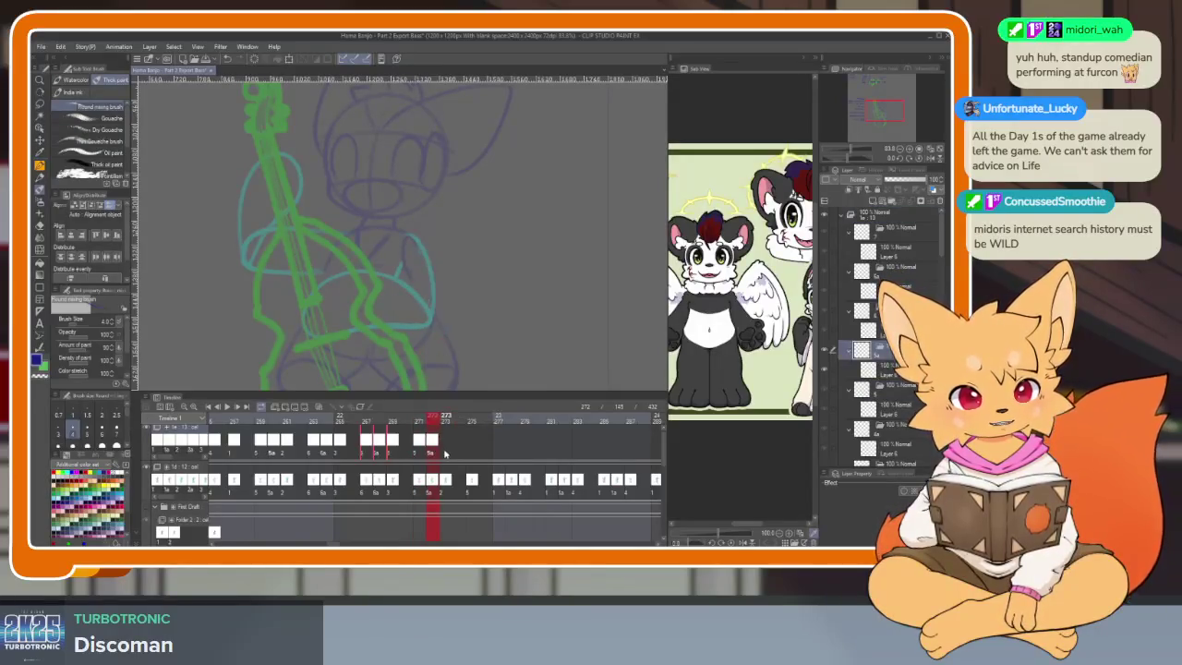
pyautogui.rightClick(447, 451)
pyautogui.click(458, 266)
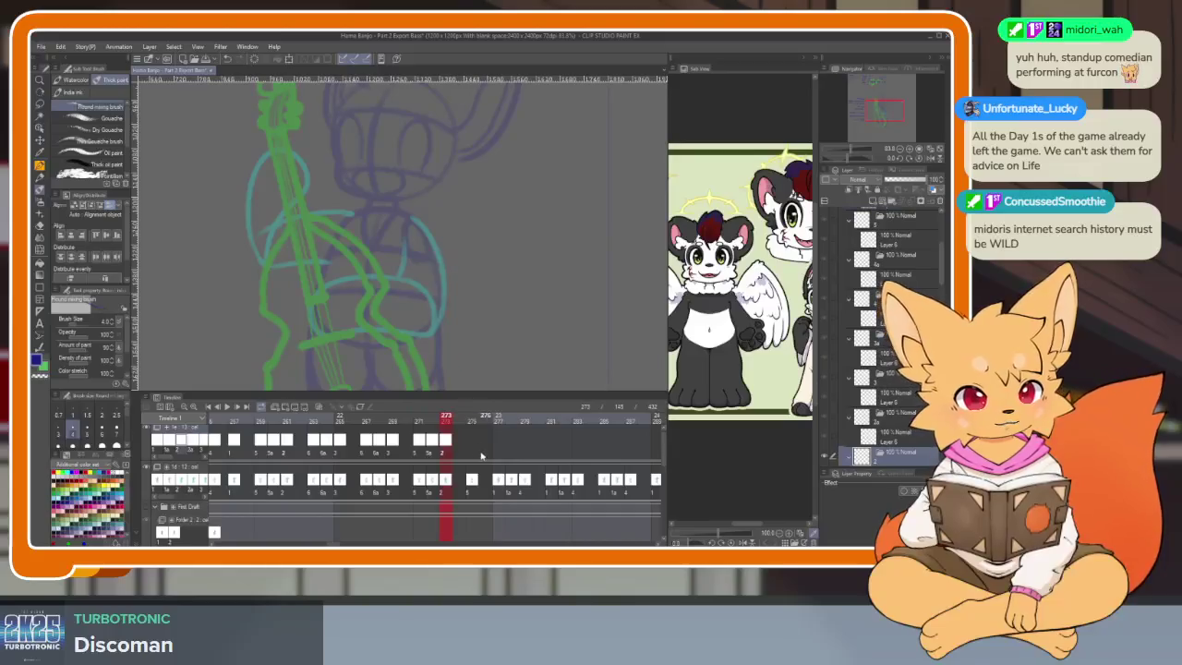
pyautogui.rightClick(473, 450)
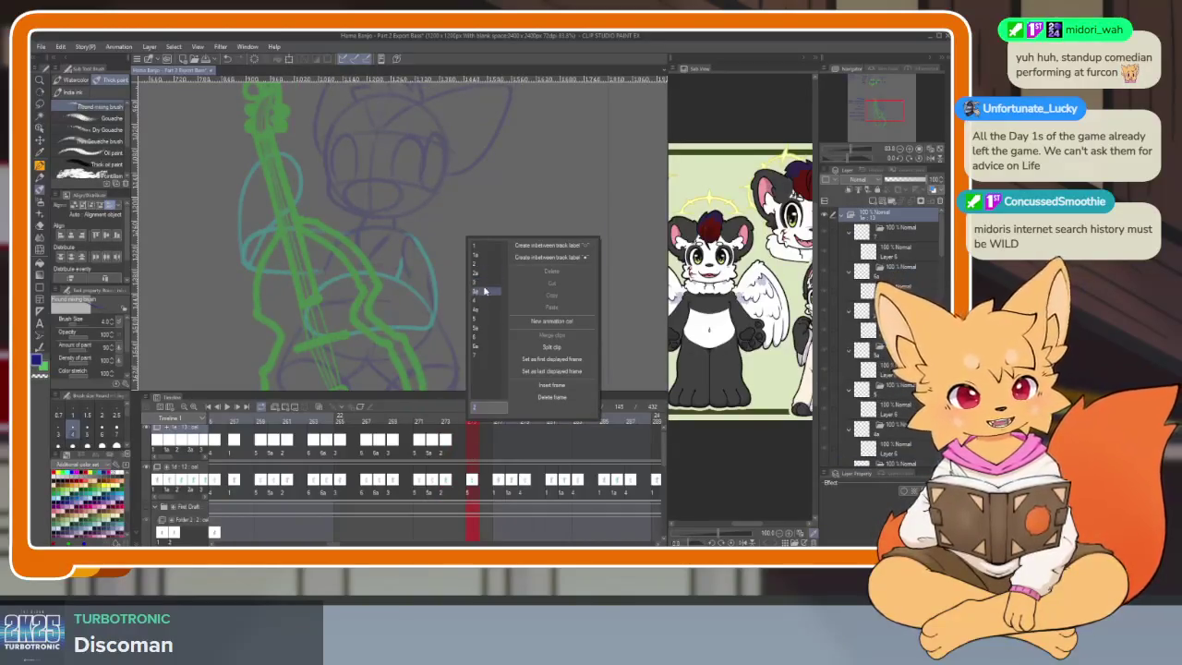
pyautogui.click(489, 325)
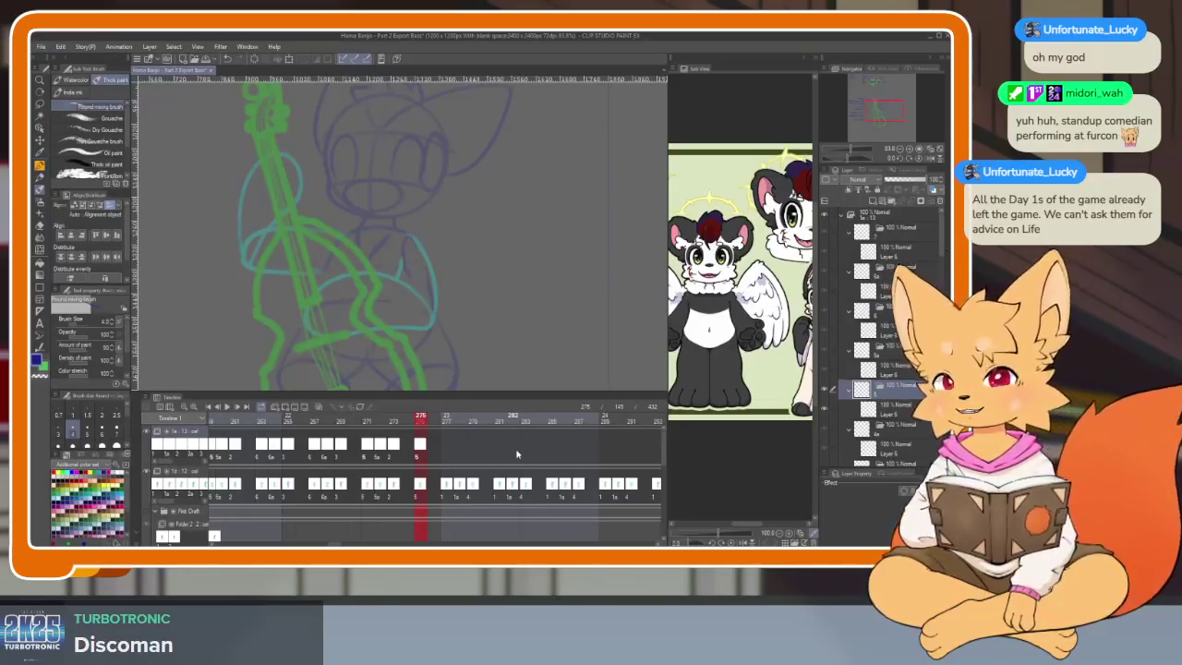
# - Assign cel 1a to frame 277 and cel 4 to frame 279 on the top track
pyautogui.rightClick(450, 448)
pyautogui.click(459, 449)
pyautogui.rightClick(460, 450)
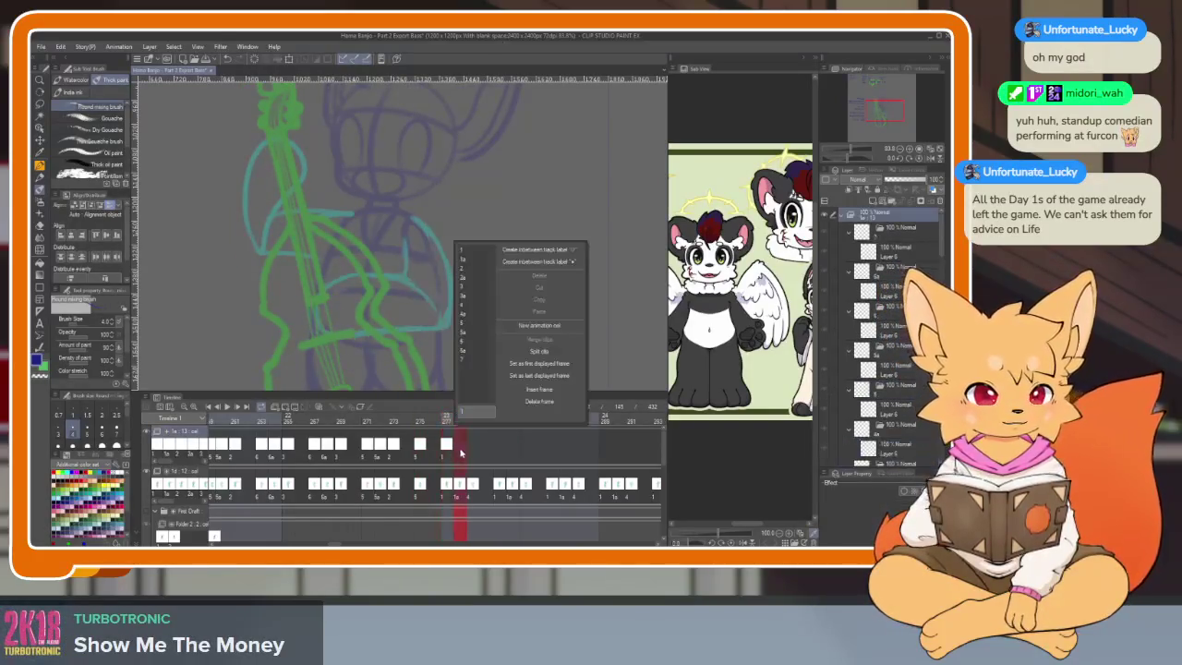
pyautogui.click(468, 262)
pyautogui.rightClick(473, 449)
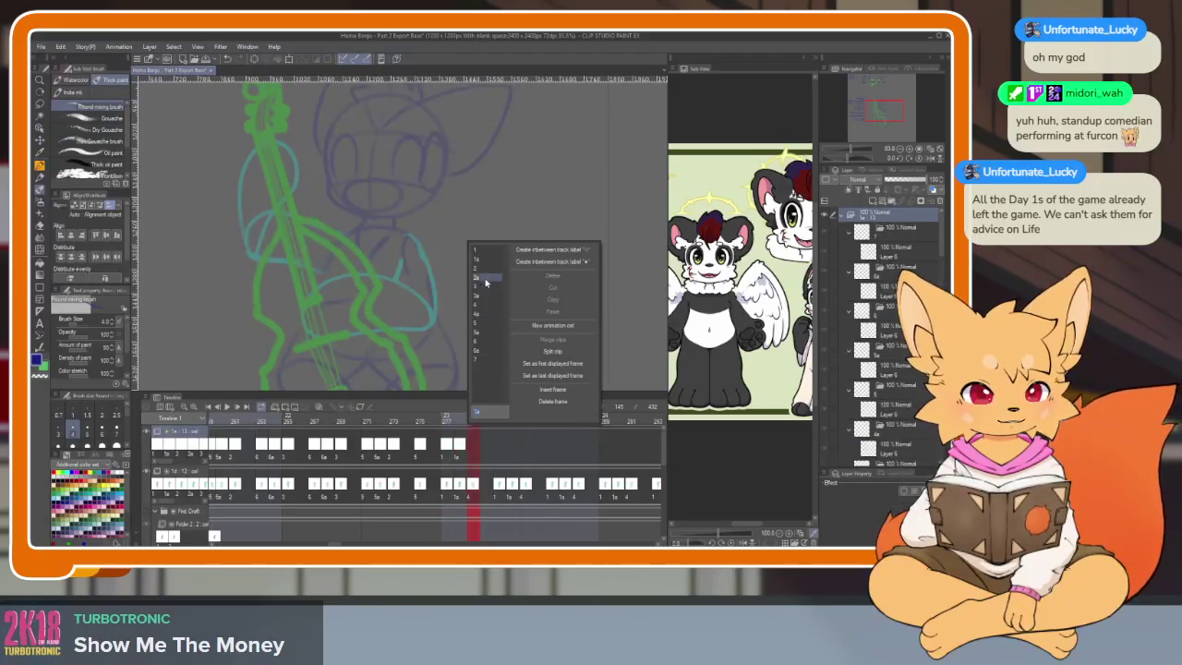
pyautogui.click(480, 306)
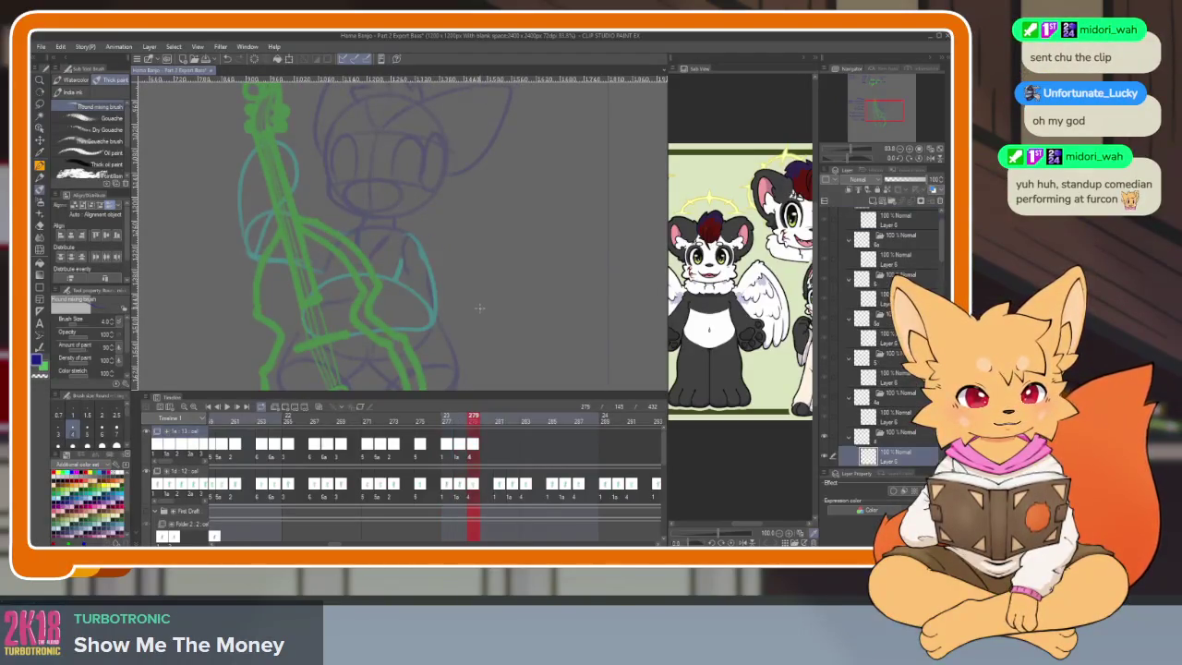
# - Leave frames 281–282 unchanged and assign cel 4 to frame 283
pyautogui.hscroll(5, 518, 476)
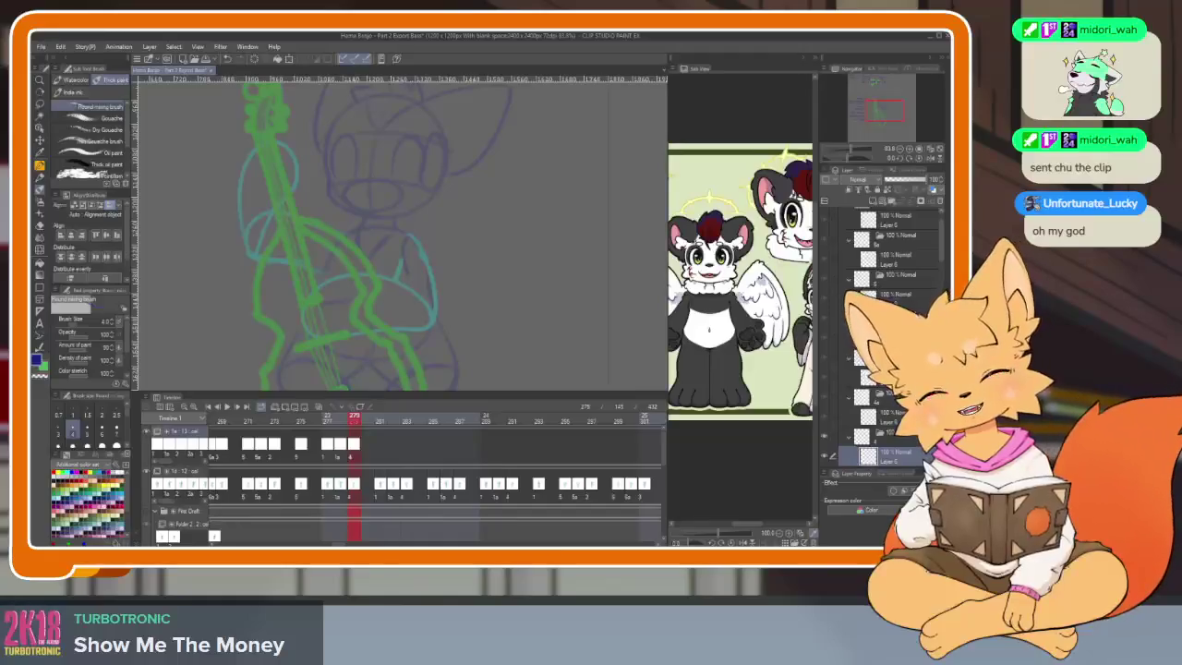
pyautogui.click(378, 457)
pyautogui.rightClick(378, 243)
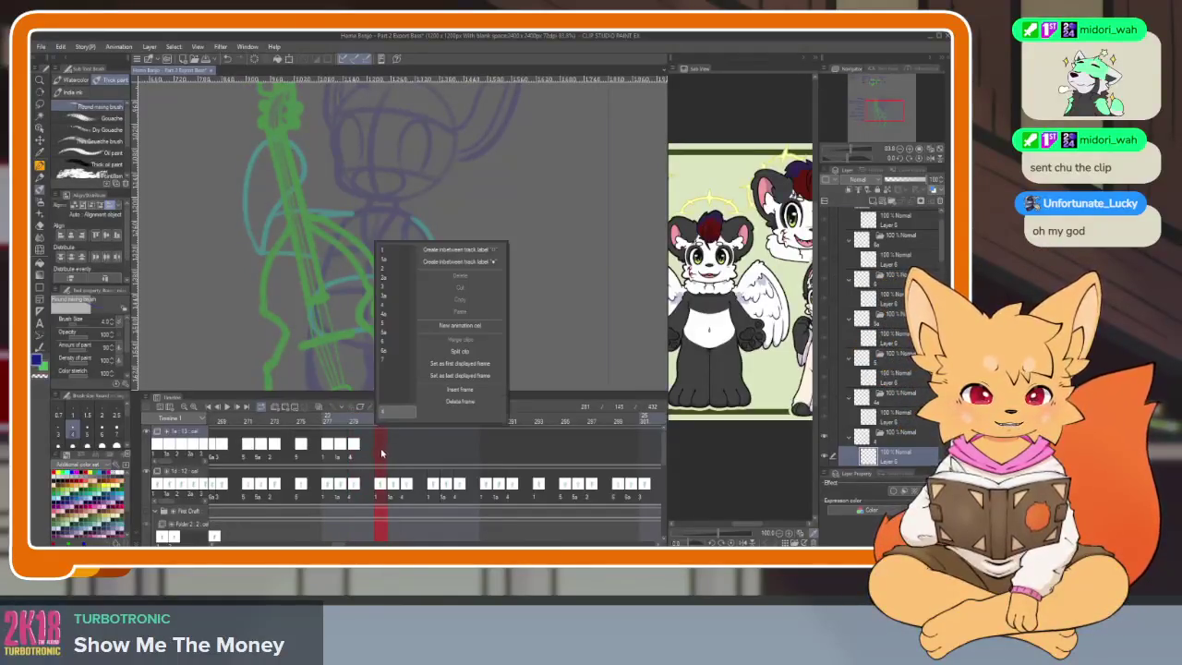
pyautogui.press('Escape')
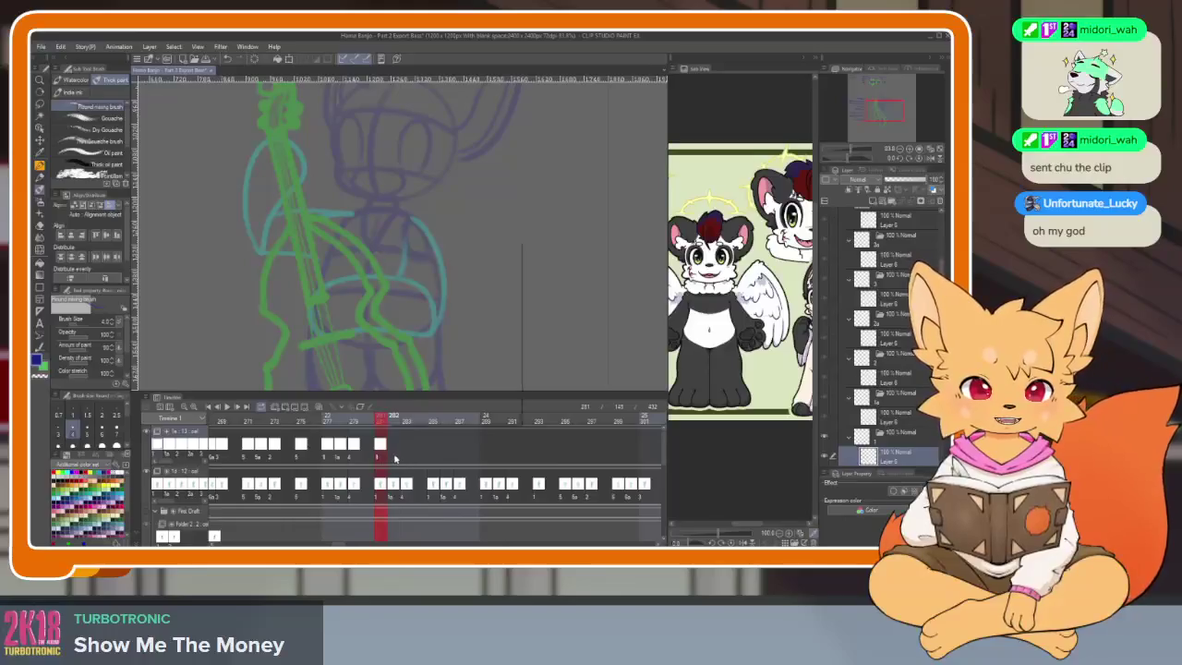
pyautogui.rightClick(388, 252)
pyautogui.press('Escape')
pyautogui.rightClick(404, 244)
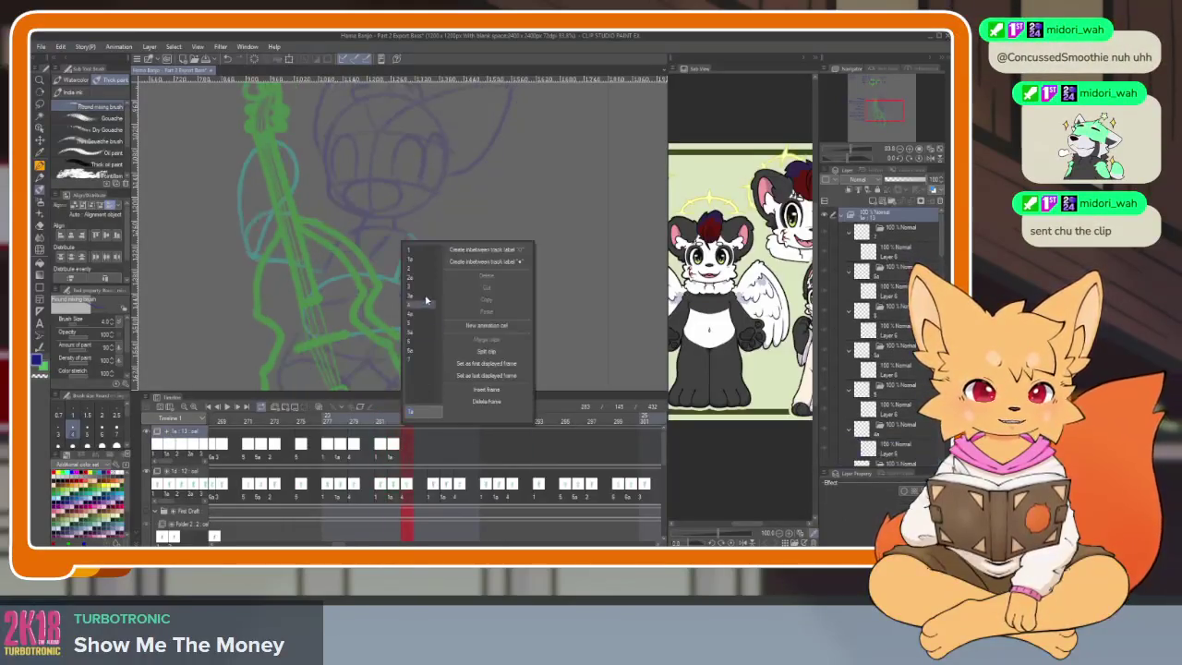
pyautogui.click(418, 308)
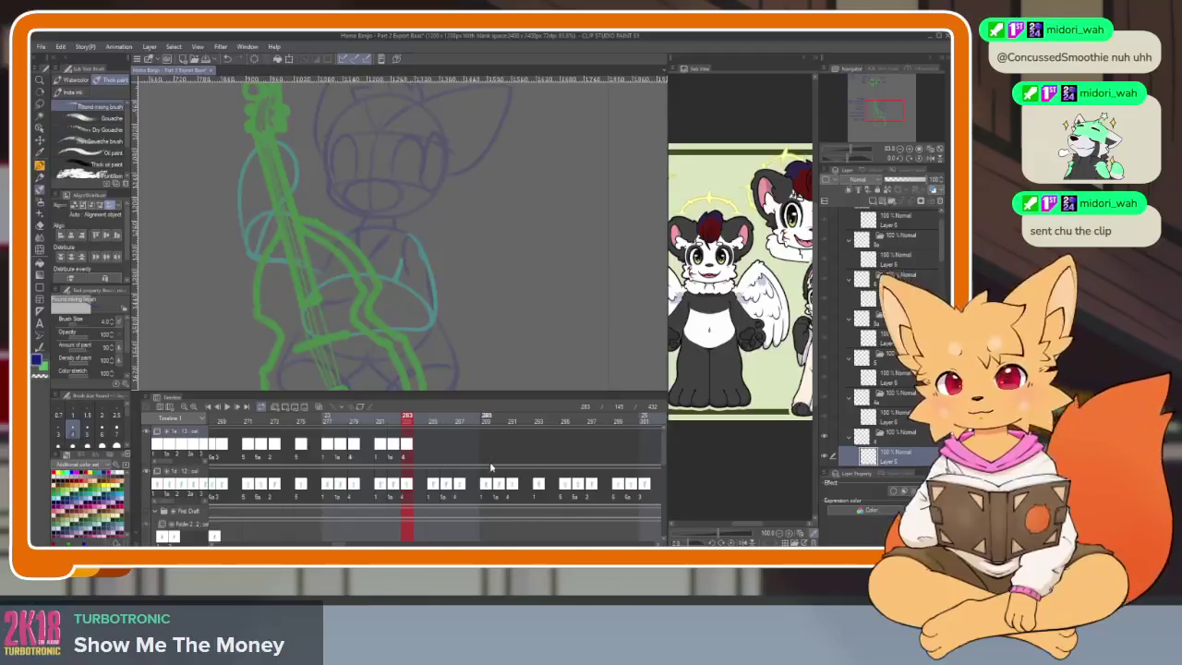
# - Drag-copy the selected cel runs further along and assign a cel at frame 293
pyautogui.hscroll(2, 499, 479)
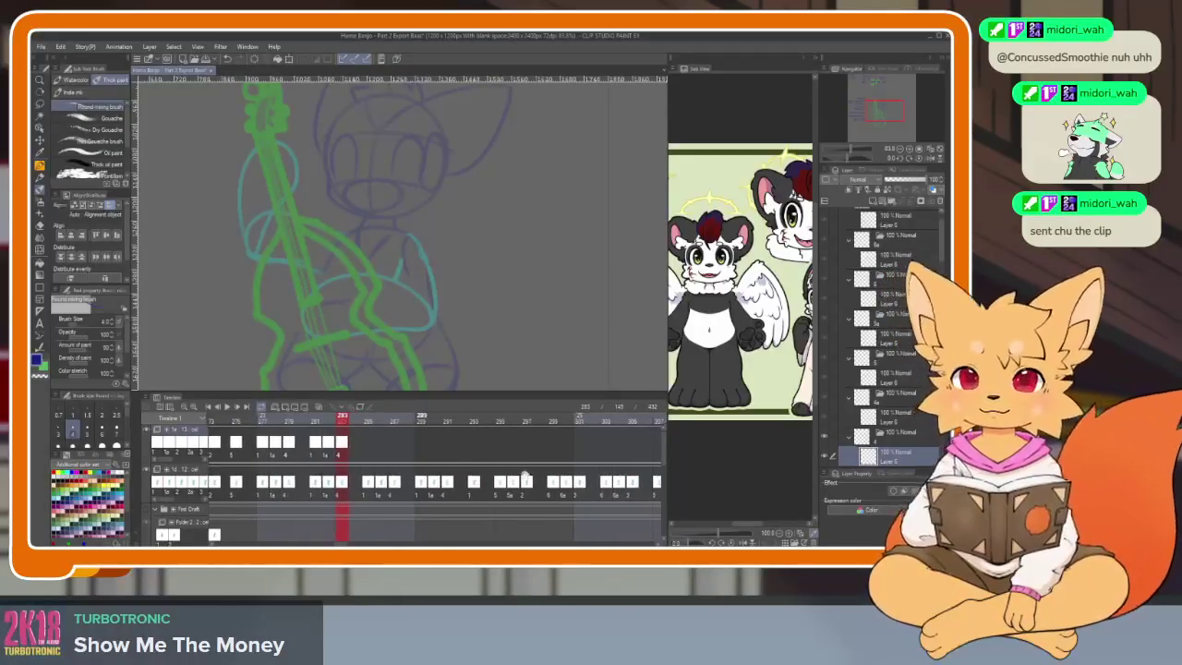
pyautogui.hscroll(1, 351, 458)
pyautogui.hscroll(-1, 367, 449)
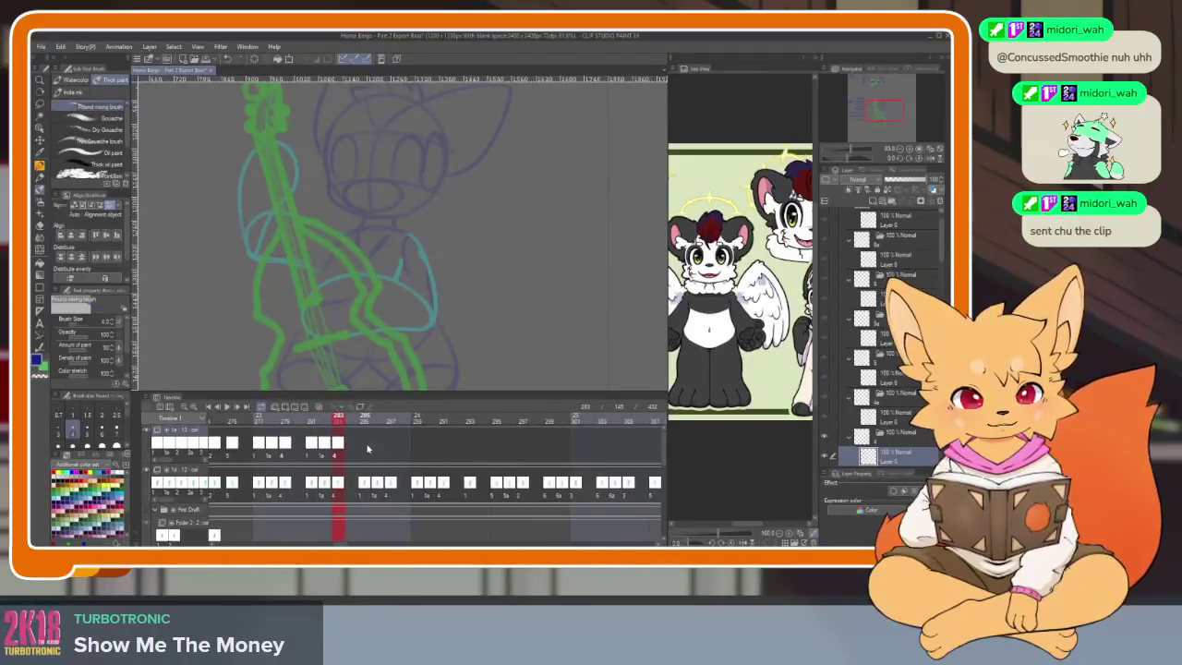
pyautogui.click(309, 445)
pyautogui.moveTo(383, 449); pyautogui.dragTo(366, 454)
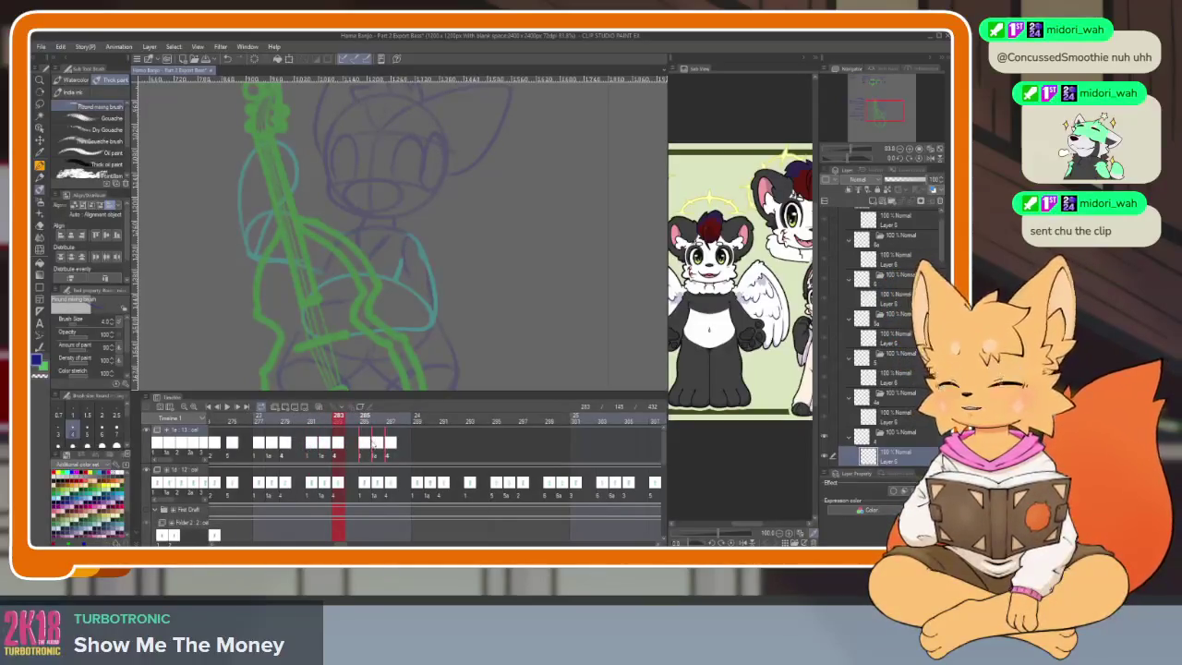
pyautogui.moveTo(423, 450); pyautogui.dragTo(426, 452)
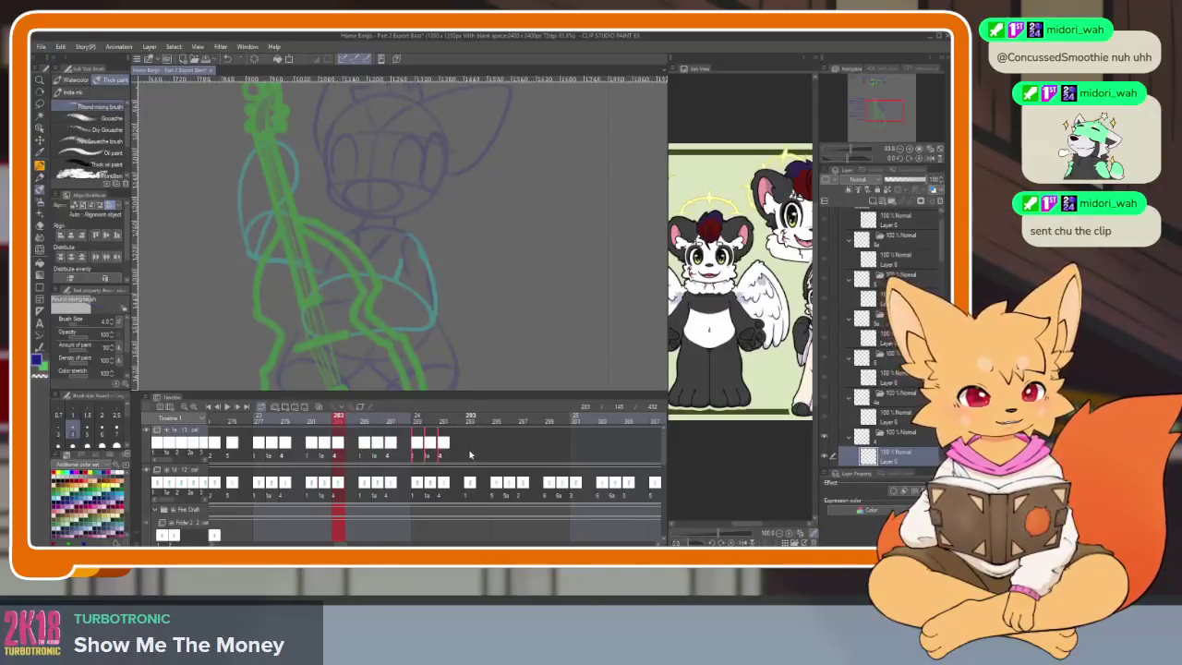
pyautogui.rightClick(469, 454)
pyautogui.click(483, 260)
pyautogui.moveTo(542, 460); pyautogui.dragTo(477, 476)
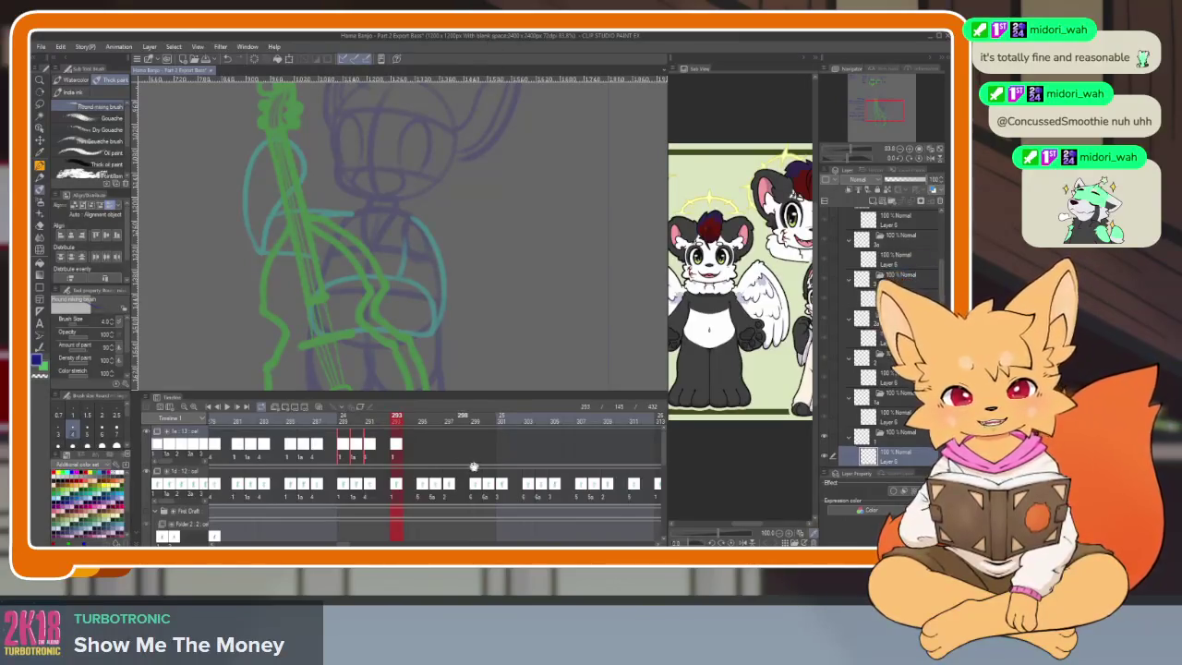
pyautogui.hscroll(2, 552, 469)
pyautogui.hscroll(3, 553, 469)
pyautogui.hscroll(1, 553, 468)
pyautogui.hscroll(1, 553, 469)
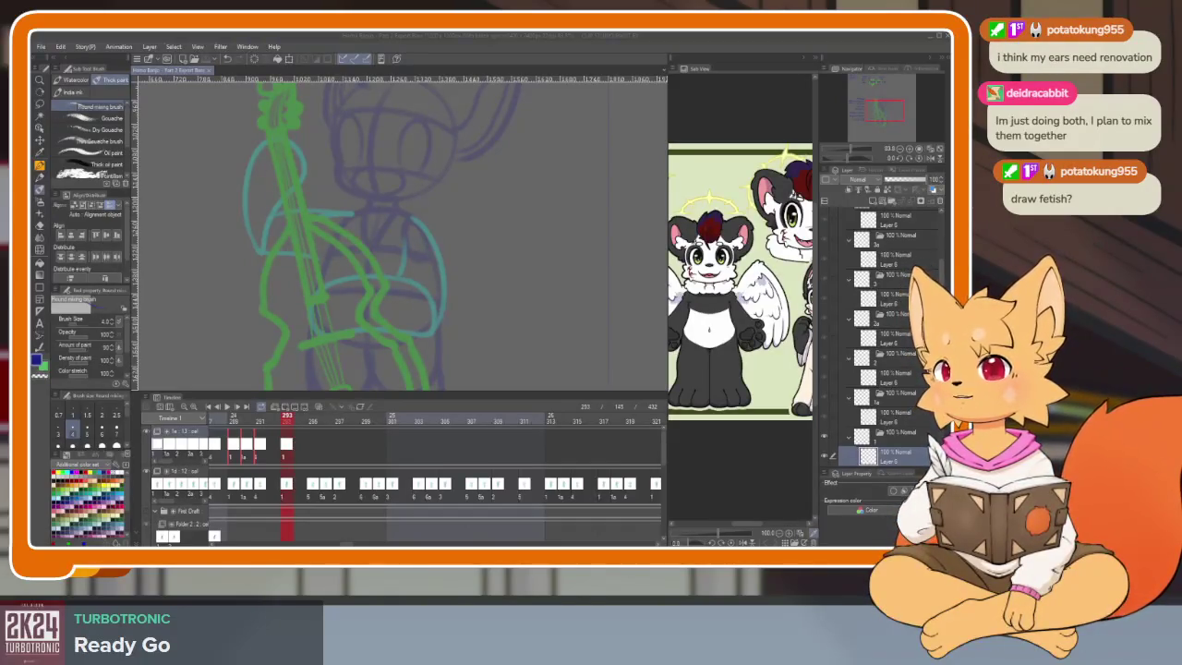
pyautogui.hotkey('alt', 'Tab')
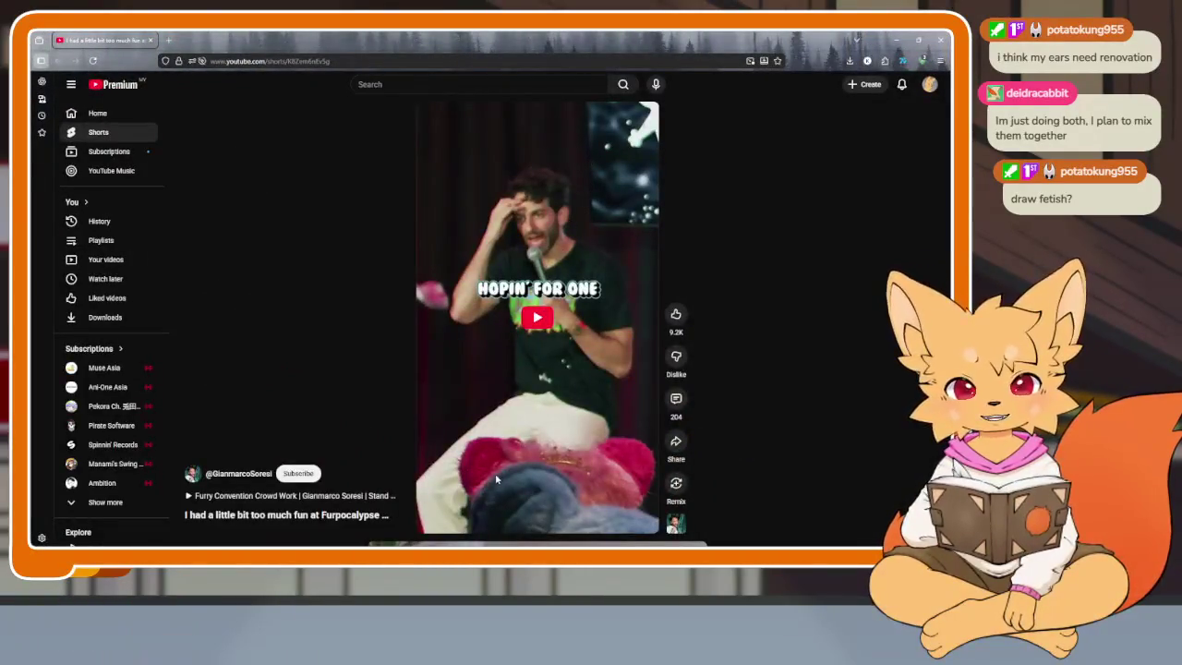
# - Play the stand-up comedy Short, pause it, then leave the browser for Clip Studio Paint
pyautogui.click(534, 318)
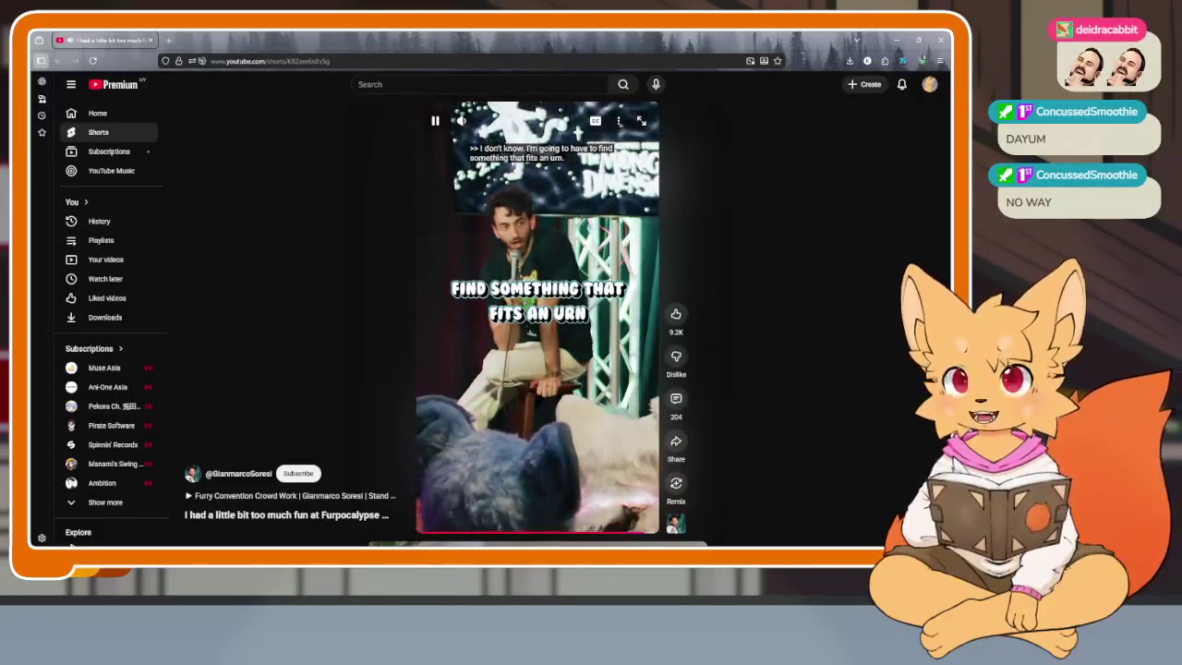
pyautogui.click(638, 243)
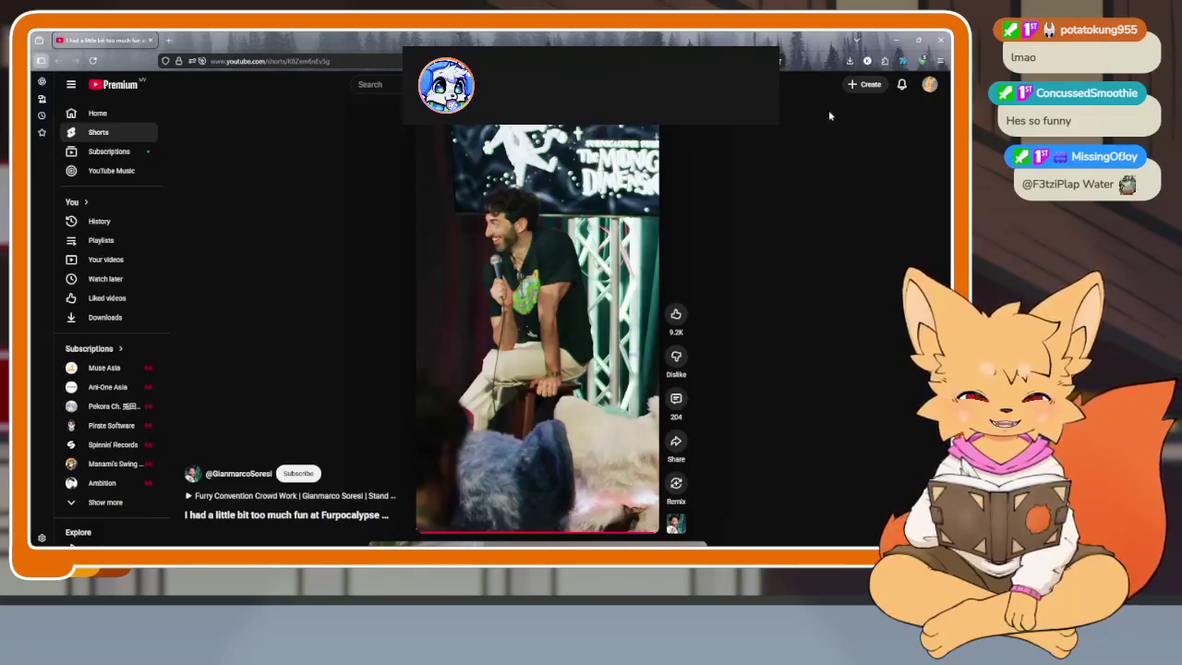
pyautogui.click(896, 40)
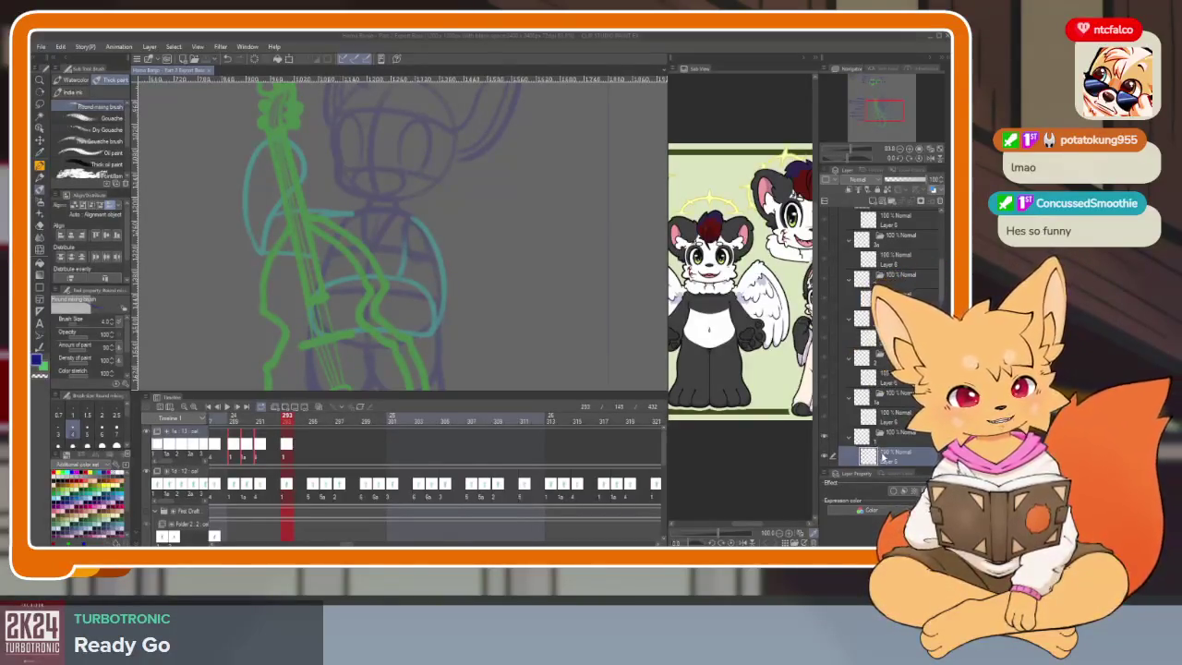
# - Assign cels 5, 5a and 2 to frames 296, 297 and 298 on the top track
pyautogui.click(882, 457)
pyautogui.press('Right')
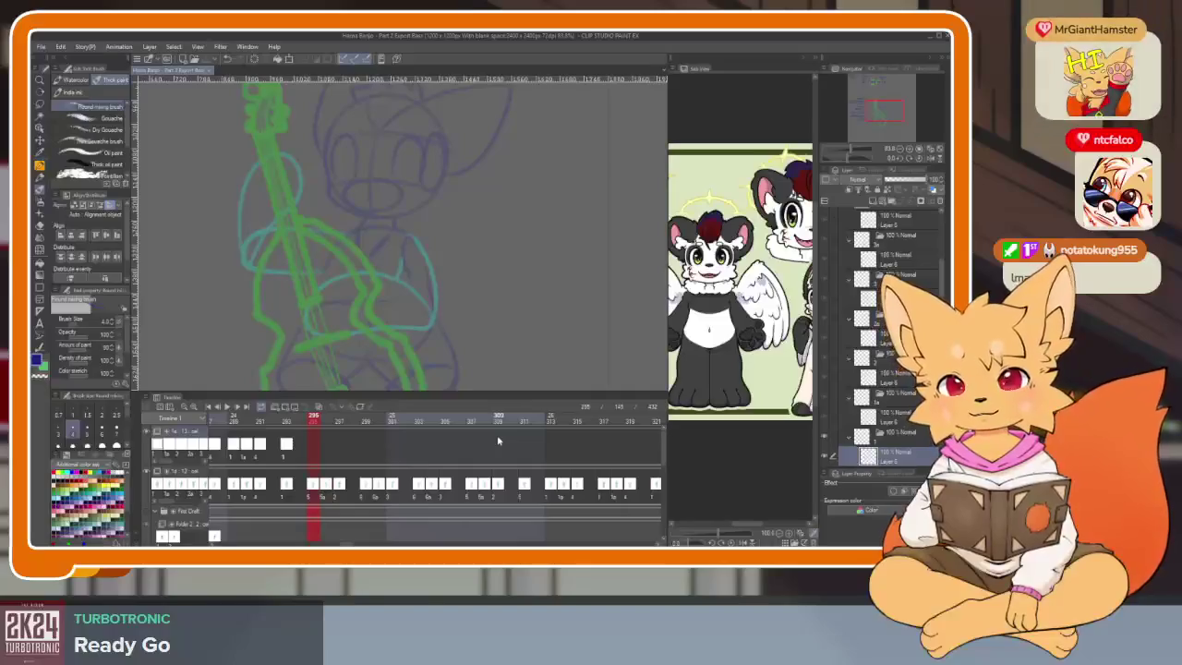
pyautogui.rightClick(315, 457)
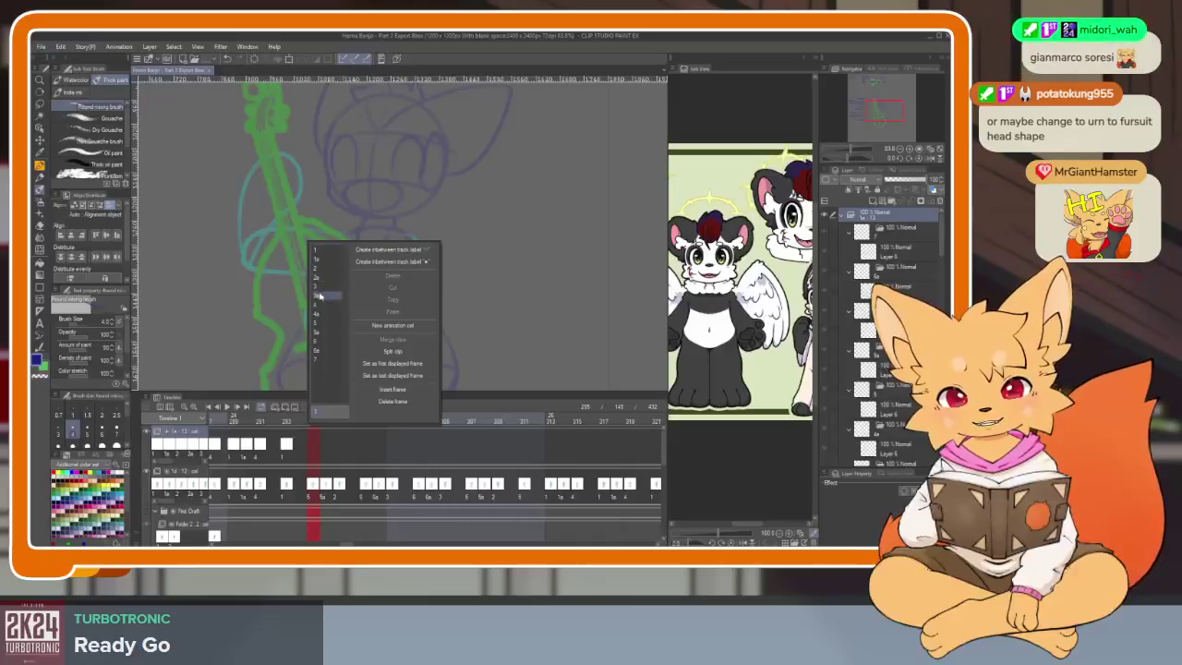
pyautogui.click(323, 321)
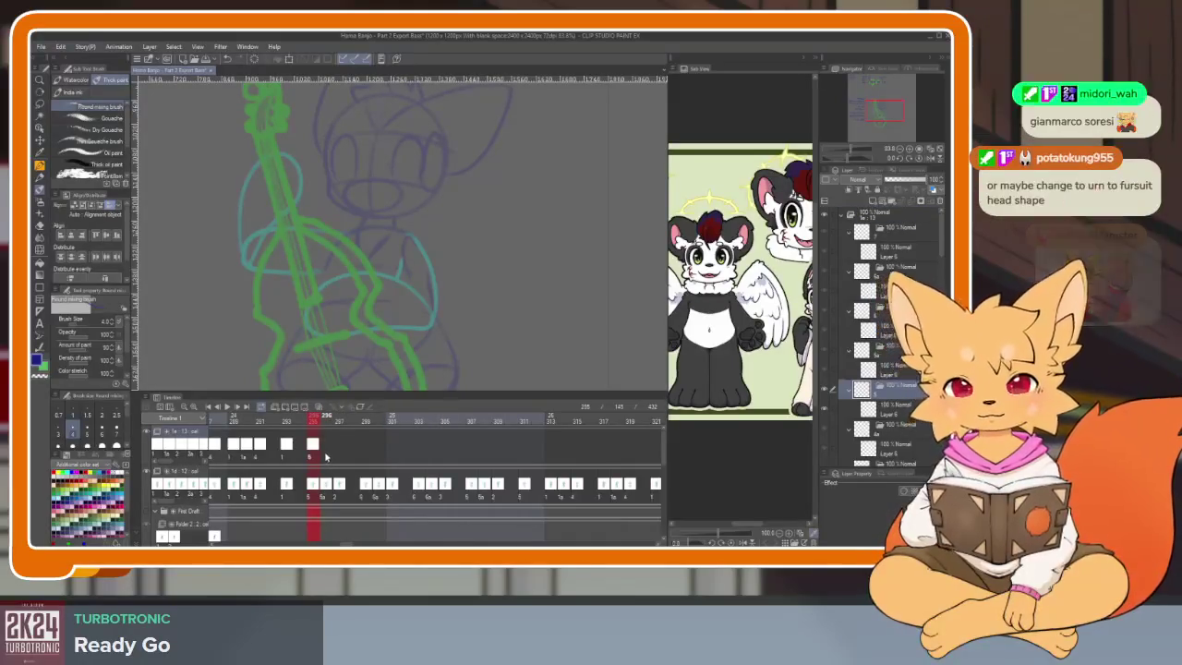
pyautogui.rightClick(327, 466)
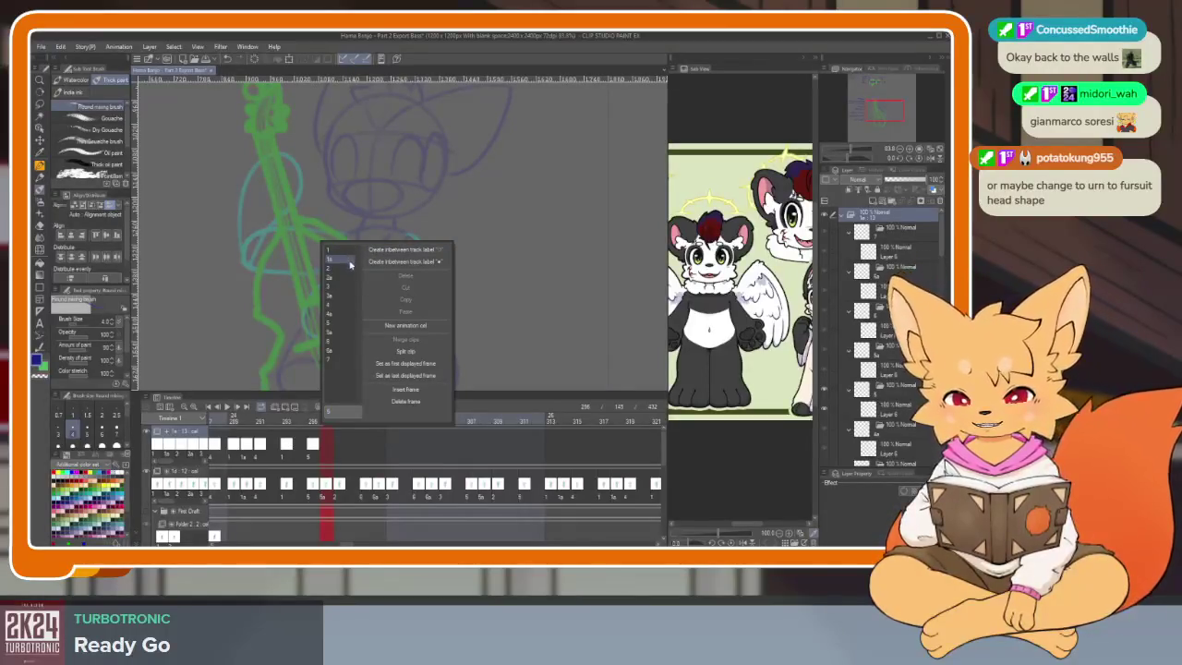
pyautogui.click(337, 332)
pyautogui.rightClick(341, 443)
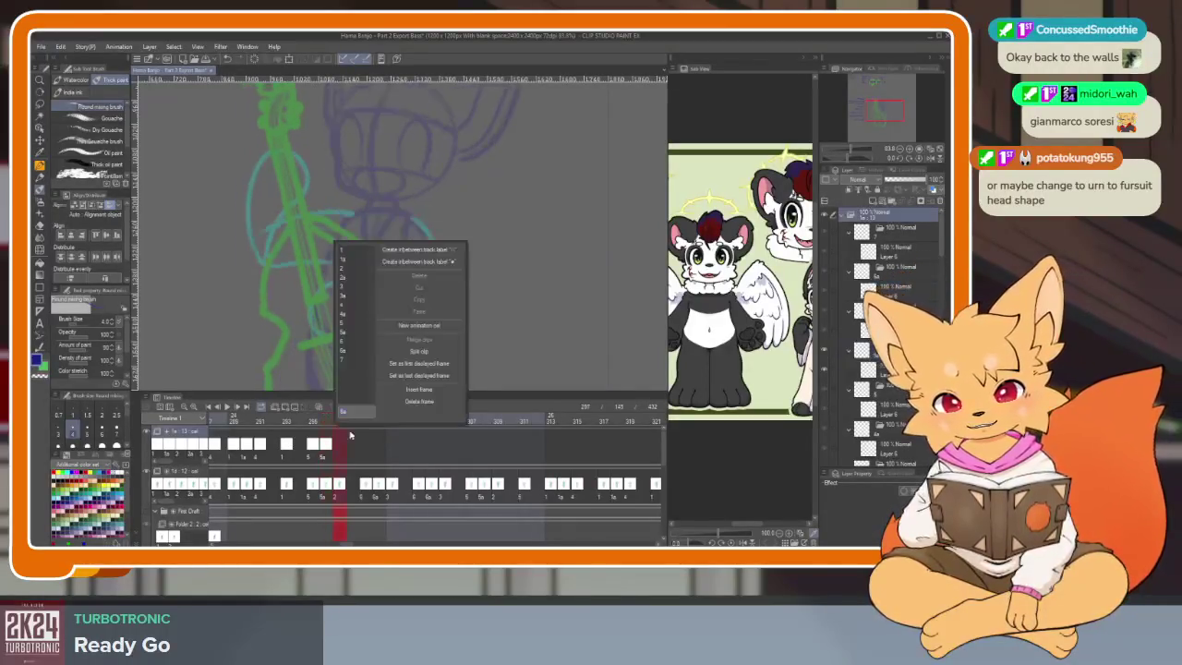
pyautogui.click(353, 271)
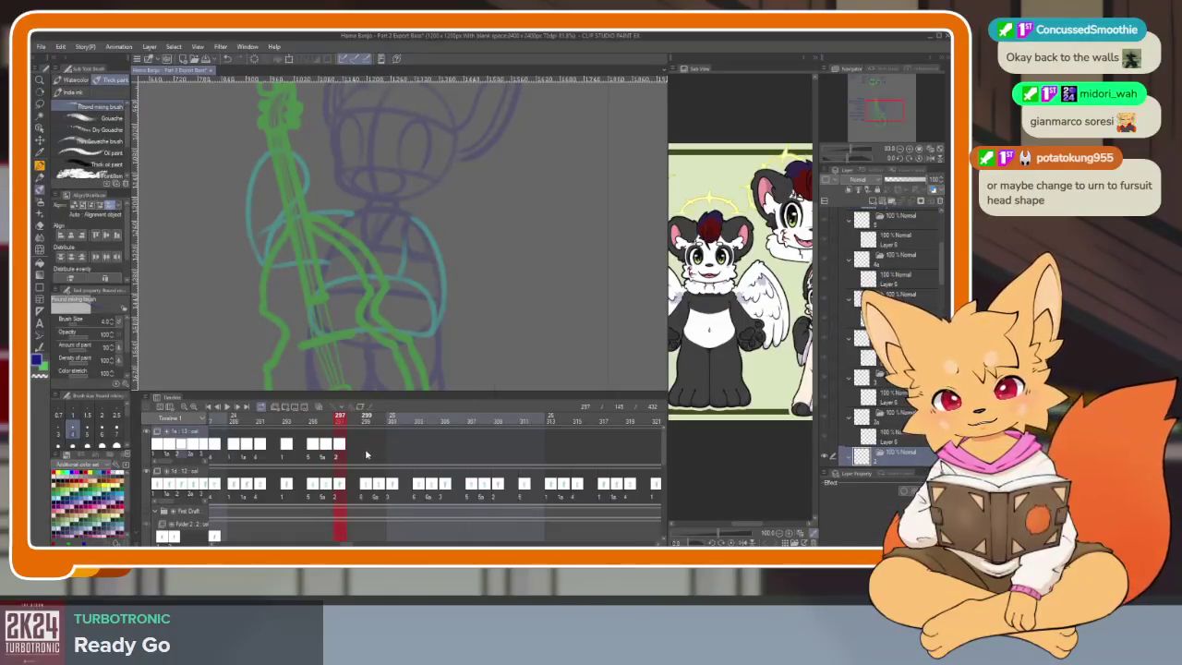
# - Assign cels 6, 6a and 3 to frames 299, 300 and 301
pyautogui.rightClick(367, 453)
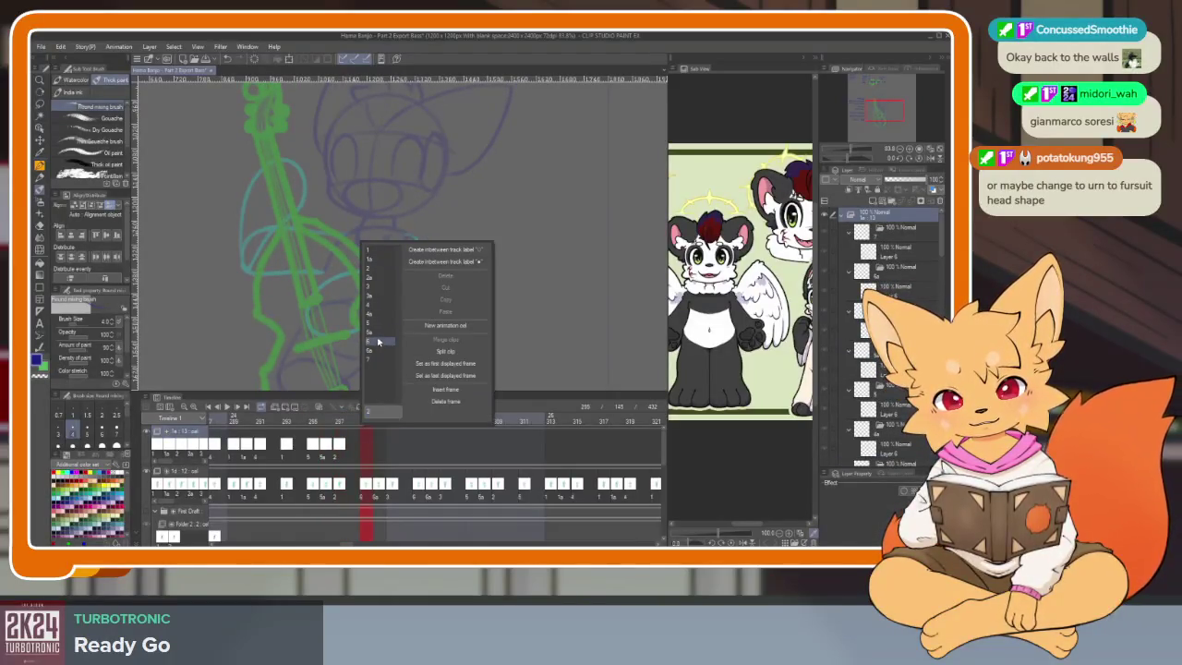
pyautogui.click(378, 343)
pyautogui.rightClick(379, 457)
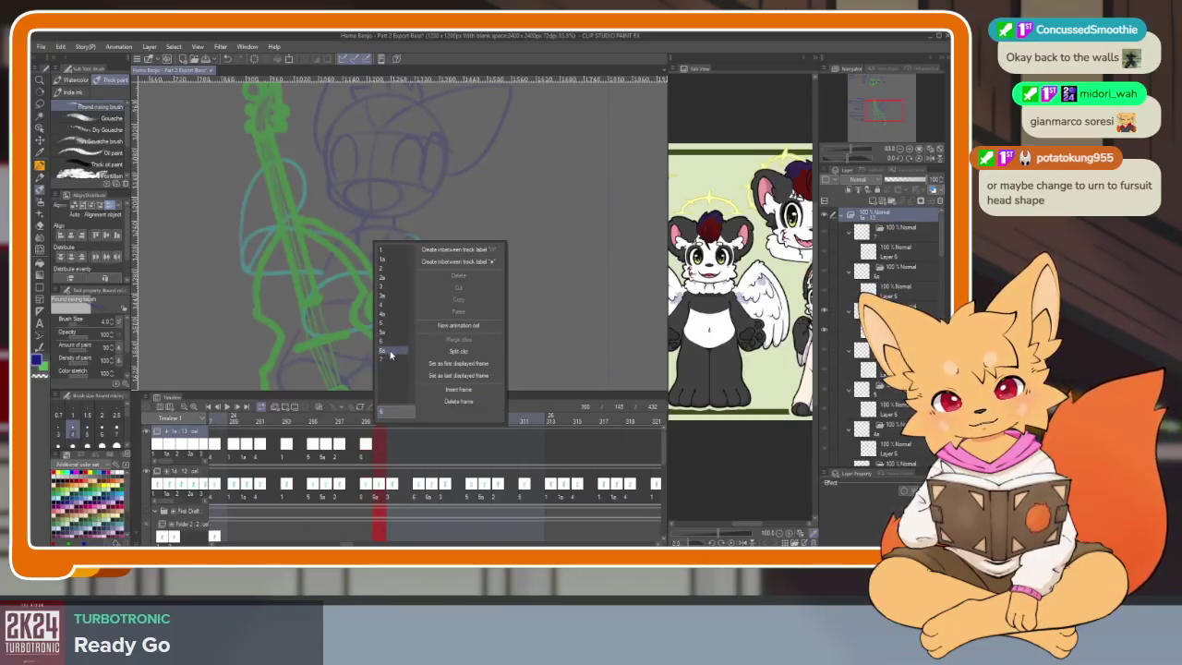
pyautogui.click(390, 354)
pyautogui.rightClick(395, 454)
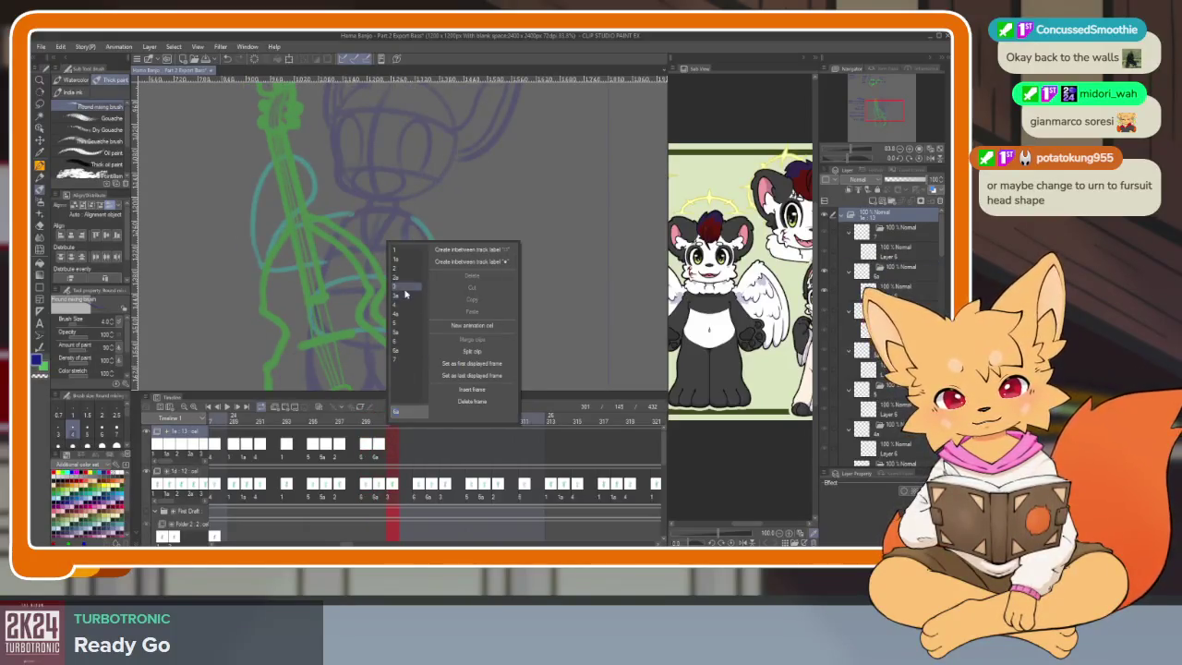
pyautogui.click(405, 294)
# - Repeat the 6, 6a, 3 cel sequence on the following three top-track frames
pyautogui.rightClick(419, 455)
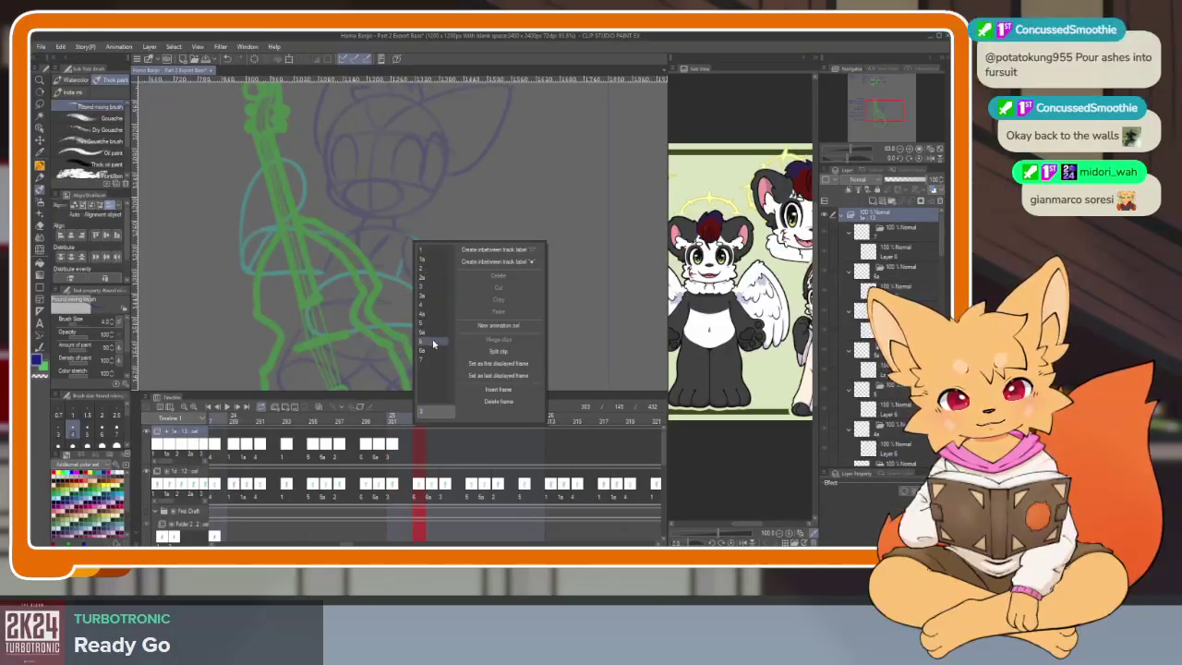
pyautogui.click(433, 344)
pyautogui.rightClick(430, 458)
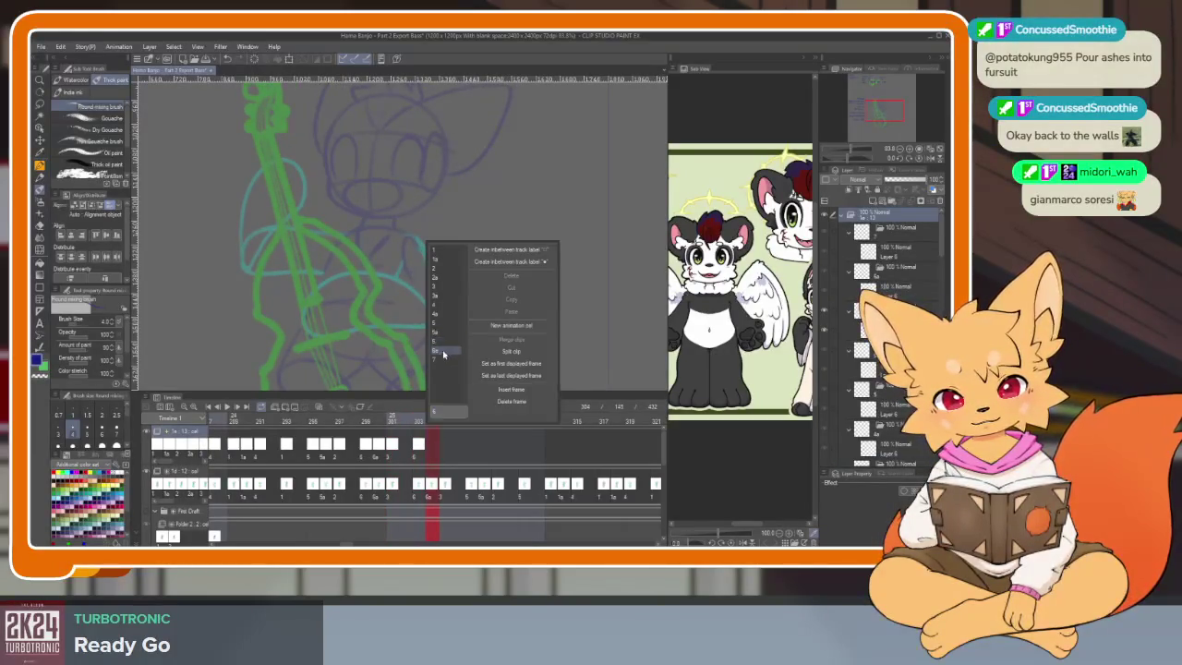
pyautogui.click(443, 354)
pyautogui.rightClick(445, 455)
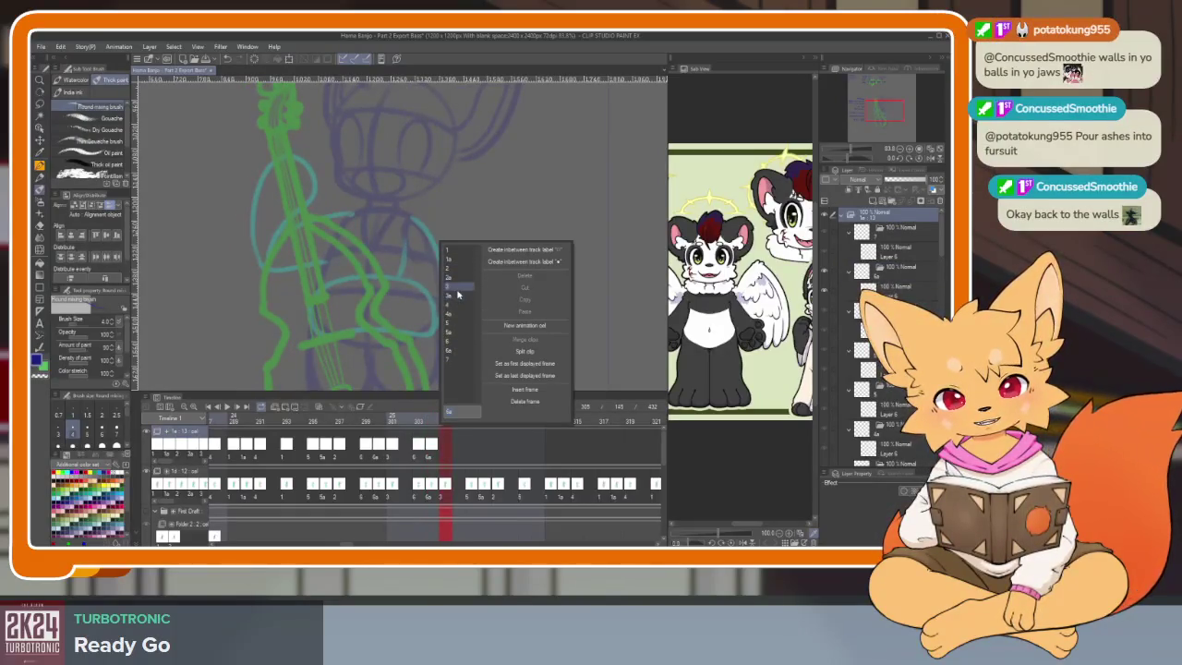
pyautogui.click(458, 294)
pyautogui.hscroll(3, 457, 465)
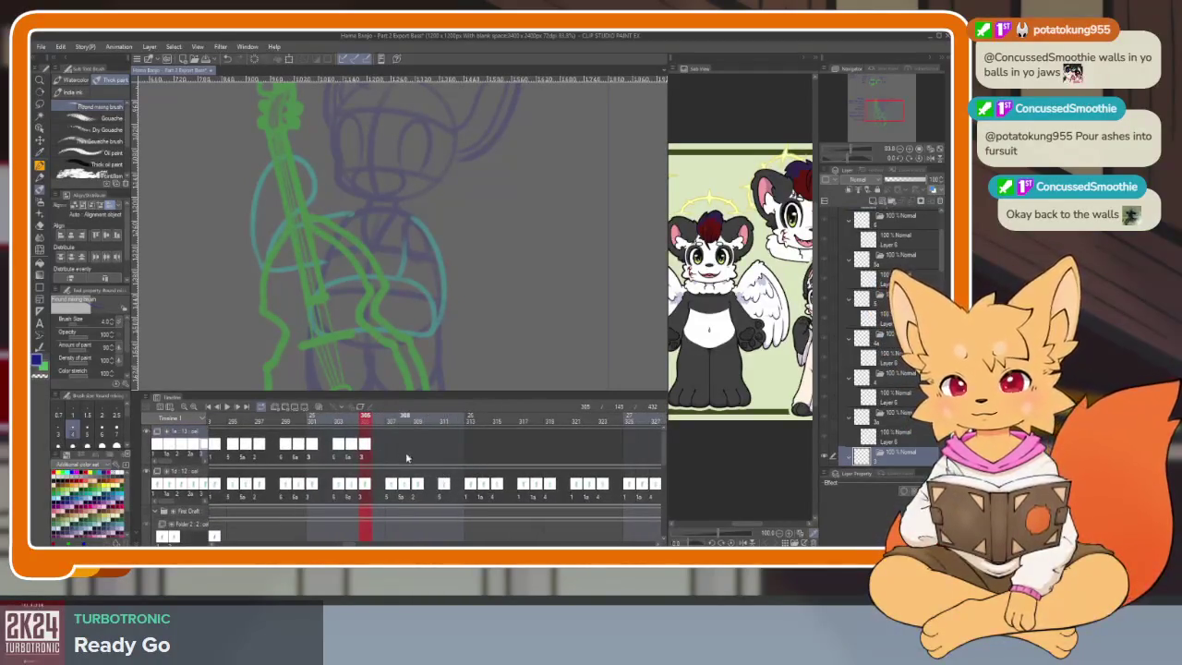
pyautogui.rightClick(393, 451)
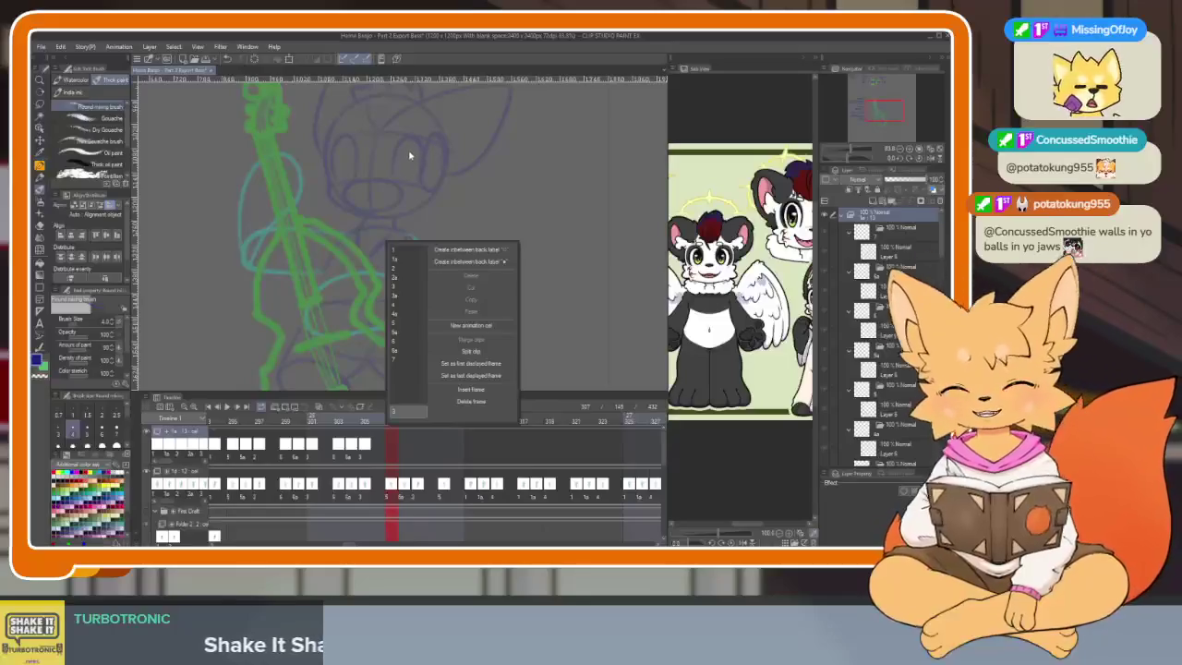
# - Assign cels 5, 5a and 2 to the top-track frames from 305 to 309
pyautogui.click(404, 325)
pyautogui.rightClick(404, 444)
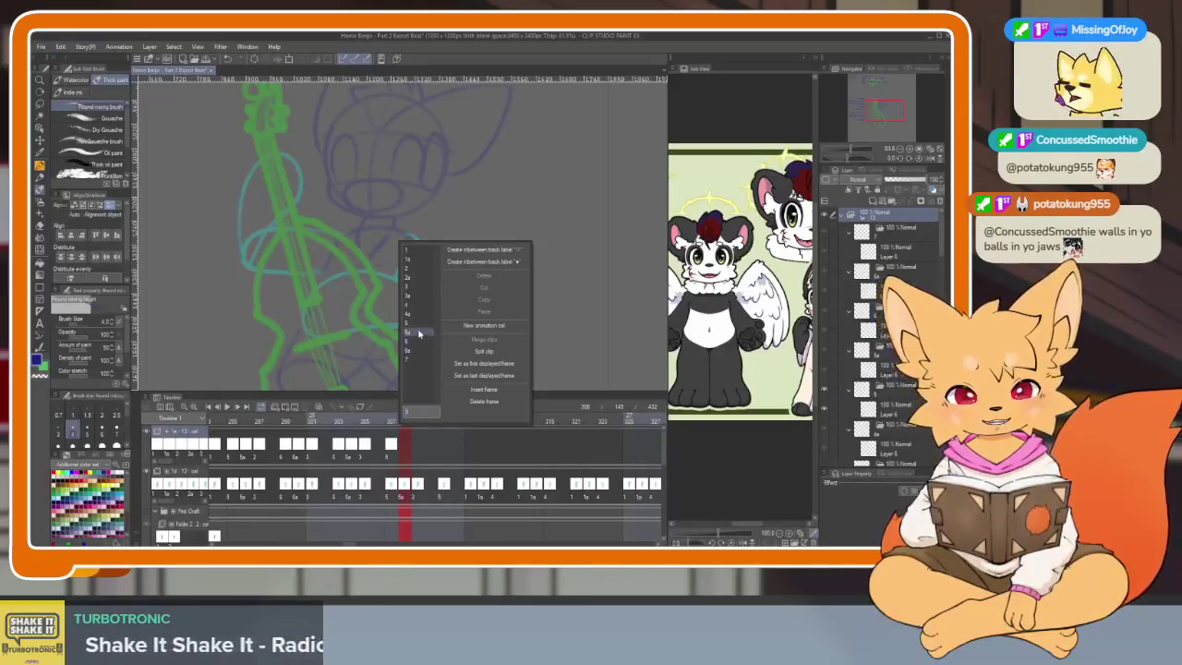
pyautogui.click(418, 334)
pyautogui.rightClick(417, 455)
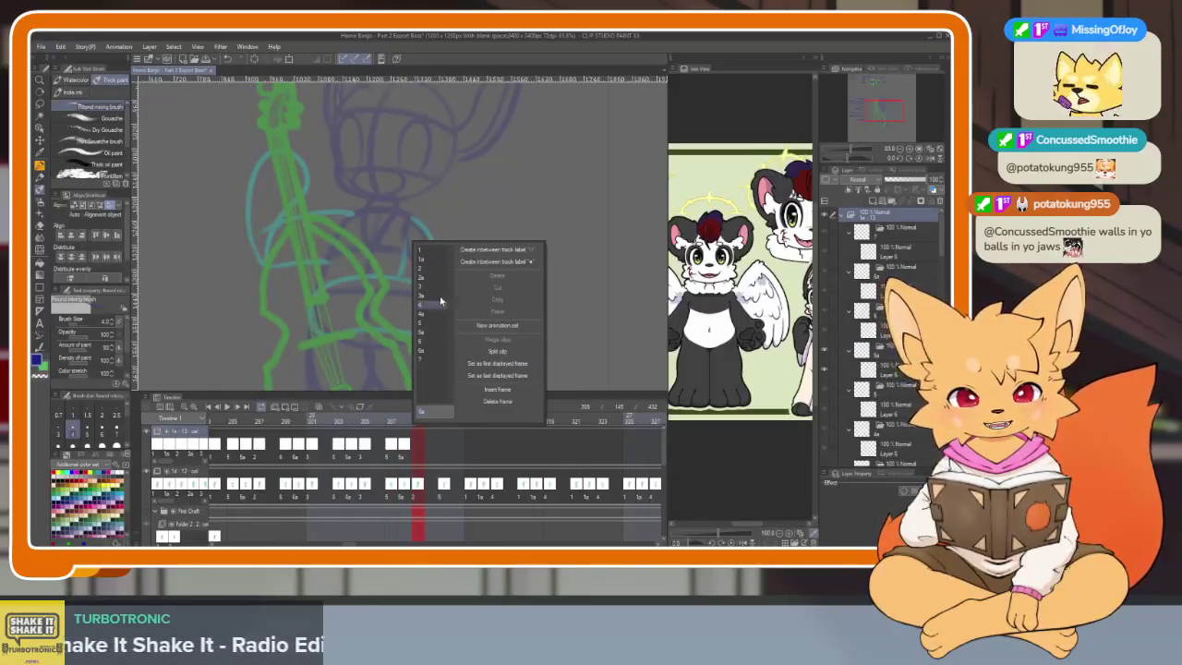
pyautogui.click(428, 267)
pyautogui.hscroll(1, 553, 452)
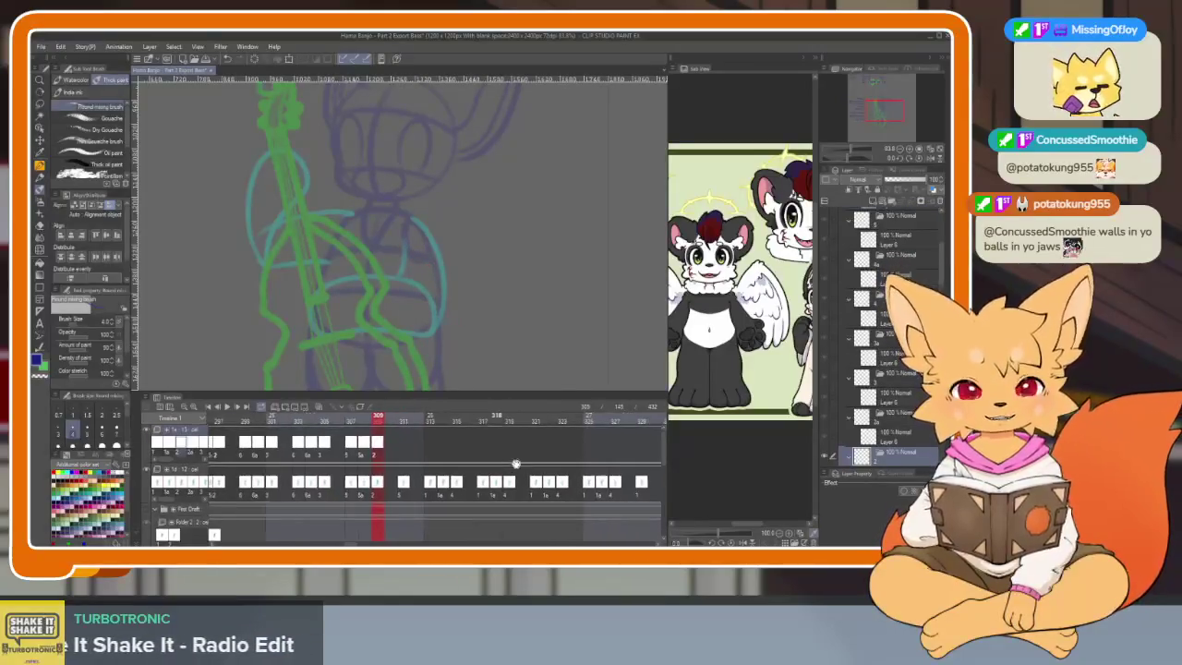
pyautogui.hscroll(1, 553, 452)
# - Fill frames 311 and 313, then assign cels 1a and 4 to frames 314–315
pyautogui.rightClick(381, 445)
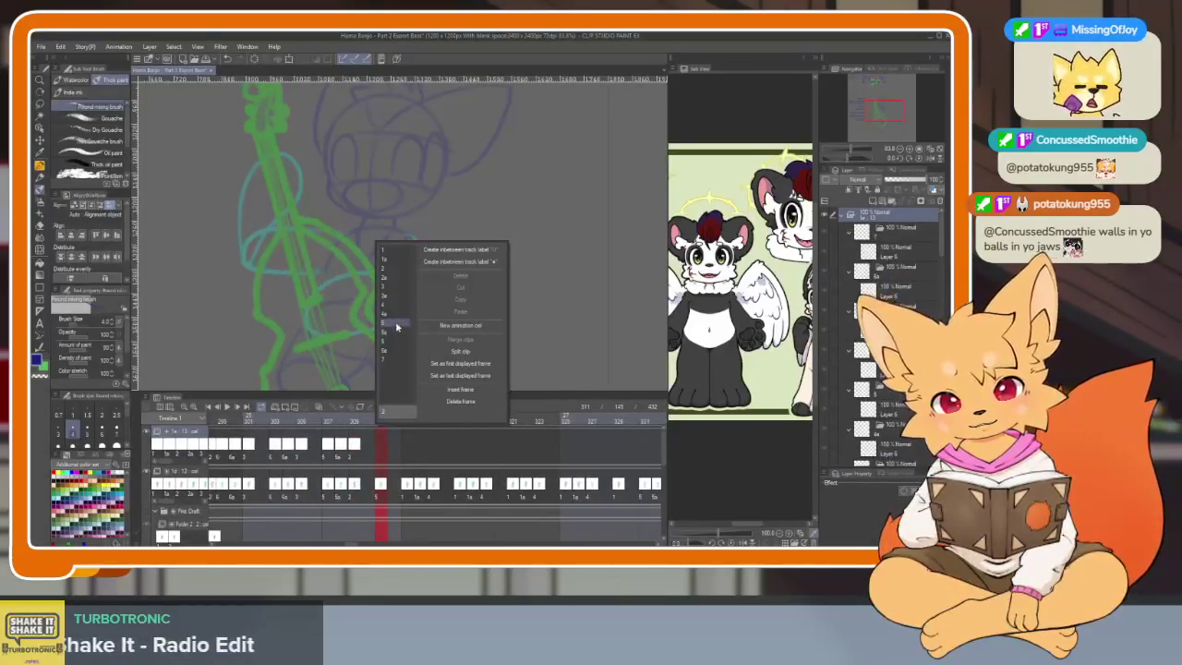
pyautogui.click(406, 332)
pyautogui.rightClick(409, 454)
pyautogui.click(422, 251)
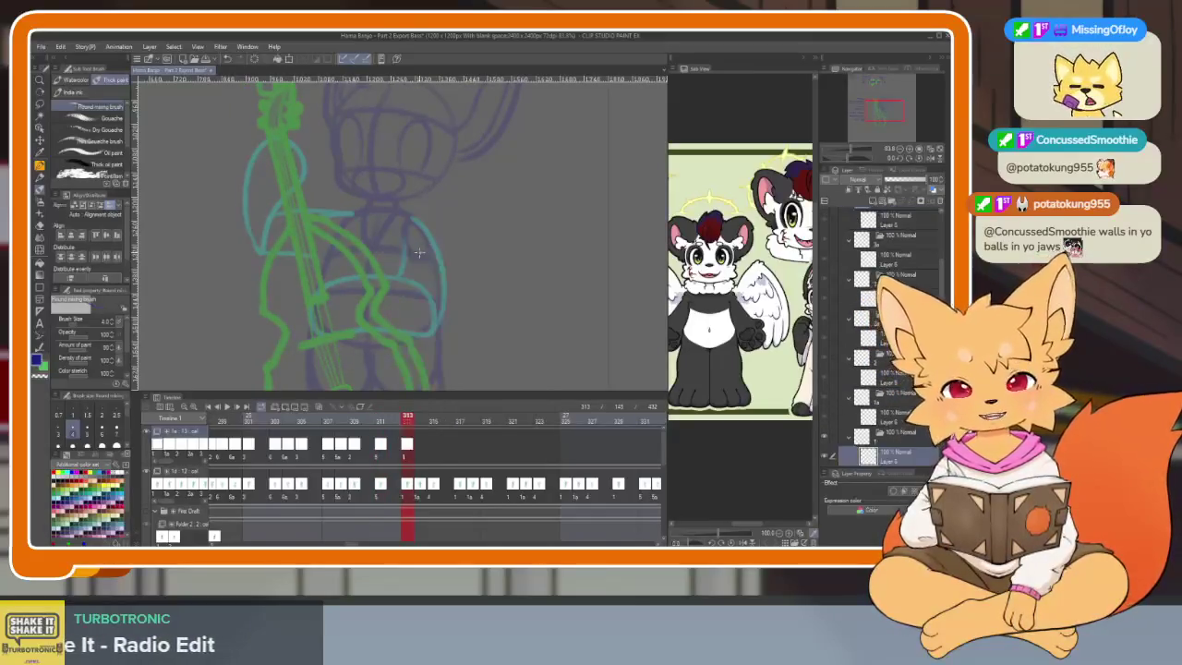
pyautogui.hscroll(1, 517, 413)
pyautogui.hscroll(1, 517, 413)
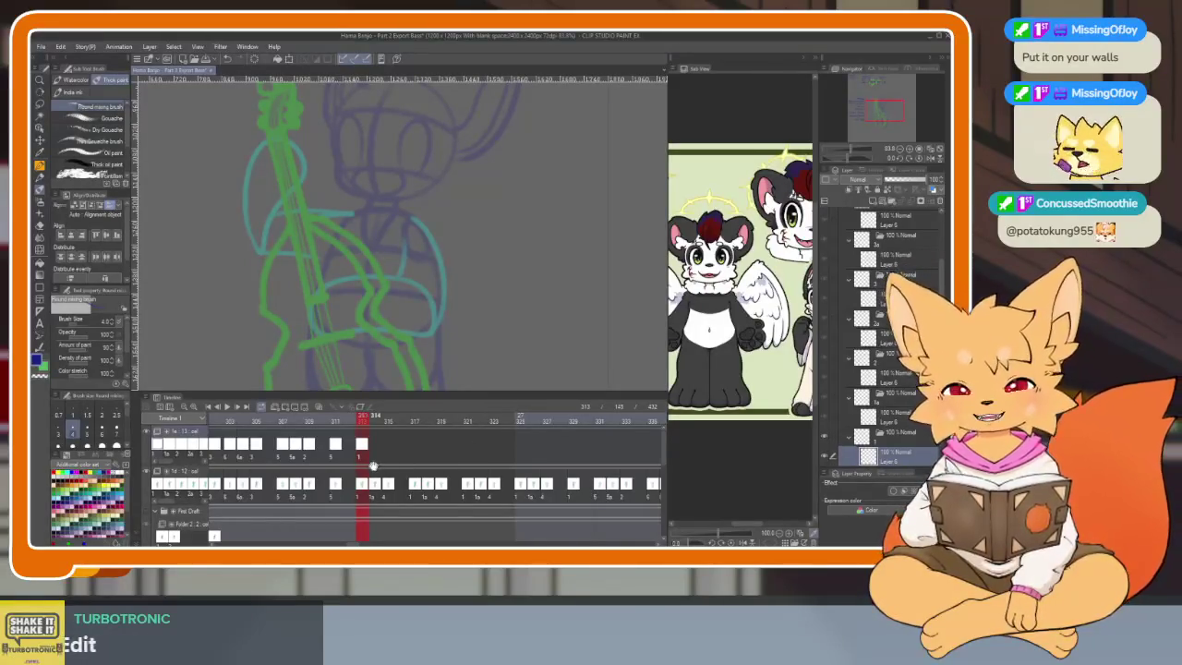
pyautogui.rightClick(378, 450)
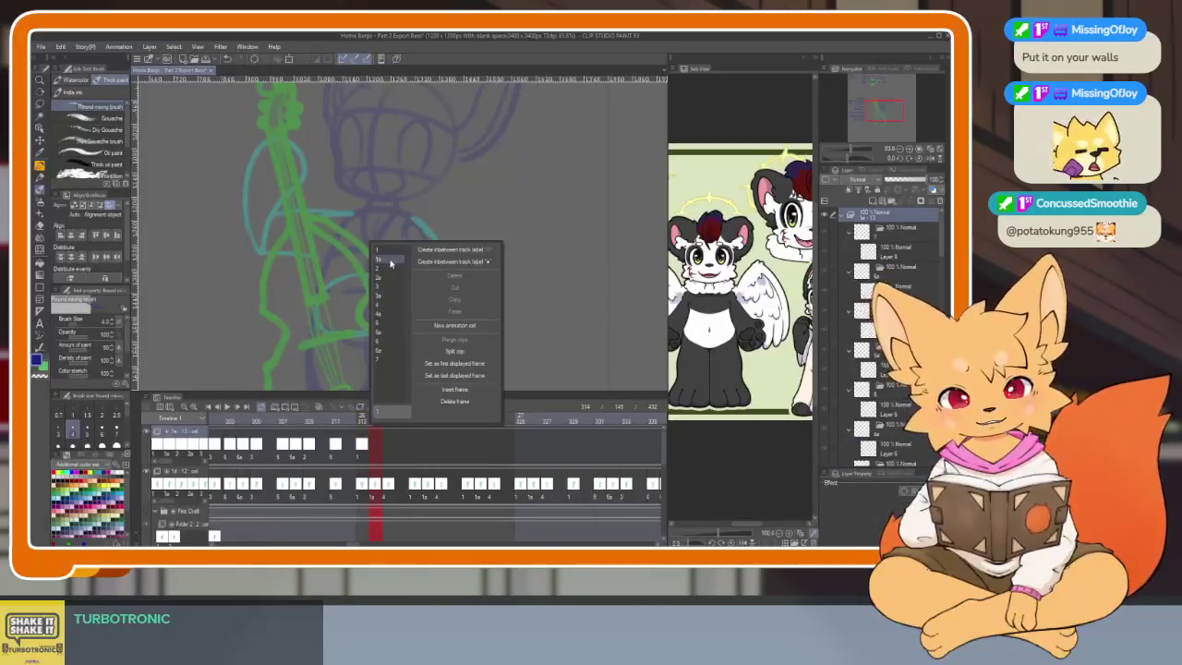
pyautogui.click(390, 264)
pyautogui.rightClick(390, 457)
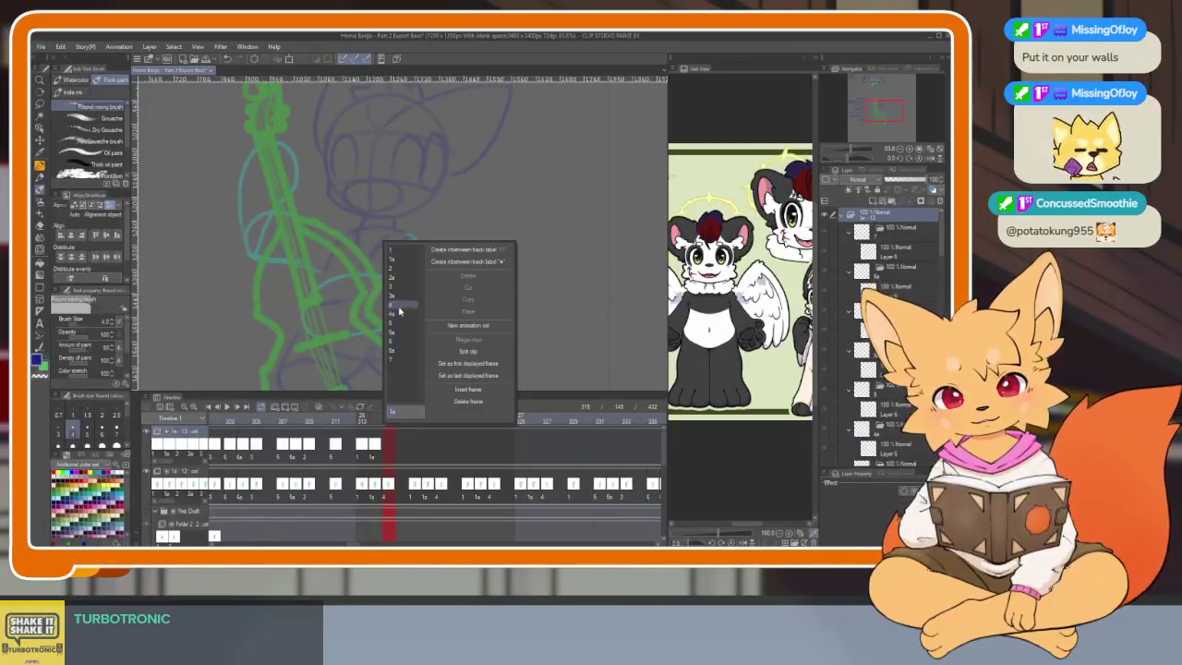
pyautogui.click(399, 307)
# - Paste the copied cel sequence three times further along the top track
pyautogui.click(413, 445)
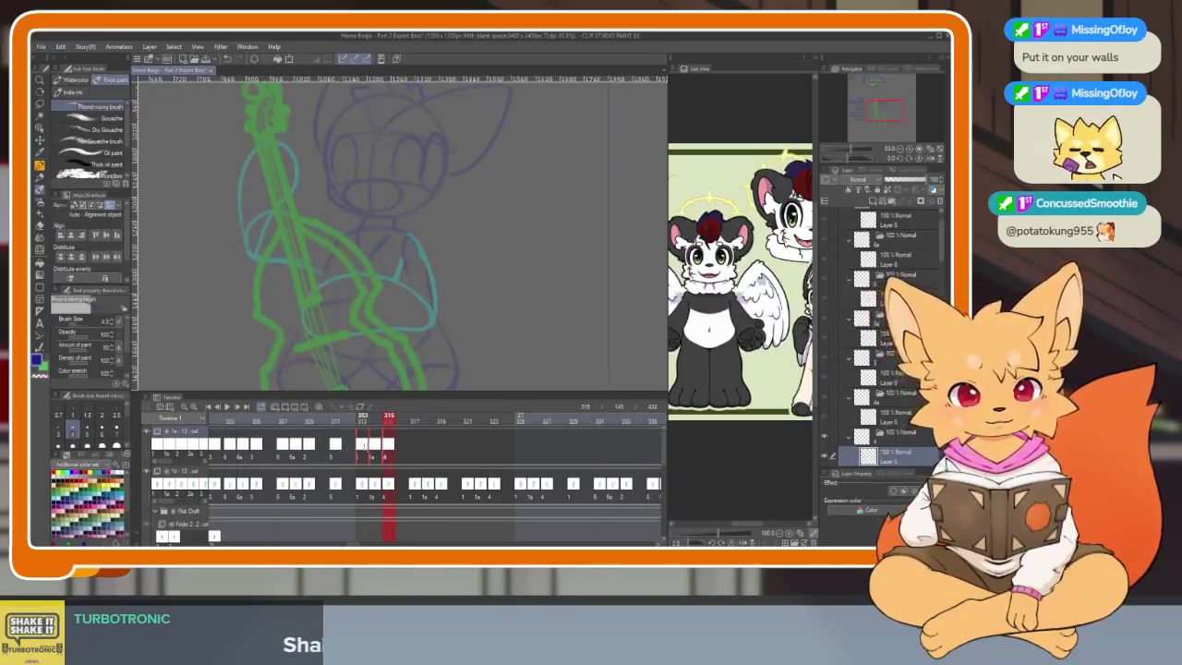
pyautogui.hotkey('ctrl', 'v')
pyautogui.click(467, 448)
pyautogui.hotkey('ctrl', 'v')
pyautogui.hscroll(2, 434, 450)
pyautogui.click(466, 448)
pyautogui.hotkey('ctrl', 'v')
pyautogui.hscroll(3, 462, 450)
# - Assign a cel at the current frame and move ahead to frame 331
pyautogui.rightClick(458, 445)
pyautogui.click(458, 271)
pyautogui.hscroll(2, 510, 469)
pyautogui.hscroll(2, 510, 468)
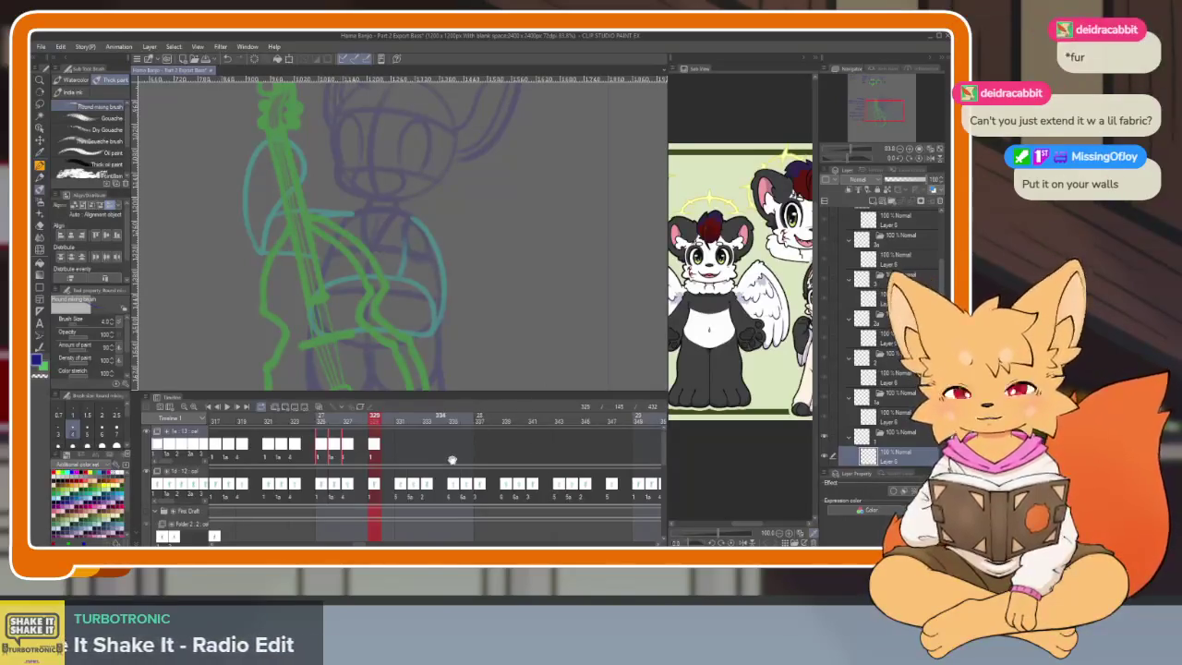
pyautogui.hscroll(1, 454, 441)
pyautogui.rightClick(389, 464)
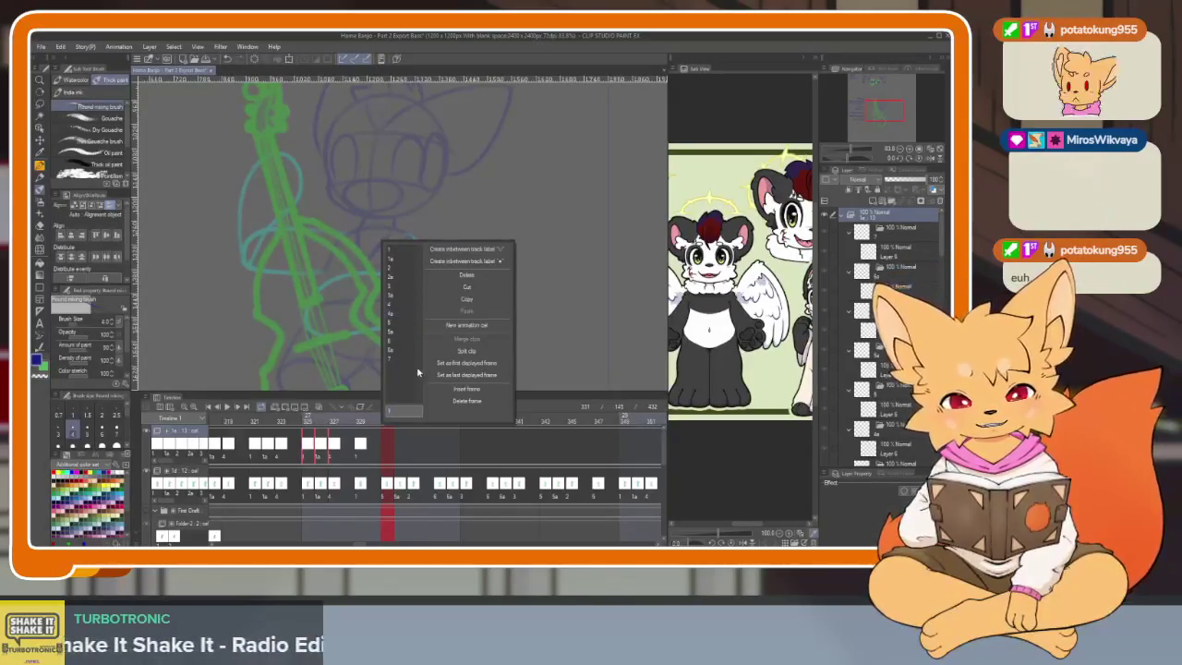
# - Assign cels 5, 5a and 2 to frames 331, 332 and 333
pyautogui.click(393, 337)
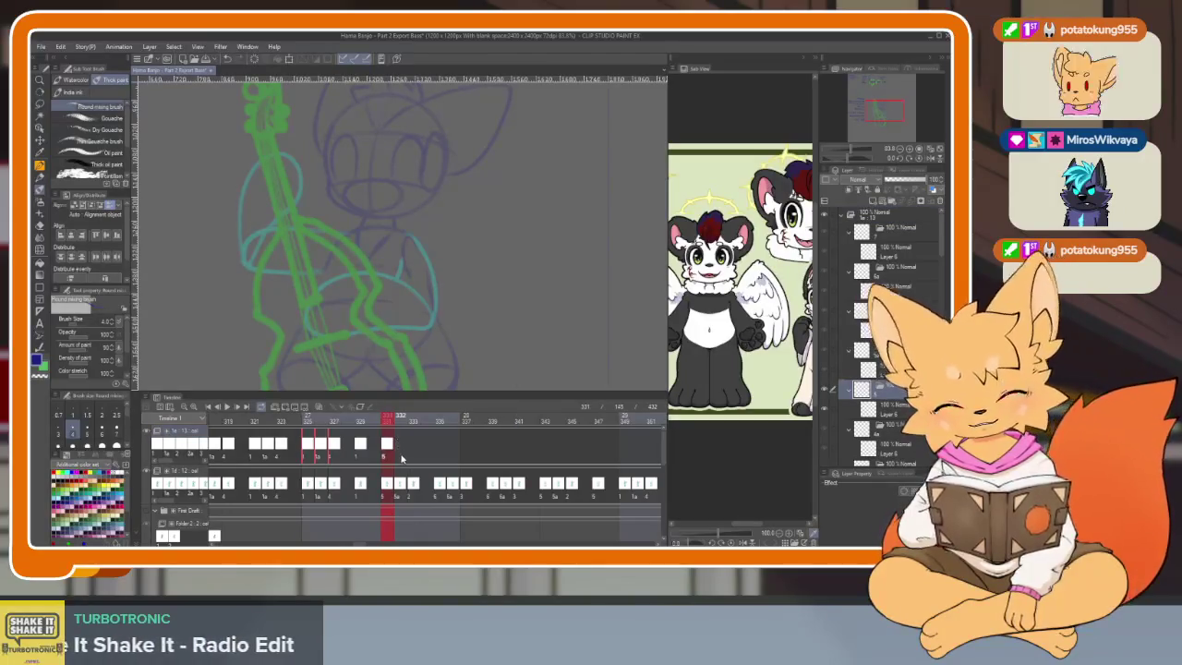
pyautogui.rightClick(401, 458)
pyautogui.click(396, 336)
pyautogui.rightClick(413, 454)
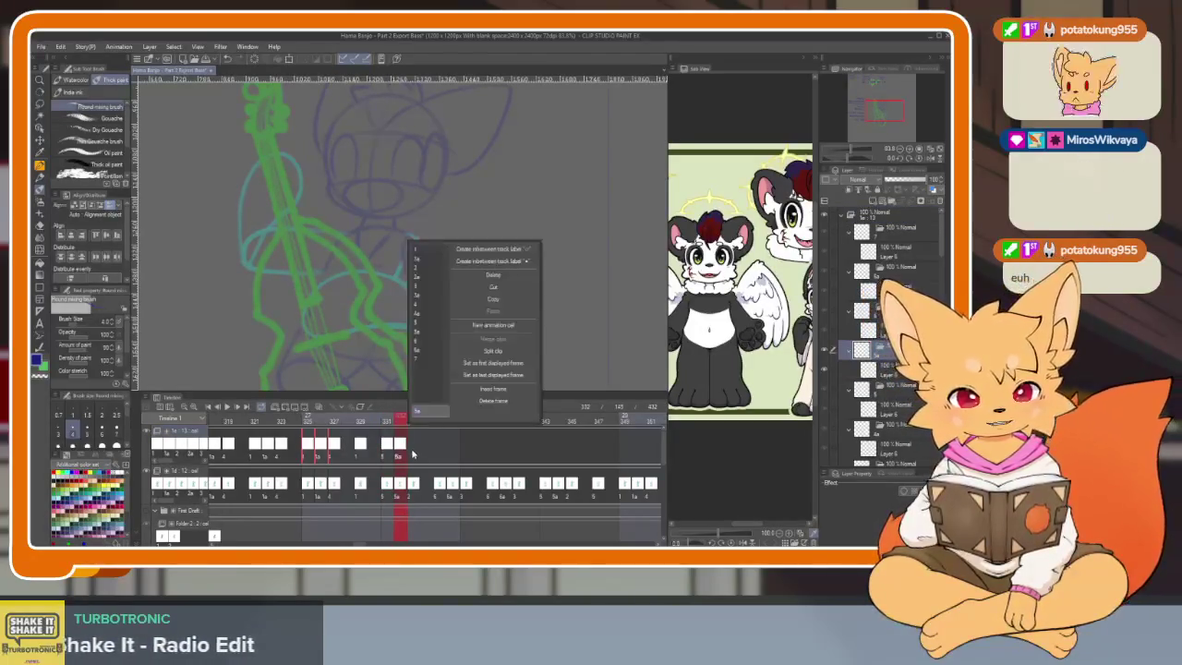
pyautogui.click(417, 269)
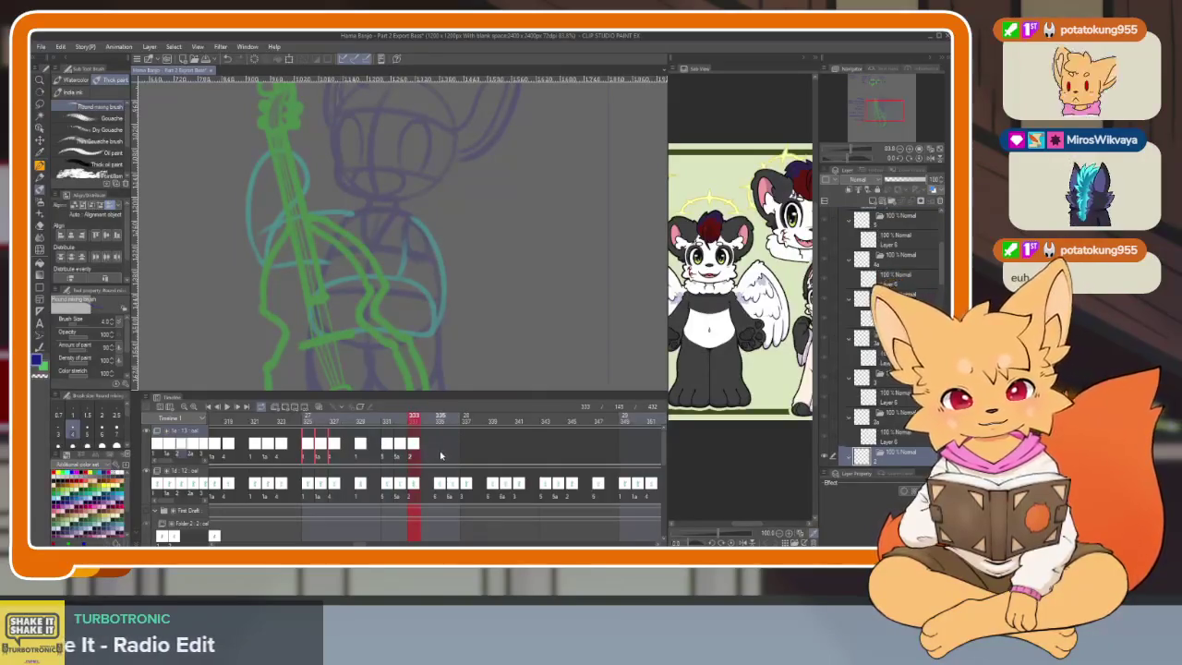
# - Assign cels 6, 6a and 3 to frames 334, 335 and 336
pyautogui.rightClick(437, 457)
pyautogui.click(449, 347)
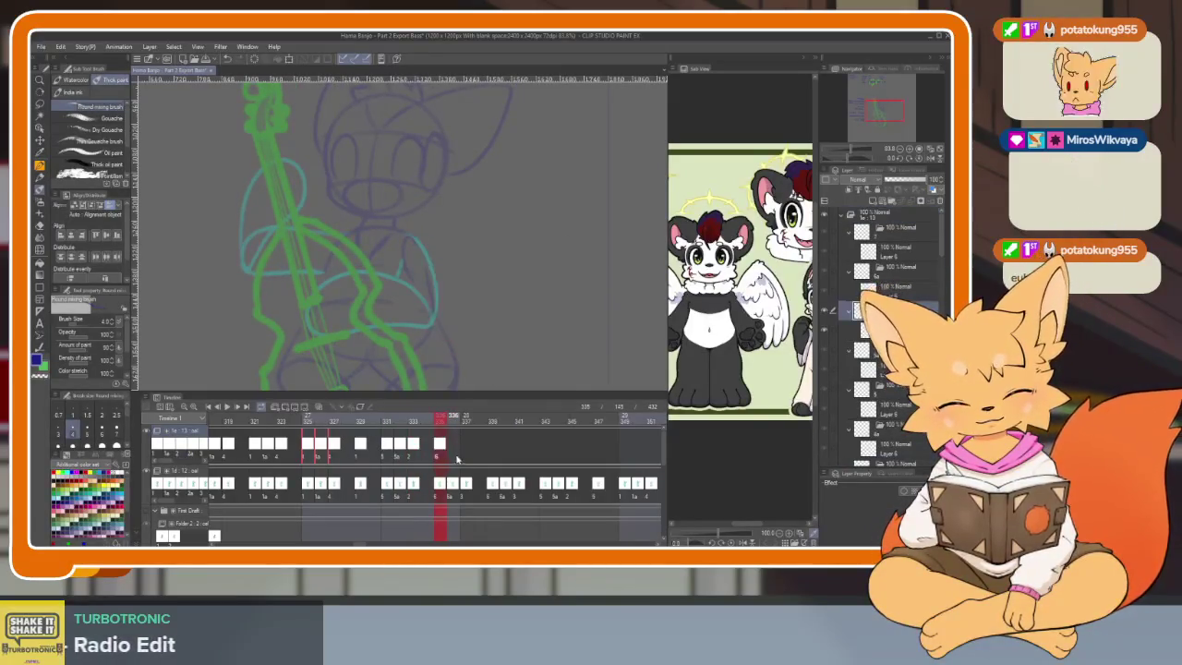
pyautogui.rightClick(450, 456)
pyautogui.click(453, 354)
pyautogui.rightClick(463, 456)
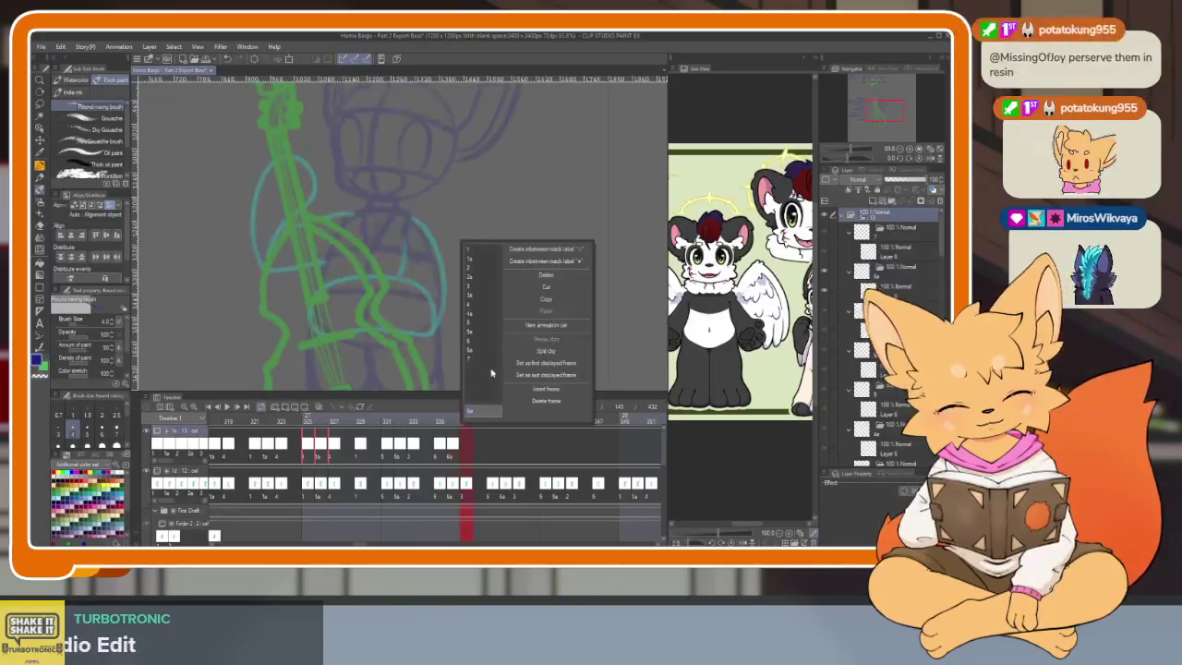
pyautogui.click(474, 293)
# - Drag-duplicate three cels further along and end the top track with cel 5 at frame 347
pyautogui.hscroll(1, 523, 448)
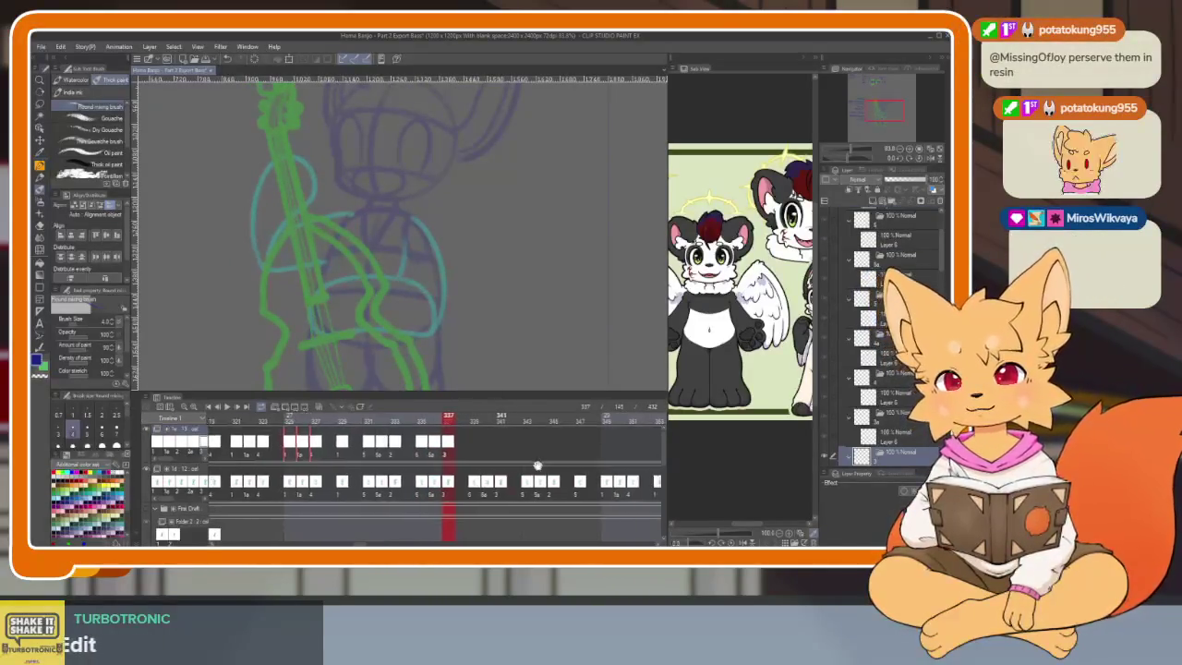
pyautogui.hscroll(3, 517, 453)
pyautogui.hscroll(2, 499, 466)
pyautogui.hscroll(2, 477, 487)
pyautogui.hscroll(1, 477, 487)
pyautogui.hscroll(1, 480, 481)
pyautogui.hscroll(-2, 480, 466)
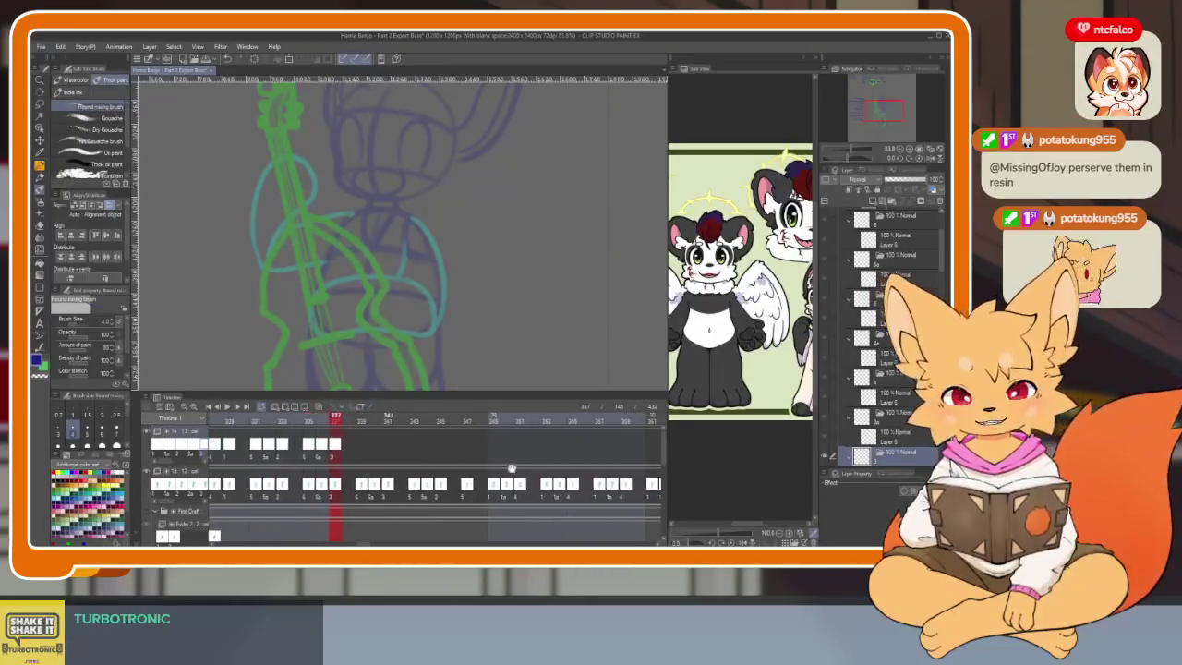
pyautogui.hscroll(-4, 407, 457)
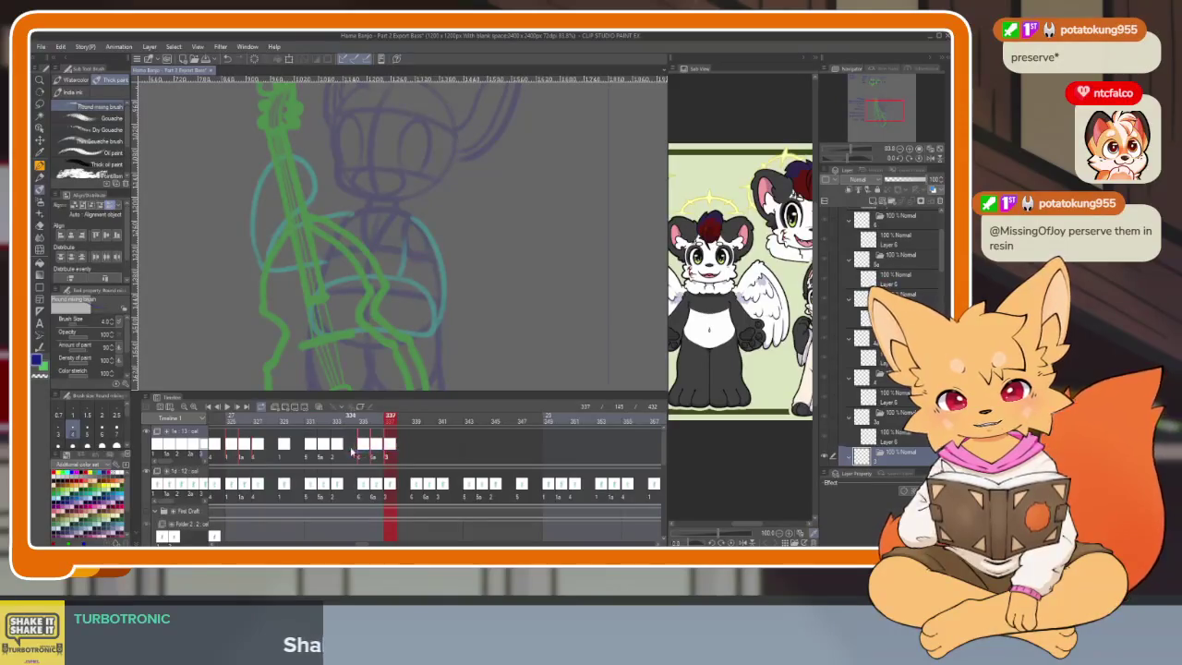
pyautogui.moveTo(397, 448); pyautogui.dragTo(475, 450)
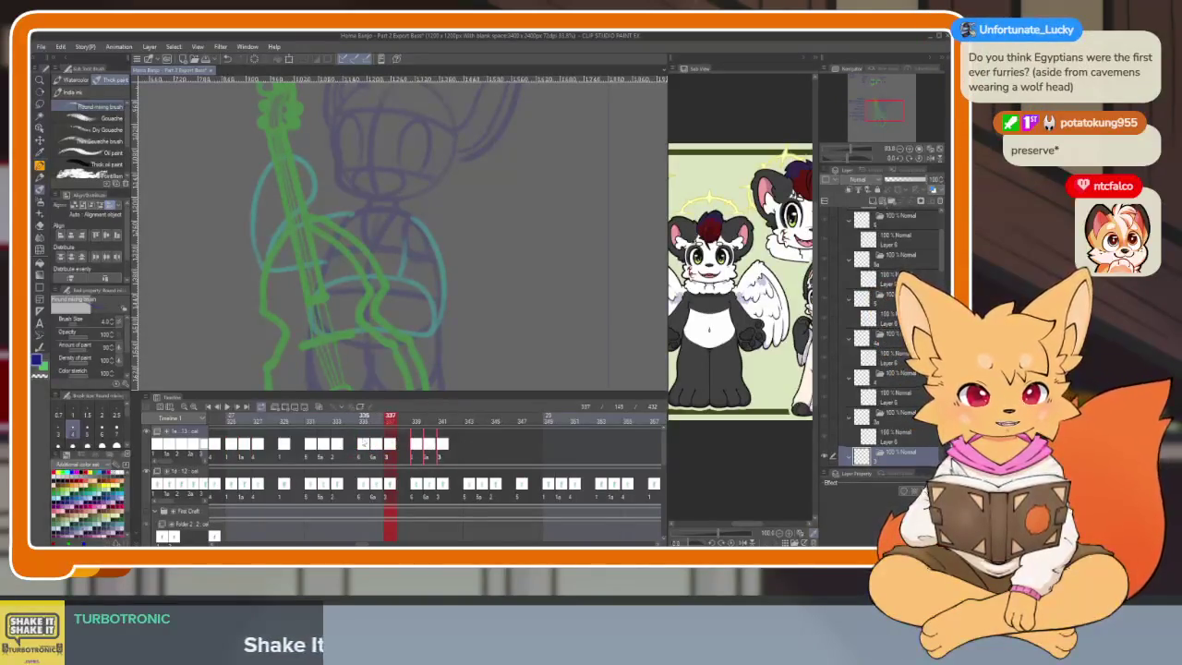
pyautogui.click(285, 445)
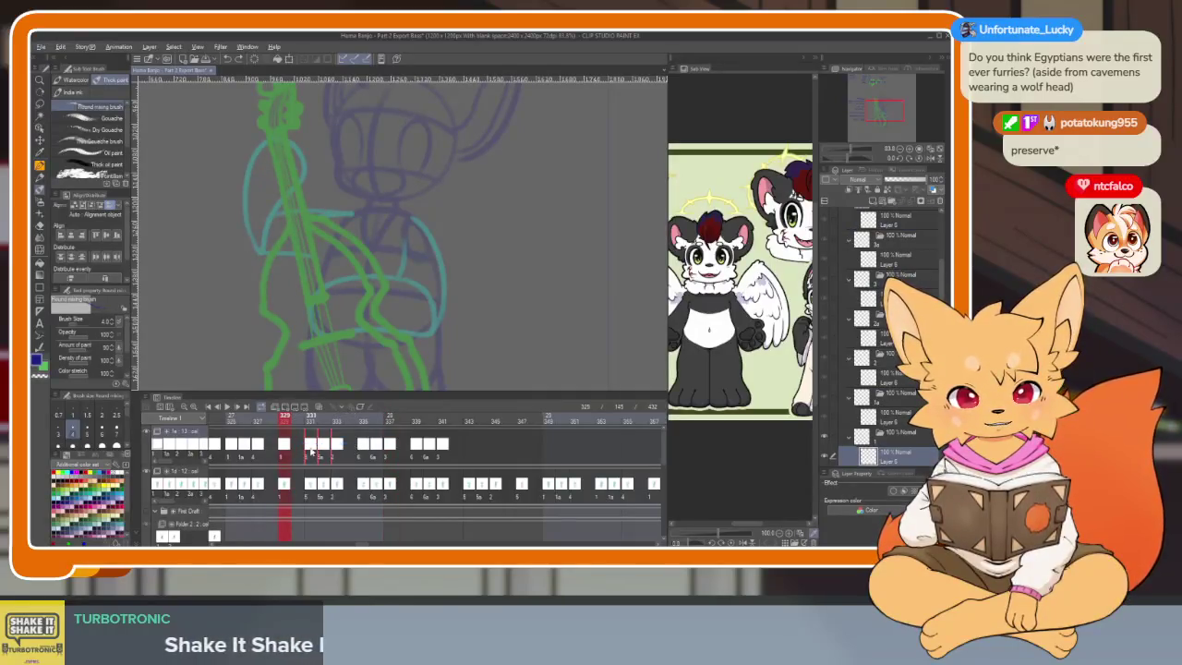
pyautogui.hscroll(2, 571, 454)
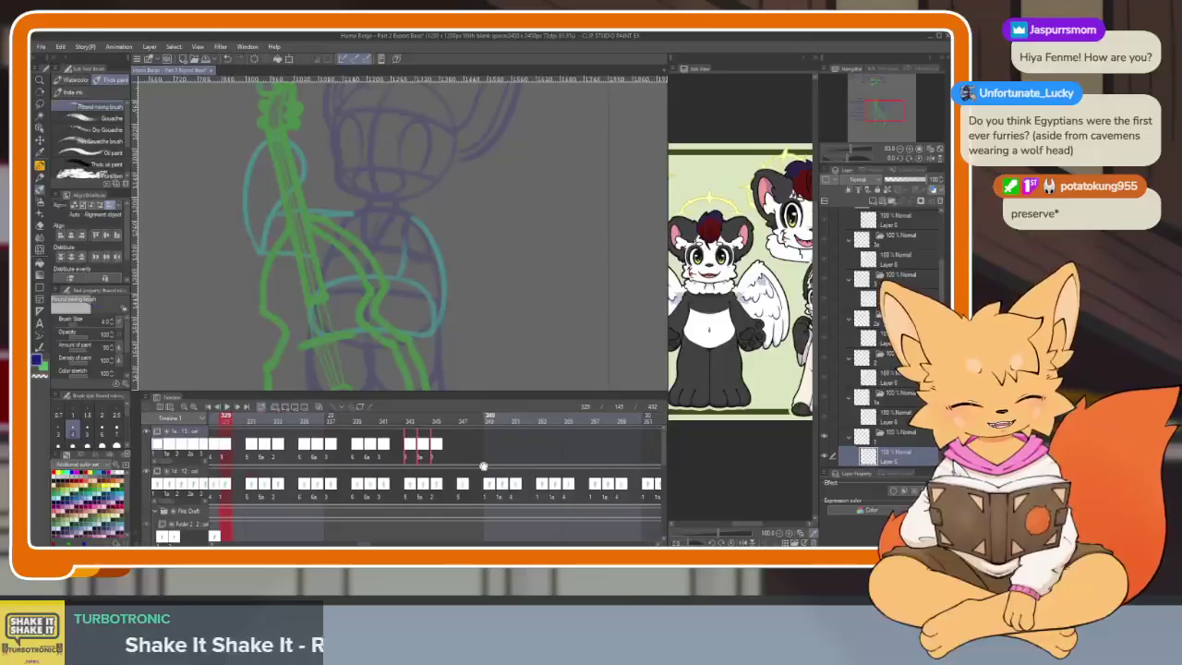
pyautogui.rightClick(463, 456)
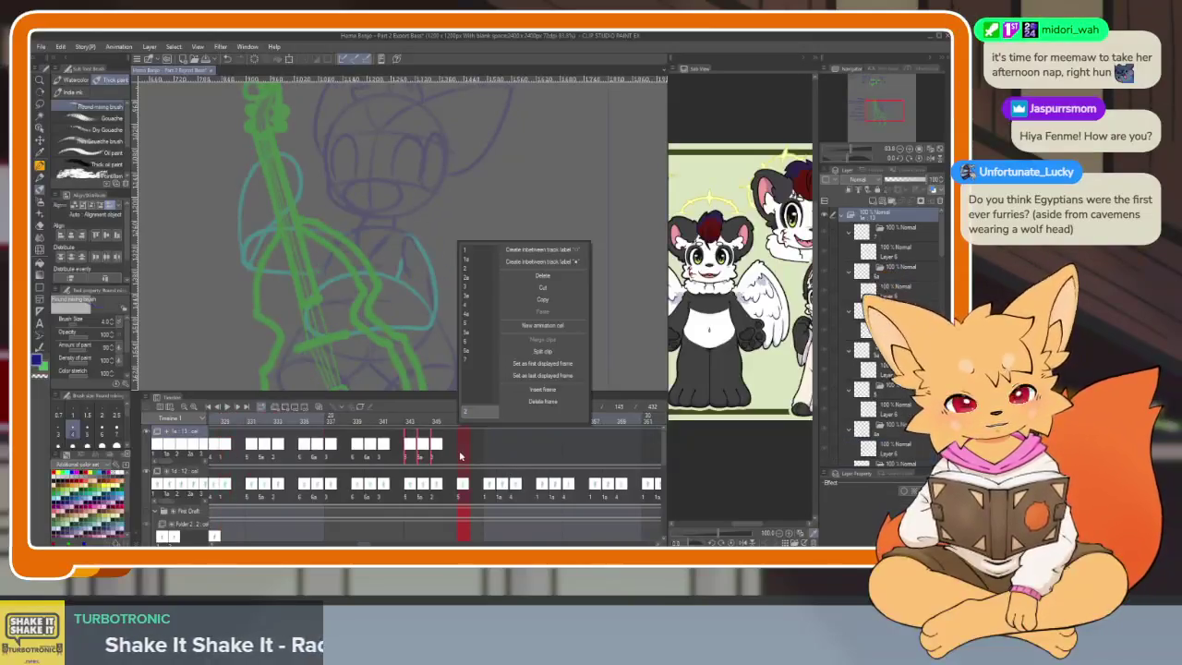
pyautogui.click(472, 330)
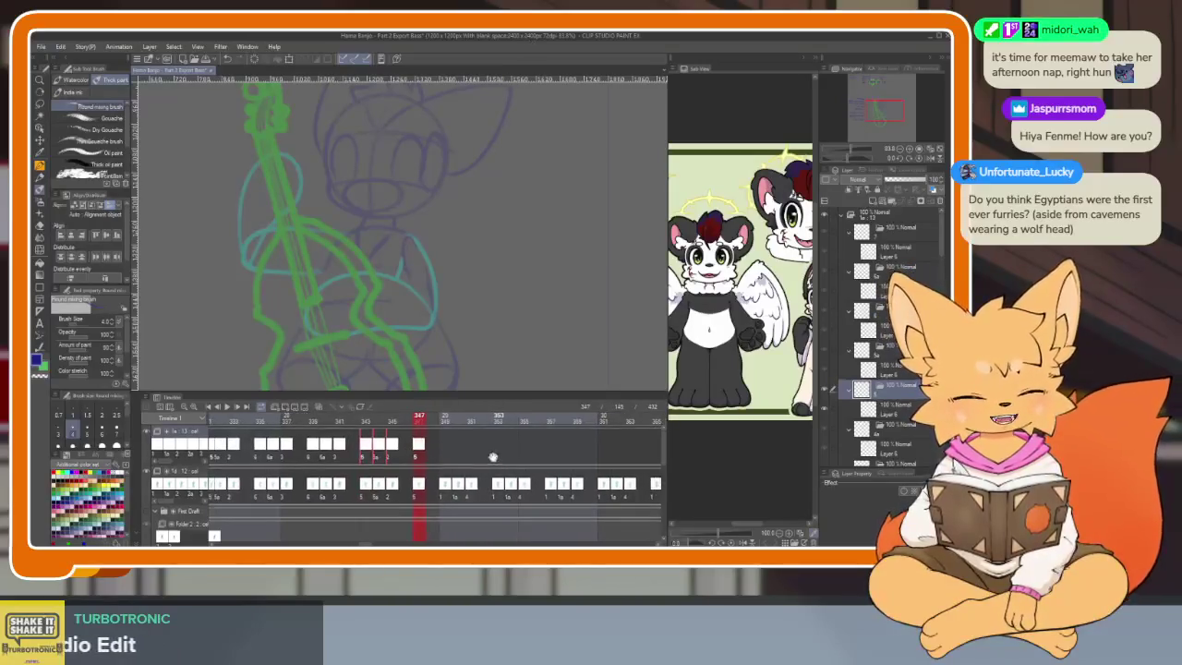
# - Scroll back along the timeline to review the extended top track
pyautogui.hscroll(3, 492, 460)
pyautogui.hscroll(1, 492, 459)
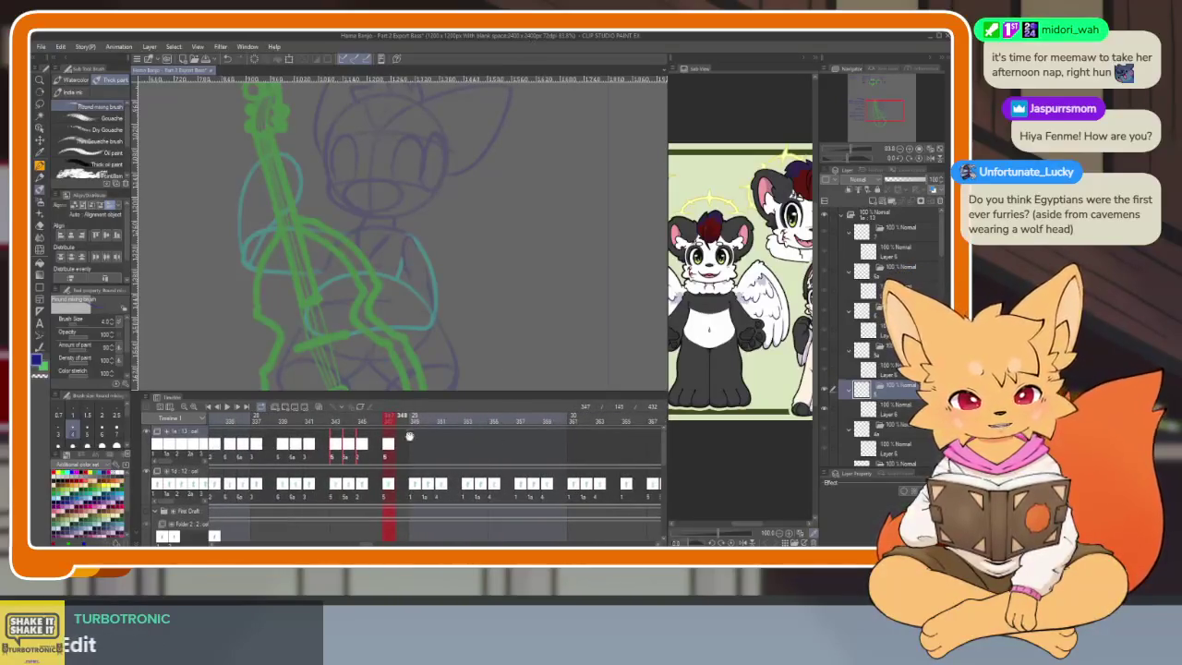
pyautogui.hscroll(-1, 521, 463)
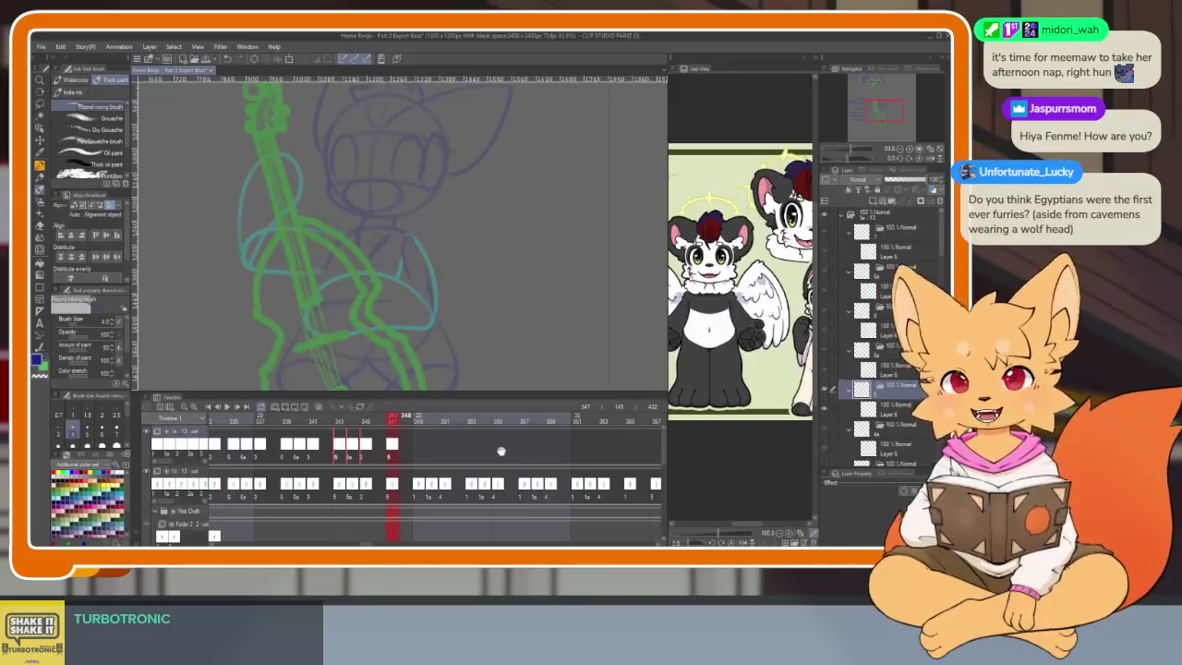
pyautogui.hscroll(-2, 484, 463)
pyautogui.hscroll(-1, 495, 466)
pyautogui.hscroll(-1, 504, 469)
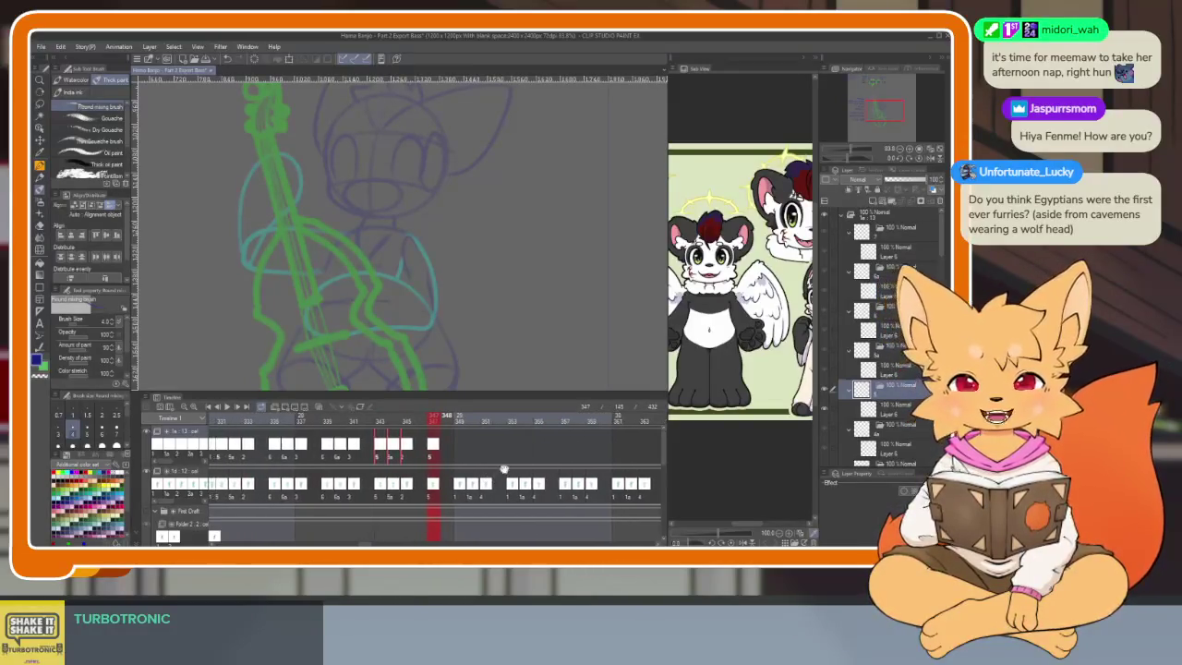
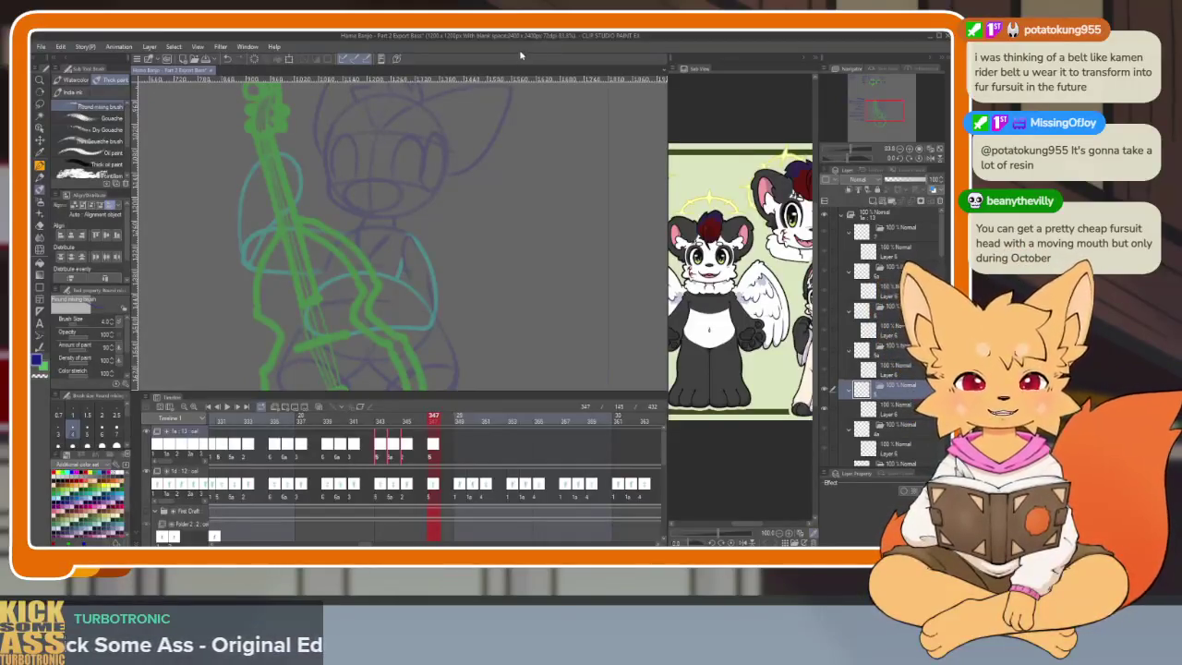
# - Assign cels 1, 1a and 4 to frames 349–351 on the upper track
pyautogui.hscroll(1, 484, 449)
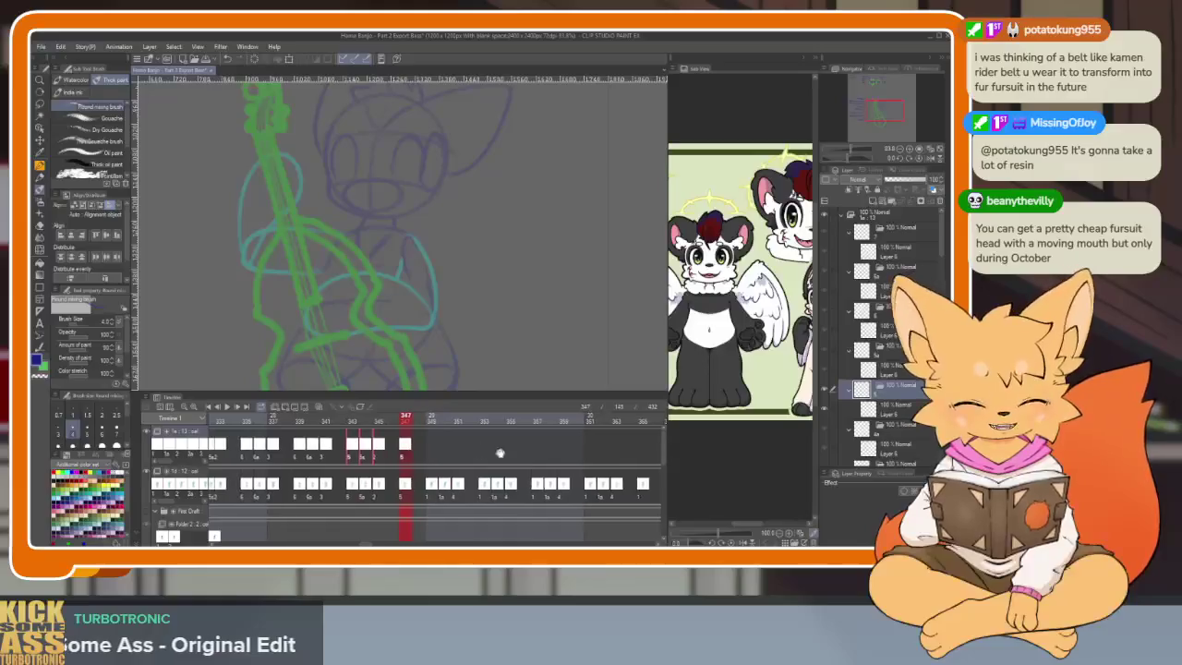
pyautogui.hscroll(-1, 517, 449)
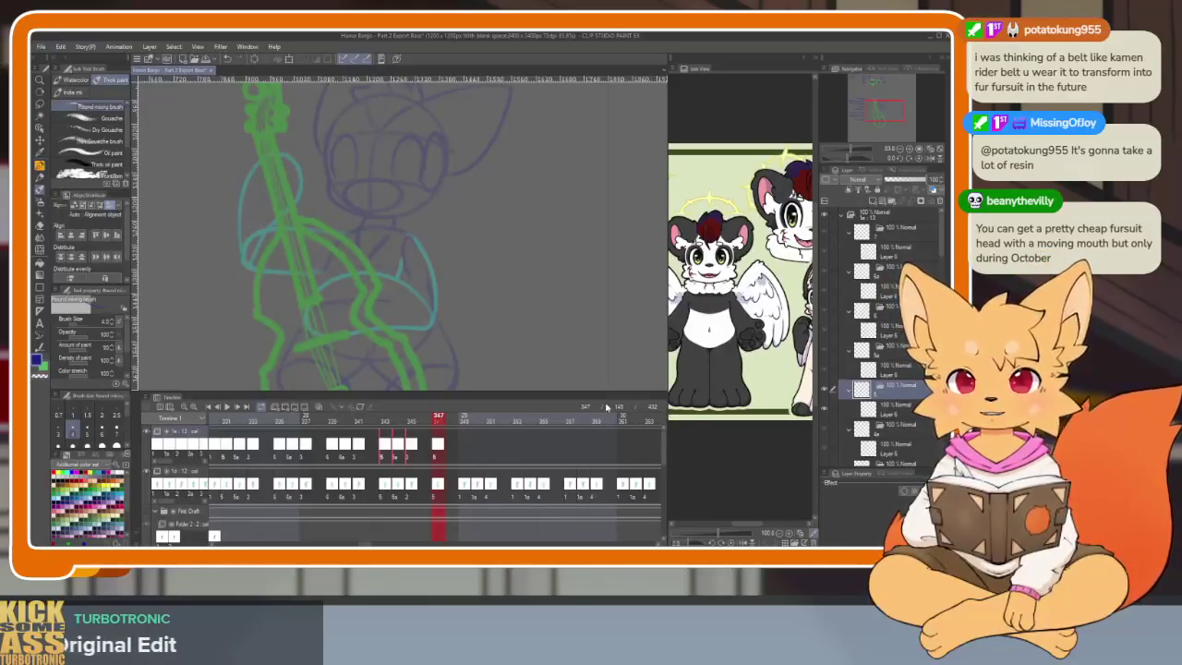
pyautogui.hscroll(1, 504, 467)
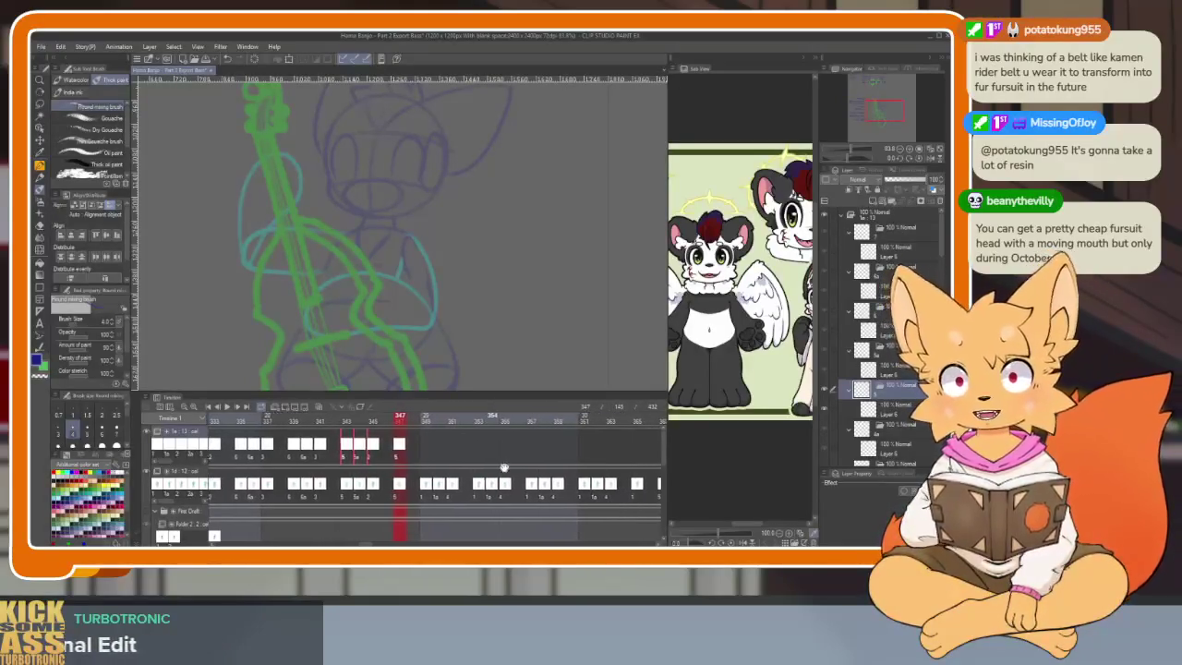
pyautogui.rightClick(434, 448)
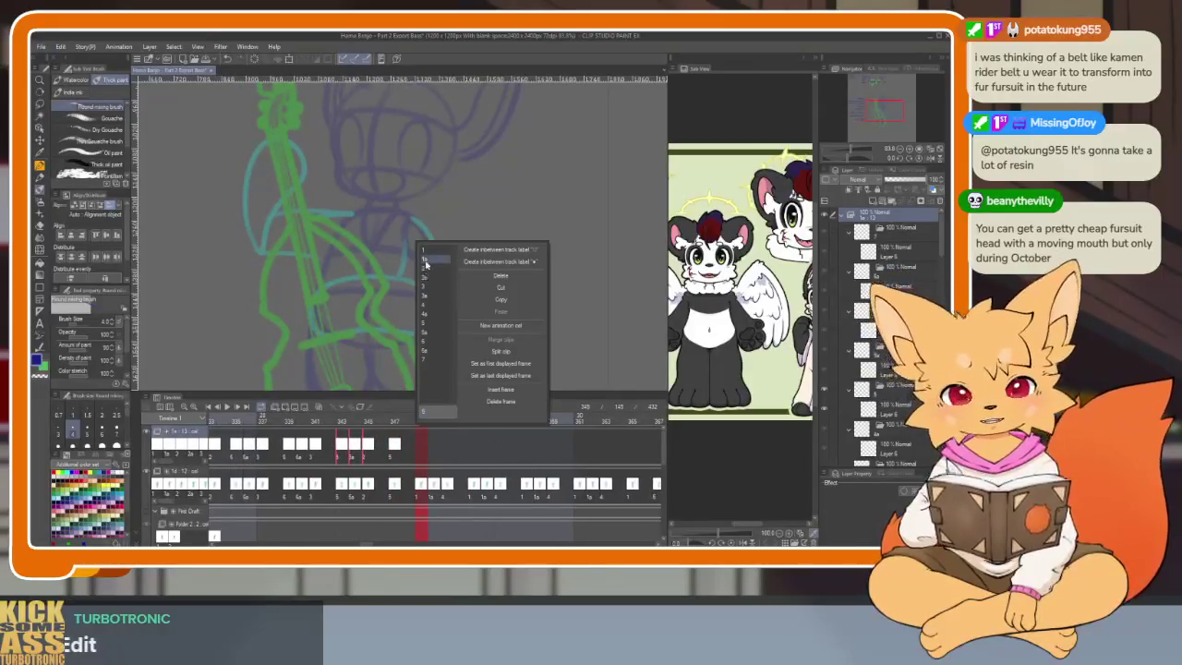
pyautogui.click(425, 250)
pyautogui.rightClick(433, 452)
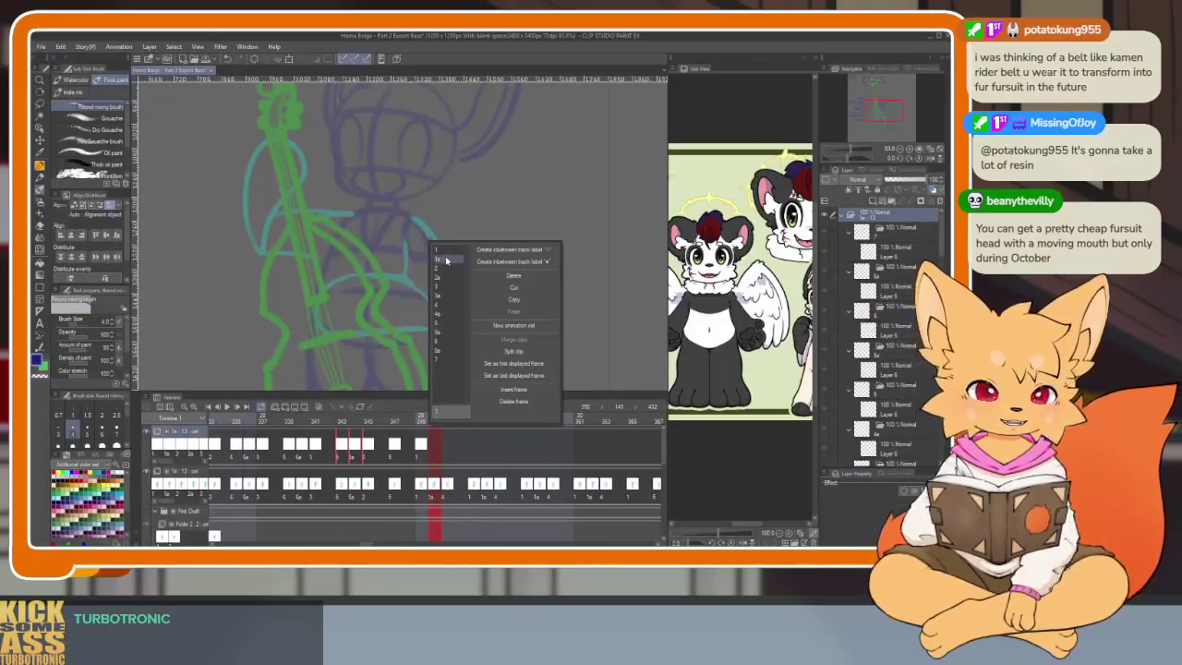
pyautogui.click(449, 268)
pyautogui.rightClick(450, 440)
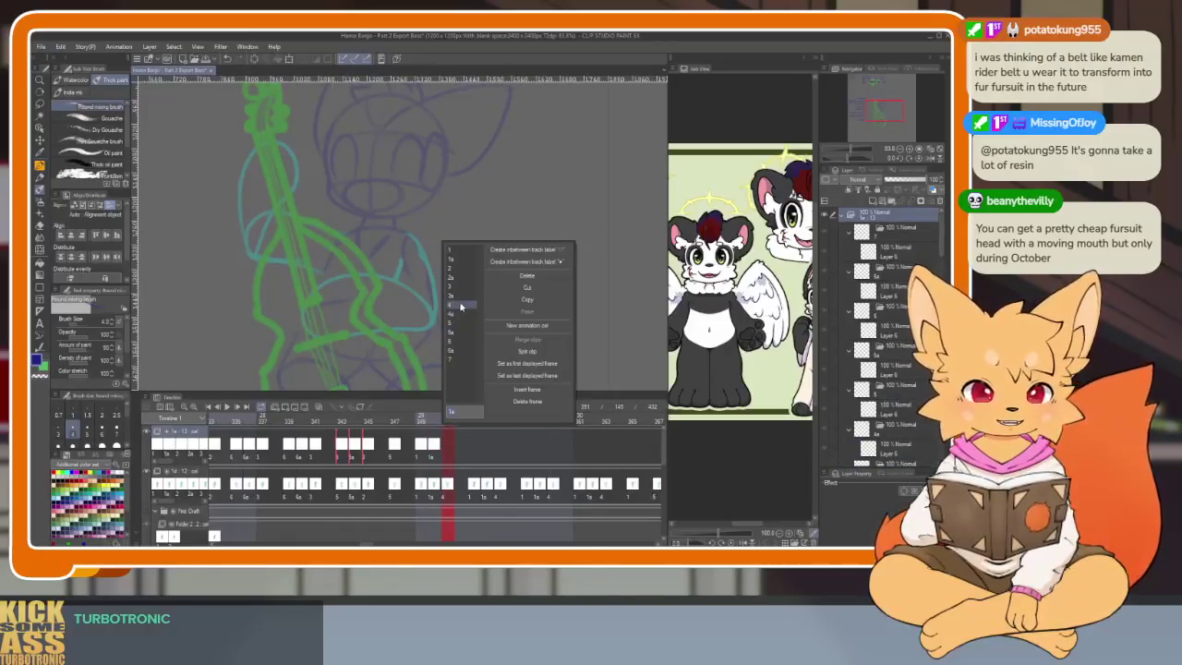
pyautogui.click(450, 305)
# - Copy the 1, 1a, 4 cel cycle and paste it three times further along the track
pyautogui.moveTo(449, 452); pyautogui.dragTo(414, 453)
pyautogui.hotkey('ctrl', 'c')
pyautogui.click(471, 453)
pyautogui.hotkey('ctrl', 'v')
pyautogui.hscroll(1, 586, 454)
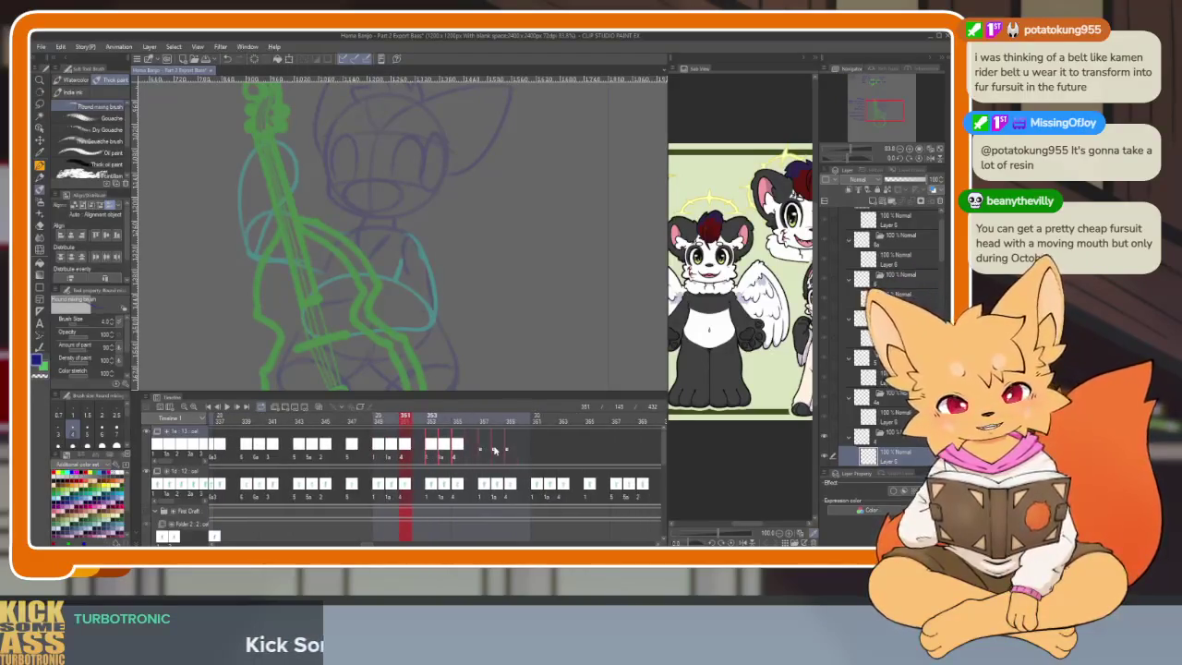
pyautogui.hotkey('ctrl', 'v')
pyautogui.hscroll(1, 569, 458)
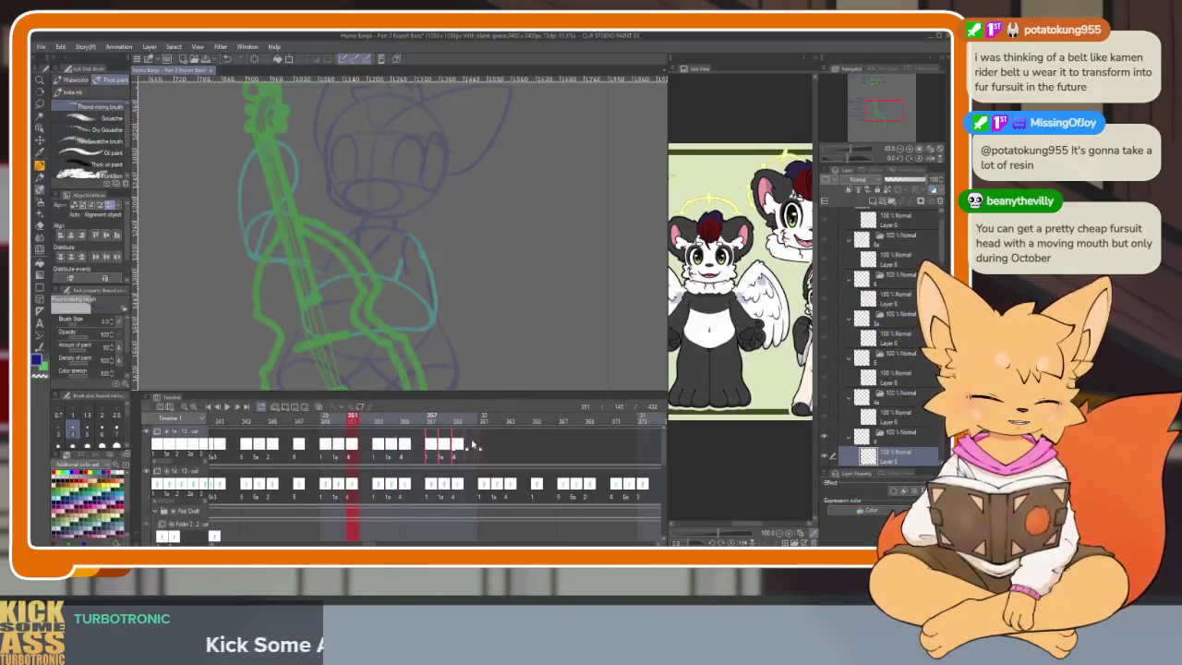
pyautogui.hotkey('ctrl', 'v')
# - Assign cels to frames 365, 367 and 368, with cel 5a on frame 368
pyautogui.rightClick(537, 444)
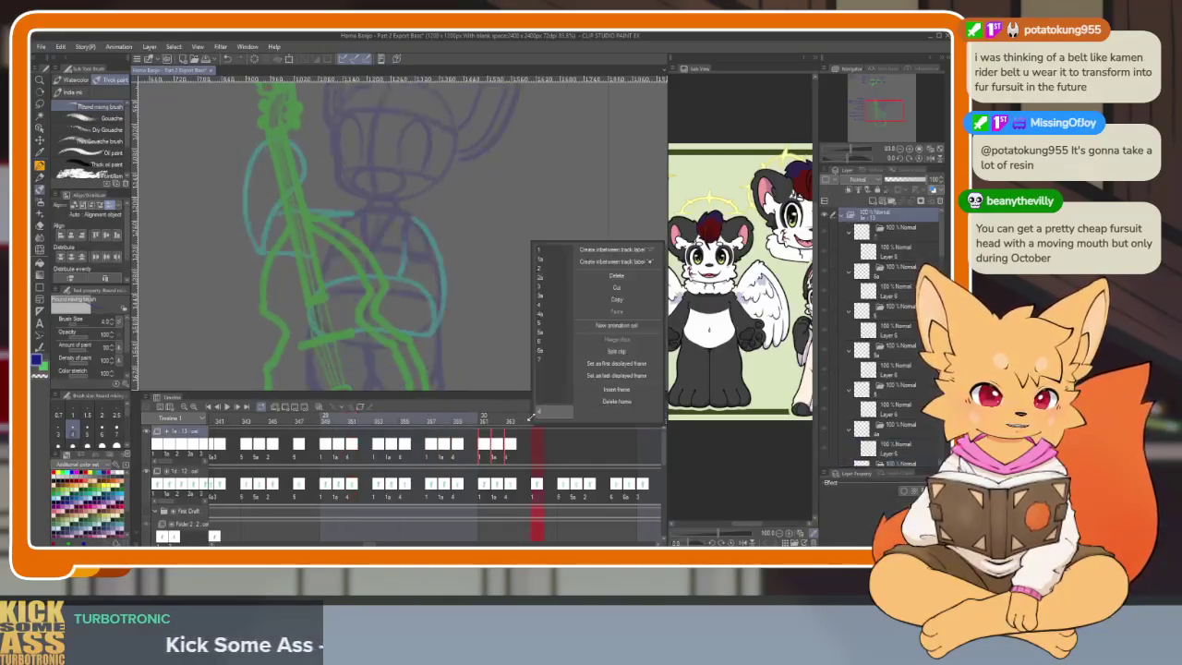
pyautogui.click(551, 255)
pyautogui.hscroll(2, 468, 456)
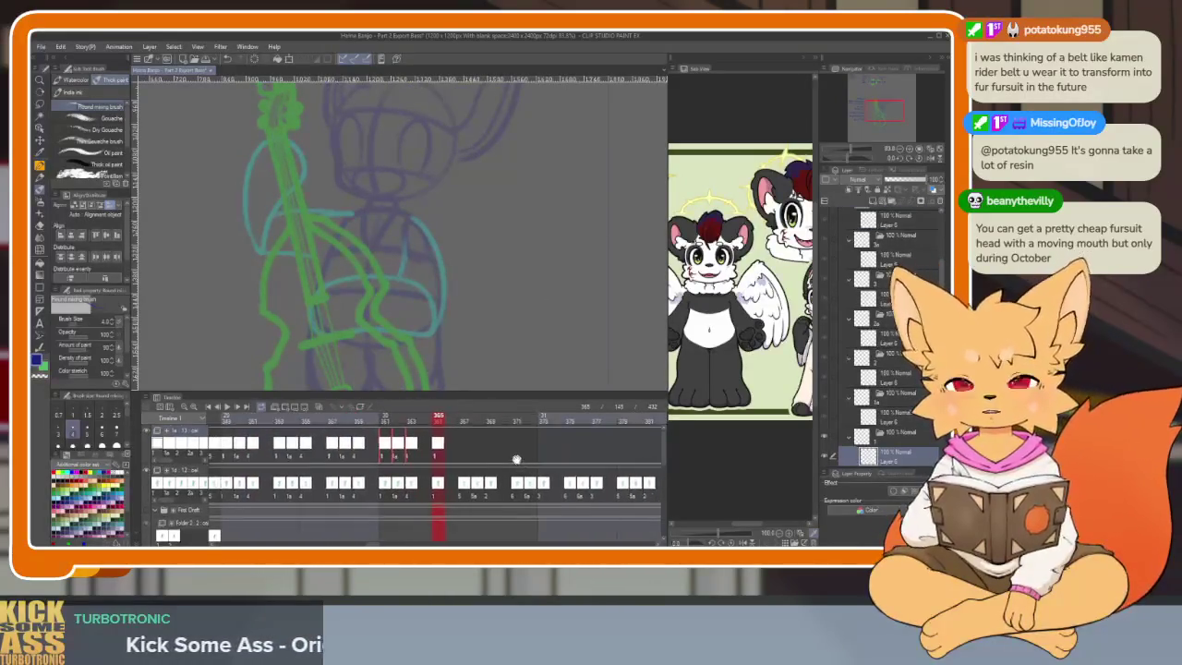
pyautogui.hscroll(1, 468, 456)
pyautogui.rightClick(424, 452)
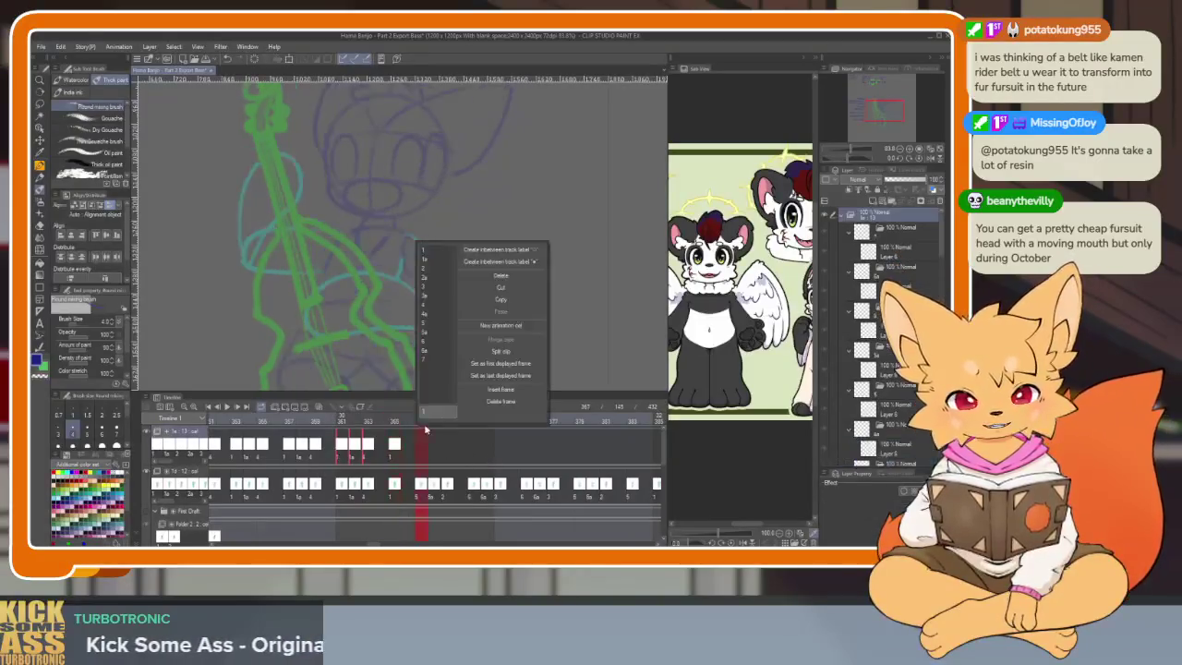
pyautogui.click(429, 322)
pyautogui.rightClick(436, 460)
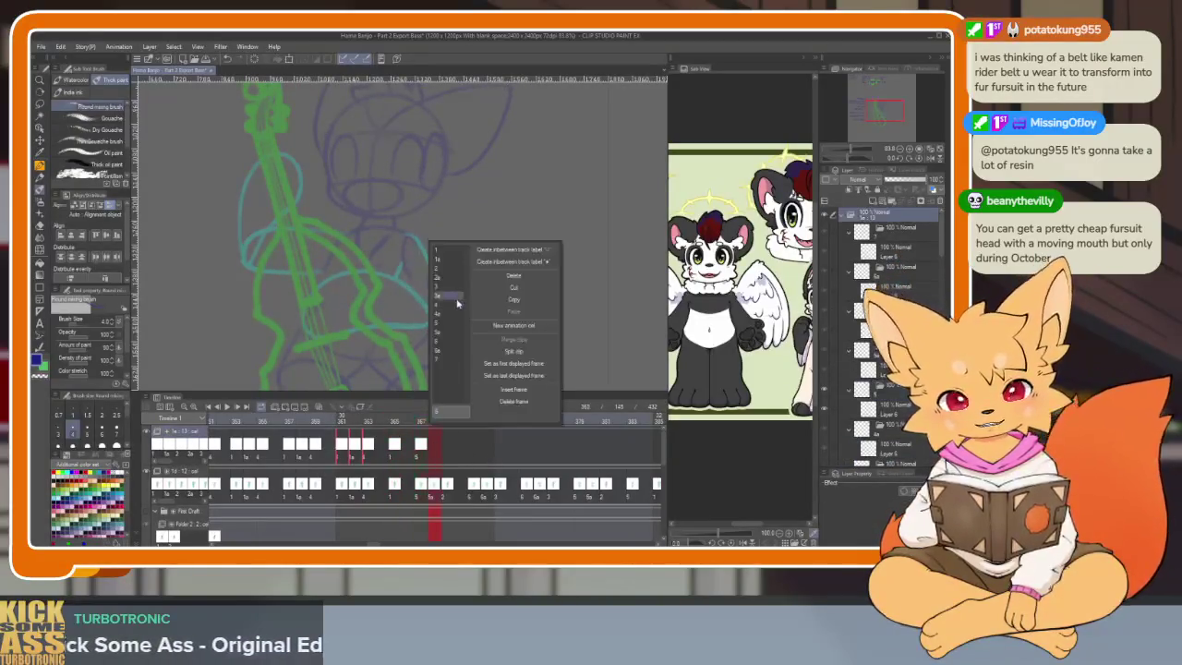
pyautogui.click(447, 329)
# - Assign cels 2, 6a and 3 across frames 369 to 373
pyautogui.rightClick(446, 454)
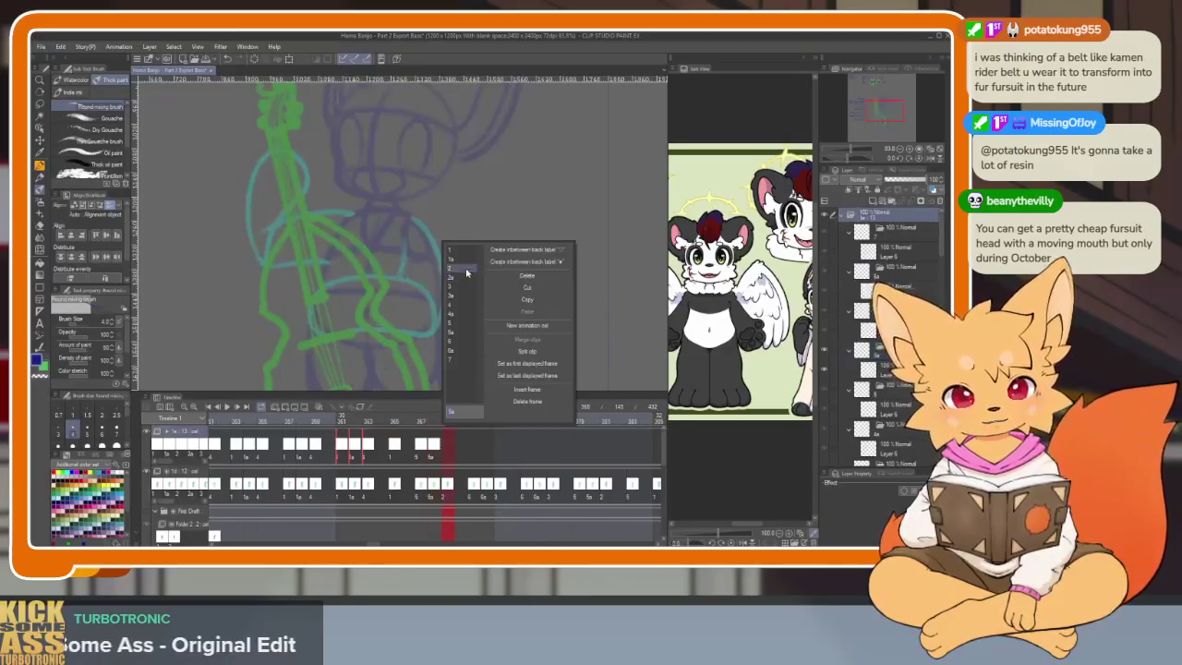
pyautogui.click(527, 325)
pyautogui.rightClick(473, 457)
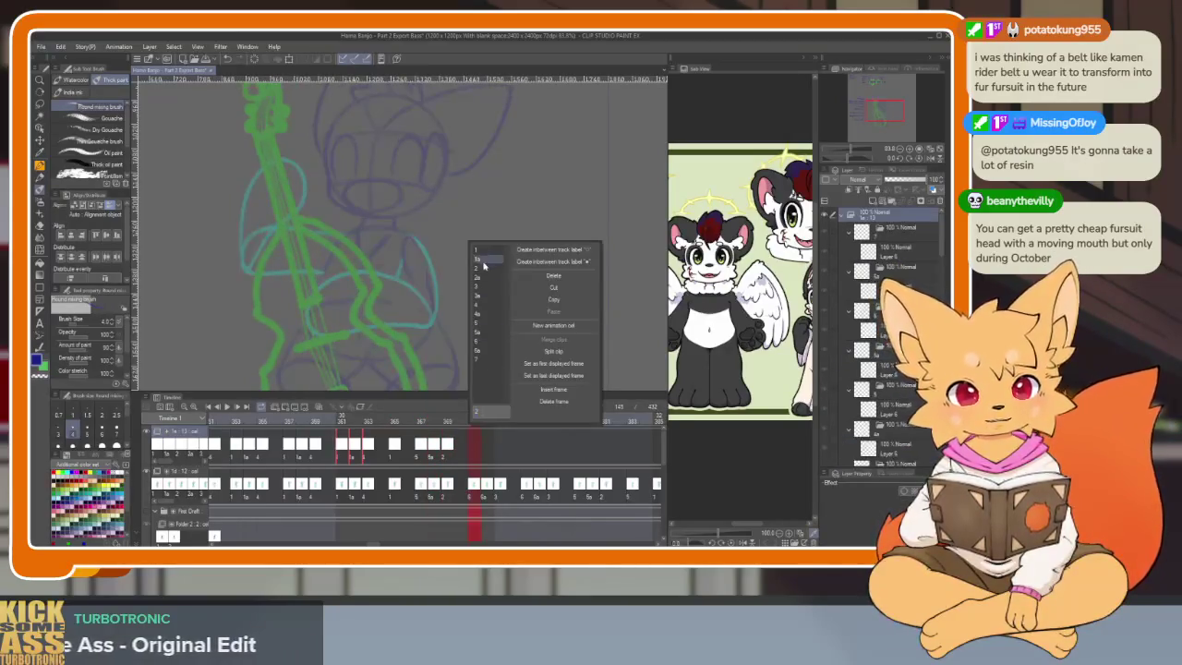
pyautogui.click(485, 342)
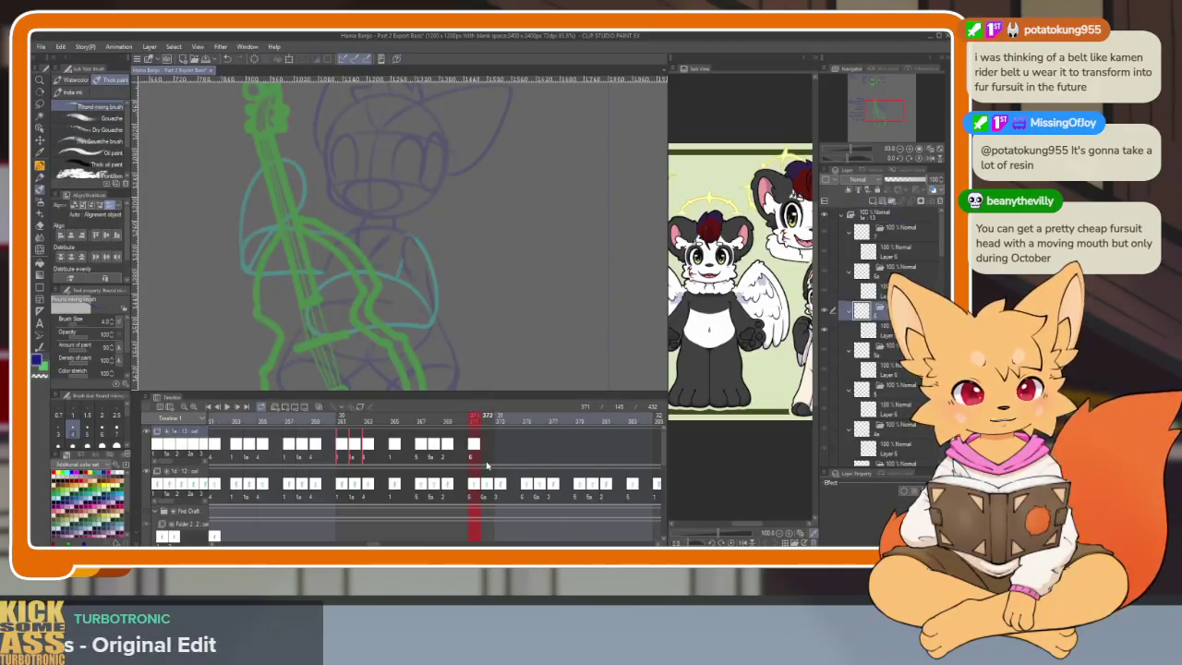
pyautogui.rightClick(486, 462)
pyautogui.click(500, 347)
pyautogui.rightClick(498, 461)
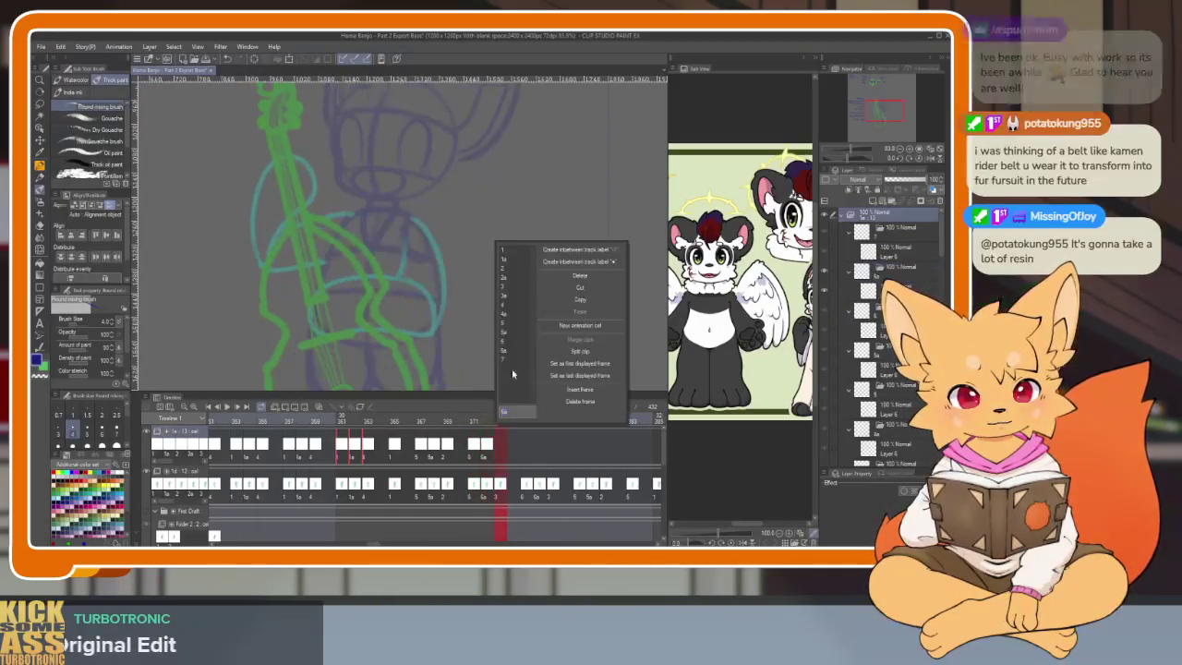
pyautogui.click(512, 296)
# - Place the copied cels further along the track and assign a cel to frame 383
pyautogui.hscroll(2, 565, 465)
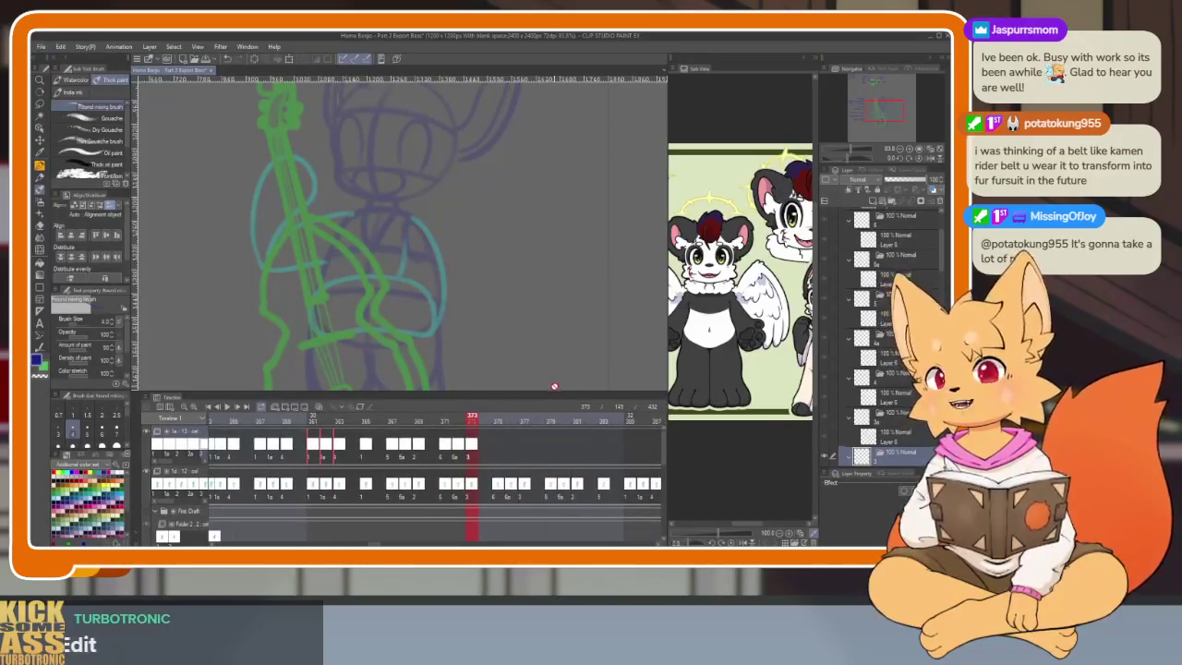
pyautogui.hscroll(1, 522, 460)
pyautogui.hscroll(1, 522, 460)
pyautogui.hscroll(1, 522, 460)
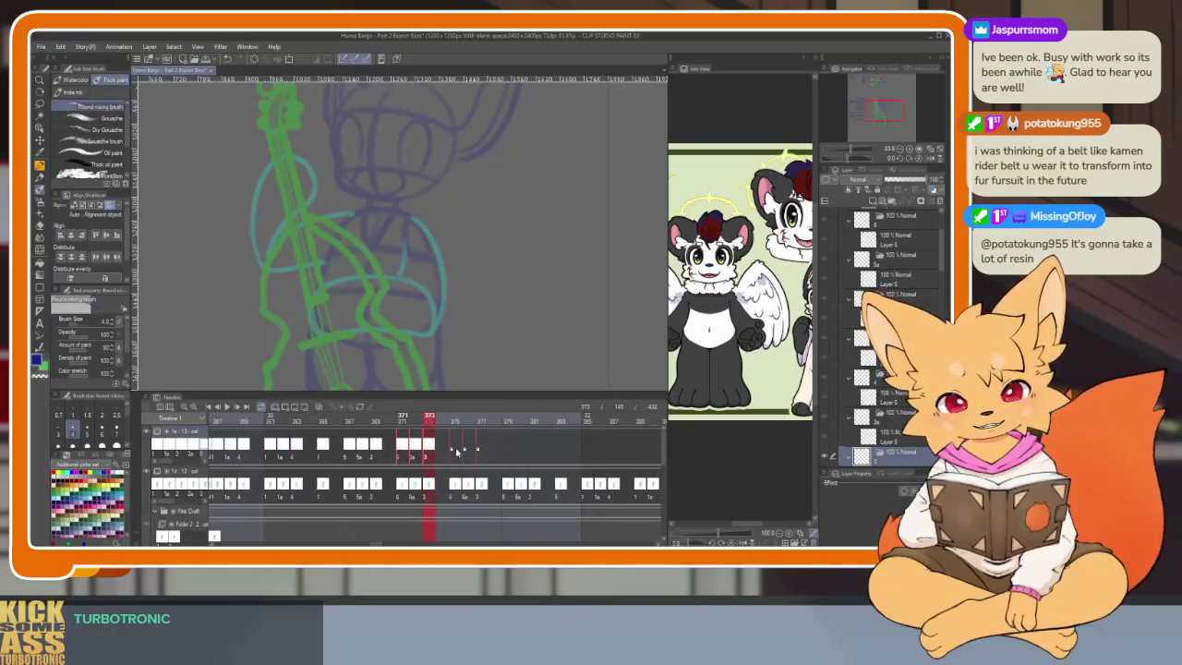
pyautogui.click(456, 452)
pyautogui.click(349, 450)
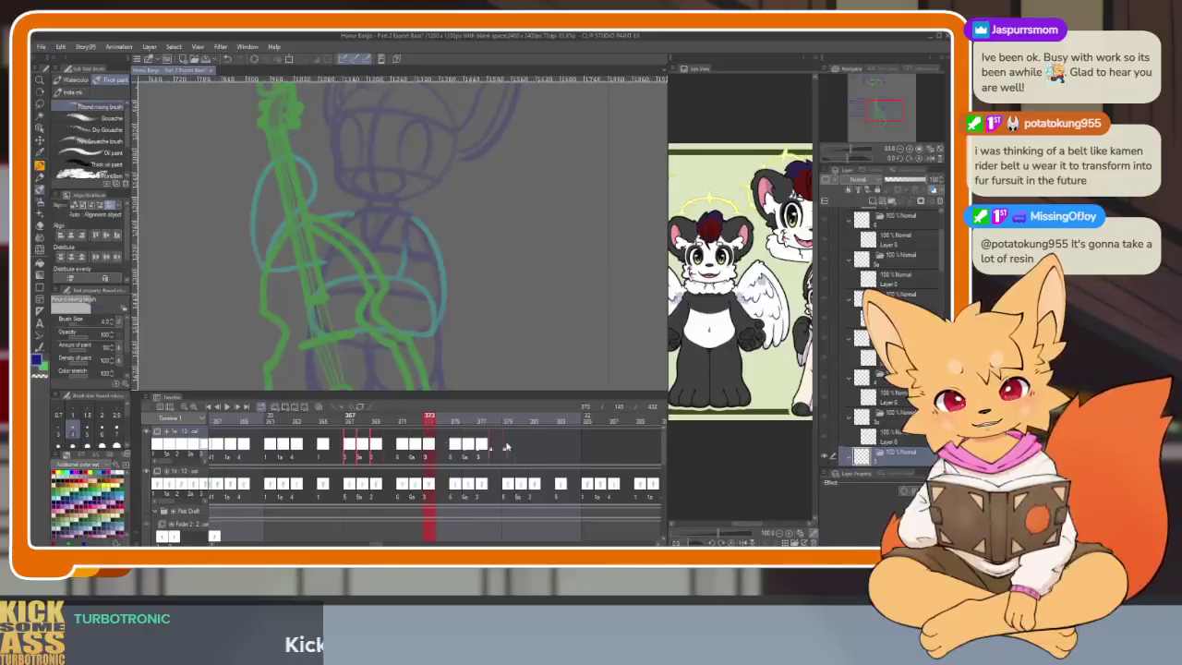
pyautogui.click(512, 449)
pyautogui.hscroll(3, 508, 454)
pyautogui.rightClick(503, 457)
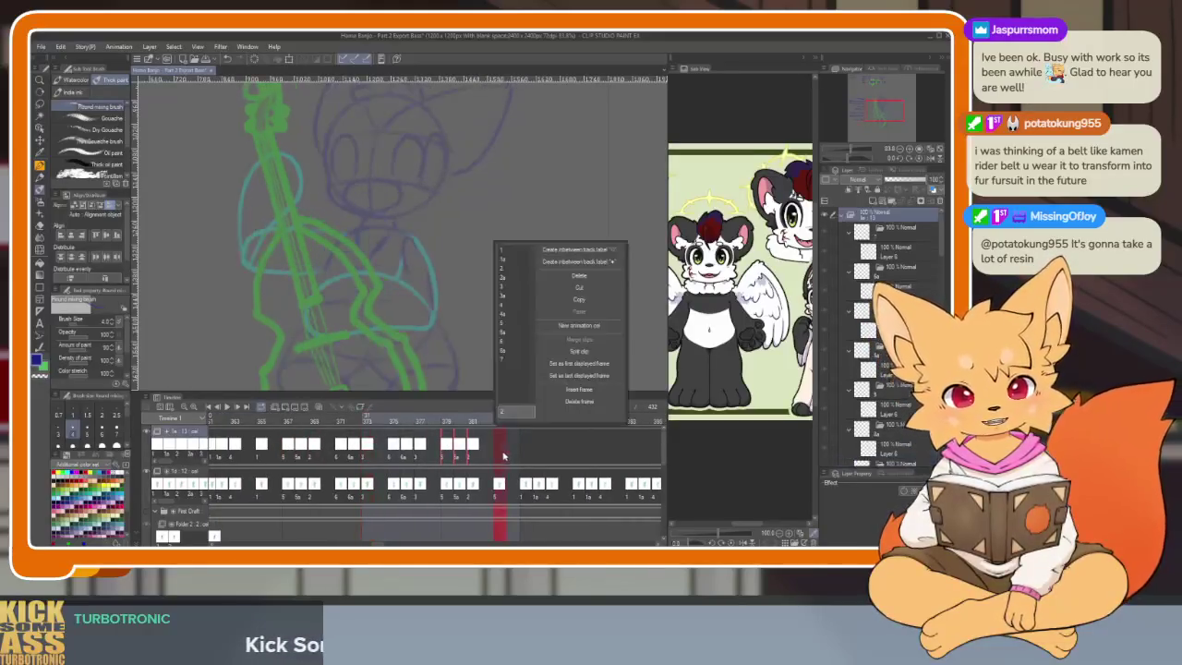
pyautogui.click(514, 323)
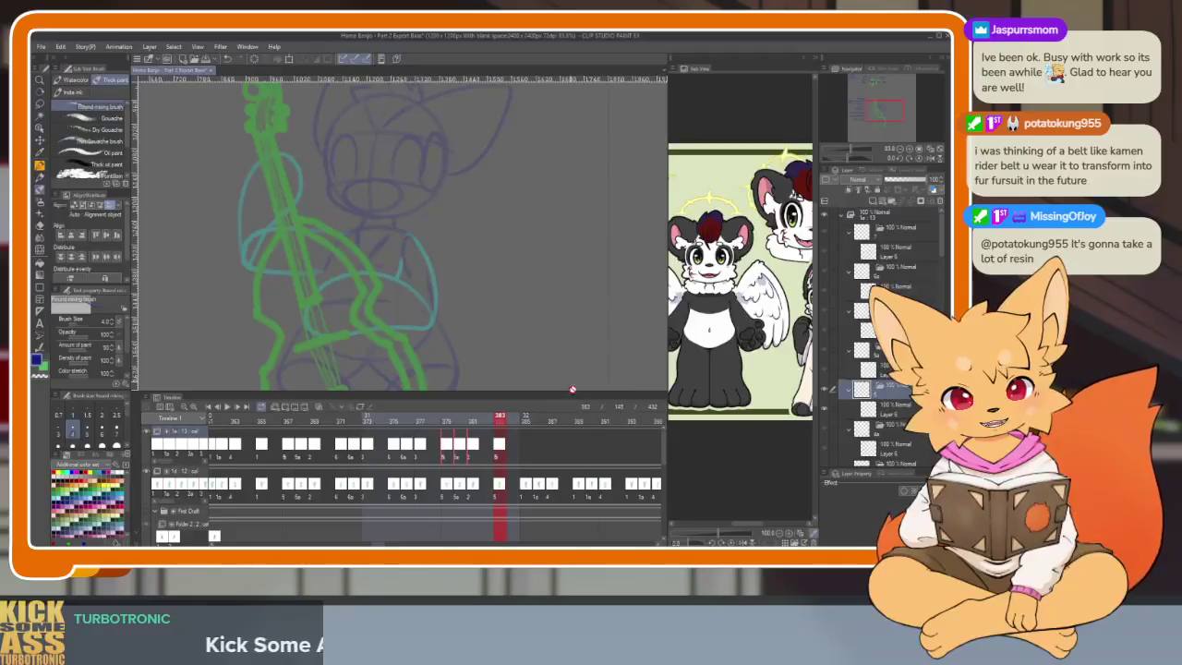
pyautogui.hscroll(7, 568, 454)
pyautogui.hscroll(4, 568, 454)
pyautogui.hscroll(2, 569, 453)
pyautogui.hscroll(8, 571, 451)
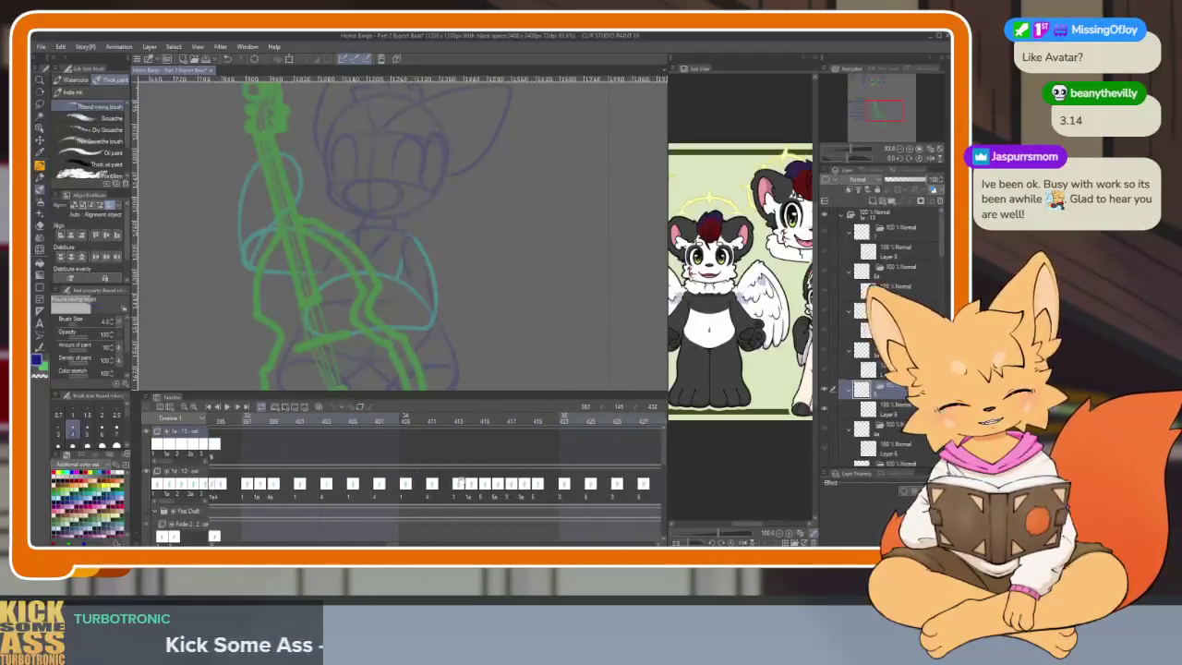
pyautogui.hscroll(8, 573, 448)
pyautogui.hscroll(-8, 480, 457)
pyautogui.hscroll(-8, 434, 462)
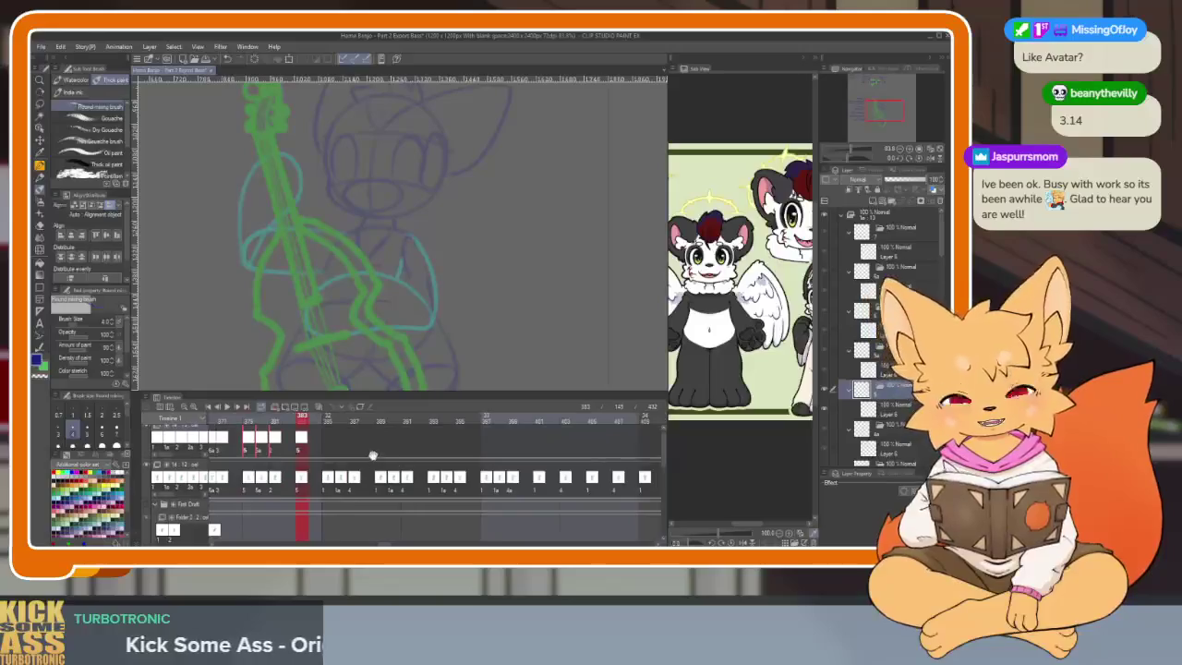
pyautogui.hscroll(-6, 399, 466)
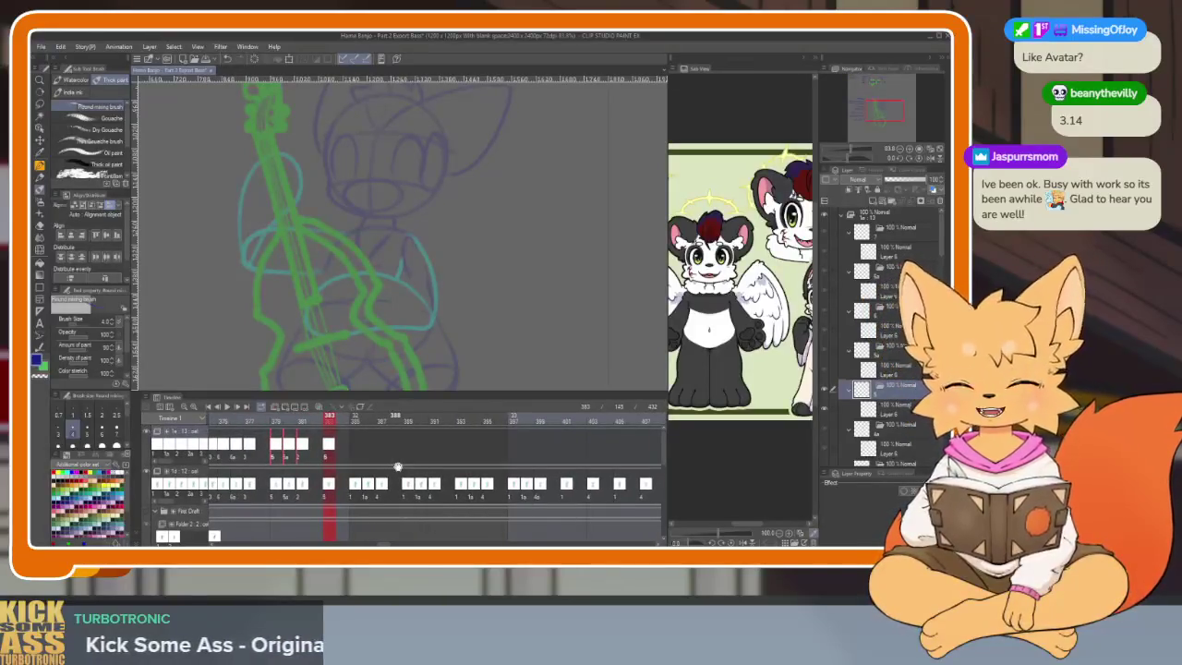
pyautogui.hscroll(-1, 468, 483)
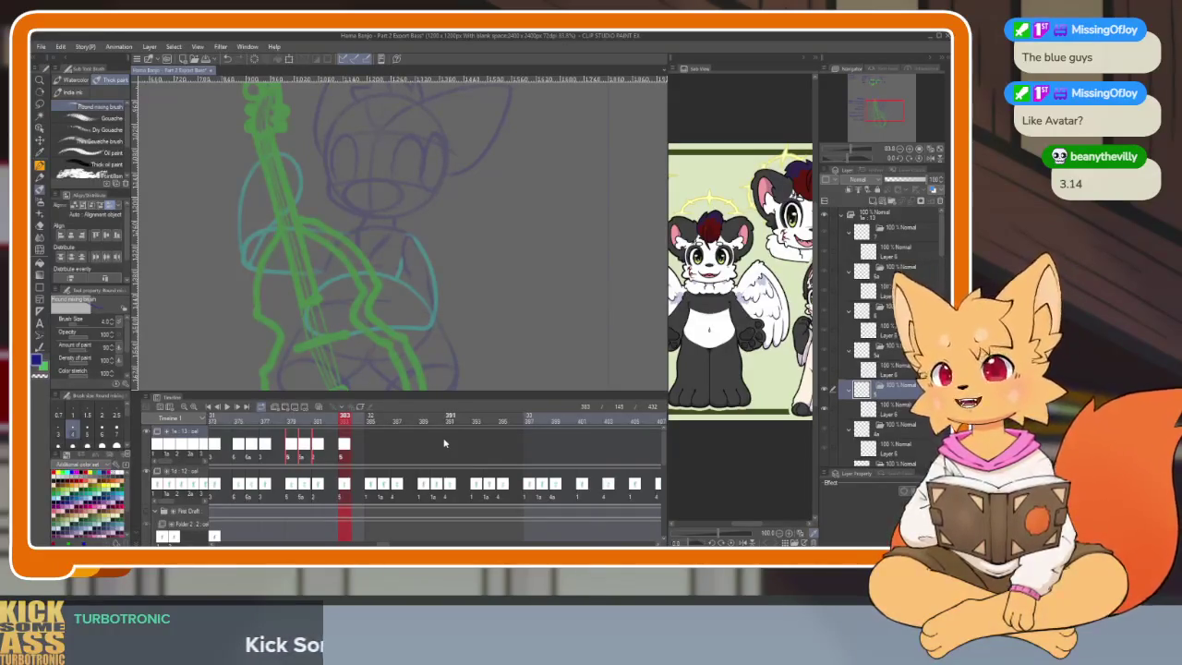
# - Assign cels to frames 385–387, ending with cel 4, and copy them to frames 389–391
pyautogui.rightClick(371, 444)
pyautogui.click(373, 360)
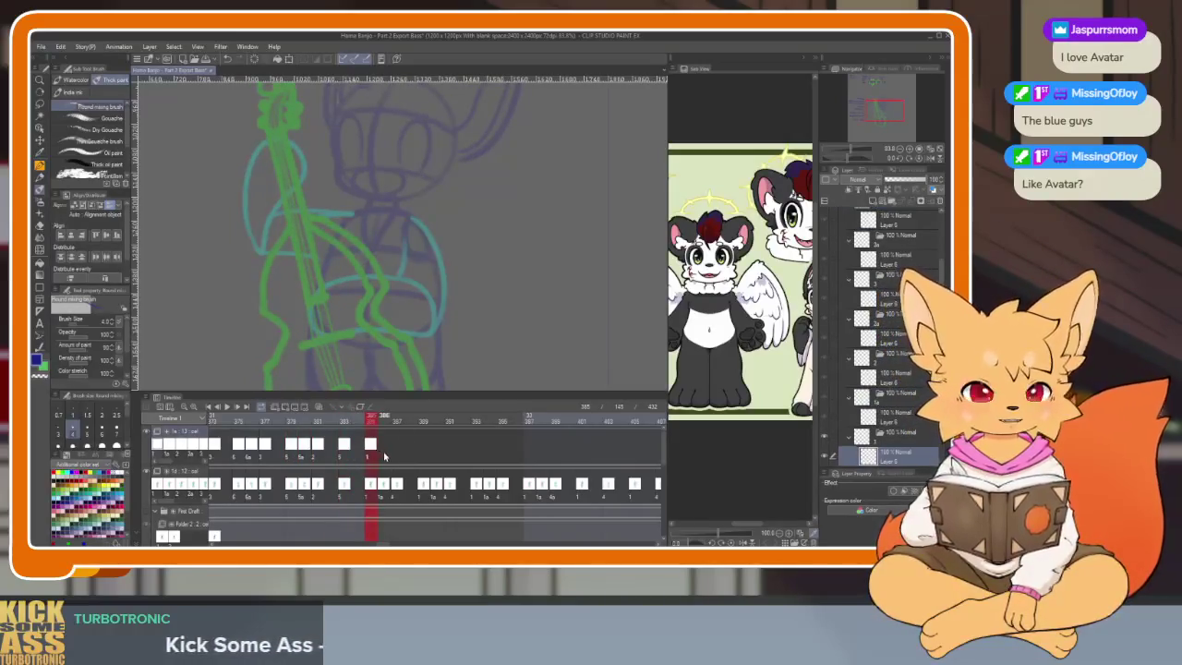
pyautogui.rightClick(369, 221)
pyautogui.click(397, 263)
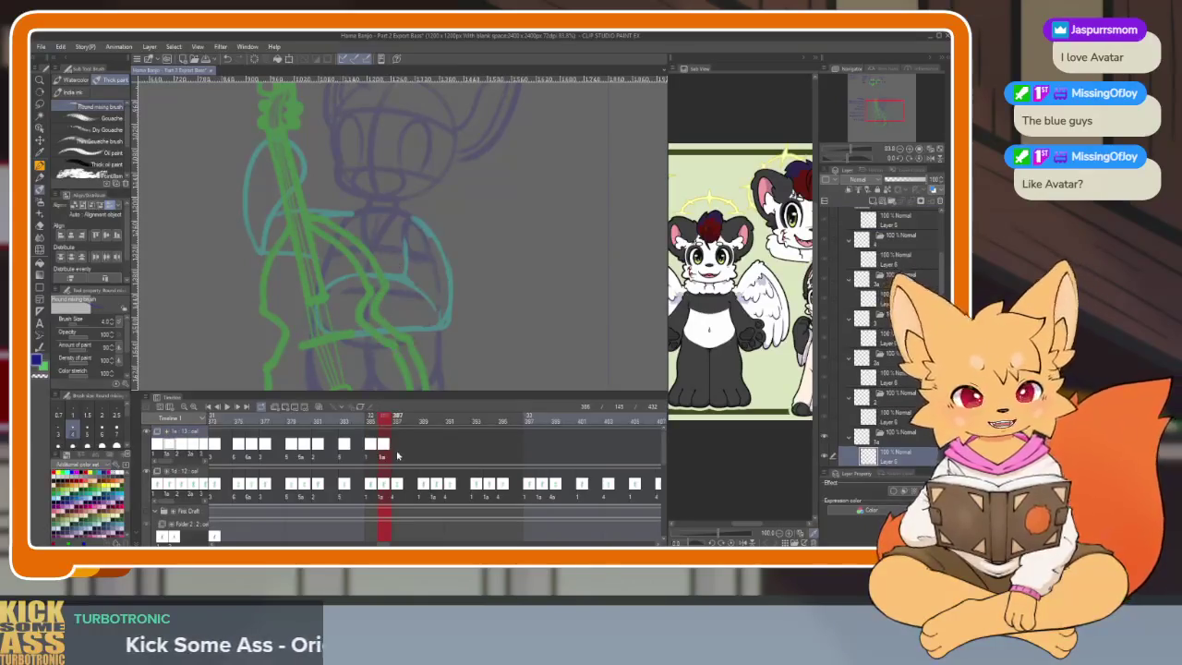
pyautogui.rightClick(397, 445)
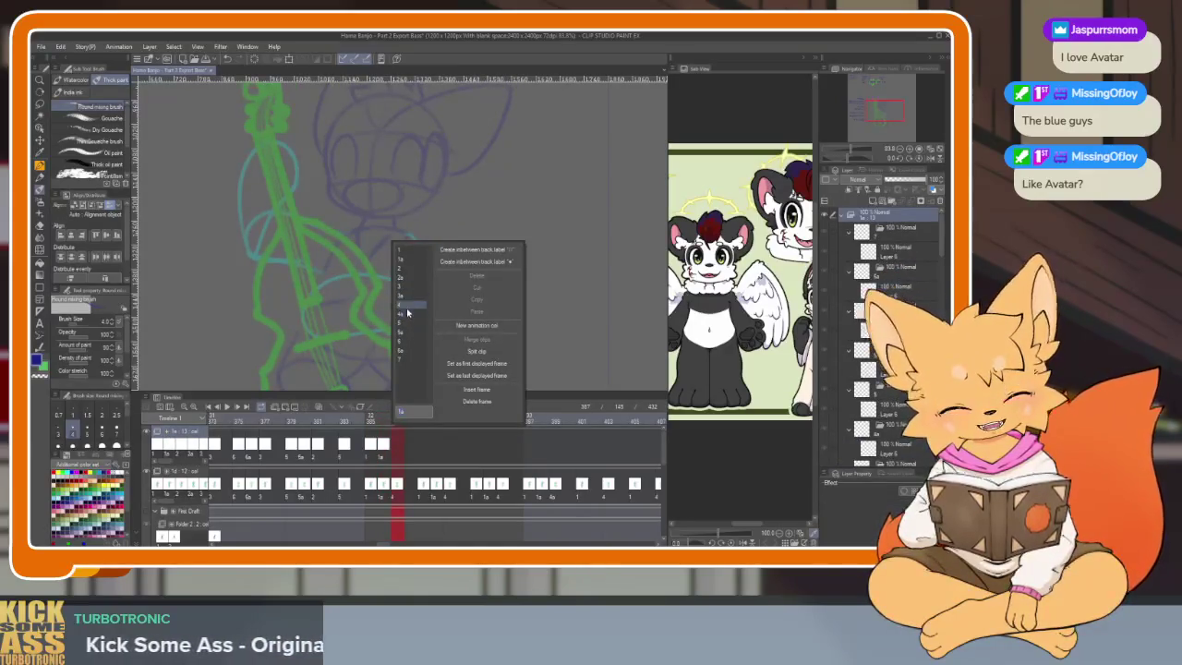
pyautogui.click(407, 305)
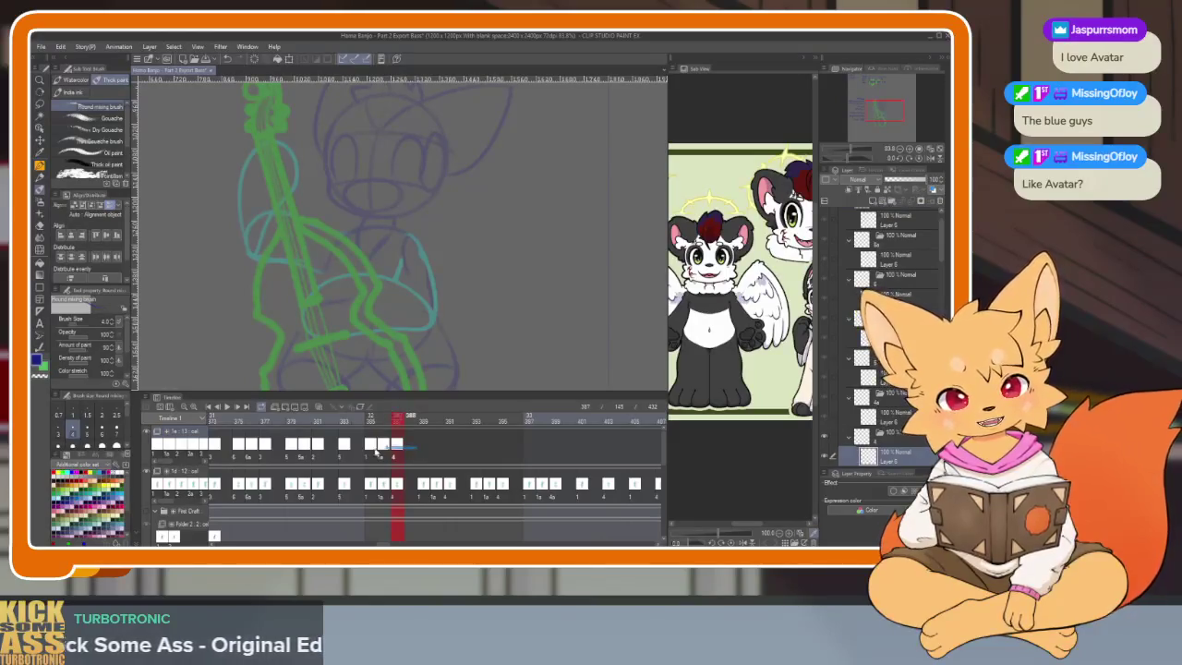
pyautogui.moveTo(370, 444); pyautogui.dragTo(545, 454)
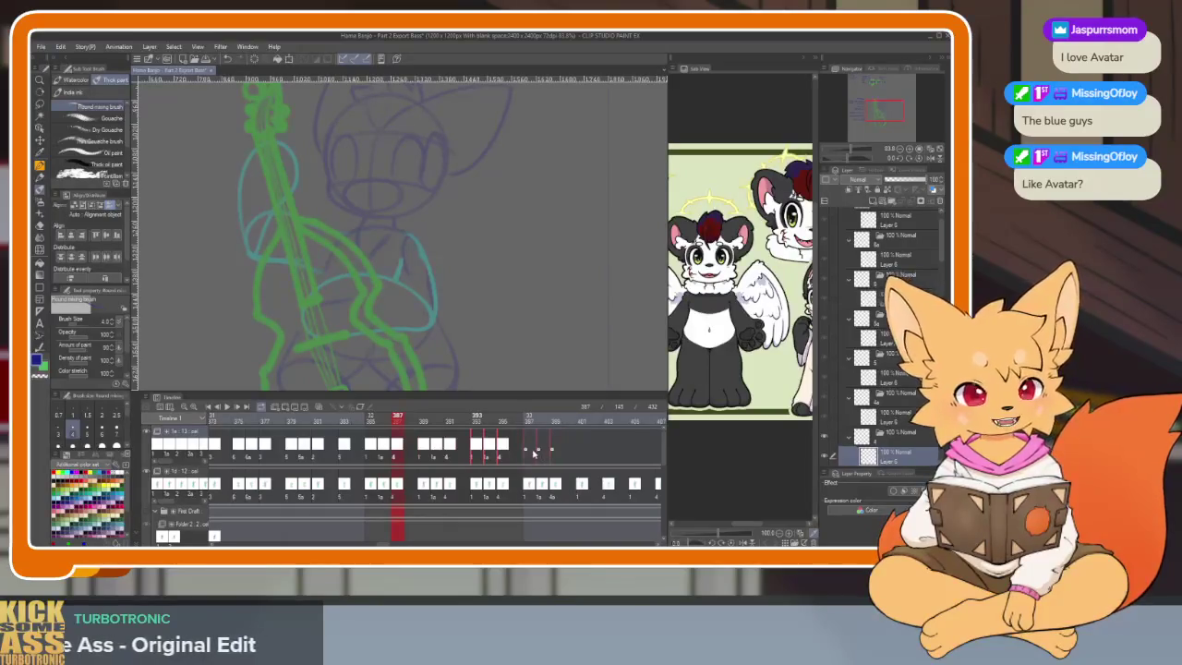
# - Add cel 1 at frame 401, then cels at frames 404, 405, 407, 409 and 411
pyautogui.hscroll(5, 472, 462)
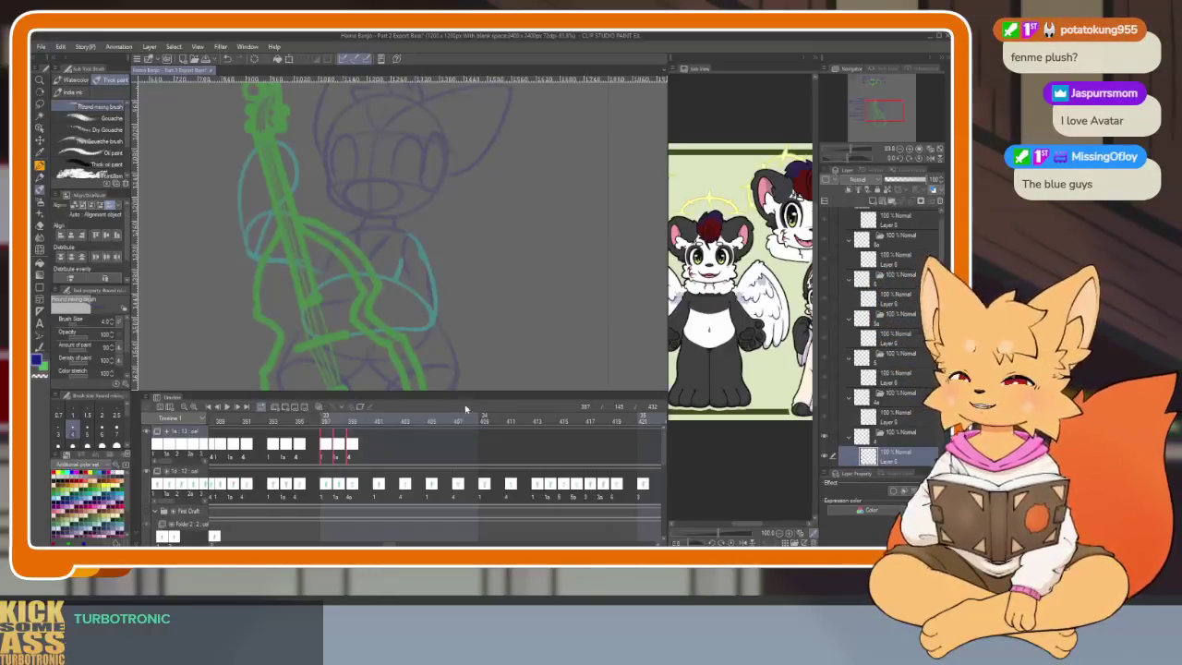
pyautogui.hscroll(-1, 386, 456)
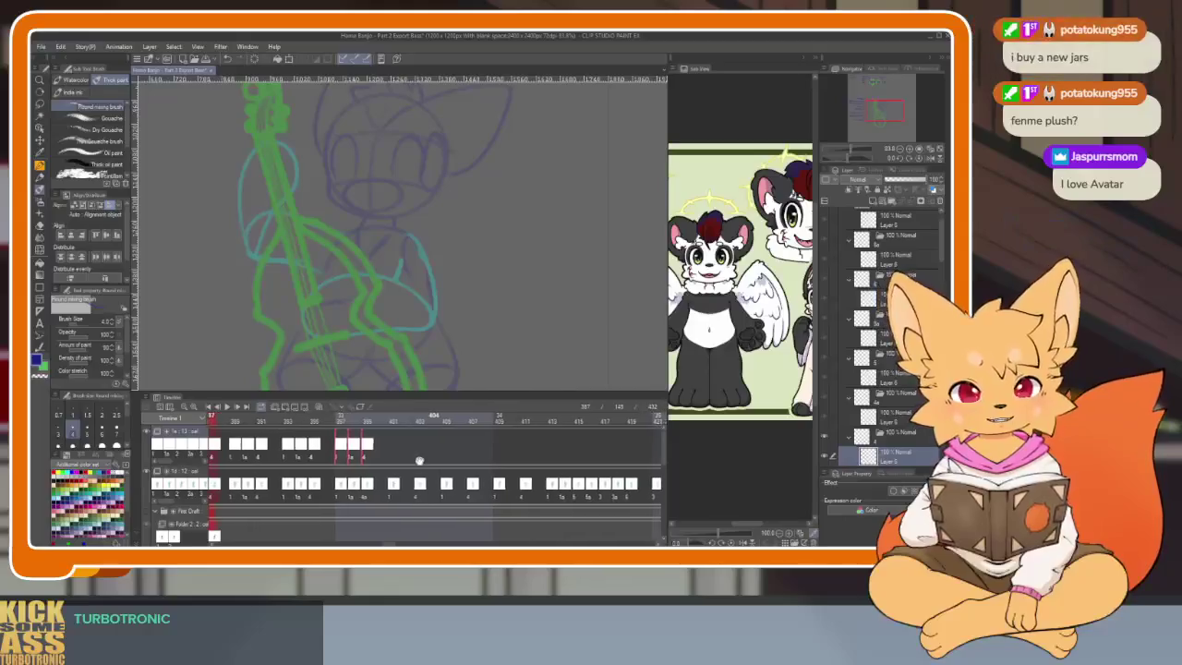
pyautogui.rightClick(394, 454)
pyautogui.click(405, 255)
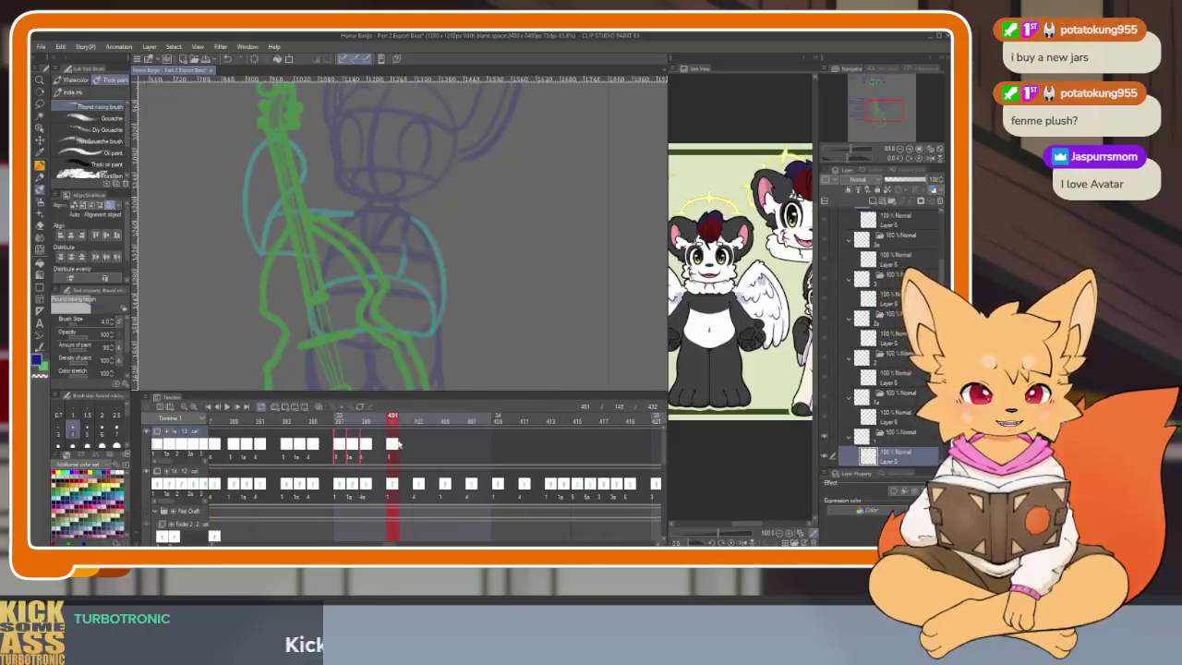
pyautogui.rightClick(417, 457)
pyautogui.click(428, 255)
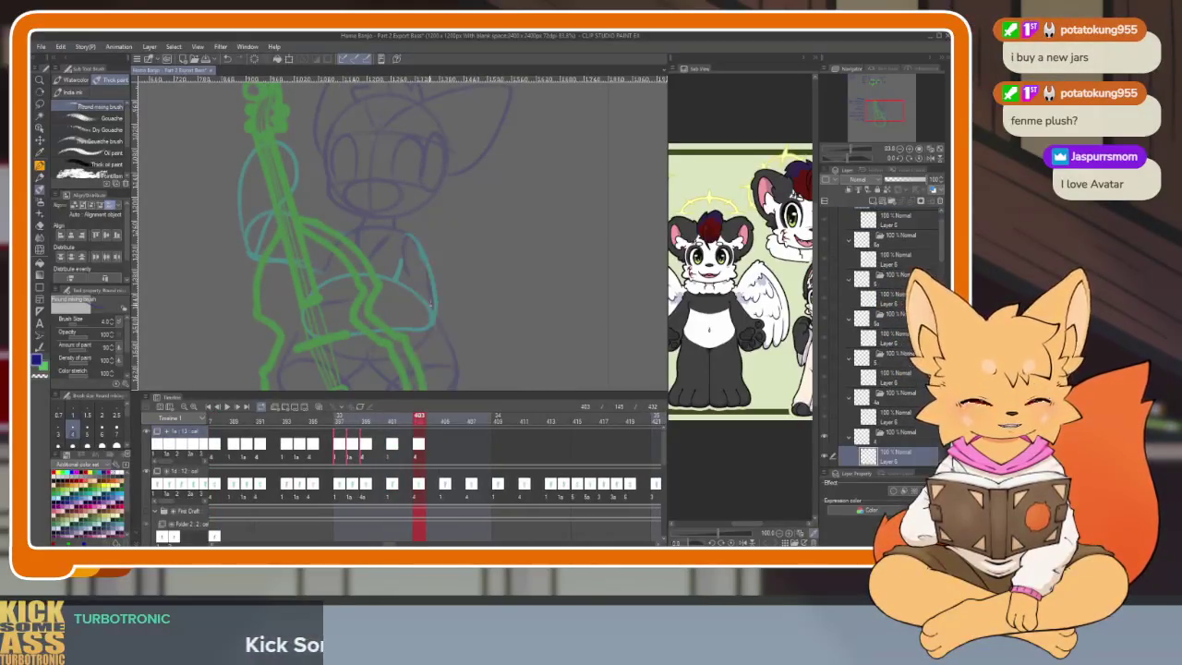
pyautogui.click(448, 448)
pyautogui.click(498, 448)
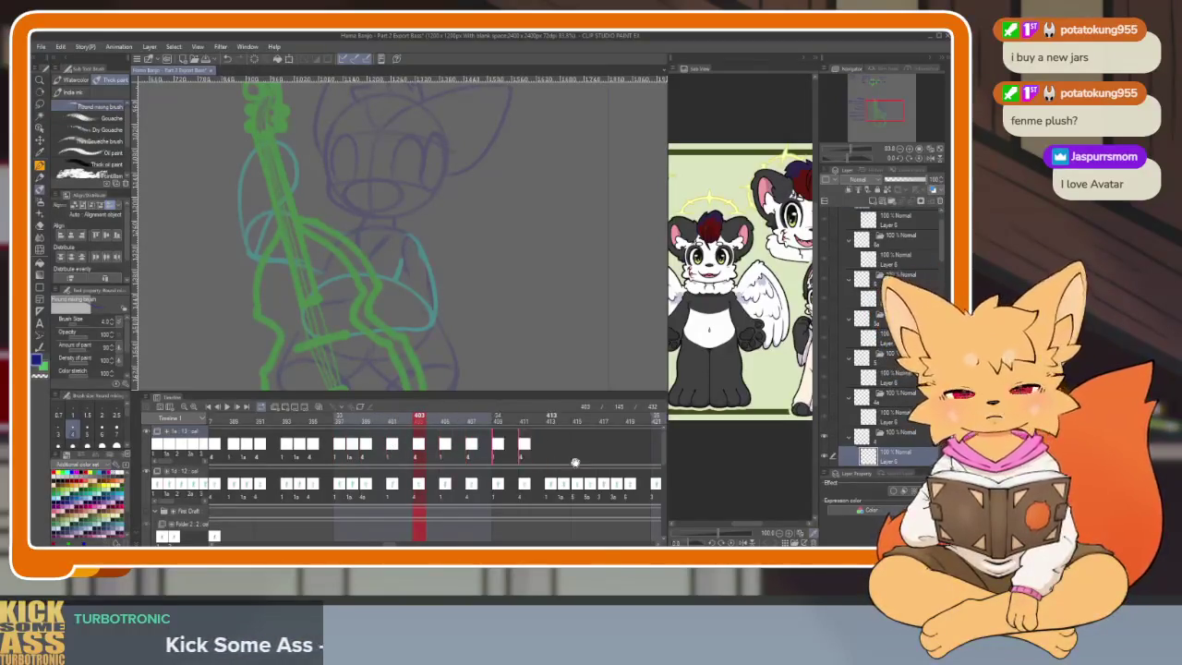
pyautogui.hscroll(3, 532, 457)
pyautogui.hscroll(2, 532, 464)
pyautogui.hscroll(2, 445, 470)
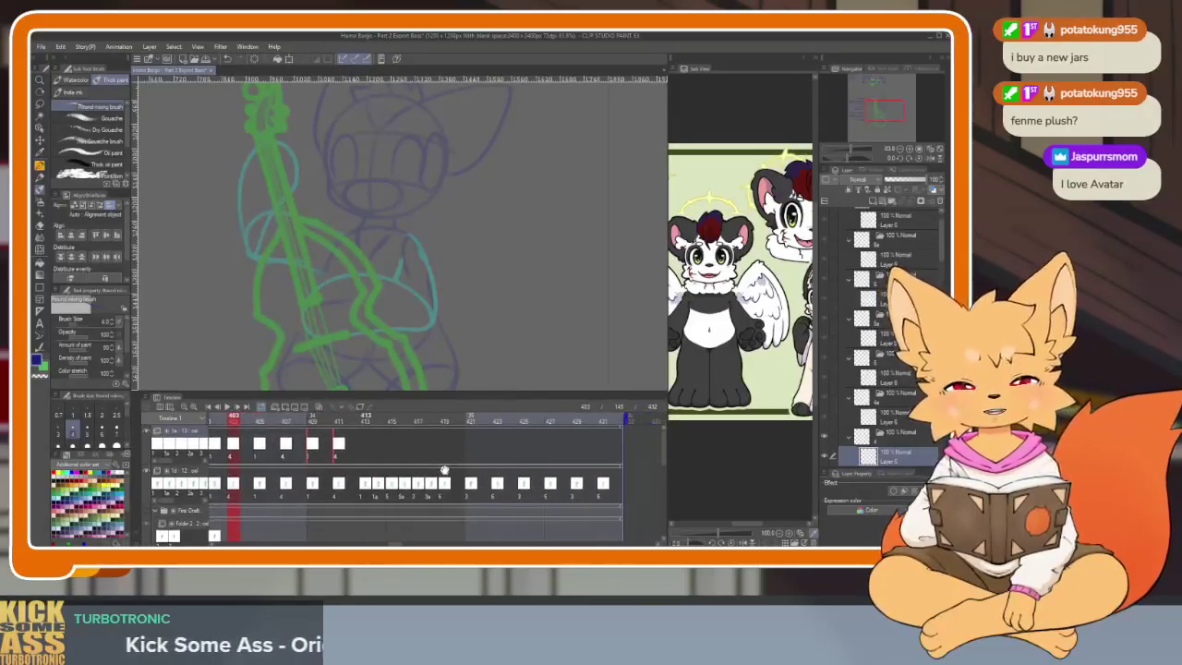
pyautogui.hscroll(-1, 513, 466)
pyautogui.hscroll(-1, 575, 459)
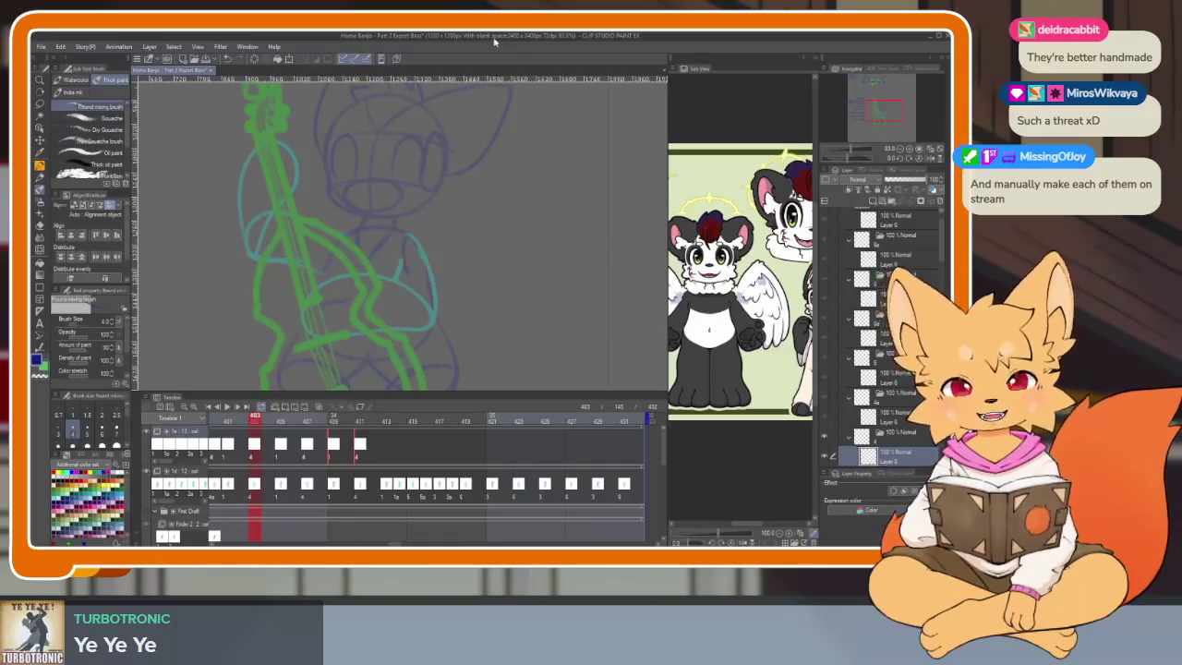
# - Move the playhead from frame 411 to frame 413 to display the next pose
pyautogui.click(353, 422)
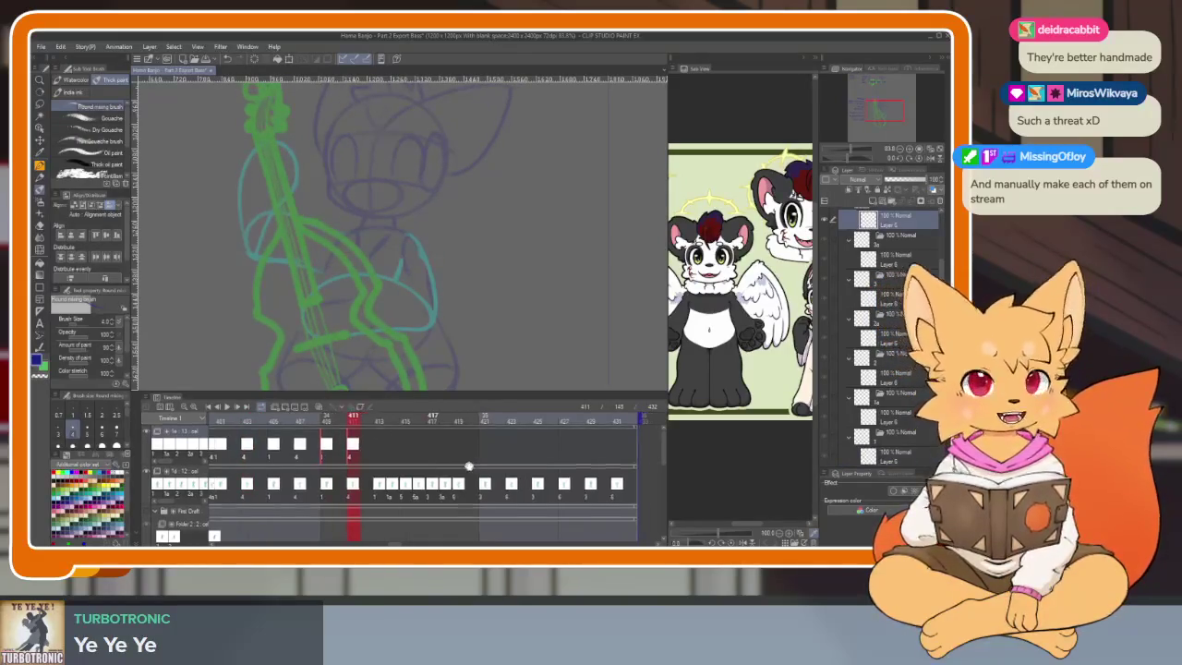
pyautogui.hscroll(-1, 462, 472)
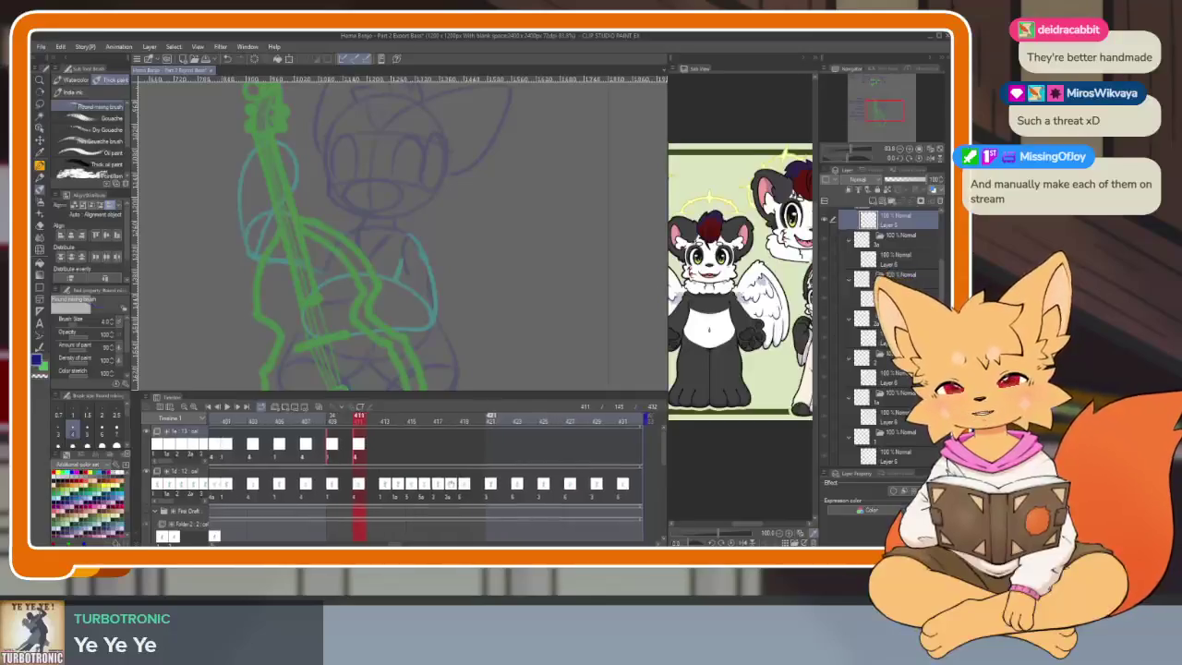
pyautogui.hscroll(1, 458, 484)
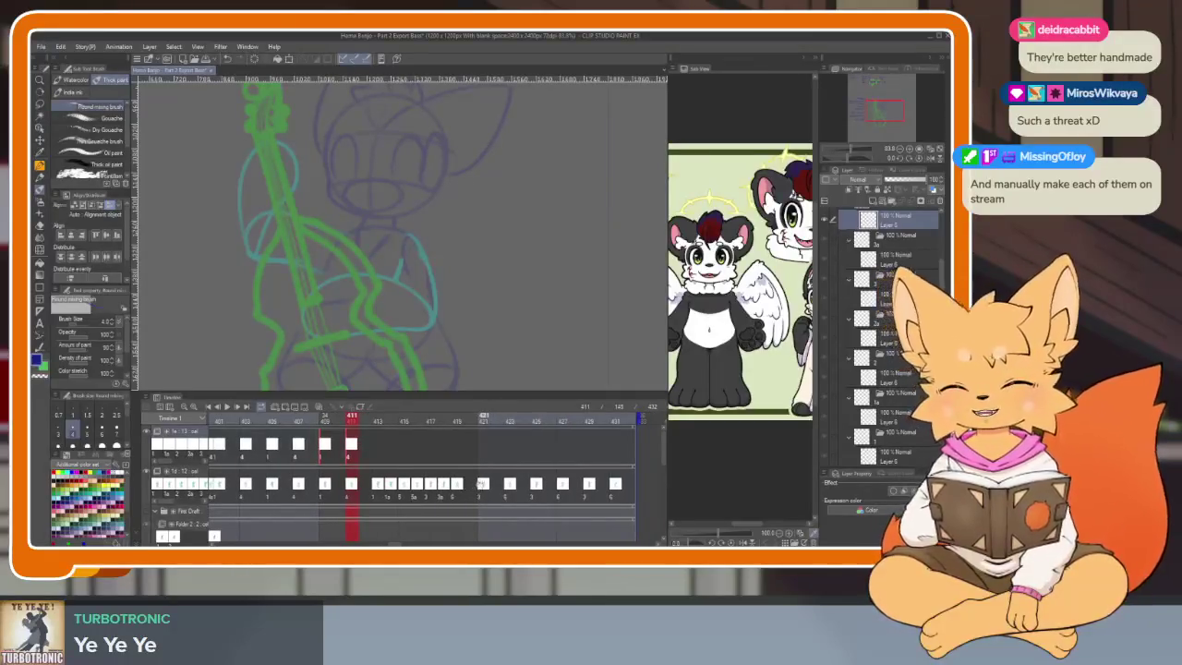
pyautogui.hscroll(2, 471, 481)
pyautogui.hscroll(1, 448, 471)
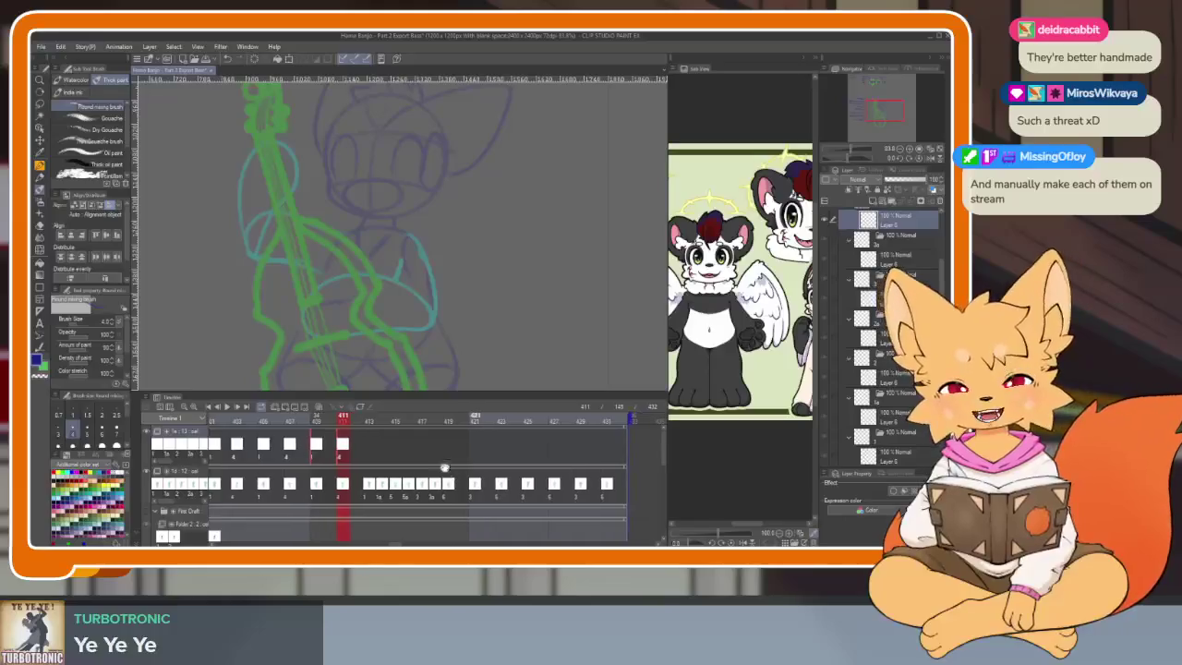
pyautogui.moveTo(361, 422); pyautogui.dragTo(367, 422)
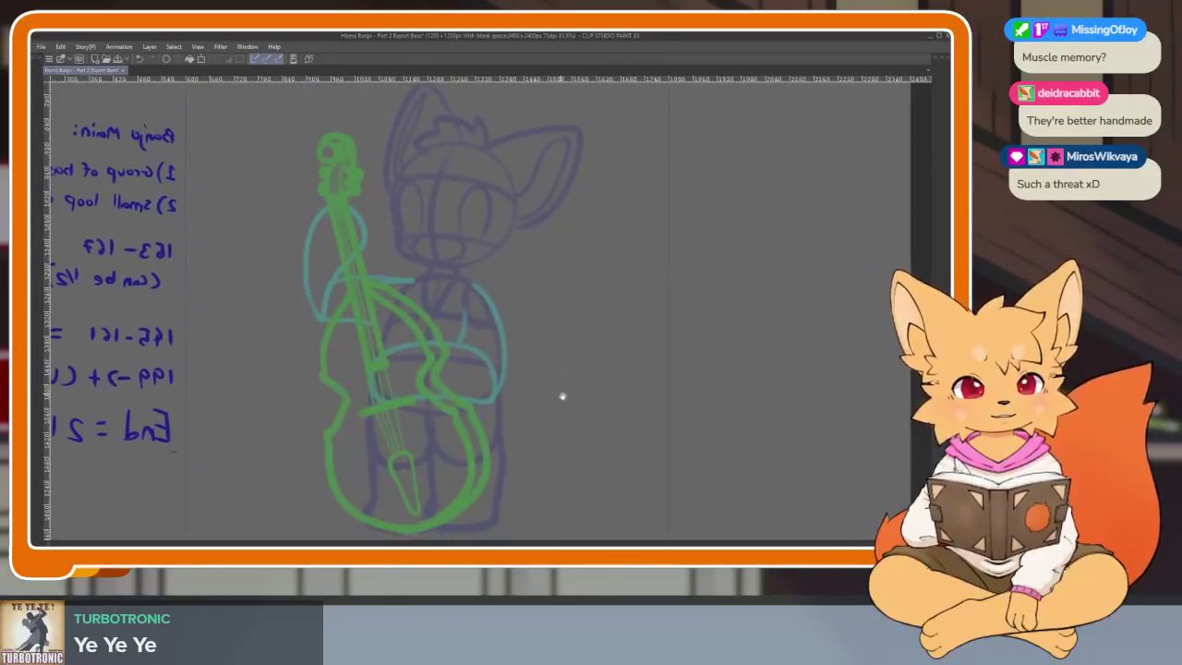
# - Assign cels to frames 413–417, including 1a at 414, 5a at 416 and 3 at 417
pyautogui.hscroll(1, 520, 469)
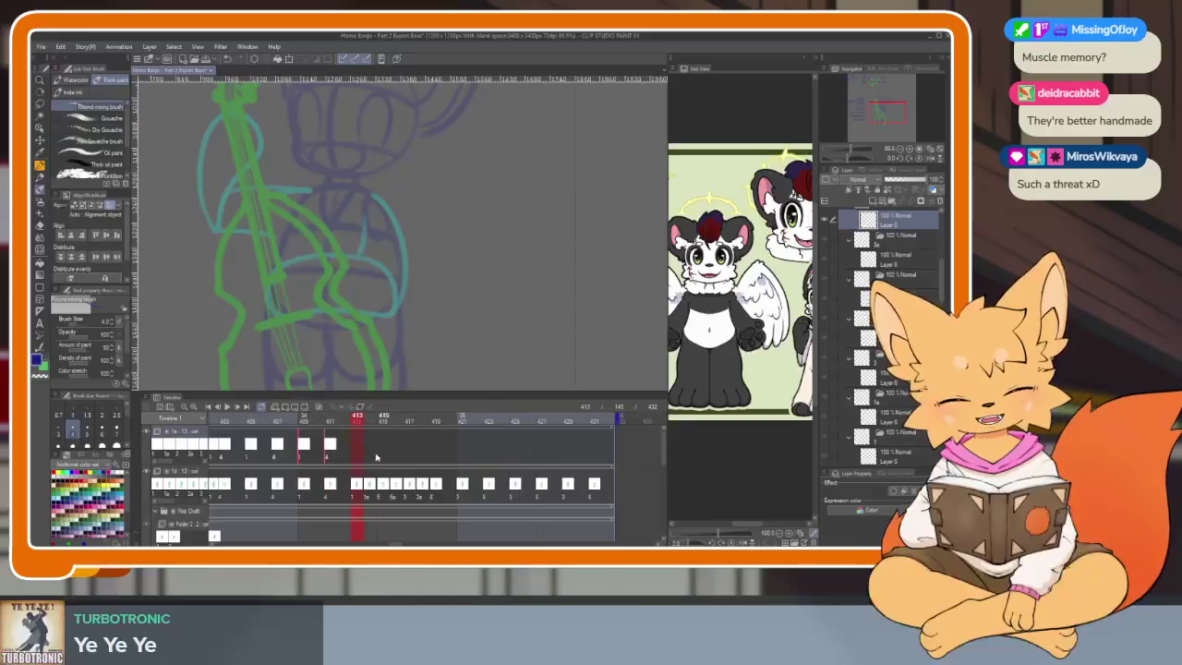
pyautogui.rightClick(359, 446)
pyautogui.click(361, 269)
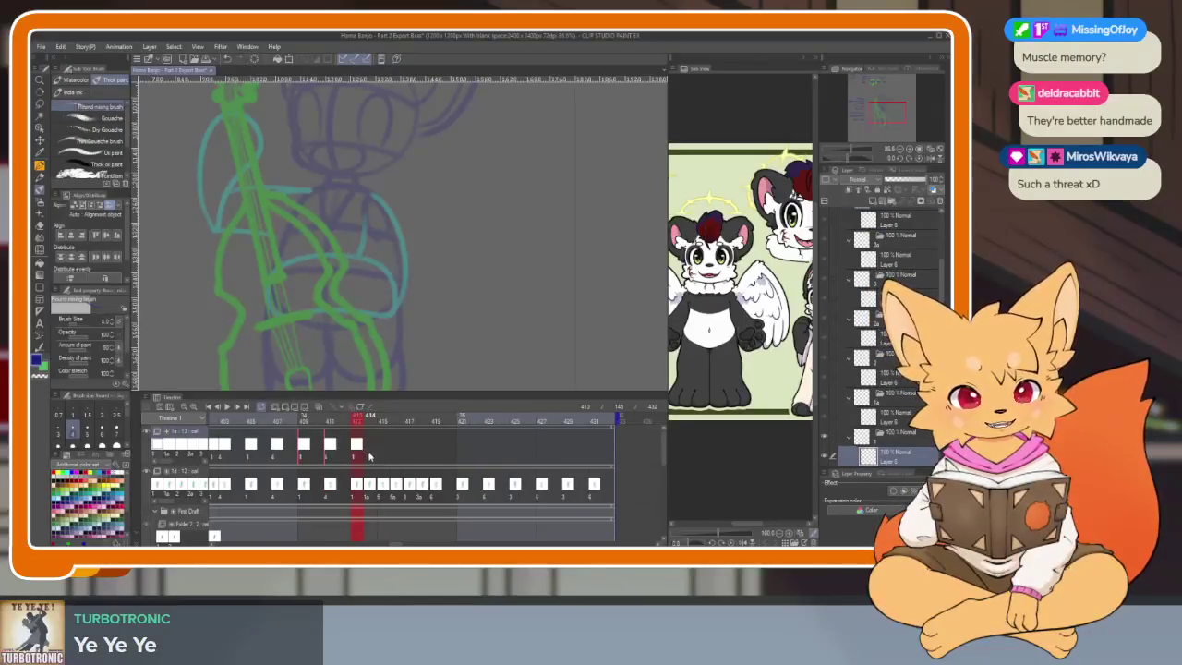
pyautogui.rightClick(370, 456)
pyautogui.click(379, 260)
pyautogui.rightClick(384, 447)
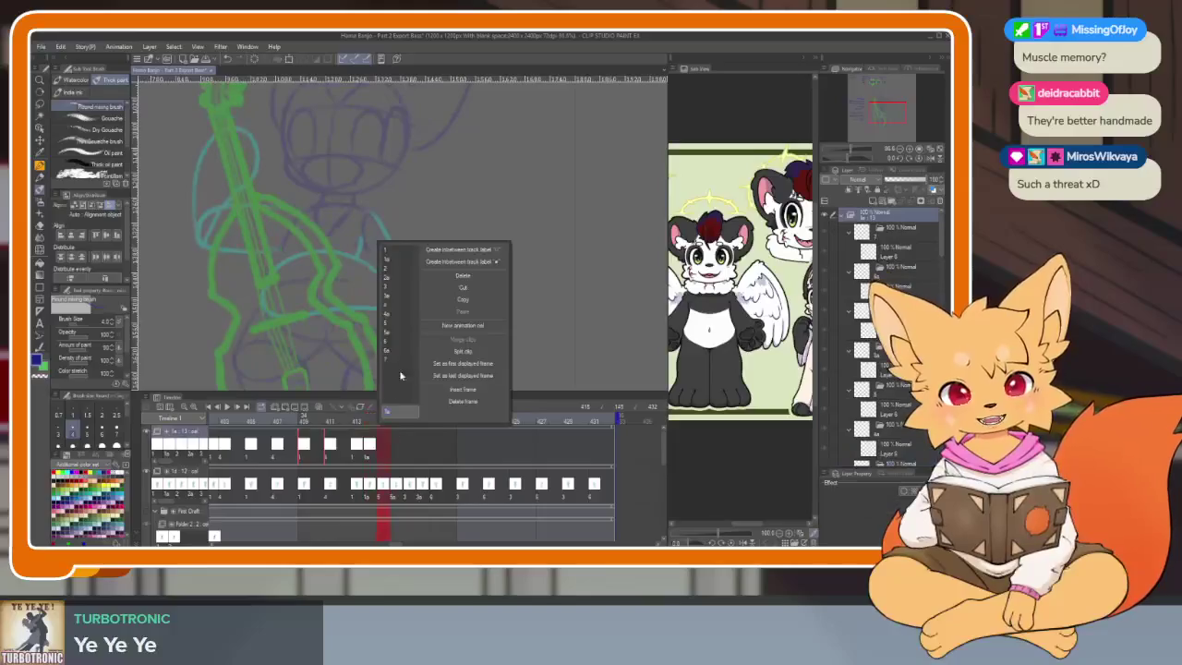
pyautogui.click(387, 341)
pyautogui.rightClick(396, 449)
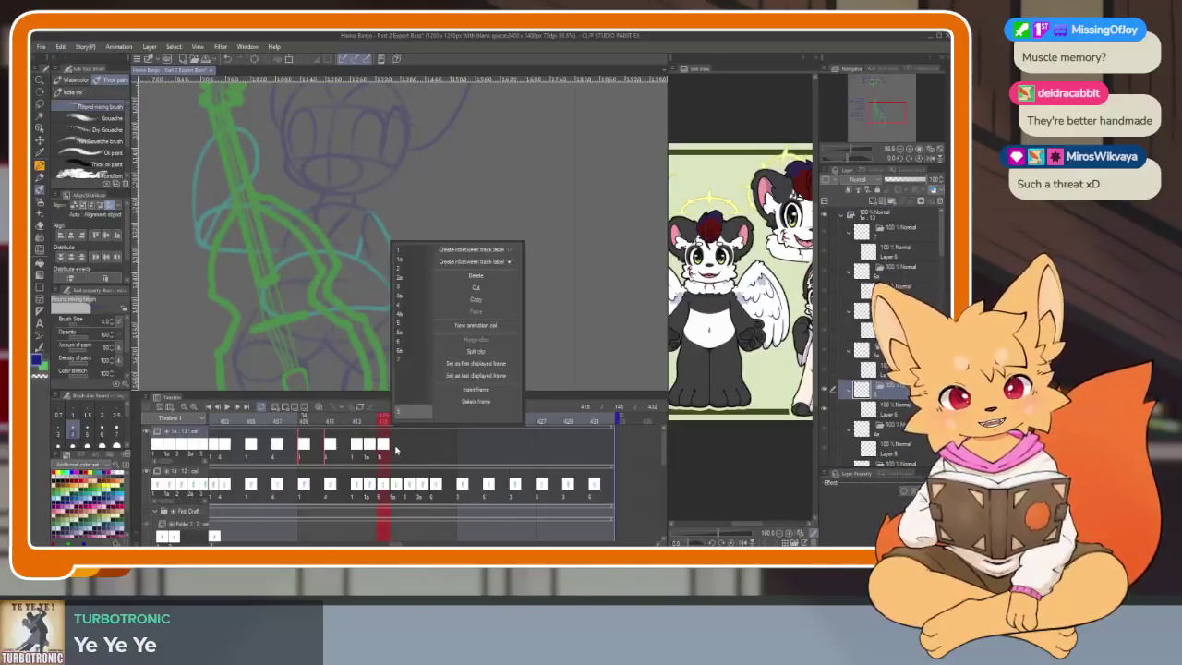
pyautogui.click(399, 331)
pyautogui.rightClick(412, 460)
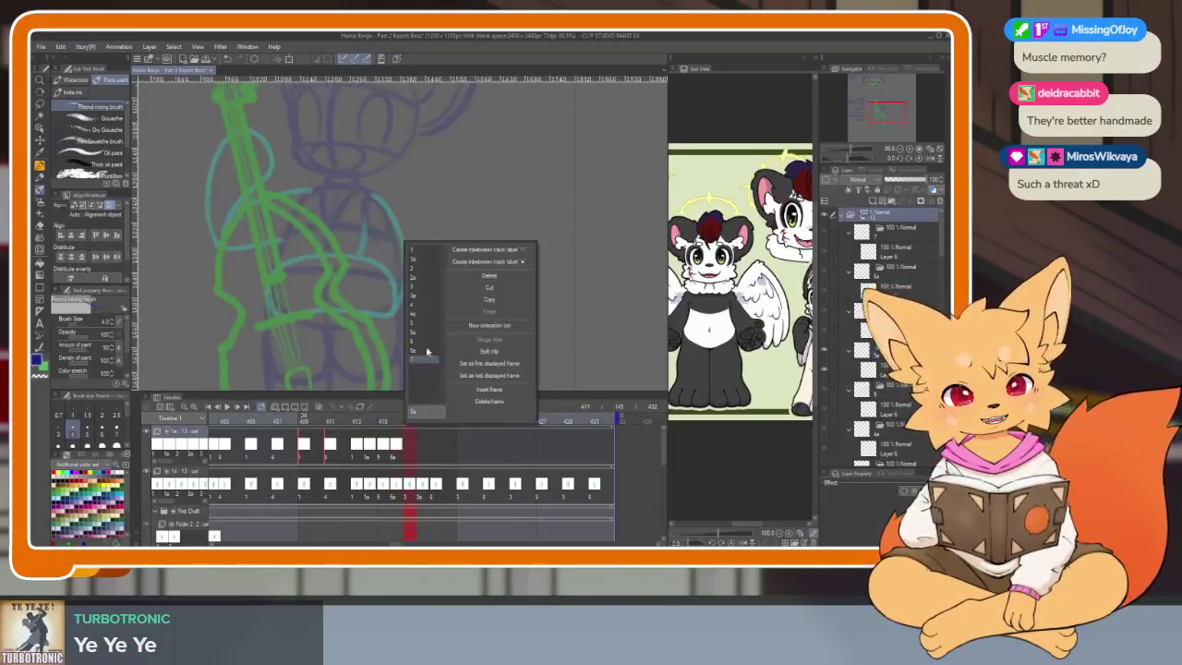
pyautogui.click(423, 292)
# - Assign cels 3a, 6, 3 and 6 to frames 418–423, then fill frames 425 and 427
pyautogui.rightClick(422, 445)
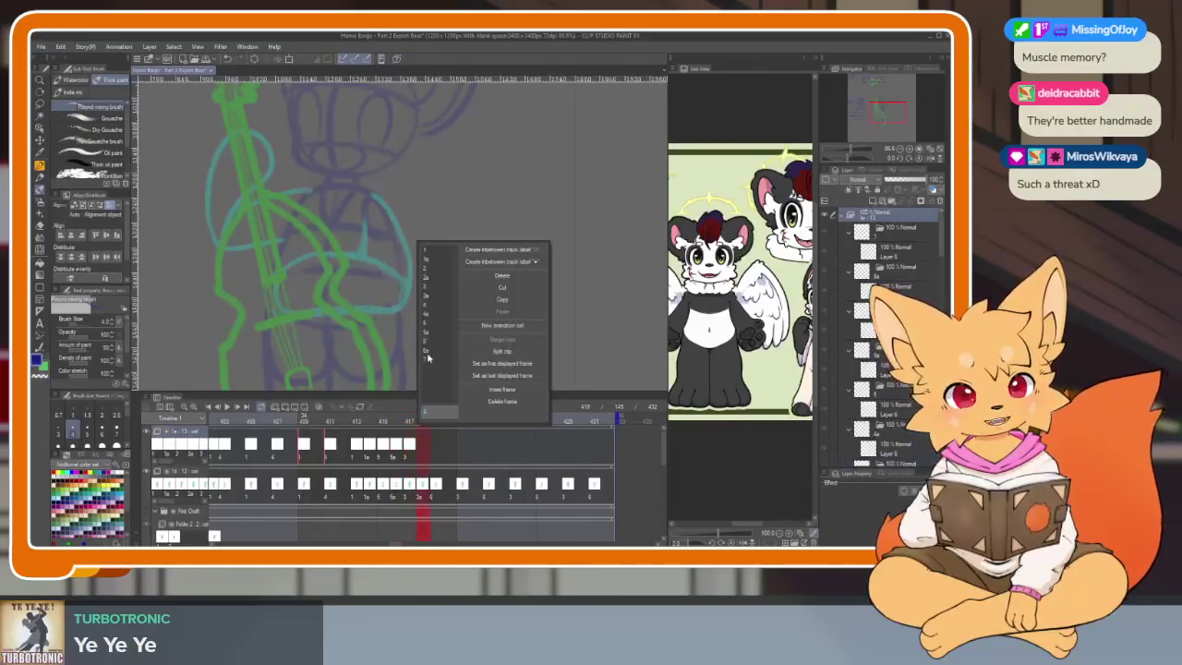
pyautogui.click(431, 337)
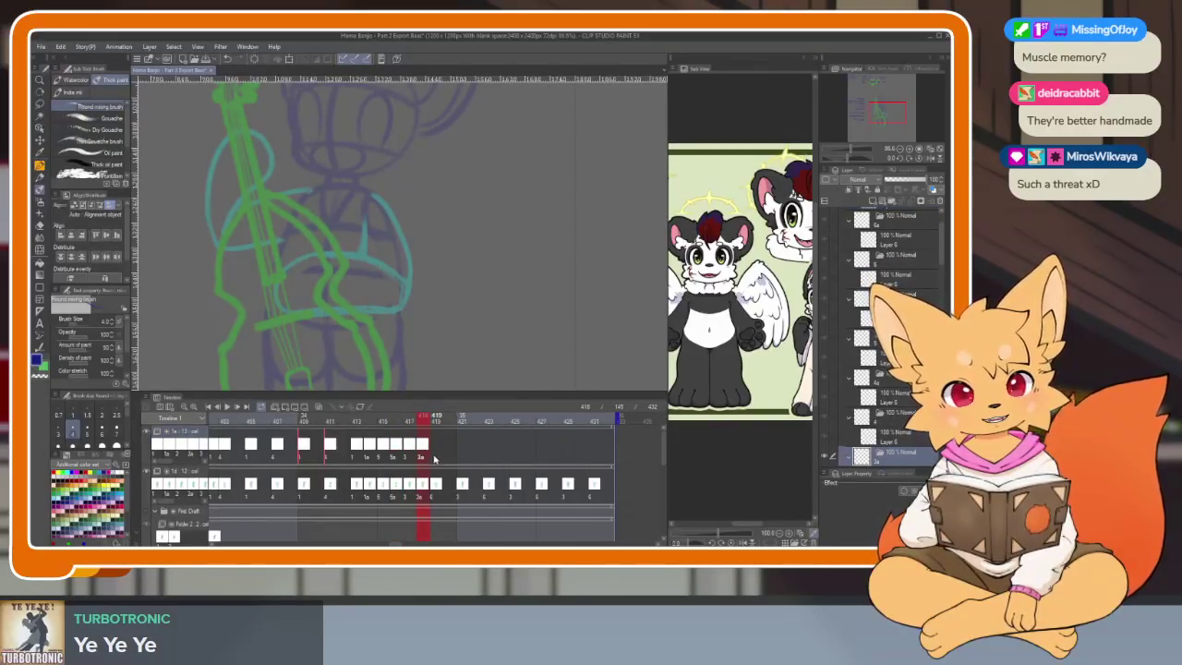
pyautogui.rightClick(434, 459)
pyautogui.click(451, 352)
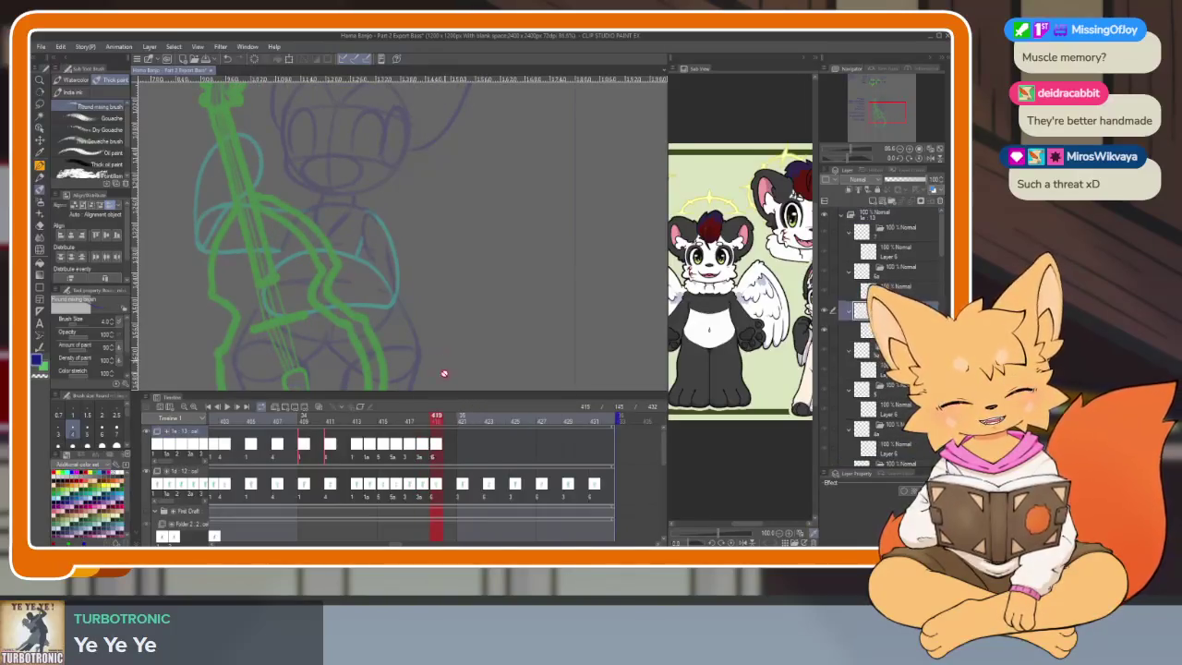
pyautogui.rightClick(463, 458)
pyautogui.click(471, 292)
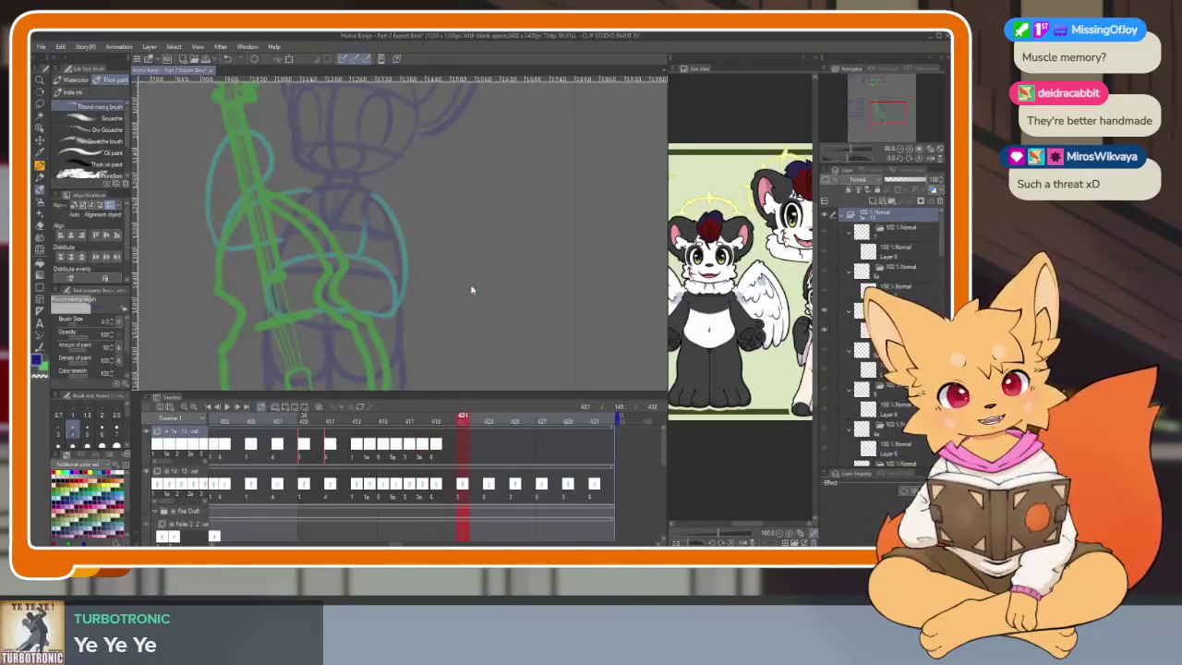
pyautogui.rightClick(489, 457)
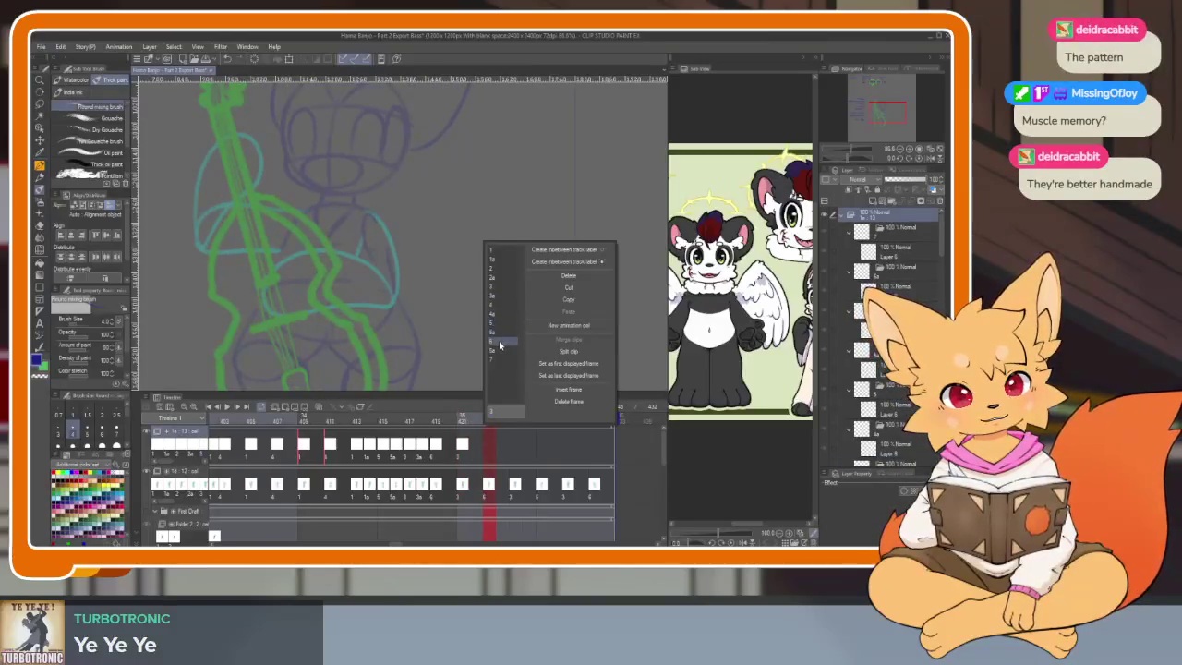
pyautogui.click(504, 342)
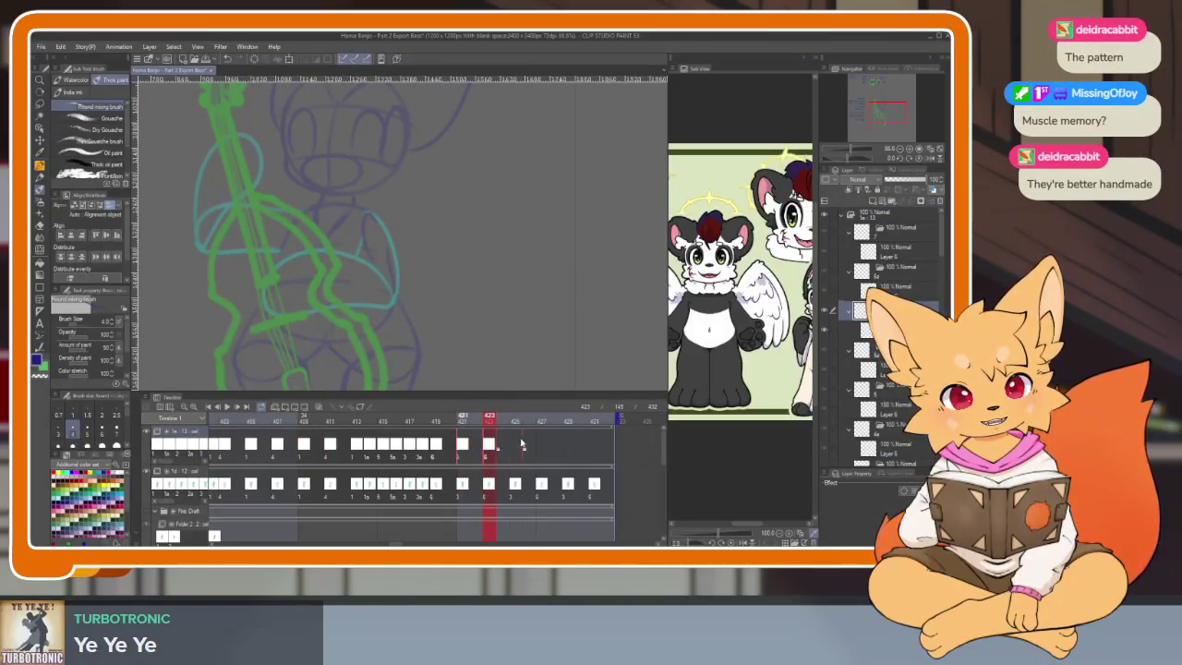
pyautogui.moveTo(462, 453); pyautogui.dragTo(580, 449)
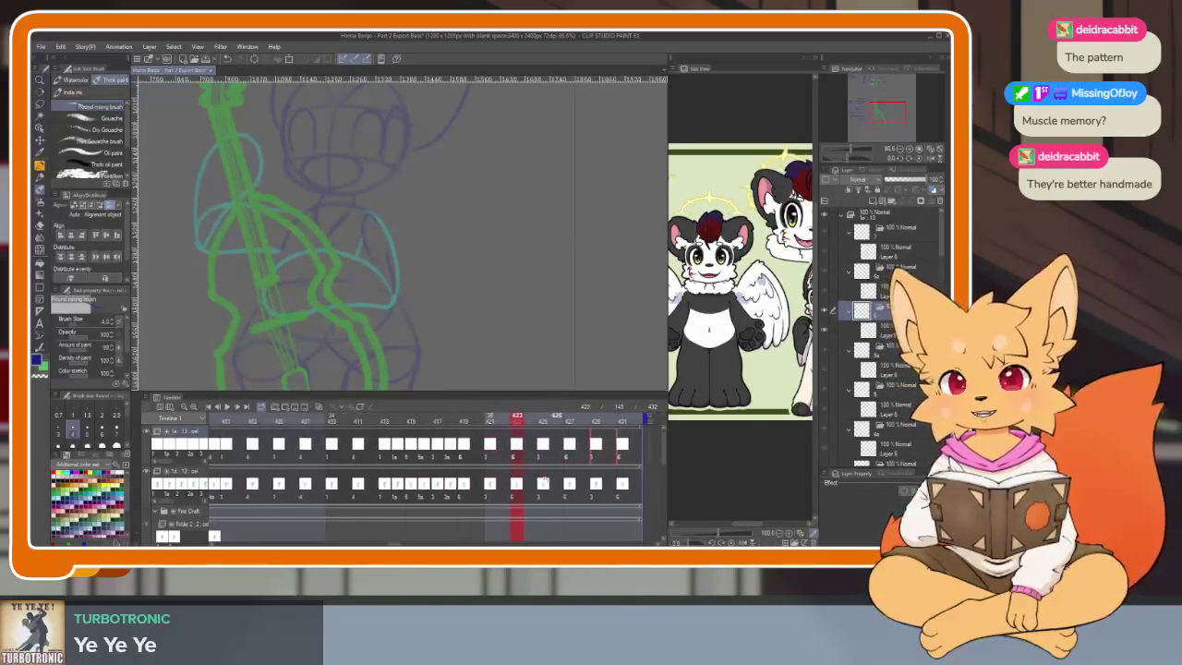
# - Jump back to frame 145 and switch the Sub View reference to the blue-and-white character sheet
pyautogui.hscroll(-3, 546, 452)
pyautogui.hscroll(-2, 536, 462)
pyautogui.hscroll(-3, 519, 472)
pyautogui.hscroll(-3, 504, 473)
pyautogui.hscroll(-3, 480, 475)
pyautogui.hscroll(-5, 485, 474)
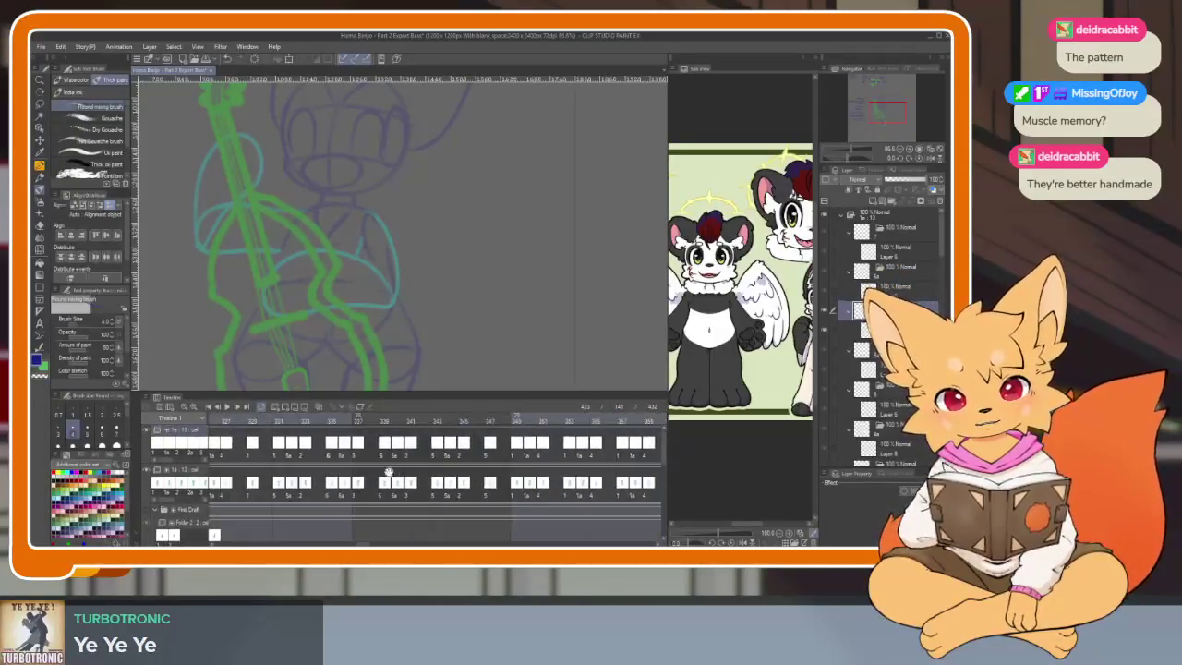
pyautogui.hscroll(-4, 517, 478)
pyautogui.hscroll(-5, 554, 481)
pyautogui.hscroll(-5, 591, 483)
pyautogui.hscroll(-5, 592, 483)
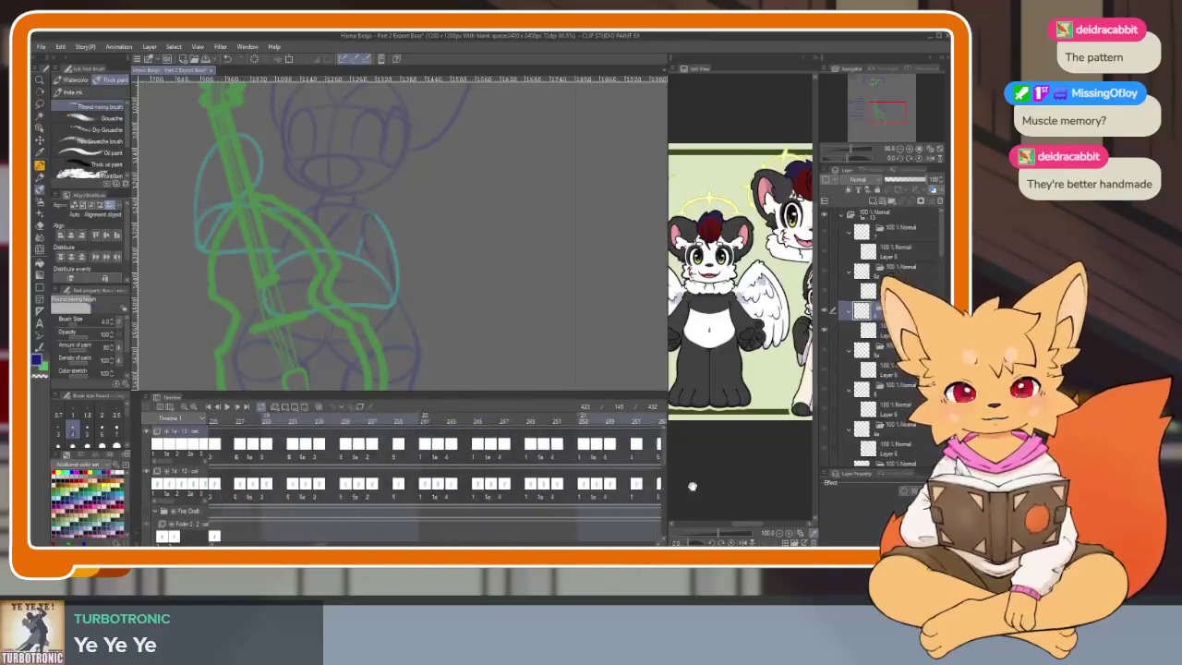
pyautogui.hscroll(-5, 536, 481)
pyautogui.hscroll(-5, 462, 475)
pyautogui.hscroll(-5, 381, 472)
pyautogui.hscroll(-5, 381, 472)
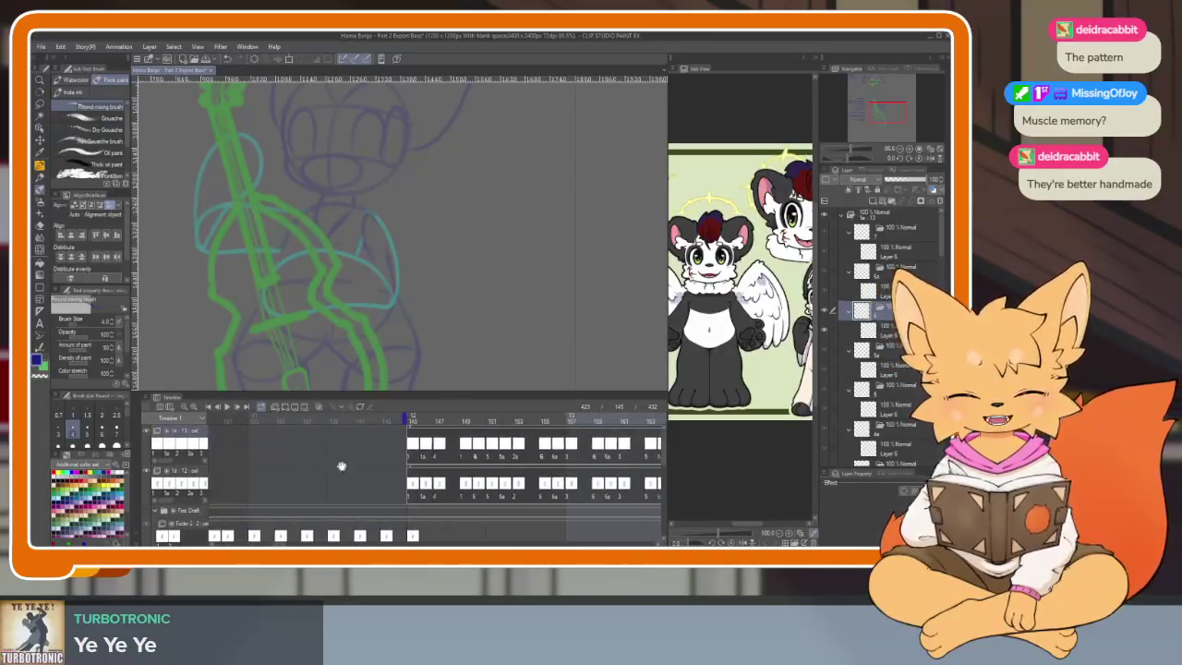
pyautogui.hscroll(-5, 380, 472)
pyautogui.hscroll(-3, 381, 466)
pyautogui.hscroll(-2, 379, 443)
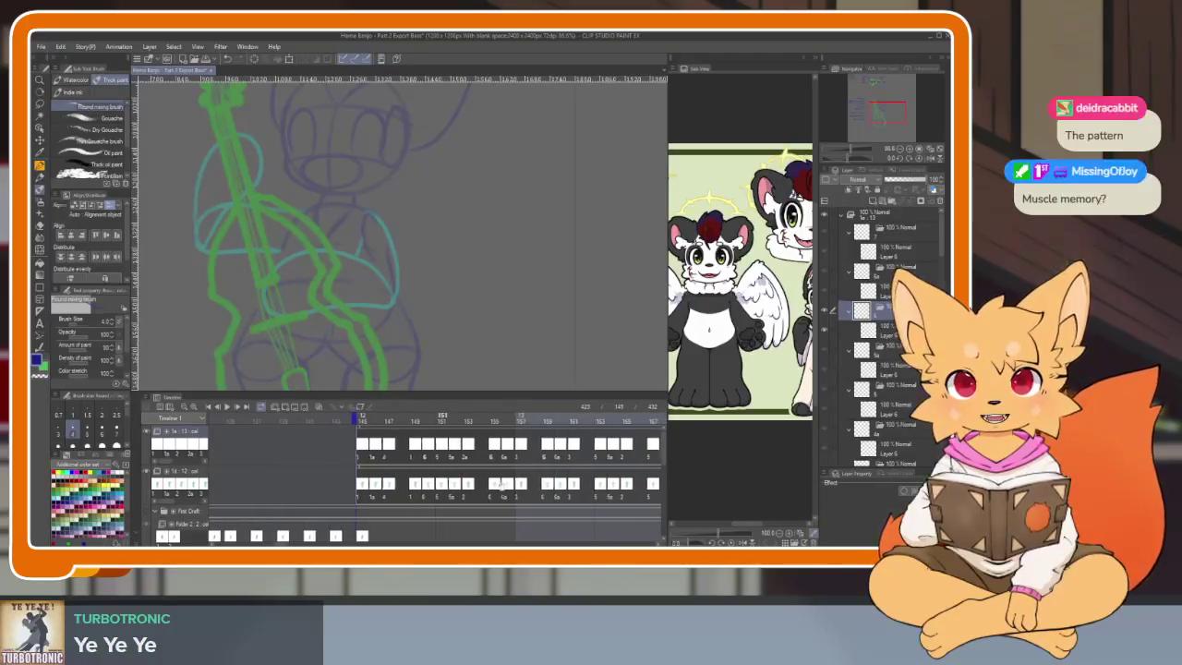
pyautogui.hscroll(-1, 364, 434)
pyautogui.click(340, 422)
pyautogui.hscroll(2, 498, 481)
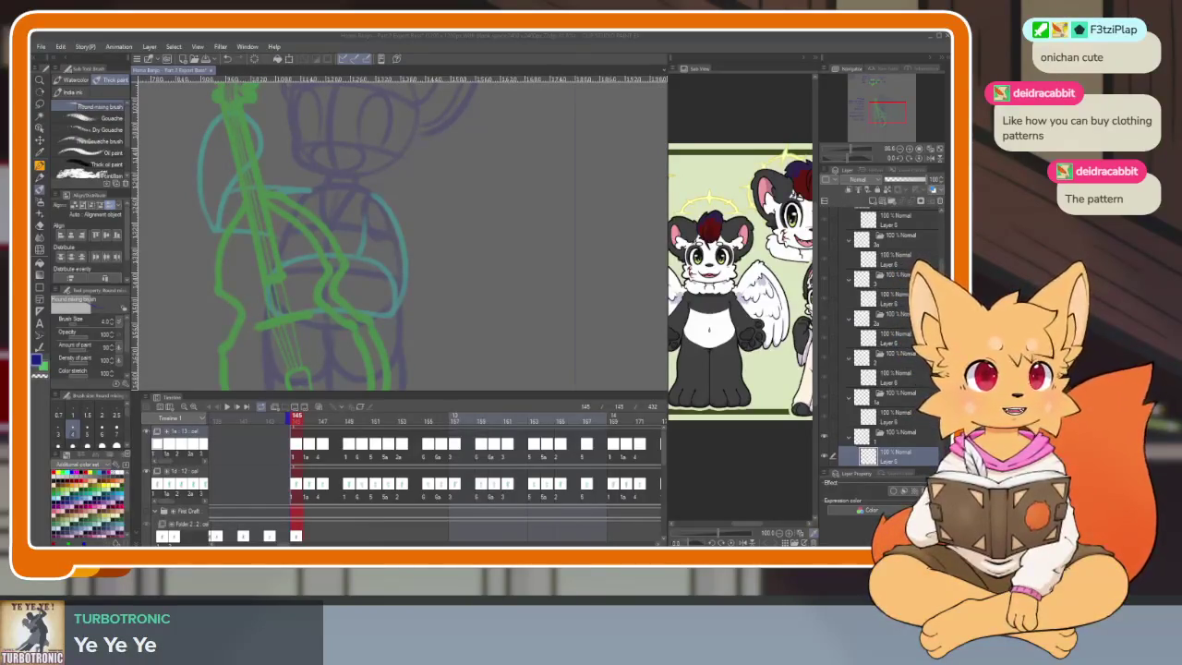
pyautogui.click(721, 203)
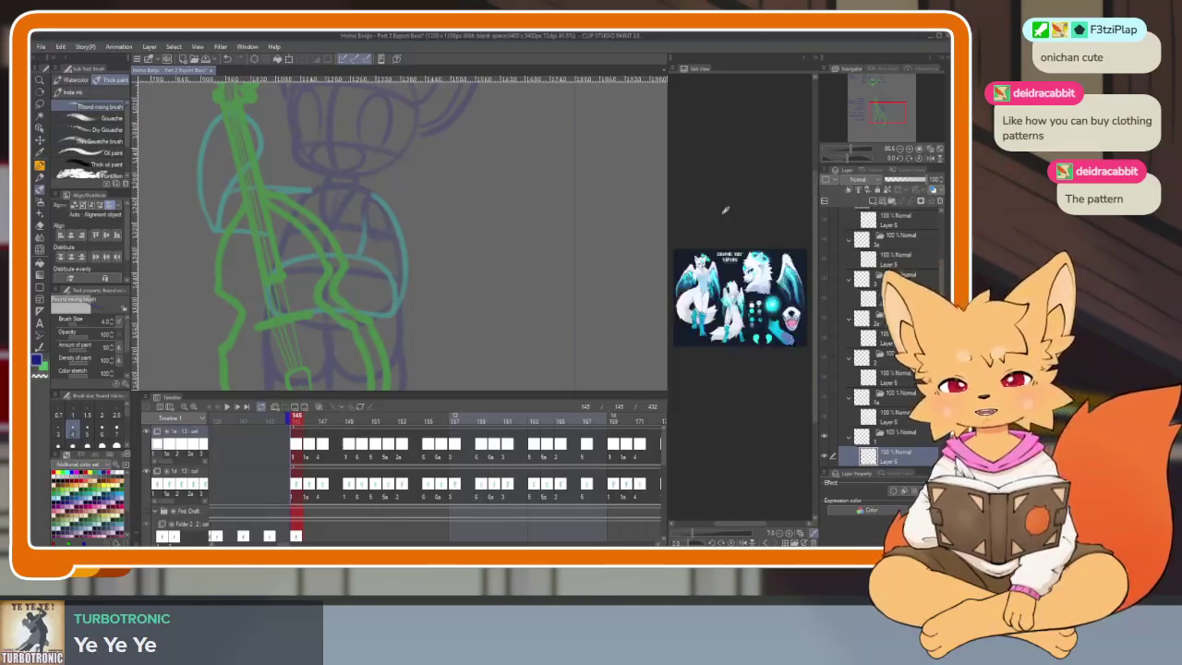
pyautogui.scroll(3, 742, 305)
pyautogui.scroll(2, 742, 305)
pyautogui.scroll(2, 741, 305)
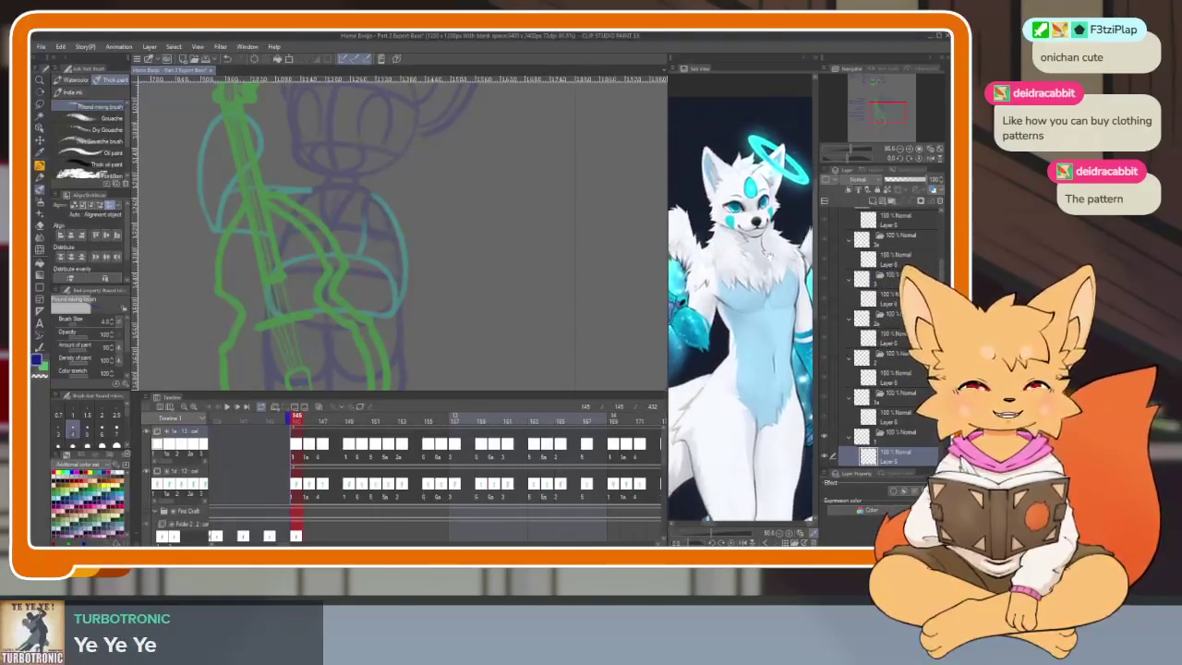
pyautogui.scroll(1, 742, 305)
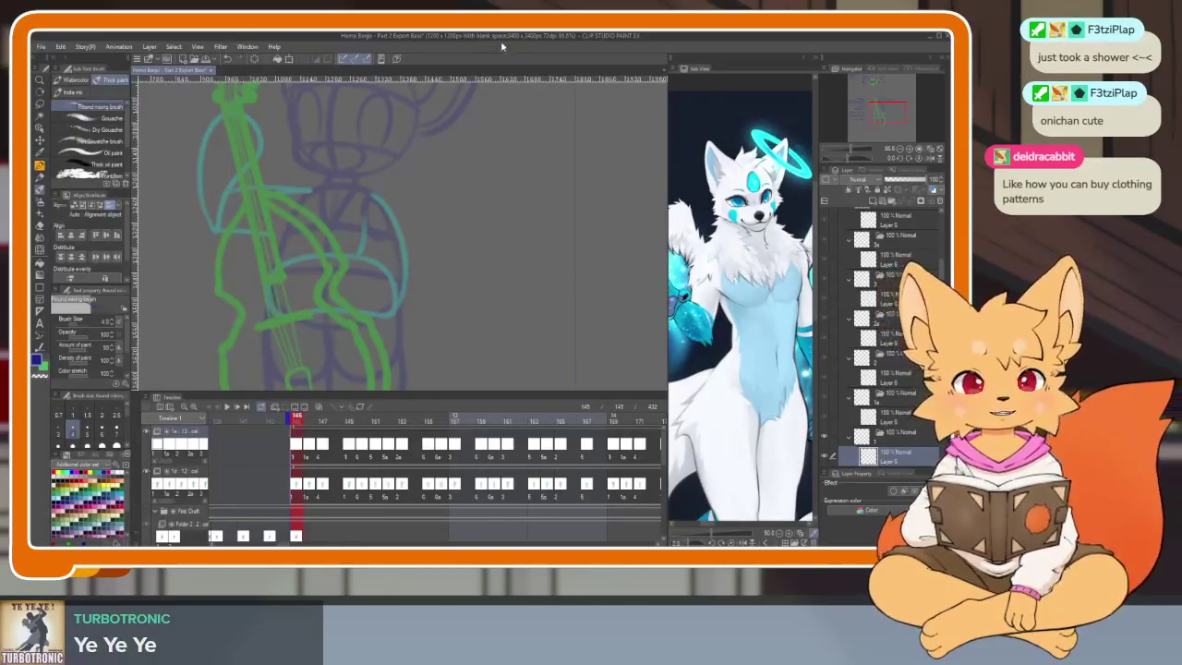
pyautogui.scroll(1, 462, 210)
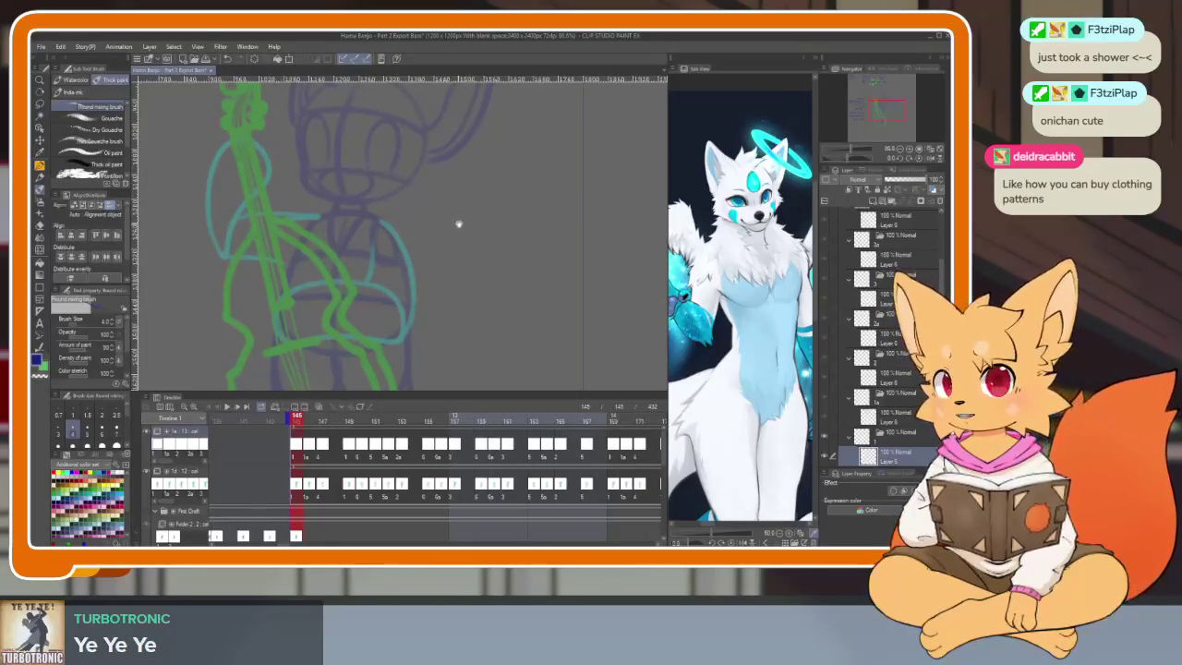
pyautogui.scroll(1, 470, 227)
pyautogui.scroll(1, 462, 234)
pyautogui.scroll(1, 429, 246)
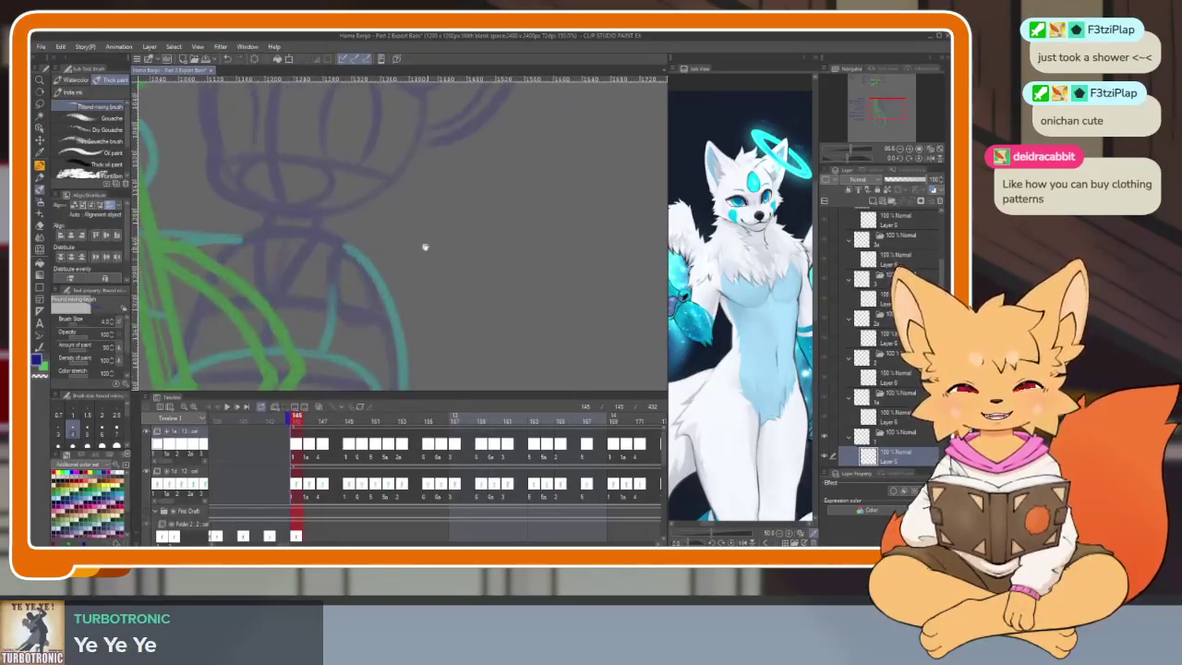
pyautogui.scroll(1, 444, 261)
pyautogui.scroll(-1, 434, 263)
pyautogui.scroll(-1, 462, 272)
pyautogui.scroll(-1, 471, 273)
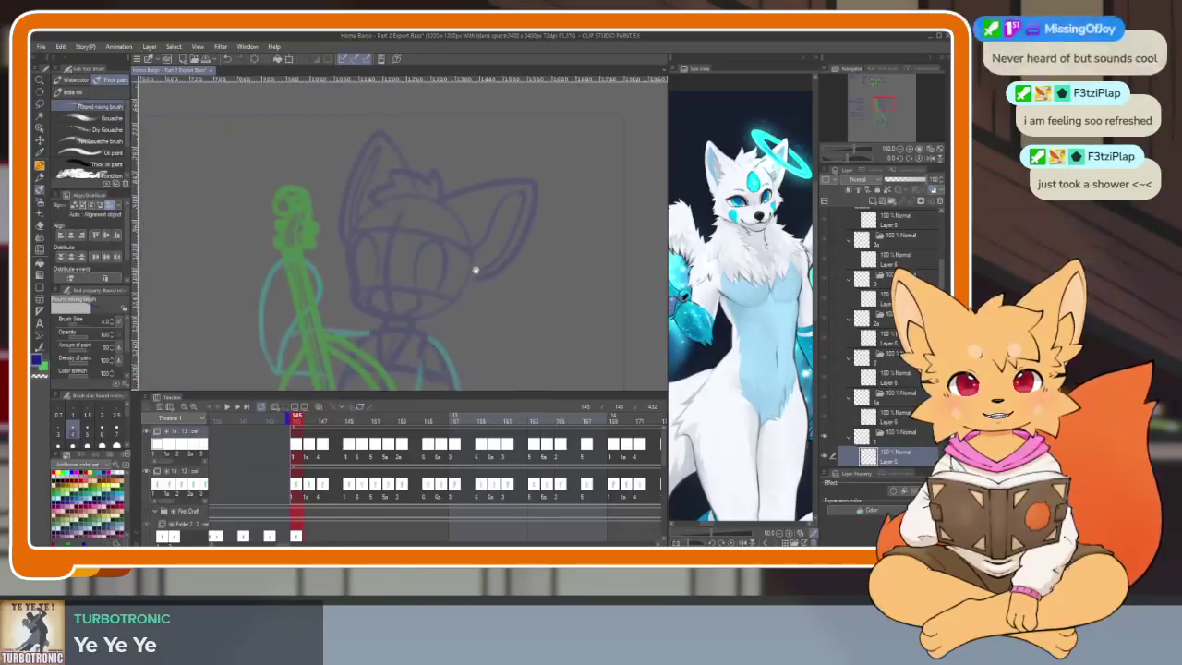
pyautogui.scroll(-1, 462, 263)
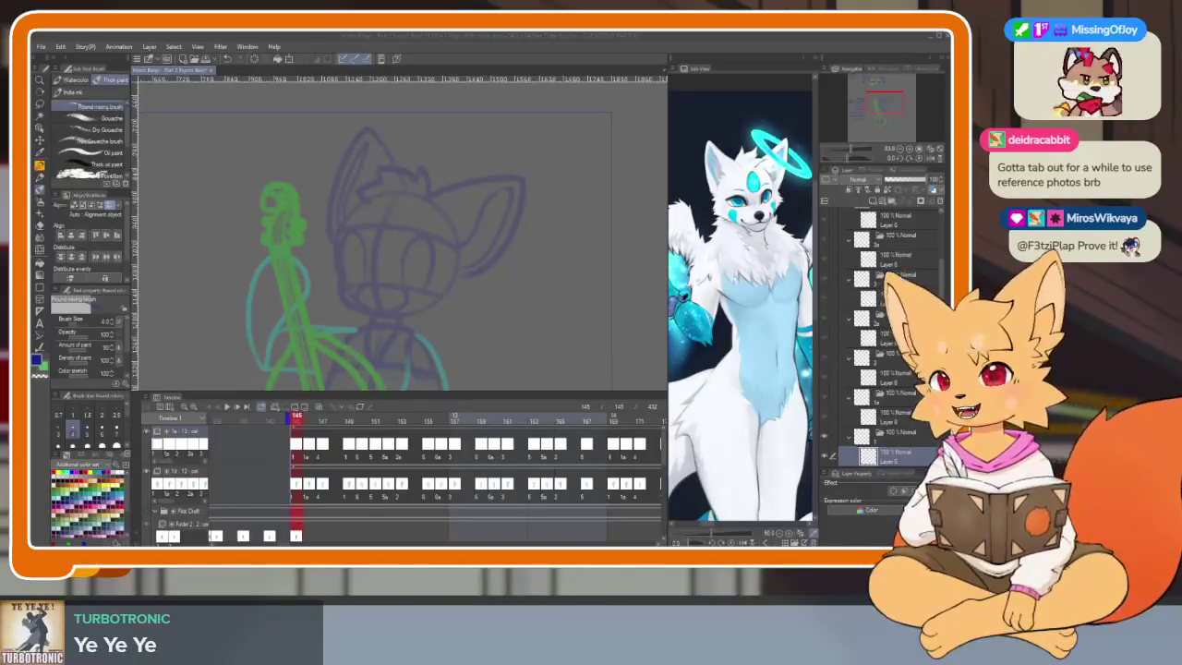
pyautogui.click(508, 43)
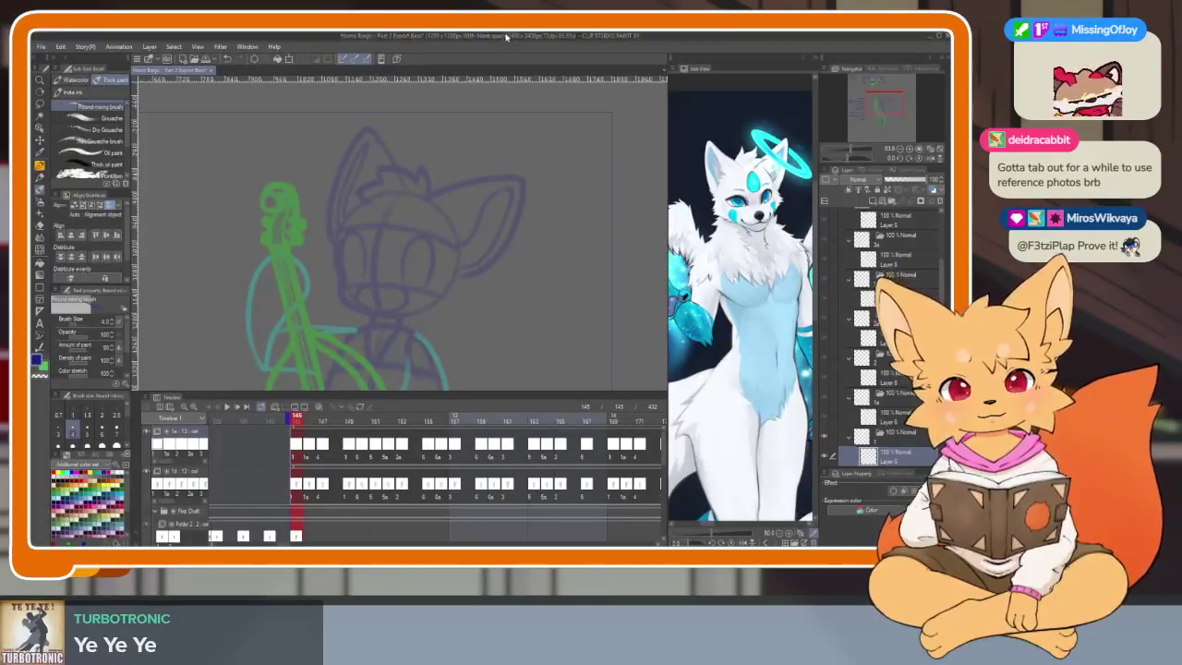
pyautogui.moveTo(385, 226); pyautogui.dragTo(456, 265)
pyautogui.hotkey('ctrl', 'z')
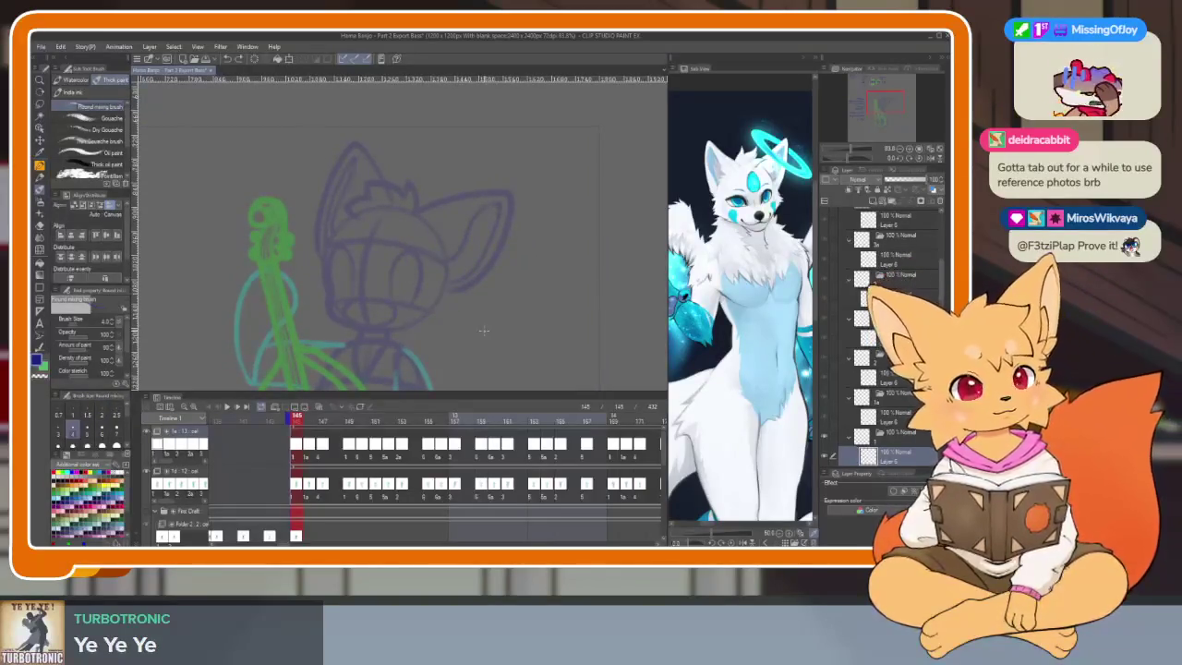
pyautogui.scroll(1, 518, 343)
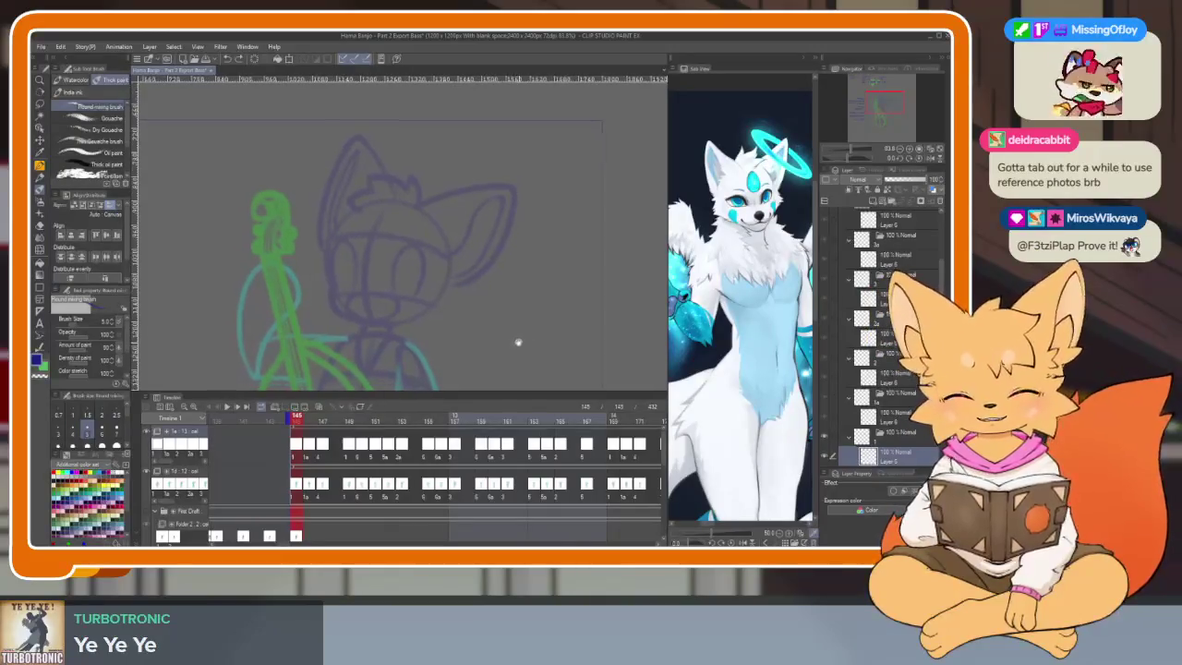
pyautogui.press('Tab')
# - Zoom the canvas in on the character's head
pyautogui.scroll(3, 490, 365)
pyautogui.scroll(-3, 508, 369)
pyautogui.scroll(1, 504, 345)
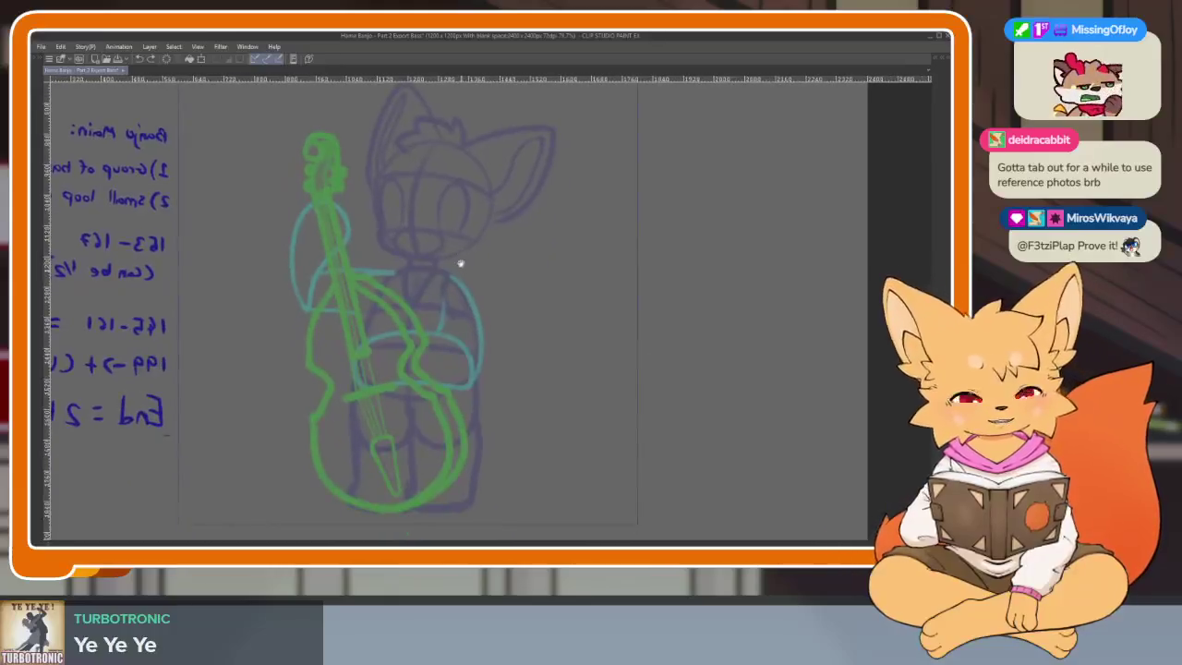
pyautogui.scroll(-1, 471, 296)
pyautogui.scroll(3, 462, 323)
pyautogui.scroll(1, 451, 317)
pyautogui.scroll(-3, 446, 338)
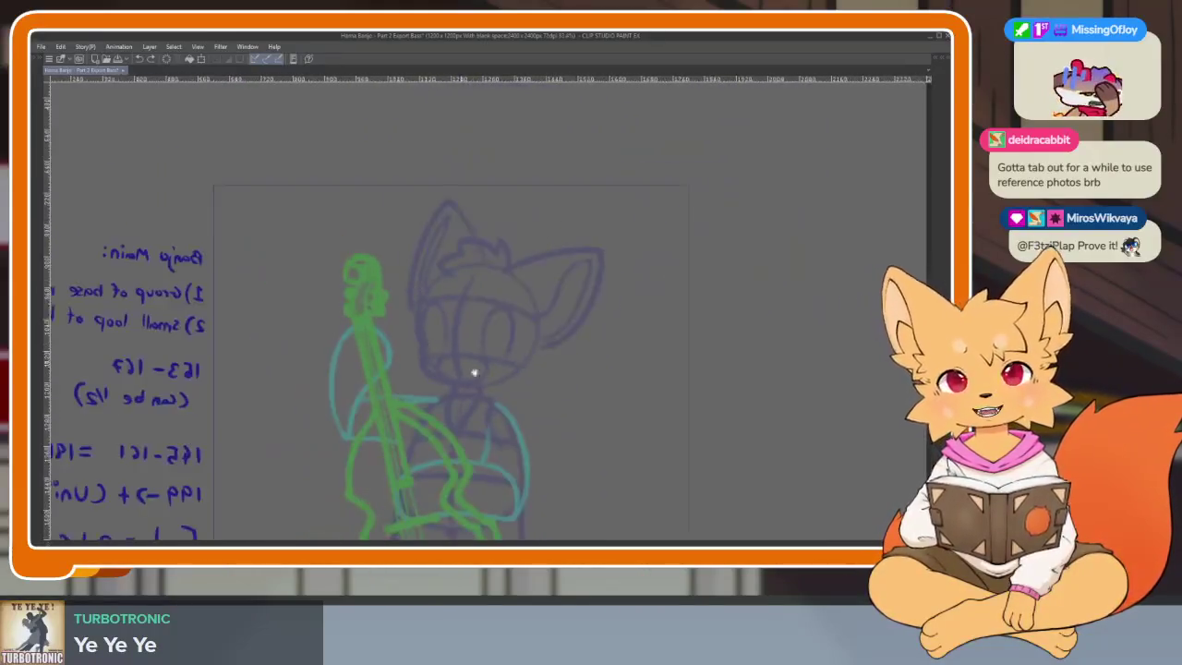
pyautogui.scroll(1, 475, 373)
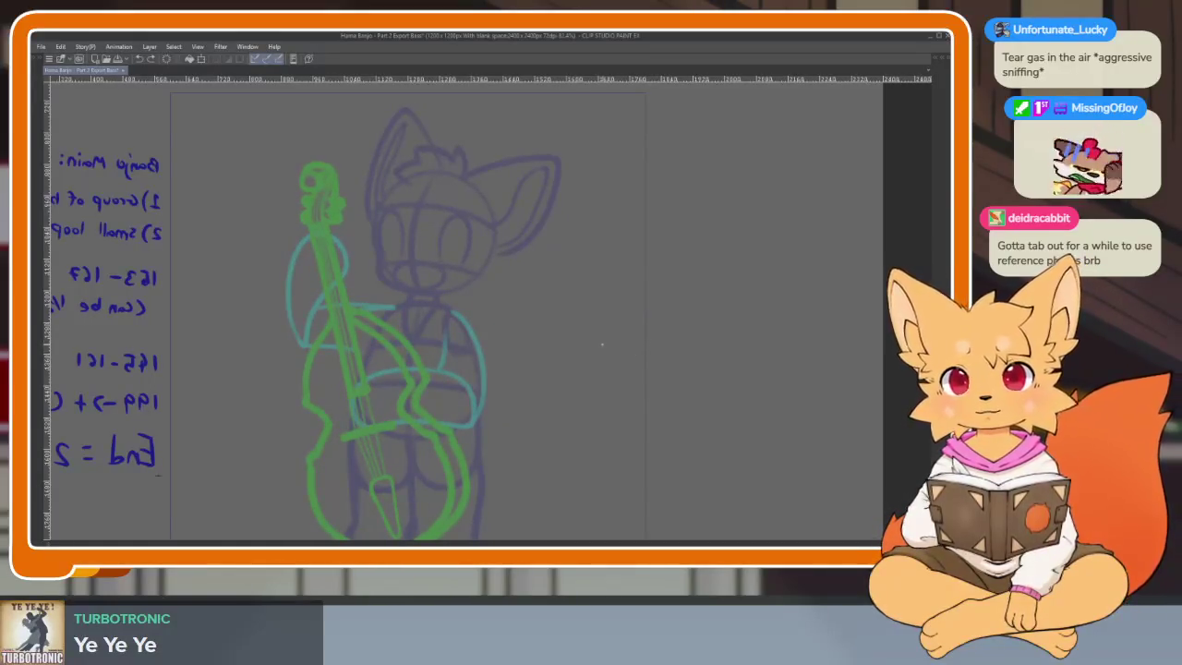
pyautogui.scroll(3, 517, 416)
pyautogui.scroll(2, 526, 417)
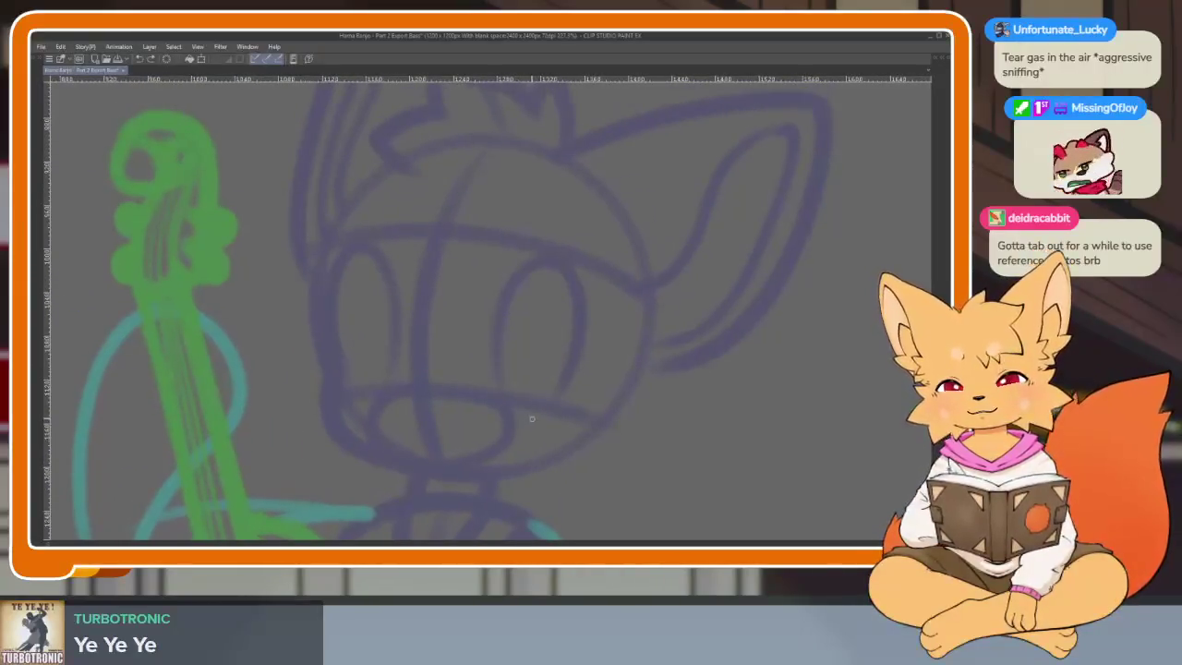
pyautogui.scroll(2, 510, 425)
pyautogui.scroll(-1, 470, 456)
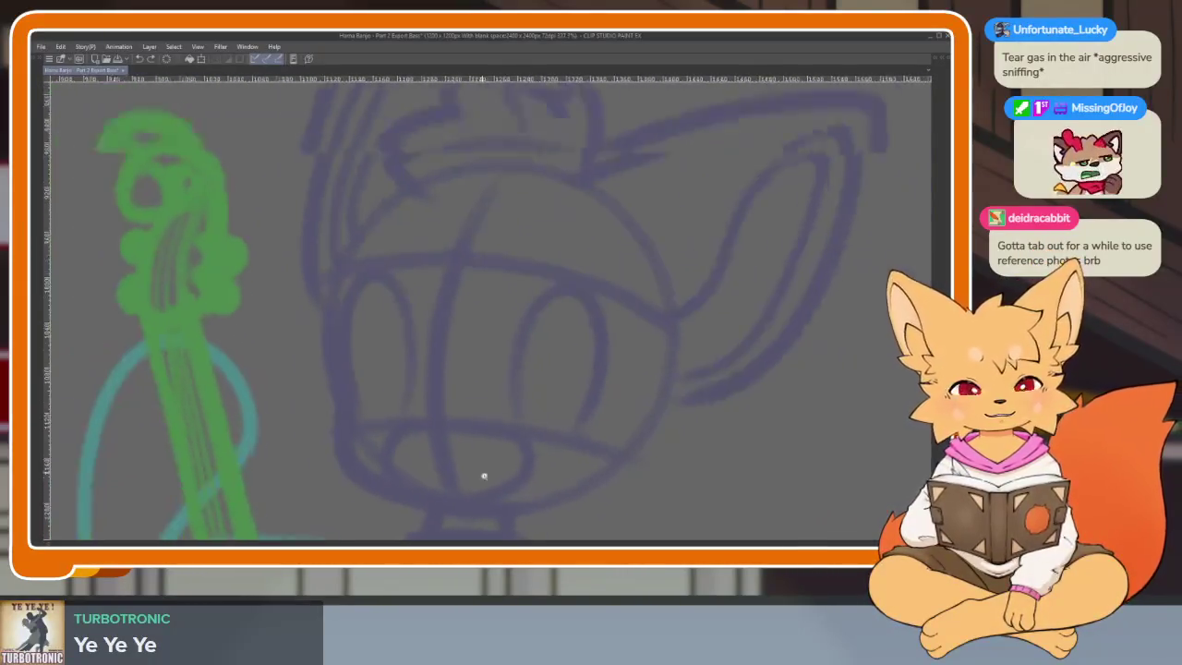
pyautogui.scroll(1, 484, 476)
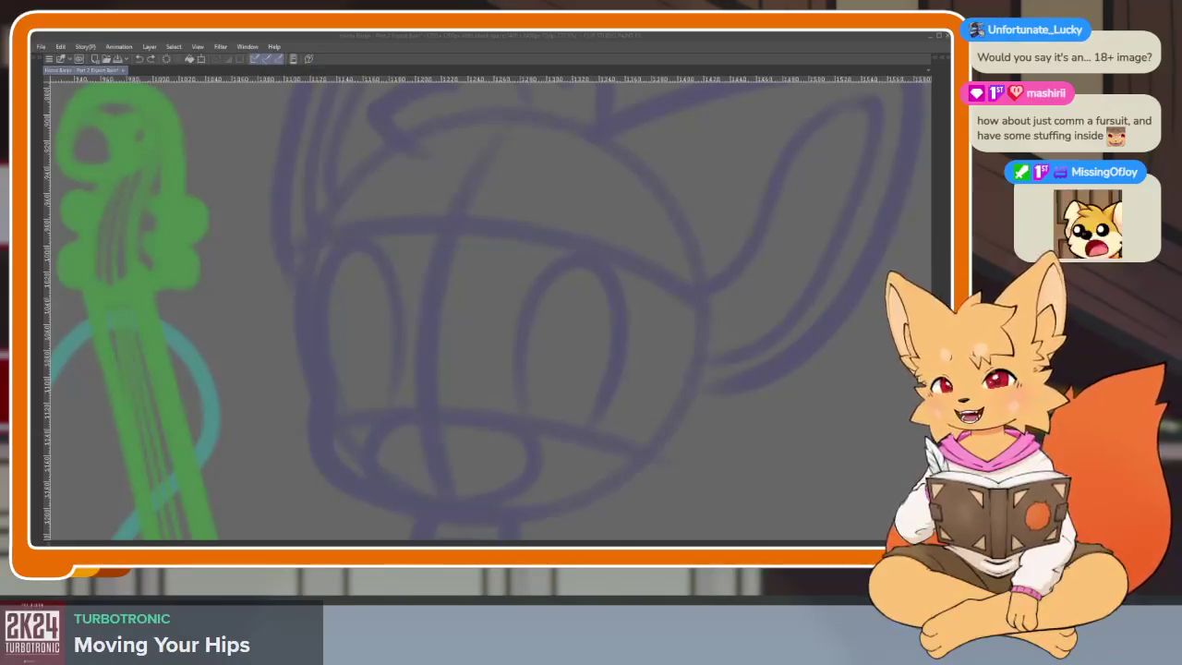
pyautogui.moveTo(484, 257); pyautogui.dragTo(536, 259)
# - Ink the left side of the face outline down around the left cheek fluff
pyautogui.hotkey('ctrl', 'z')
pyautogui.moveTo(567, 351)
pyautogui.mouseDown()
pyautogui.moveTo(438, 417)
pyautogui.moveTo(434, 447)
pyautogui.mouseUp()
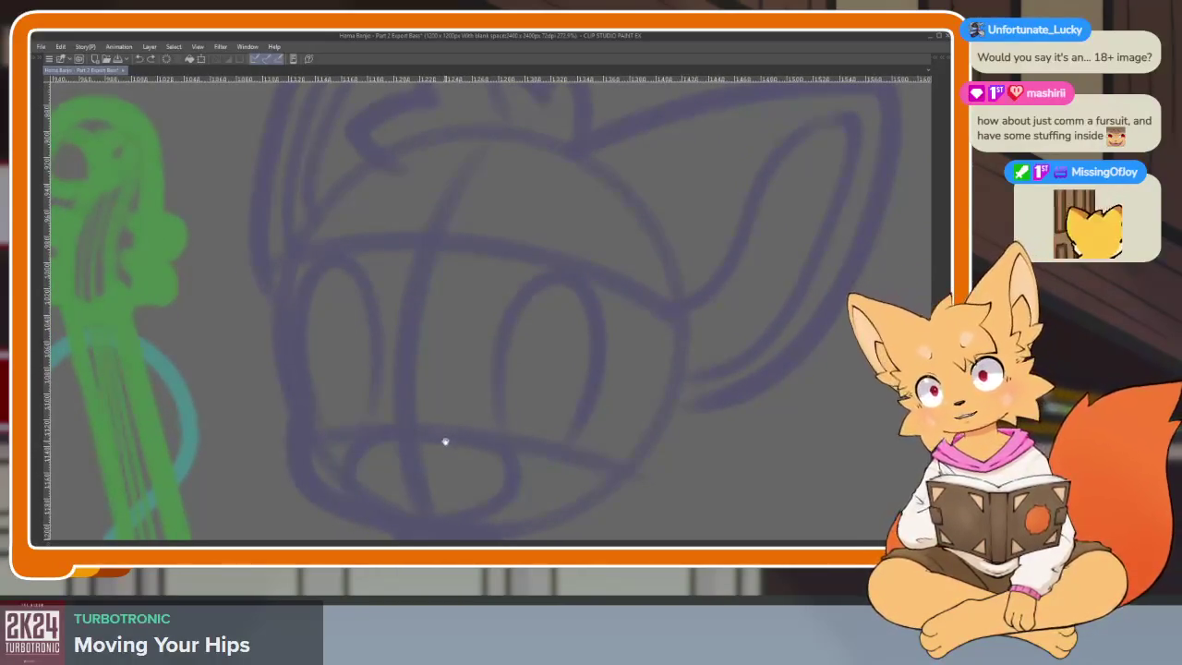
pyautogui.scroll(2, 391, 428)
pyautogui.scroll(-1, 391, 434)
pyautogui.scroll(2, 390, 433)
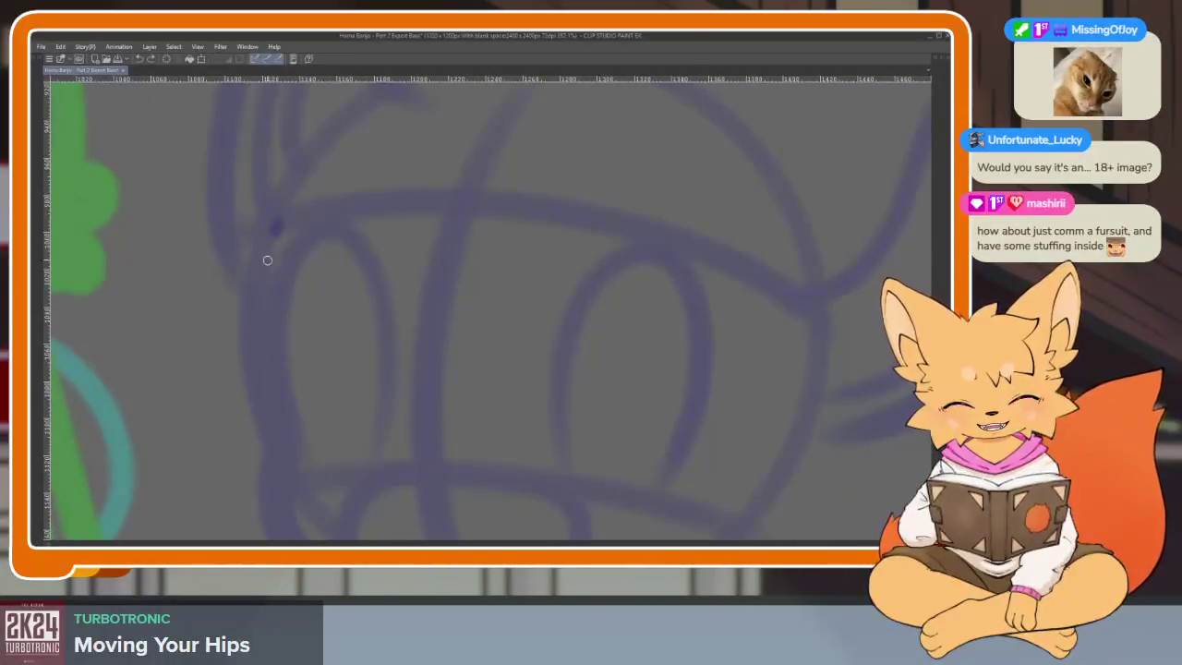
pyautogui.moveTo(267, 229); pyautogui.dragTo(281, 472)
pyautogui.hotkey('ctrl', 'z')
pyautogui.moveTo(277, 212)
pyautogui.mouseDown()
pyautogui.moveTo(285, 470)
pyautogui.moveTo(366, 313)
pyautogui.moveTo(388, 314)
pyautogui.mouseUp()
pyautogui.moveTo(260, 321); pyautogui.dragTo(375, 448)
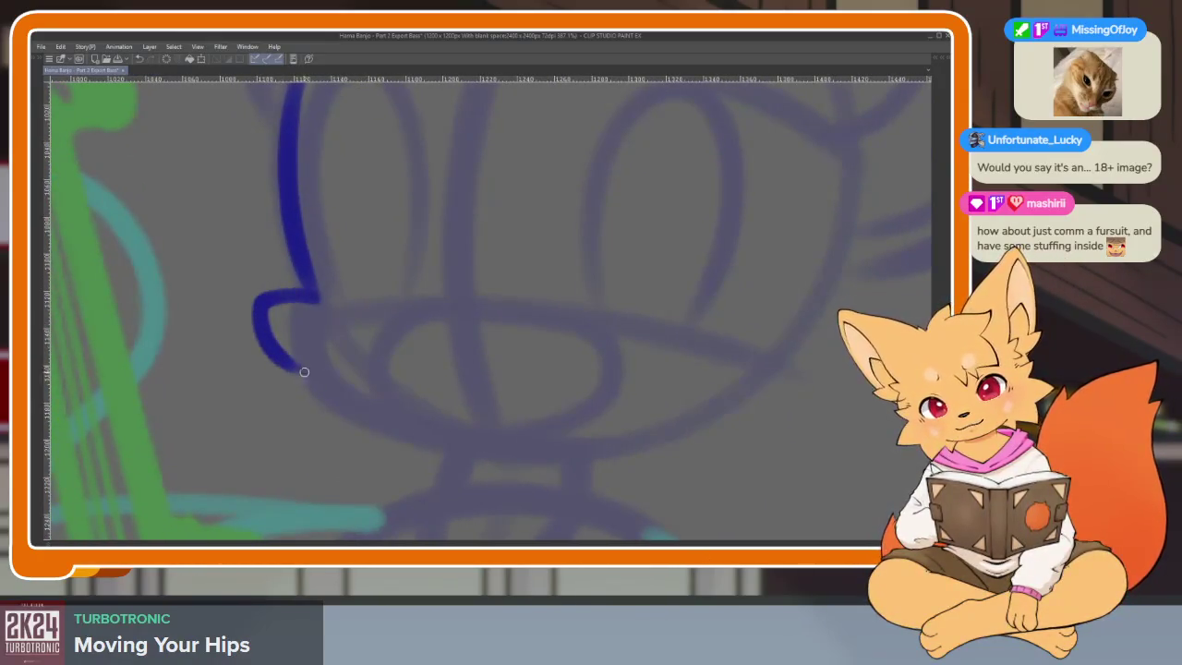
# - Ink the right side of the face outline and the right cheek fluff tuft
pyautogui.scroll(-5, 680, 370)
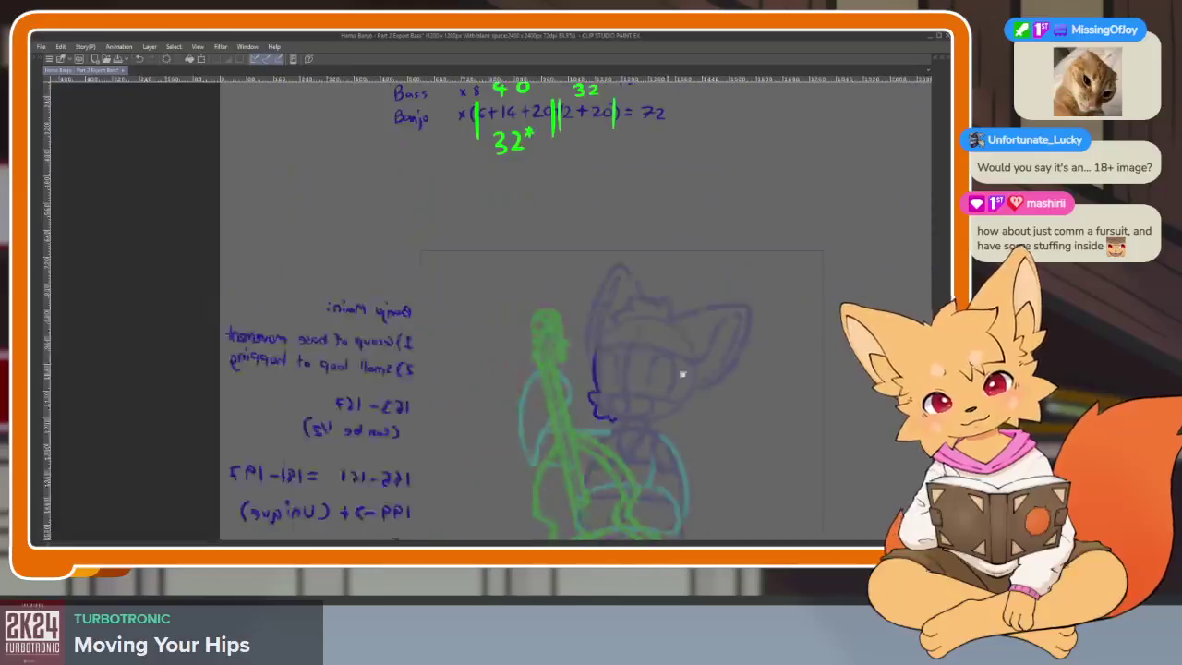
pyautogui.scroll(1, 602, 377)
pyautogui.scroll(2, 635, 370)
pyautogui.scroll(1, 661, 308)
pyautogui.moveTo(684, 223); pyautogui.dragTo(634, 400)
pyautogui.scroll(2, 681, 378)
pyautogui.scroll(2, 687, 399)
pyautogui.moveTo(670, 342)
pyautogui.mouseDown()
pyautogui.moveTo(737, 365)
pyautogui.moveTo(692, 411)
pyautogui.moveTo(586, 474)
pyautogui.moveTo(503, 466)
pyautogui.mouseUp()
pyautogui.hotkey('ctrl', 'z')
pyautogui.hotkey('ctrl', 'z')
pyautogui.hotkey('ctrl', 'z')
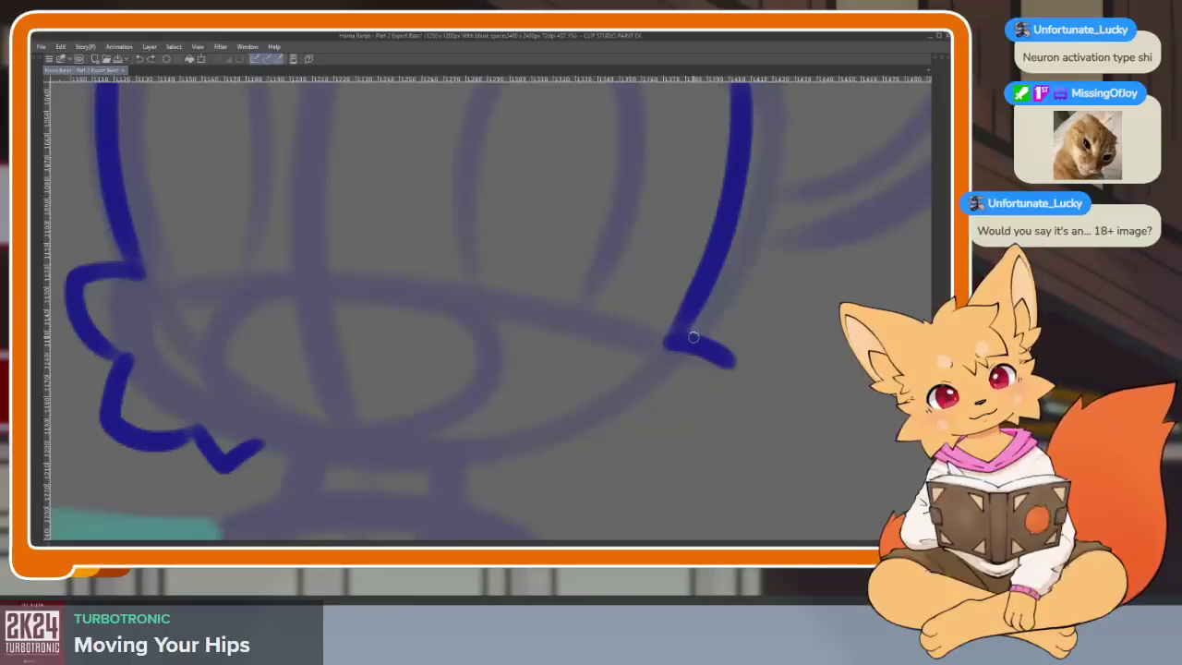
pyautogui.hotkey('ctrl', 'z')
pyautogui.scroll(1, 705, 351)
pyautogui.moveTo(668, 364)
pyautogui.mouseDown()
pyautogui.moveTo(708, 396)
pyautogui.moveTo(647, 431)
pyautogui.moveTo(626, 469)
pyautogui.moveTo(582, 483)
pyautogui.moveTo(254, 459)
pyautogui.mouseUp()
# - Remove an accidental blue blob and a stray stroke, keeping the canvas full-window
pyautogui.scroll(-5, 706, 398)
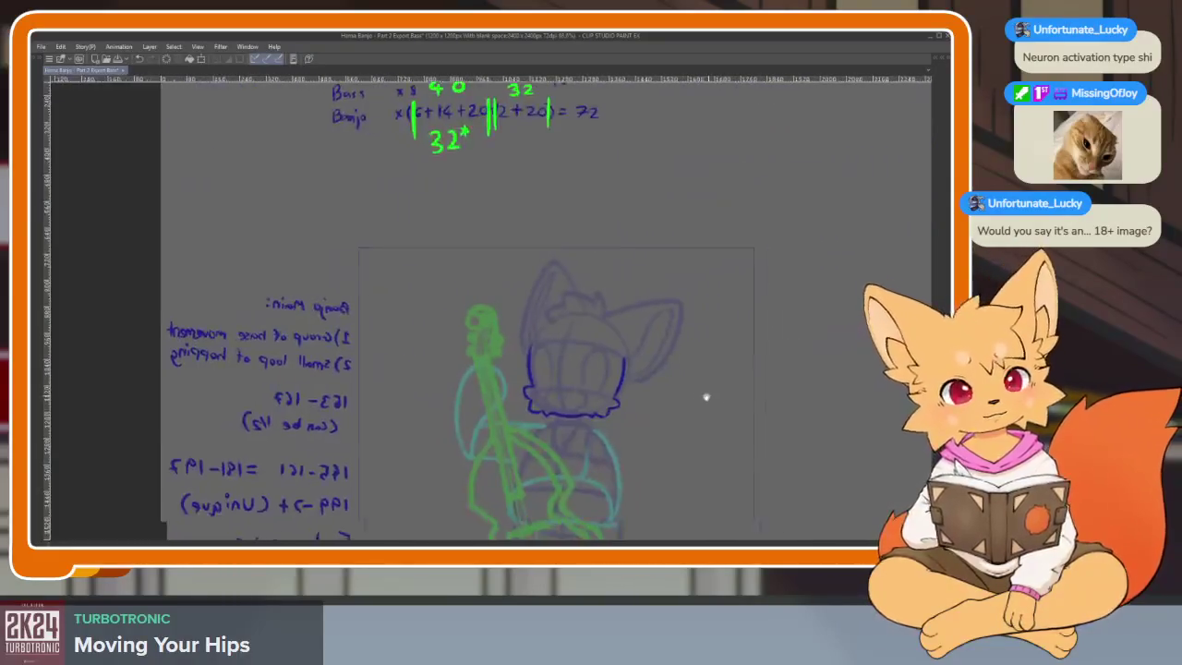
pyautogui.hscroll(3, 706, 398)
pyautogui.hscroll(2, 517, 410)
pyautogui.scroll(2, 504, 415)
pyautogui.scroll(5, 466, 407)
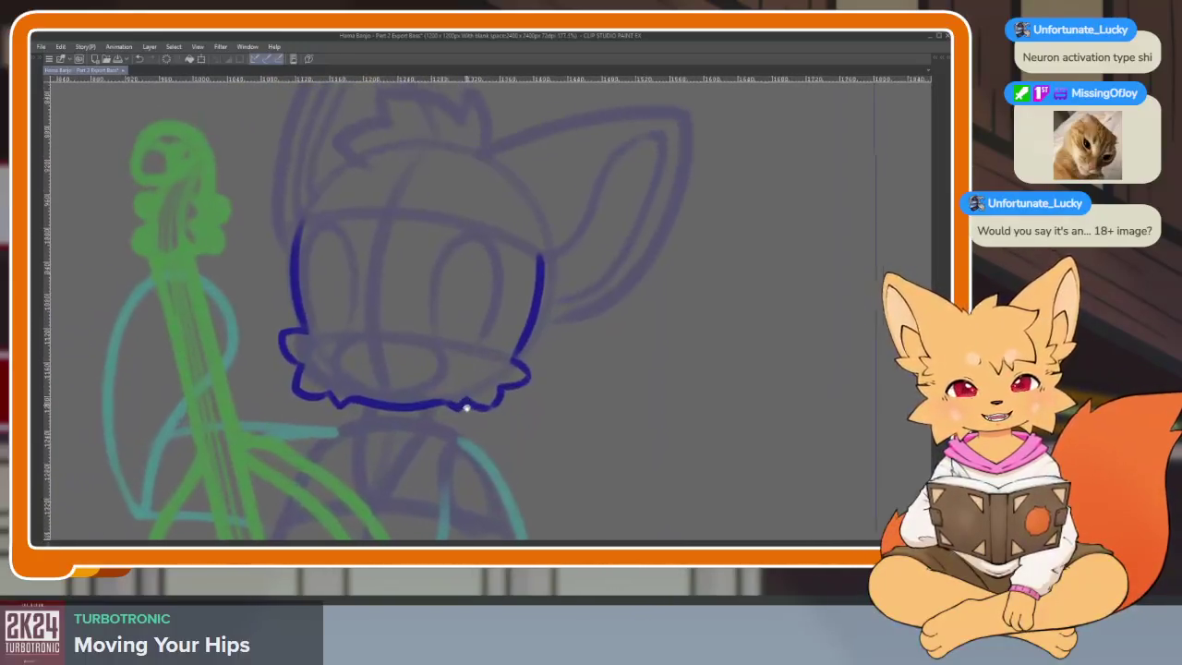
pyautogui.scroll(2, 431, 416)
pyautogui.scroll(1, 454, 387)
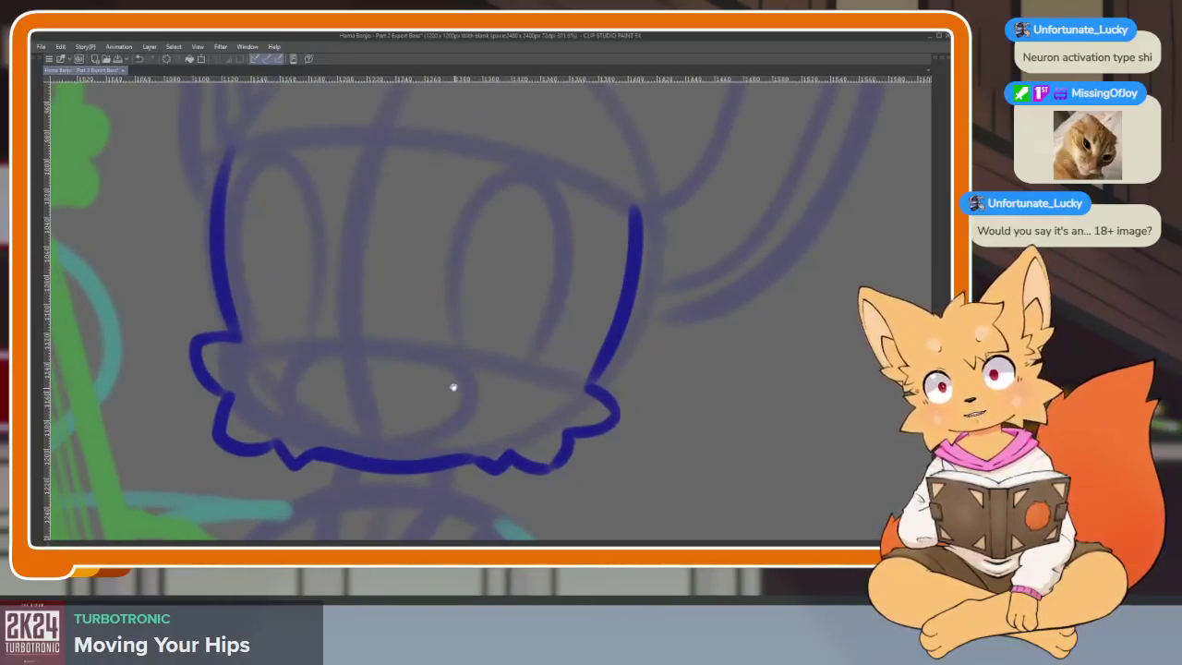
pyautogui.scroll(2, 448, 406)
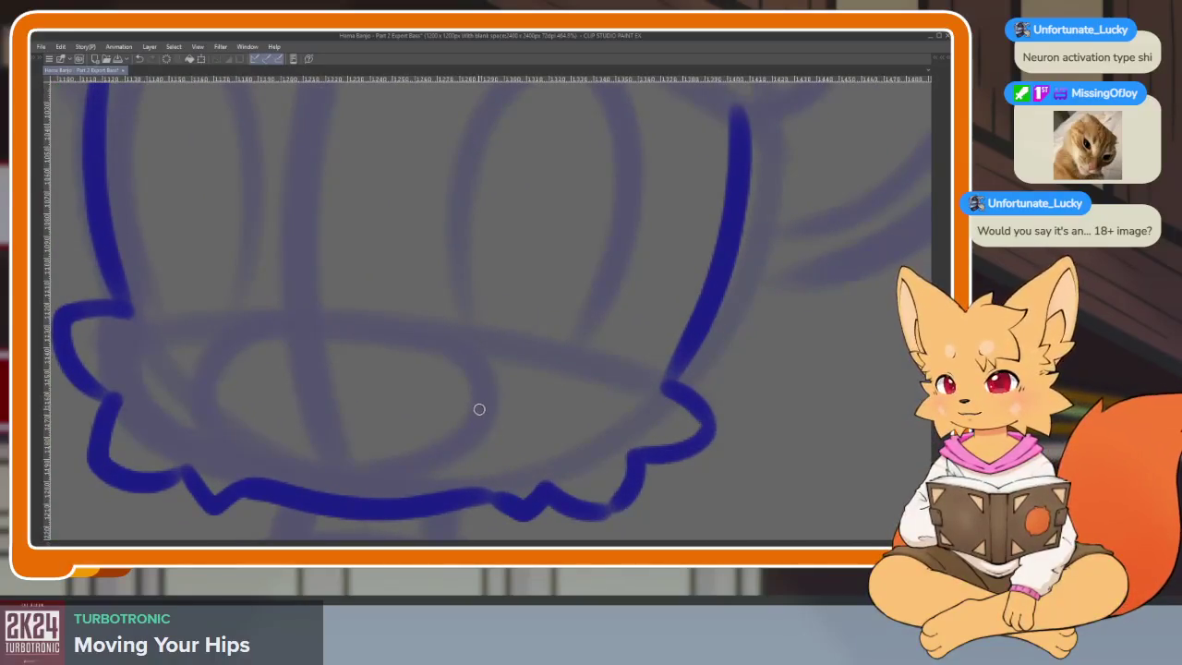
pyautogui.scroll(-1, 480, 409)
pyautogui.scroll(-2, 470, 428)
pyautogui.scroll(3, 444, 431)
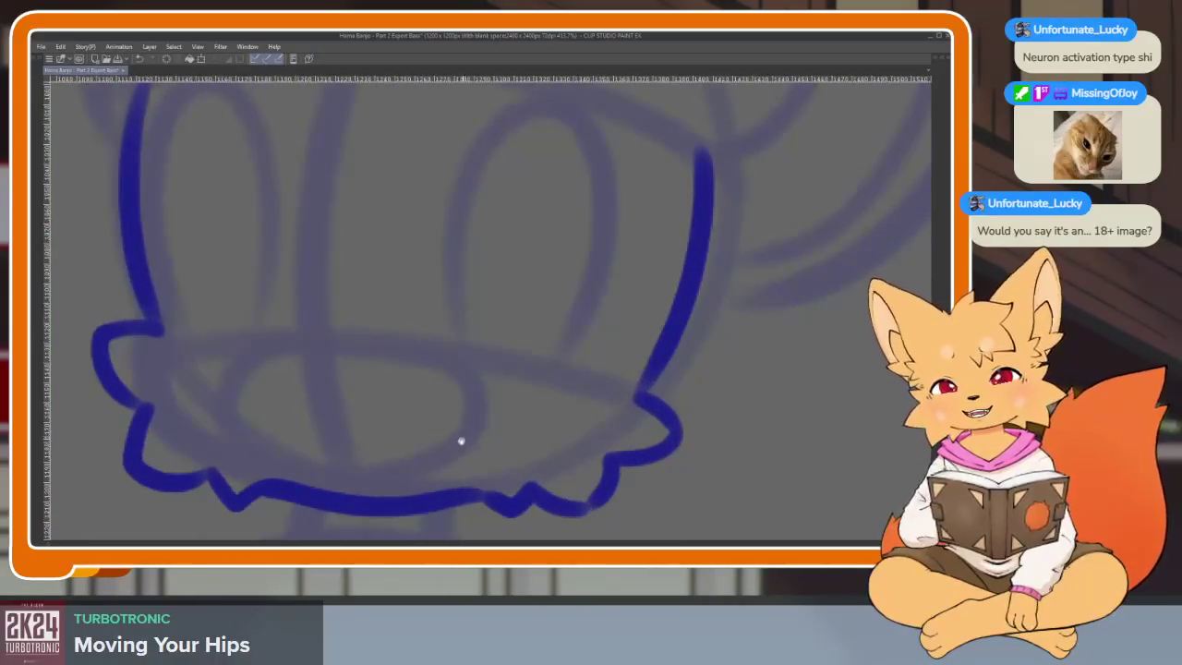
pyautogui.scroll(1, 461, 442)
pyautogui.scroll(2, 444, 441)
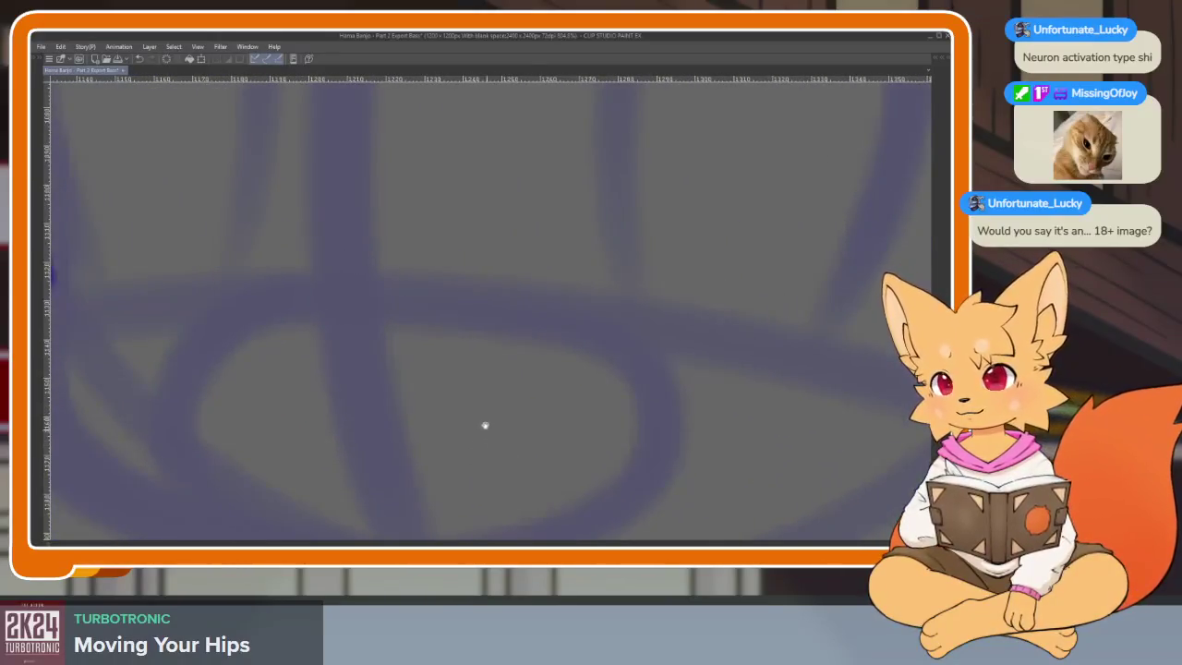
pyautogui.scroll(2, 485, 425)
pyautogui.scroll(1, 472, 414)
pyautogui.scroll(1, 567, 431)
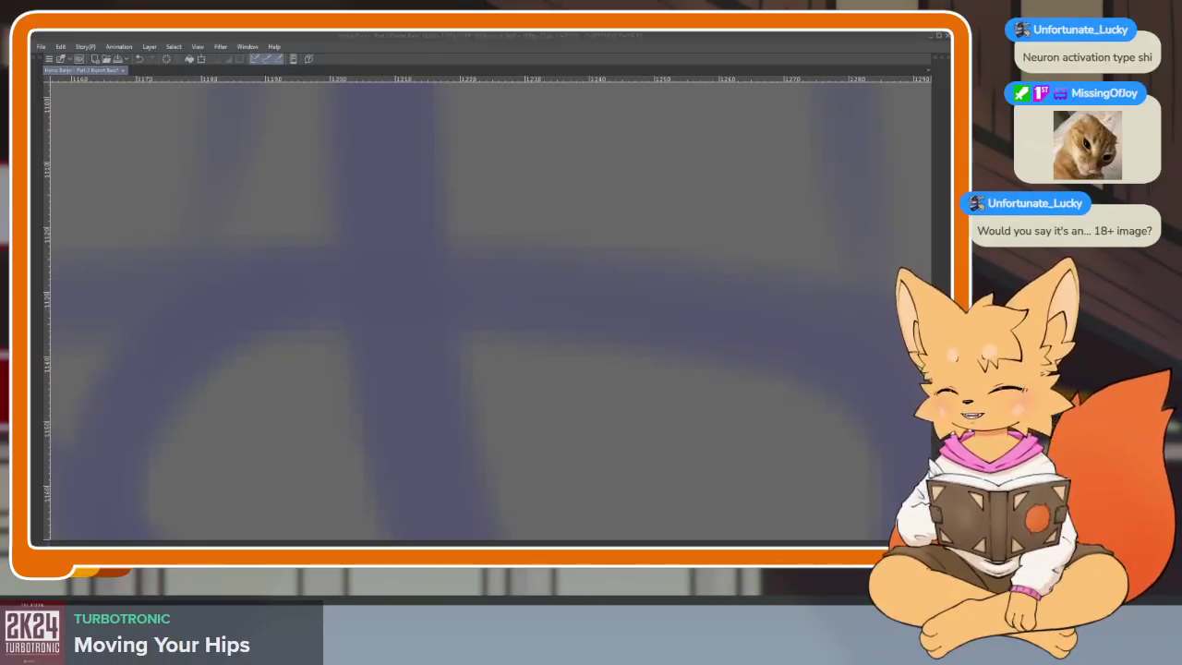
pyautogui.click(549, 379)
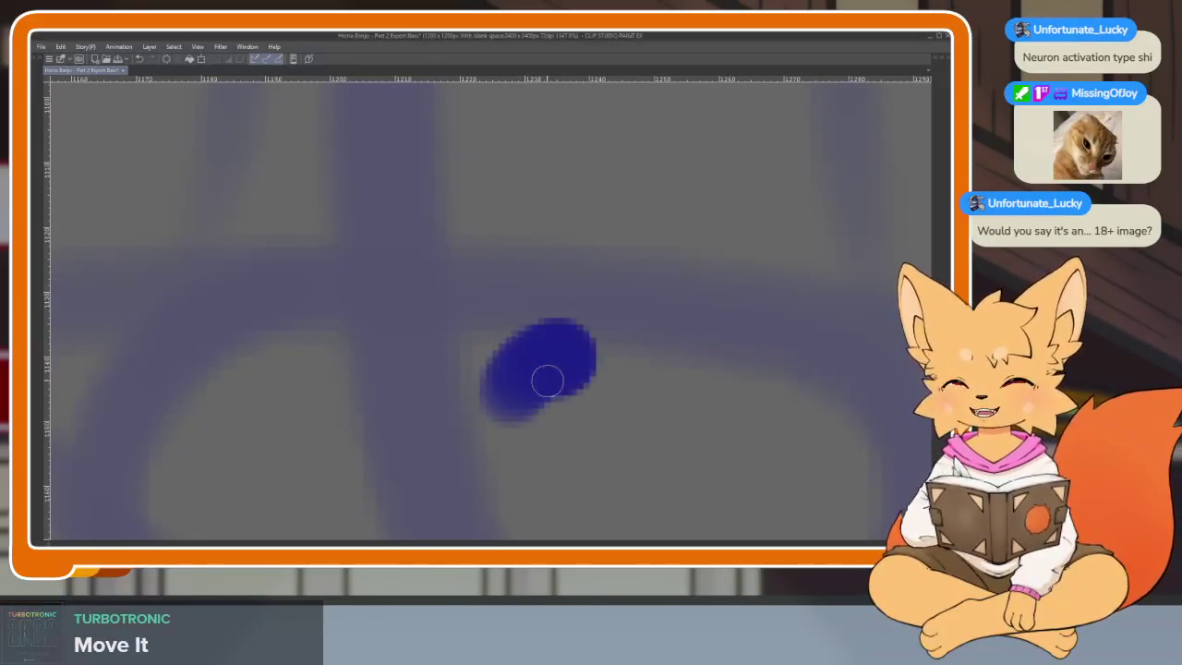
pyautogui.hotkey('ctrl', 'z')
pyautogui.scroll(-2, 602, 428)
pyautogui.scroll(-2, 610, 410)
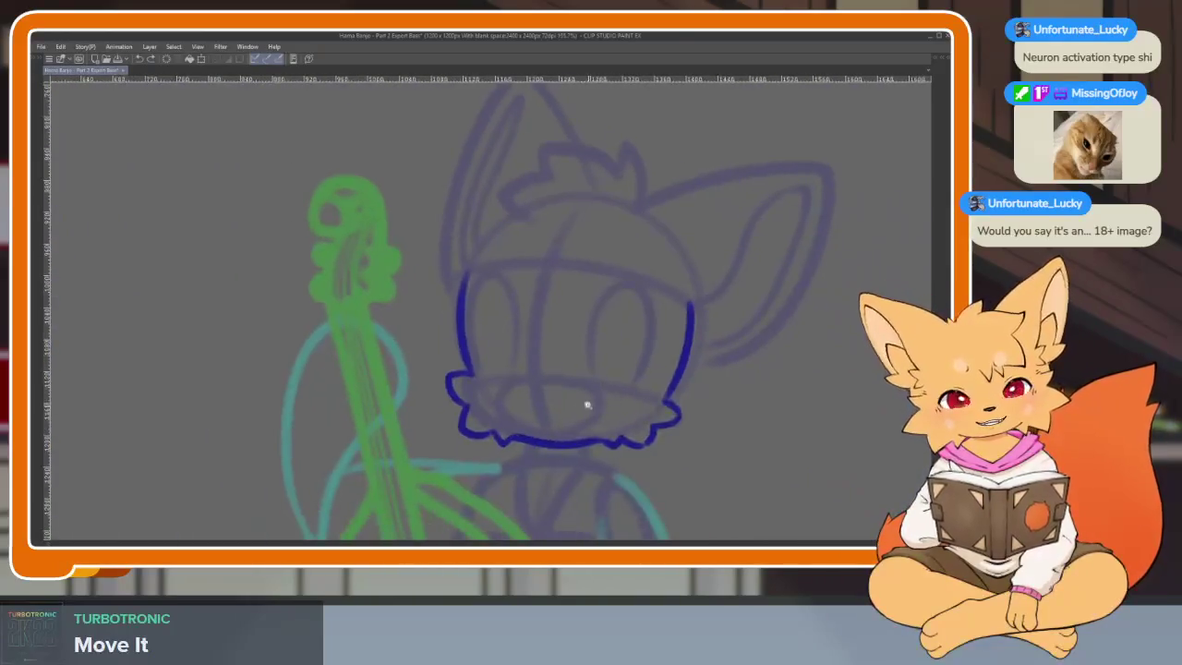
pyautogui.scroll(2, 586, 403)
pyautogui.hscroll(1, 555, 399)
pyautogui.moveTo(331, 302)
pyautogui.mouseDown()
pyautogui.moveTo(396, 277)
pyautogui.moveTo(480, 296)
pyautogui.mouseUp()
pyautogui.hotkey('ctrl', 'z')
pyautogui.press('Tab')
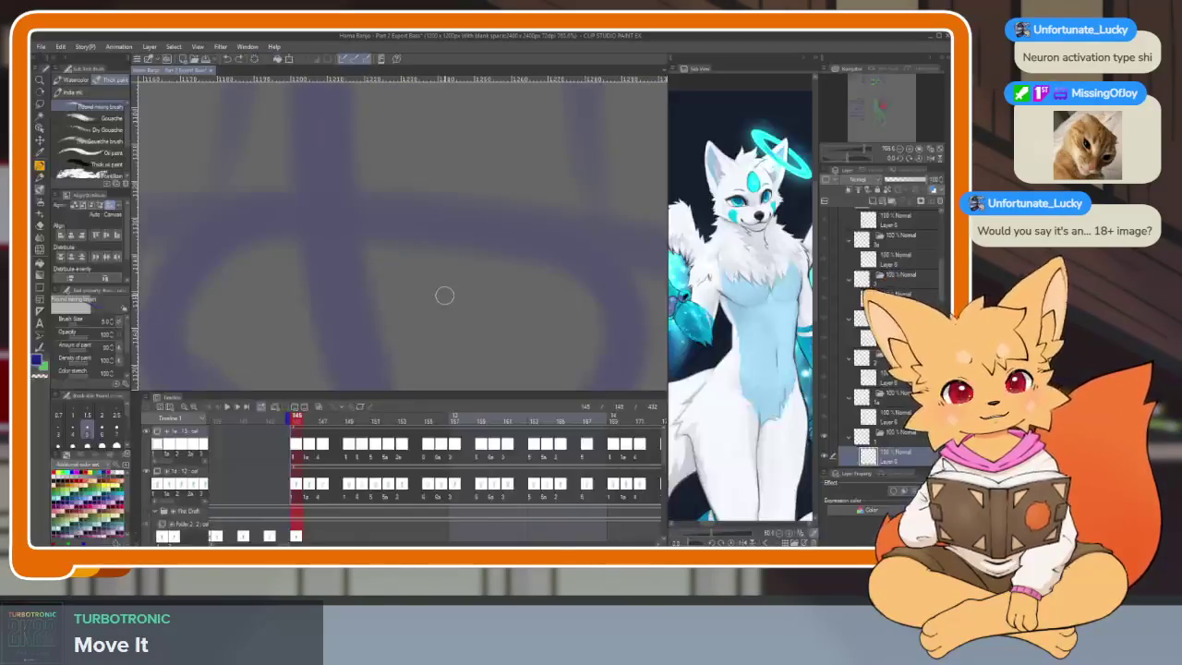
pyautogui.press('Tab')
# - Ink the character's nose and the smiling mouth below it in dark blue
pyautogui.moveTo(294, 323)
pyautogui.mouseDown()
pyautogui.moveTo(361, 292)
pyautogui.moveTo(468, 319)
pyautogui.moveTo(425, 342)
pyautogui.moveTo(292, 318)
pyautogui.mouseUp()
pyautogui.scroll(-4, 638, 414)
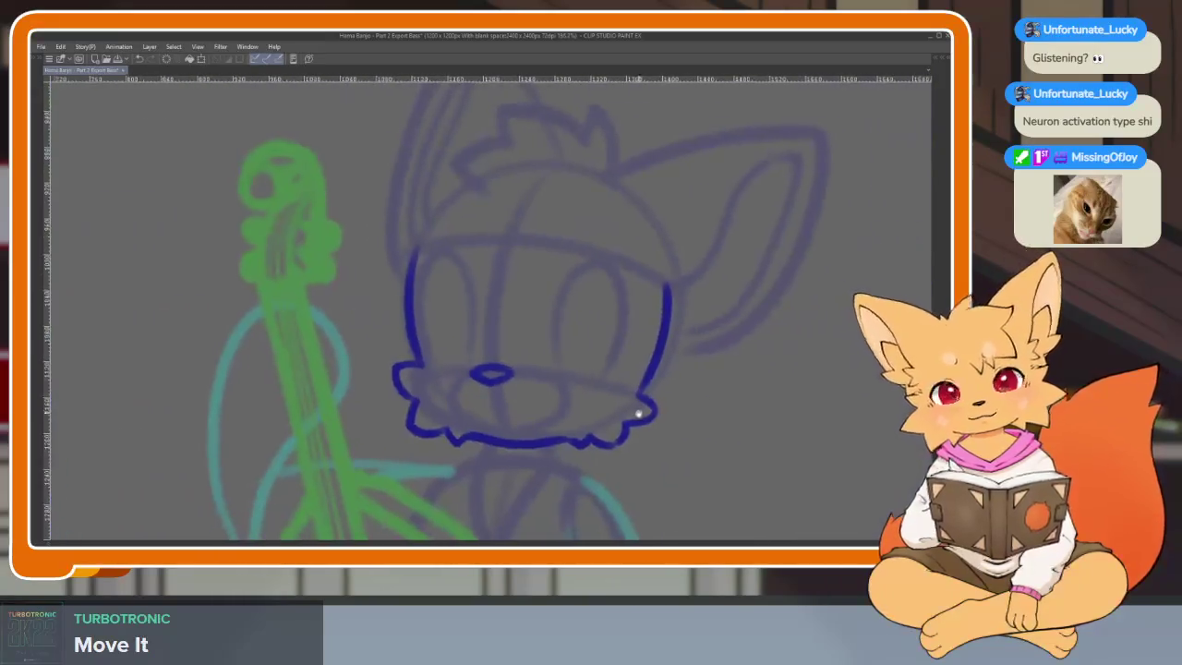
pyautogui.scroll(-1, 638, 414)
pyautogui.scroll(5, 533, 427)
pyautogui.scroll(2, 454, 428)
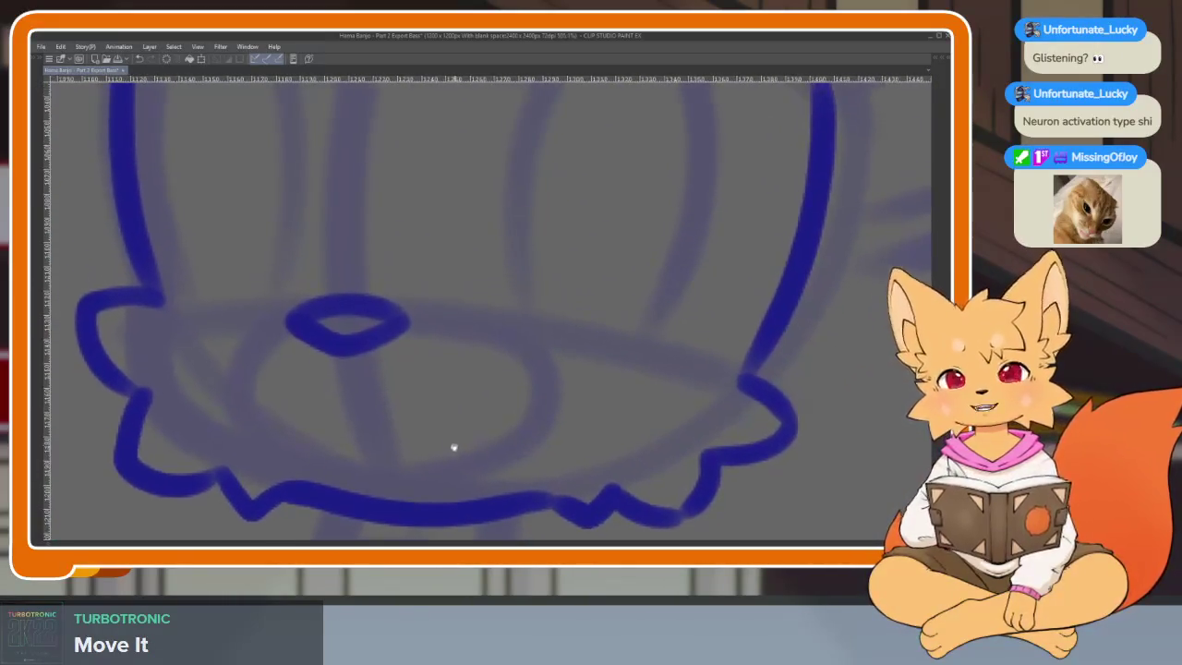
pyautogui.scroll(2, 453, 448)
pyautogui.scroll(-1, 478, 445)
pyautogui.scroll(2, 453, 481)
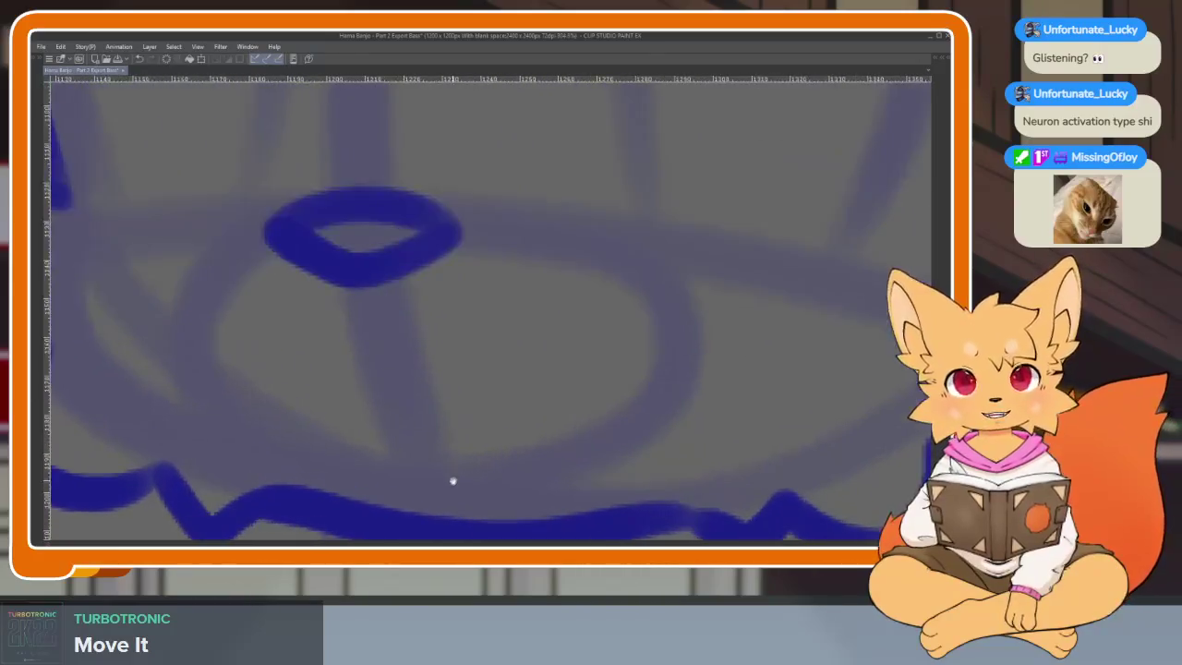
pyautogui.scroll(-2, 453, 481)
pyautogui.scroll(1, 437, 478)
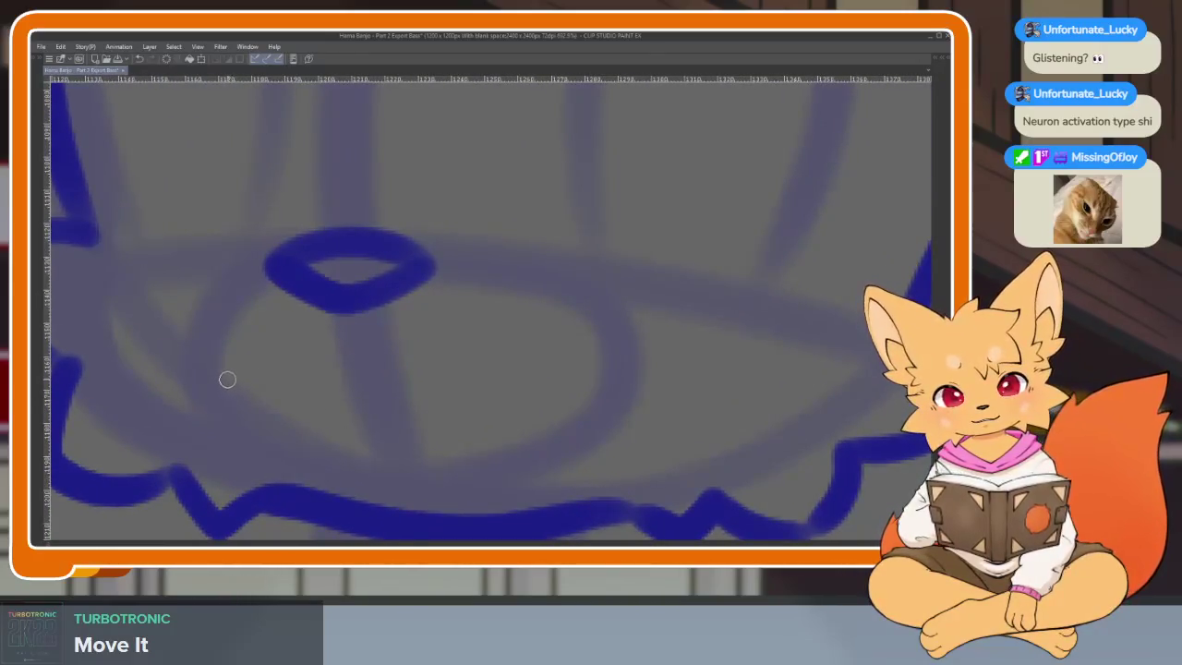
pyautogui.moveTo(218, 370)
pyautogui.mouseDown()
pyautogui.moveTo(324, 417)
pyautogui.moveTo(452, 441)
pyautogui.moveTo(596, 370)
pyautogui.moveTo(603, 381)
pyautogui.mouseUp()
pyautogui.scroll(-5, 675, 414)
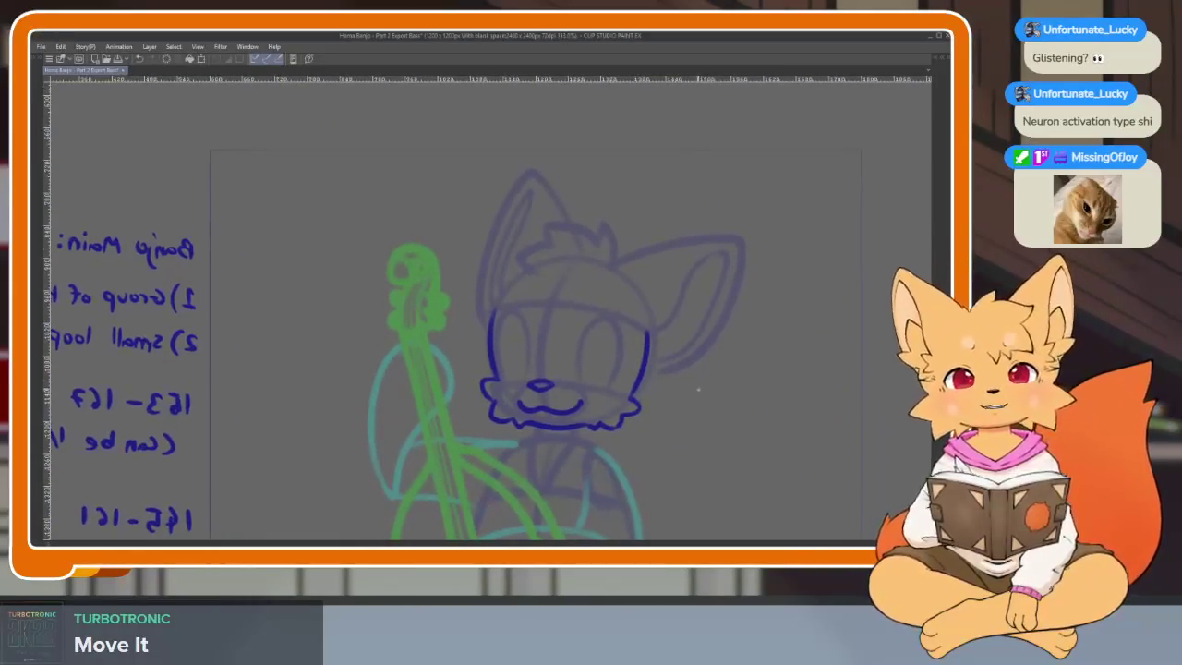
pyautogui.scroll(1, 592, 420)
pyautogui.scroll(1, 551, 416)
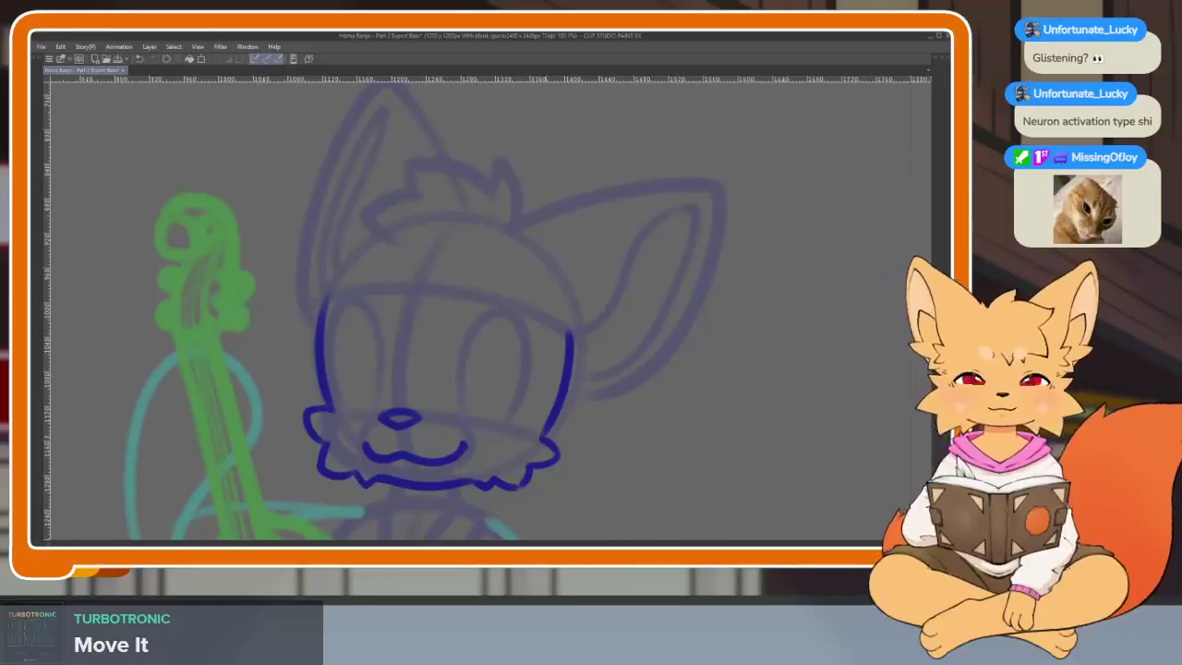
# - Attempt arcs over the eye sketch, undoing the misplaced eye outline strokes
pyautogui.scroll(1, 552, 415)
pyautogui.scroll(1, 485, 416)
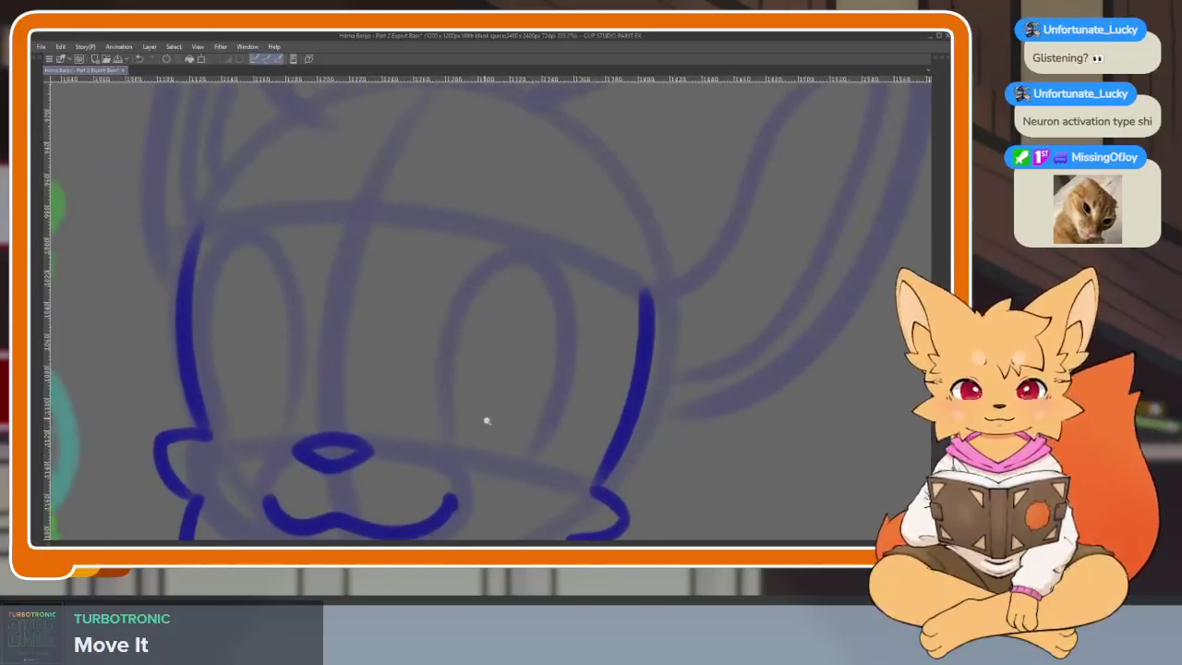
pyautogui.scroll(1, 461, 374)
pyautogui.moveTo(450, 360)
pyautogui.mouseDown()
pyautogui.moveTo(470, 267)
pyautogui.moveTo(613, 277)
pyautogui.moveTo(536, 520)
pyautogui.mouseUp()
pyautogui.moveTo(333, 388)
pyautogui.mouseDown()
pyautogui.moveTo(333, 314)
pyautogui.moveTo(225, 253)
pyautogui.moveTo(261, 505)
pyautogui.mouseUp()
pyautogui.hotkey('ctrl', 'z')
pyautogui.moveTo(338, 390)
pyautogui.mouseDown()
pyautogui.moveTo(322, 235)
pyautogui.moveTo(304, 218)
pyautogui.moveTo(330, 267)
pyautogui.moveTo(224, 242)
pyautogui.moveTo(247, 503)
pyautogui.mouseUp()
pyautogui.hotkey('ctrl', 'z')
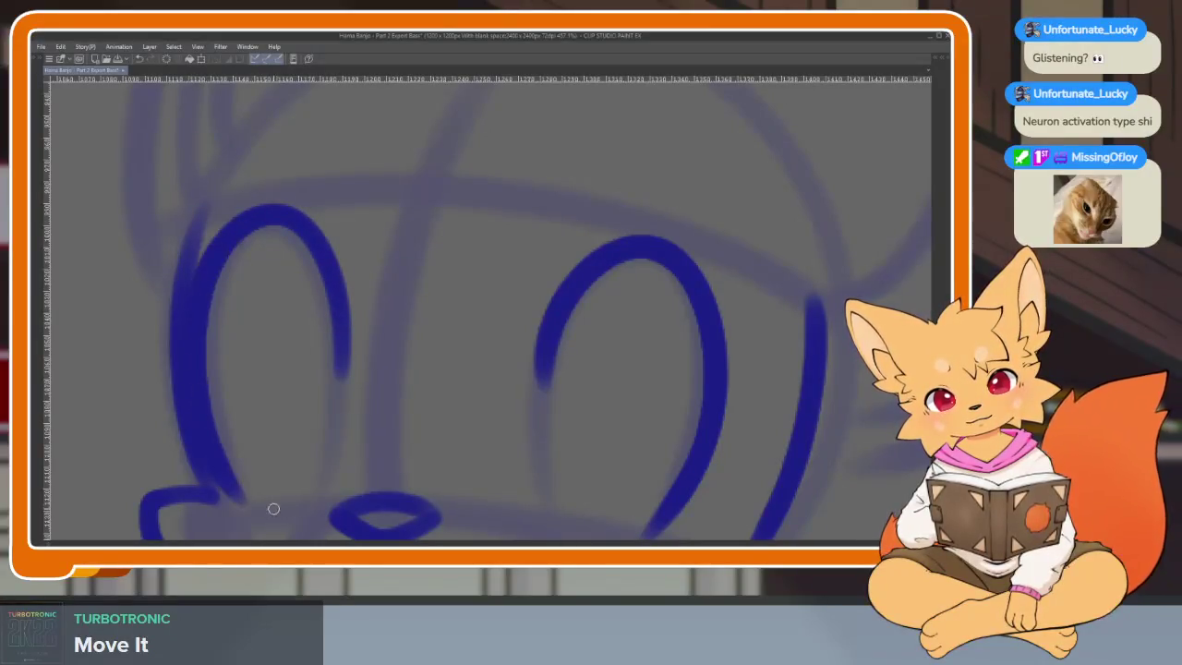
pyautogui.scroll(-5, 272, 501)
pyautogui.scroll(5, 637, 409)
pyautogui.scroll(-2, 583, 422)
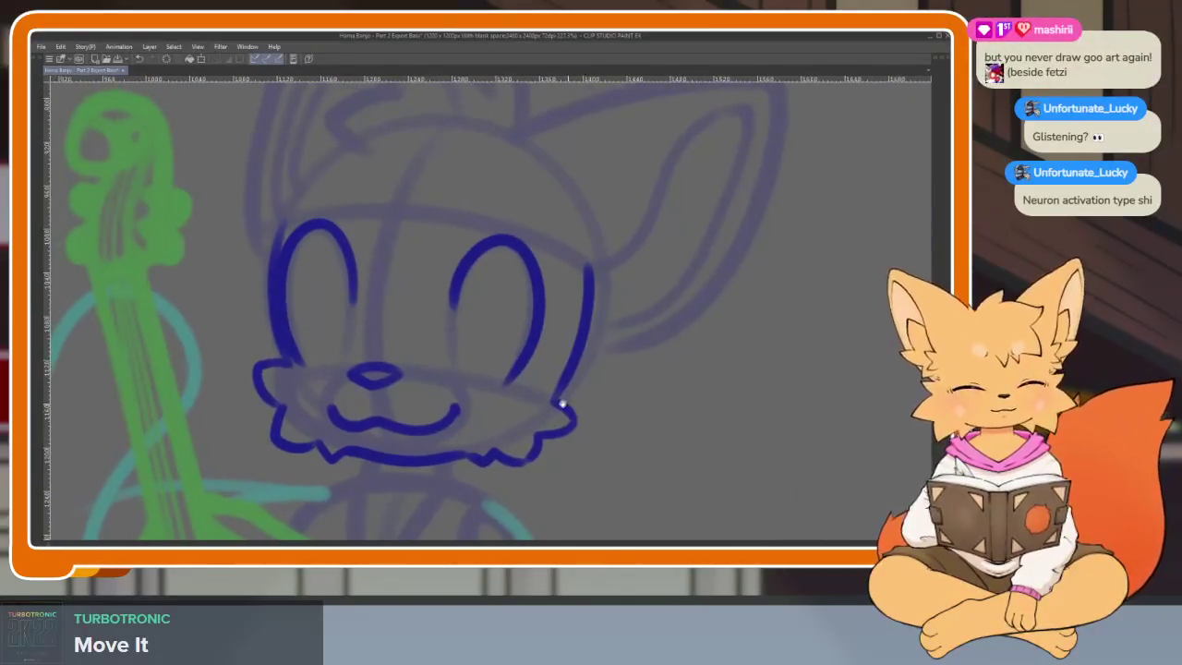
pyautogui.scroll(3, 560, 404)
pyautogui.scroll(-3, 454, 382)
pyautogui.scroll(2, 507, 401)
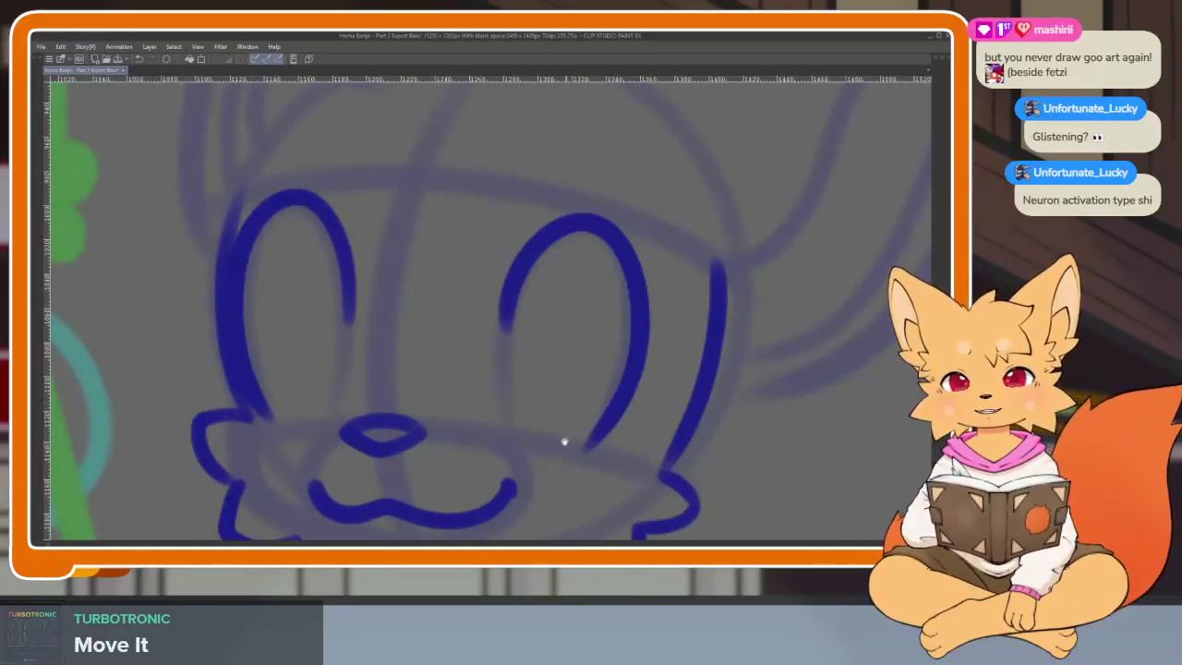
pyautogui.scroll(-3, 565, 442)
pyautogui.scroll(3, 578, 449)
pyautogui.hotkey('ctrl', 'z')
pyautogui.hotkey('ctrl', 'z')
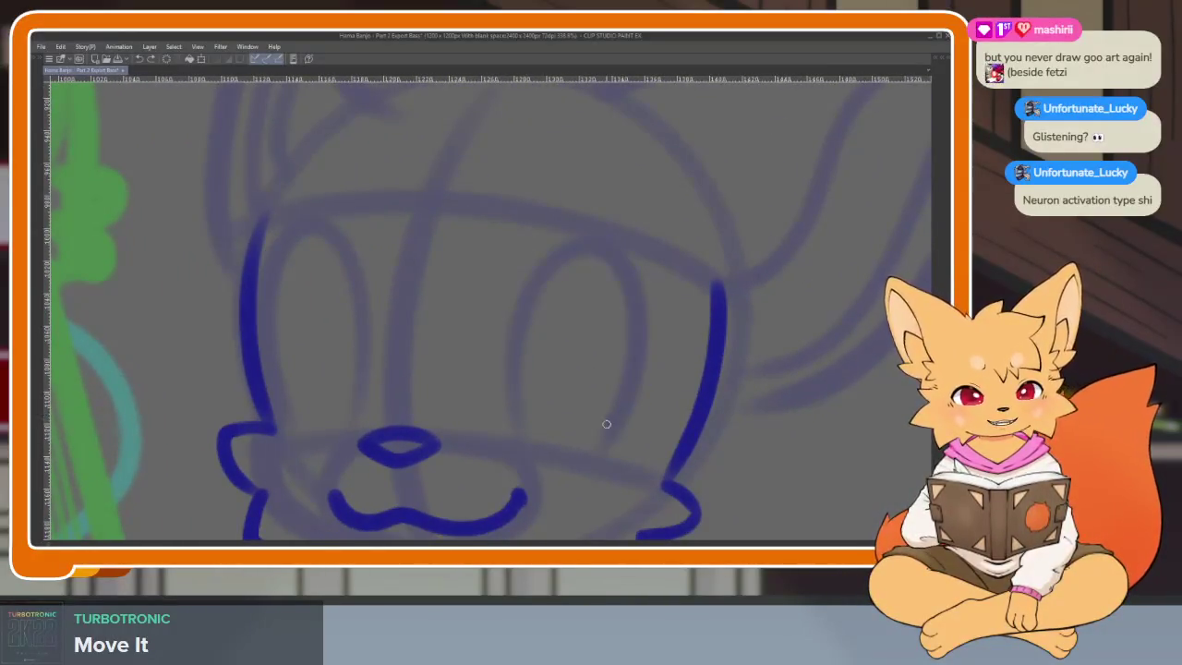
pyautogui.scroll(1, 607, 424)
pyautogui.scroll(1, 555, 448)
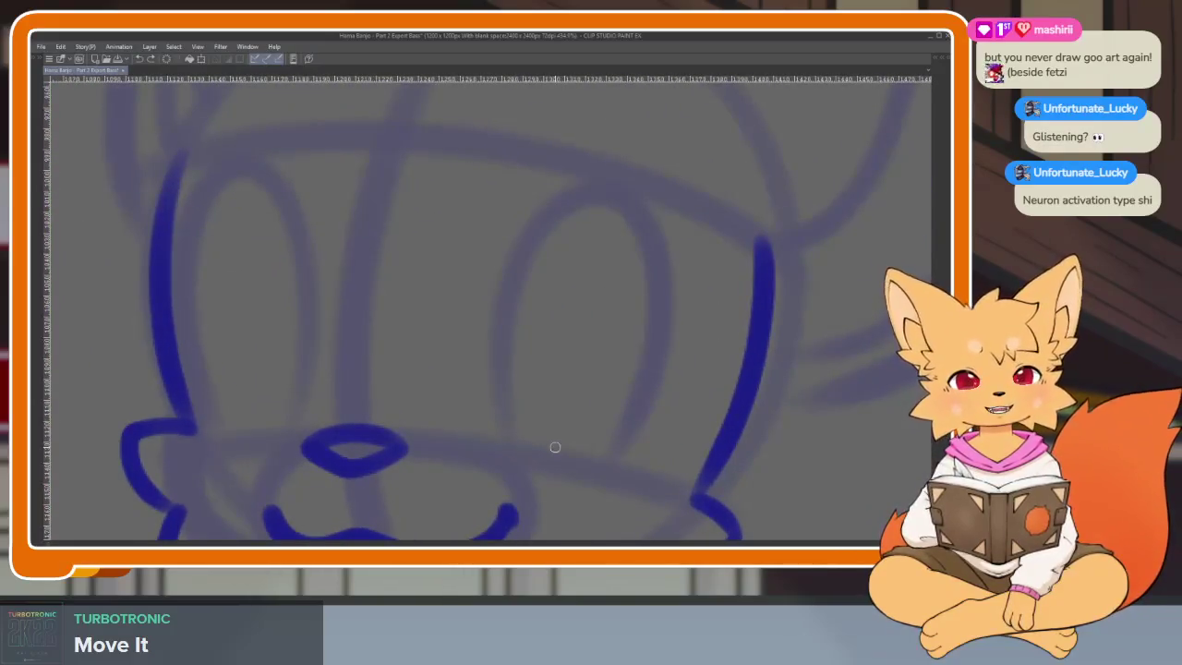
pyautogui.scroll(1, 597, 388)
pyautogui.scroll(1, 570, 396)
pyautogui.scroll(-3, 570, 396)
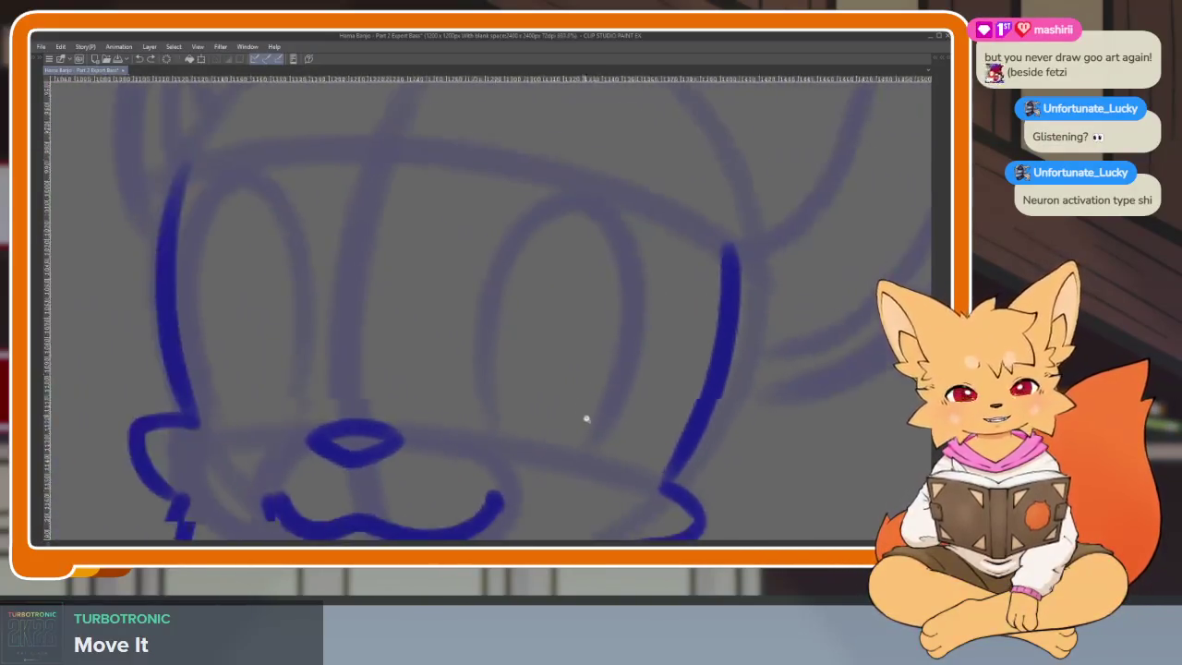
pyautogui.scroll(2, 585, 417)
# - Ink the outer arcs of the right and left eyes in dark blue
pyautogui.moveTo(489, 355)
pyautogui.mouseDown()
pyautogui.moveTo(541, 216)
pyautogui.moveTo(650, 261)
pyautogui.moveTo(602, 499)
pyautogui.mouseUp()
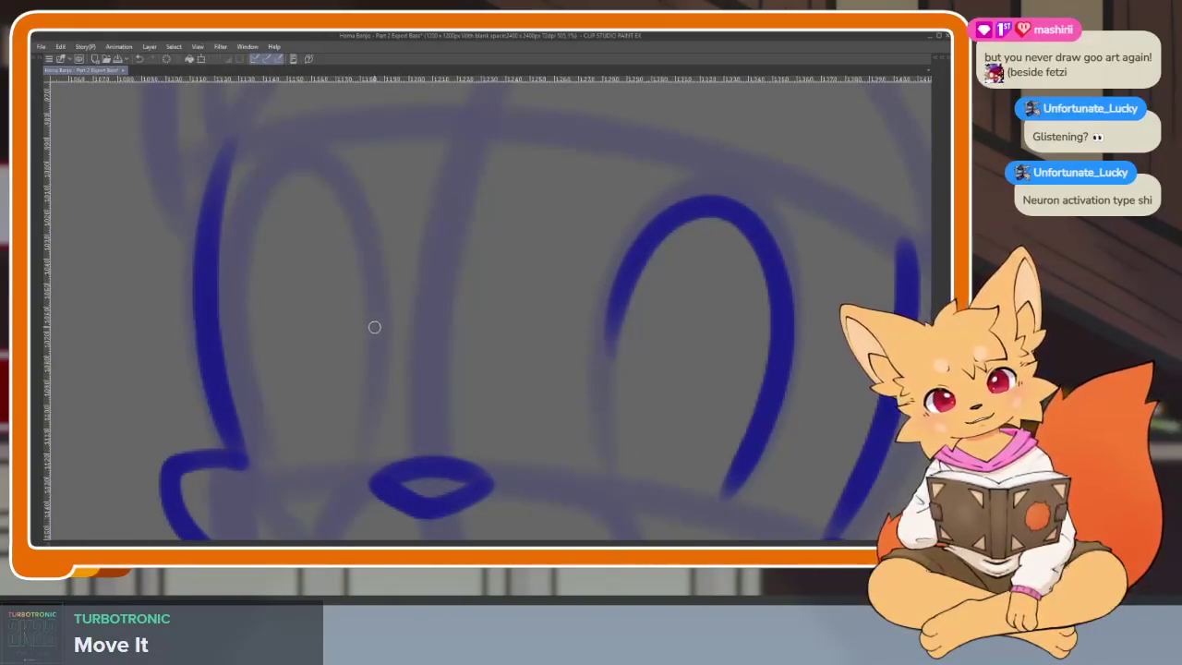
pyautogui.moveTo(379, 300)
pyautogui.mouseDown()
pyautogui.moveTo(298, 185)
pyautogui.moveTo(245, 404)
pyautogui.moveTo(296, 470)
pyautogui.mouseUp()
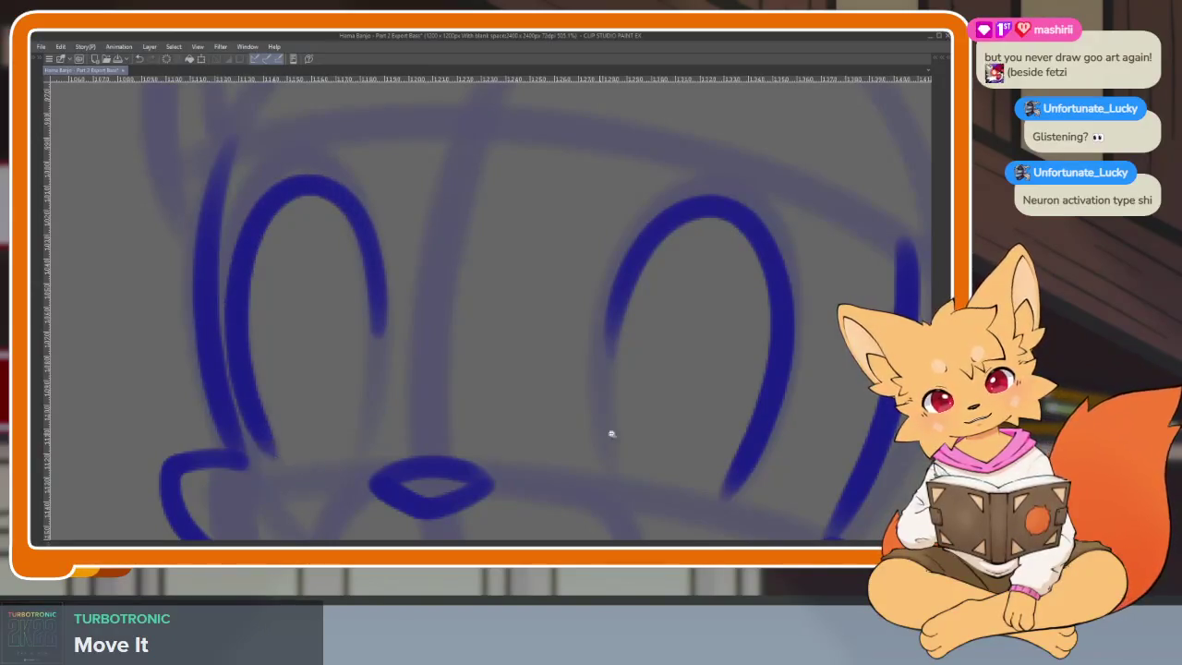
pyautogui.scroll(-5, 706, 397)
pyautogui.scroll(-1, 706, 397)
pyautogui.scroll(-2, 715, 446)
pyautogui.scroll(6, 681, 409)
pyautogui.scroll(-1, 718, 404)
pyautogui.moveTo(670, 432); pyautogui.dragTo(507, 391)
pyautogui.scroll(5, 428, 395)
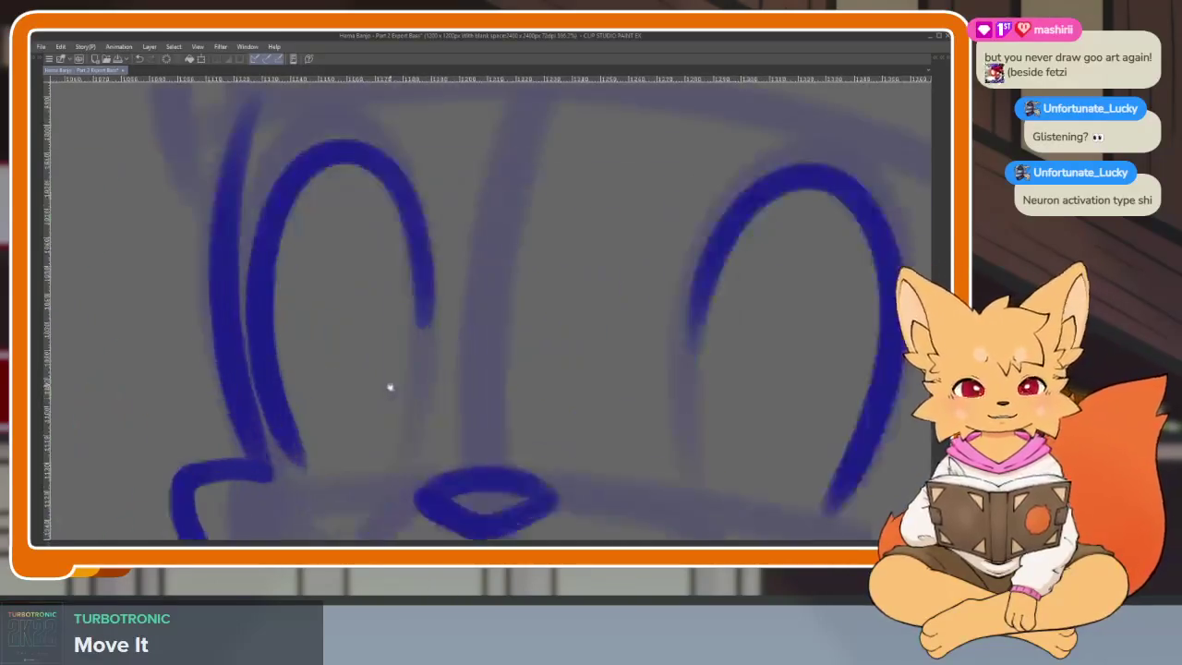
pyautogui.scroll(-2, 391, 388)
pyautogui.scroll(2, 382, 430)
pyautogui.scroll(2, 428, 443)
pyautogui.scroll(-1, 555, 393)
pyautogui.scroll(-1, 620, 380)
pyautogui.scroll(3, 599, 398)
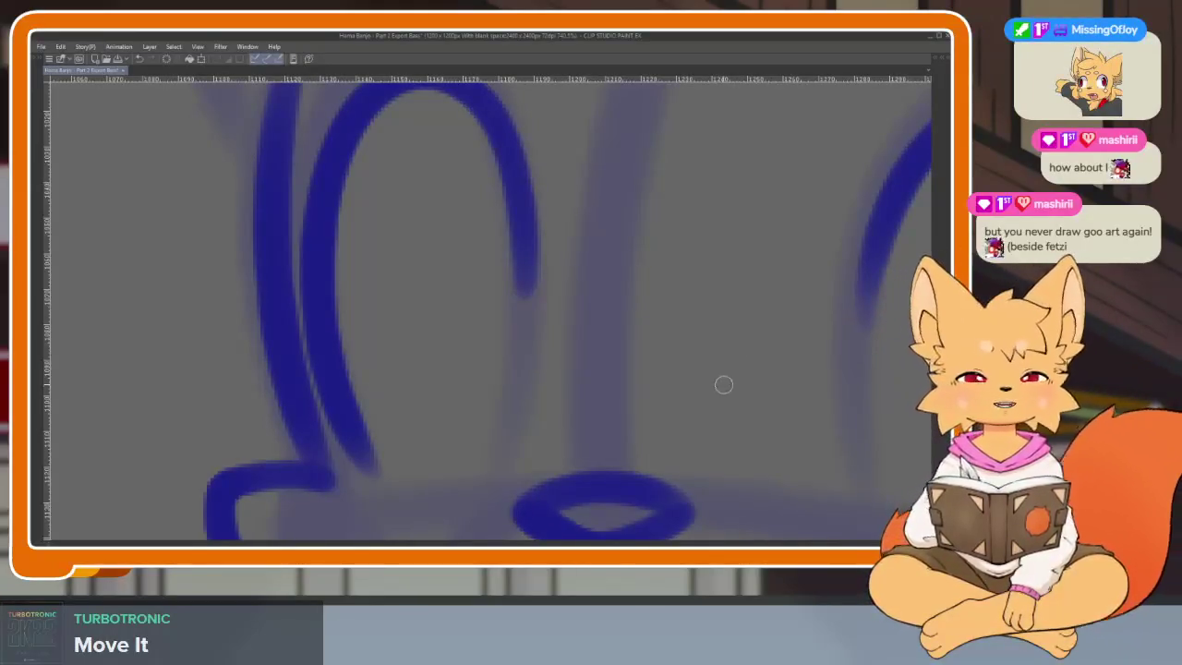
# - Begin the left eye's inner loop after undoing two test strokes
pyautogui.moveTo(637, 315); pyautogui.dragTo(699, 301)
pyautogui.hotkey('ctrl', 'z')
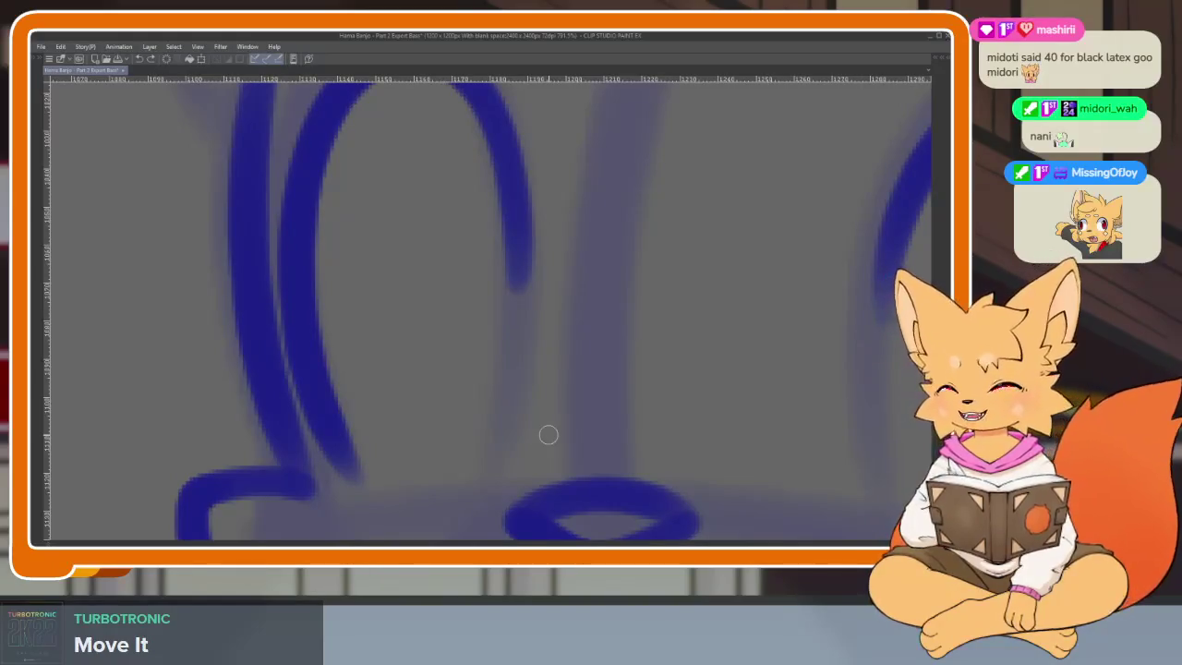
pyautogui.moveTo(616, 335)
pyautogui.mouseDown()
pyautogui.moveTo(625, 330)
pyautogui.moveTo(533, 385)
pyautogui.mouseUp()
pyautogui.hotkey('ctrl', 'z')
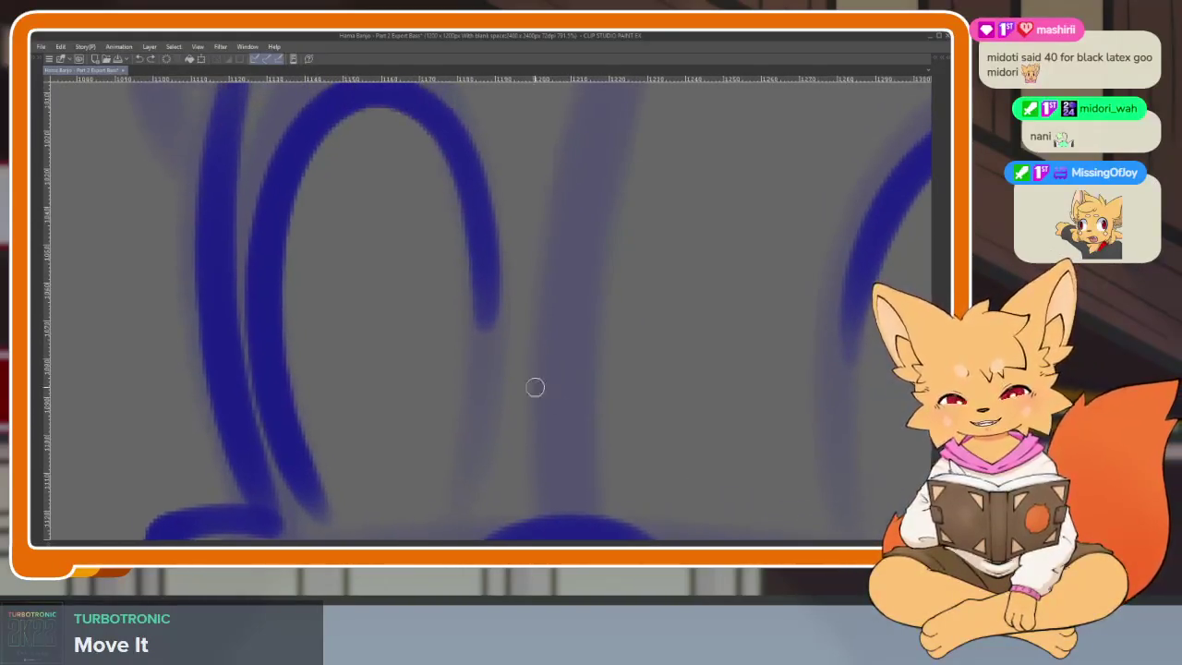
pyautogui.moveTo(483, 189); pyautogui.dragTo(355, 203)
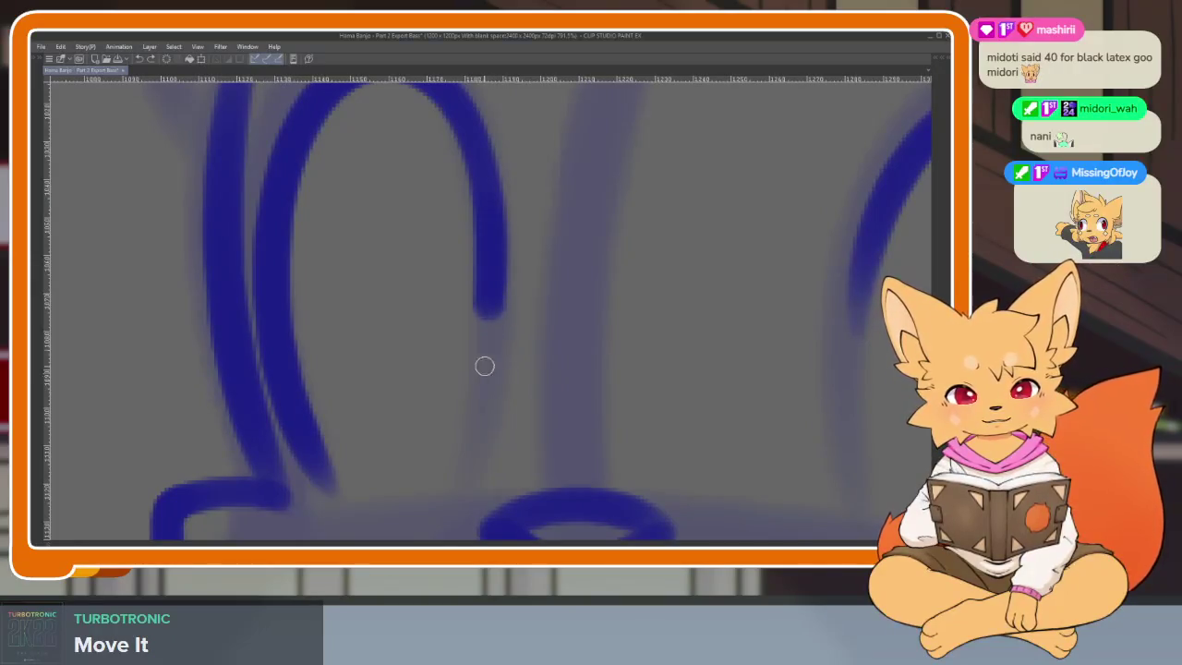
# - Close up the inner loop of the left eye
pyautogui.moveTo(386, 148); pyautogui.dragTo(478, 314)
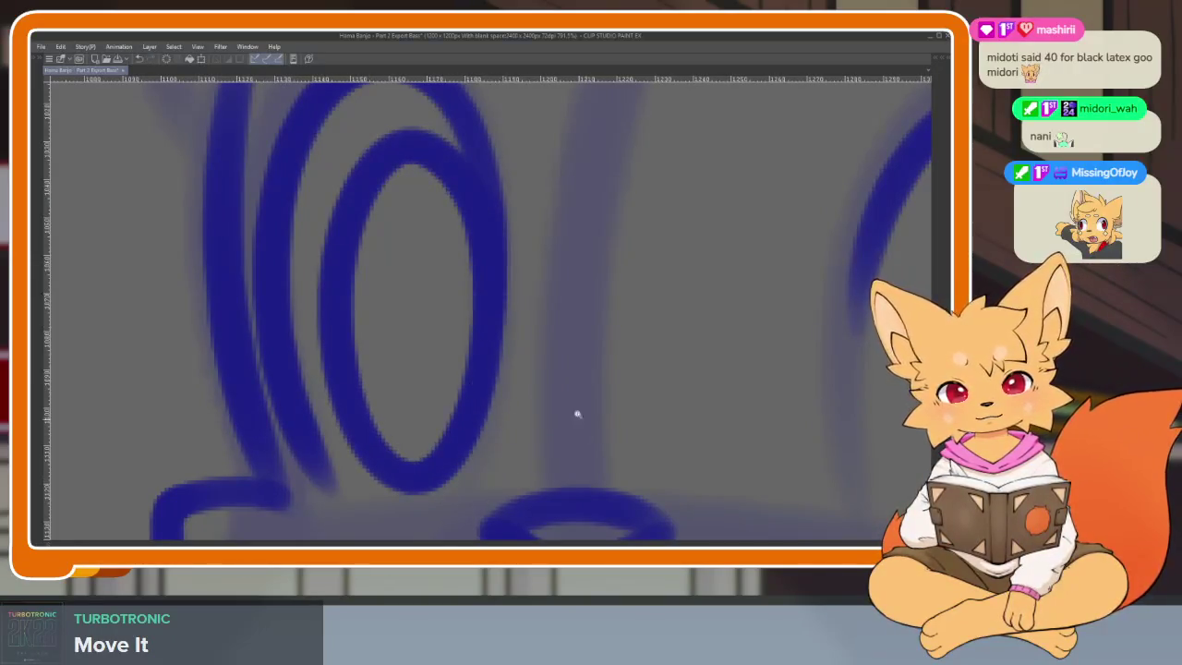
pyautogui.scroll(-10, 576, 412)
pyautogui.scroll(5, 587, 397)
pyautogui.scroll(3, 578, 394)
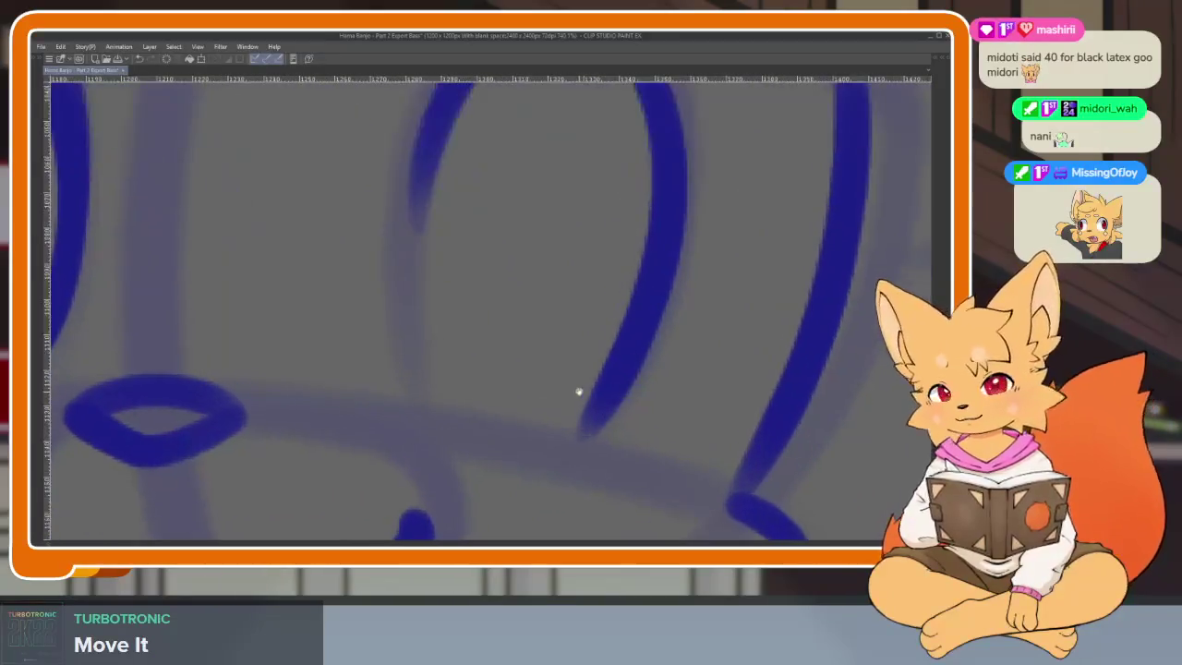
pyautogui.scroll(2, 579, 394)
pyautogui.scroll(-3, 601, 436)
pyautogui.scroll(1, 582, 447)
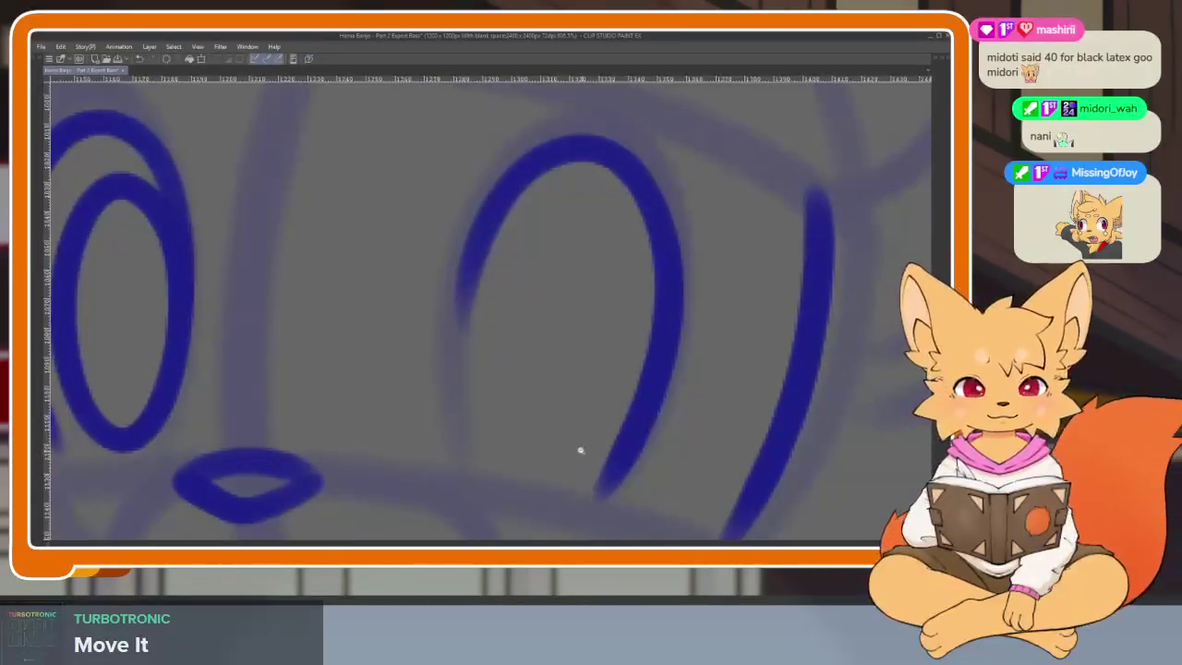
pyautogui.scroll(2, 579, 457)
# - Draw and retrace the inner oval of the right eye
pyautogui.moveTo(625, 279)
pyautogui.mouseDown()
pyautogui.moveTo(560, 143)
pyautogui.moveTo(617, 304)
pyautogui.moveTo(610, 438)
pyautogui.mouseUp()
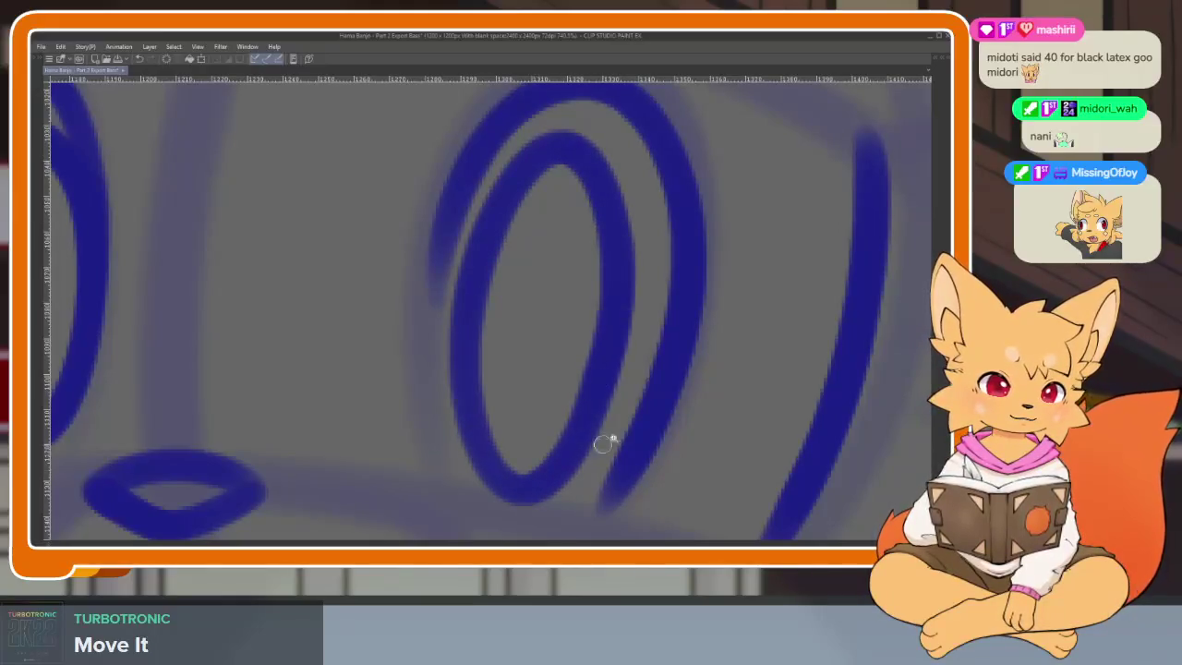
pyautogui.scroll(-5, 610, 438)
pyautogui.scroll(-3, 666, 388)
pyautogui.scroll(2, 678, 397)
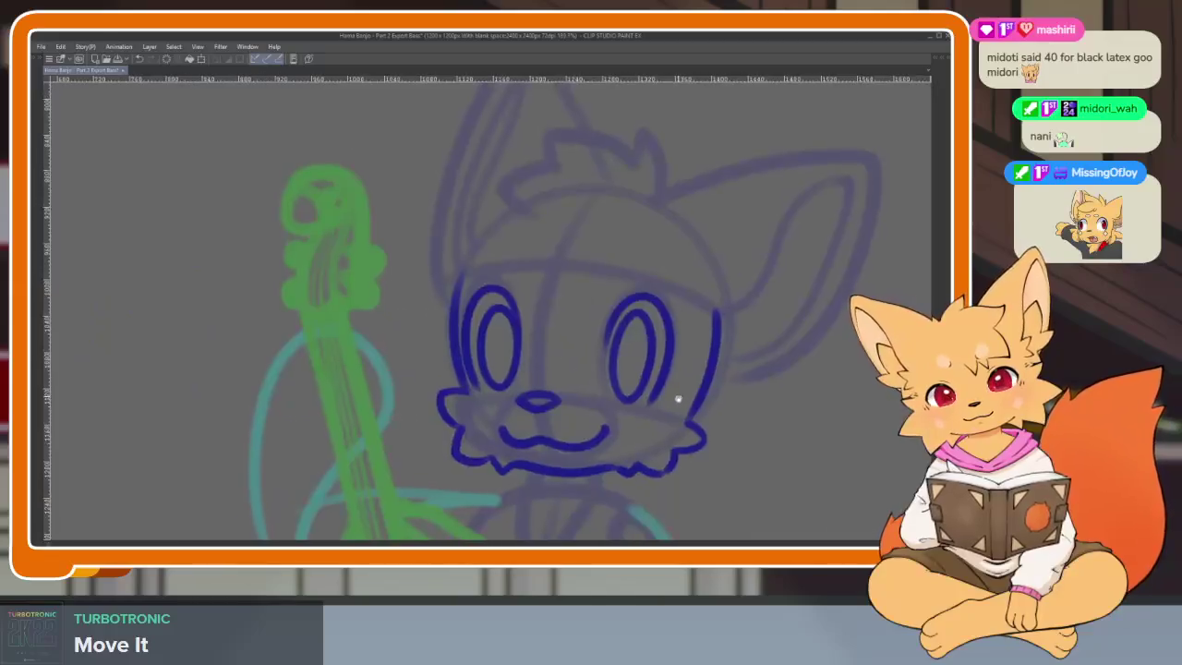
pyautogui.scroll(3, 670, 391)
pyautogui.scroll(1, 663, 276)
pyautogui.moveTo(657, 307)
pyautogui.mouseDown()
pyautogui.moveTo(575, 454)
pyautogui.moveTo(564, 264)
pyautogui.moveTo(655, 256)
pyautogui.moveTo(625, 427)
pyautogui.moveTo(530, 390)
pyautogui.moveTo(635, 207)
pyautogui.moveTo(671, 369)
pyautogui.mouseUp()
pyautogui.scroll(-5, 689, 362)
pyautogui.scroll(-2, 690, 363)
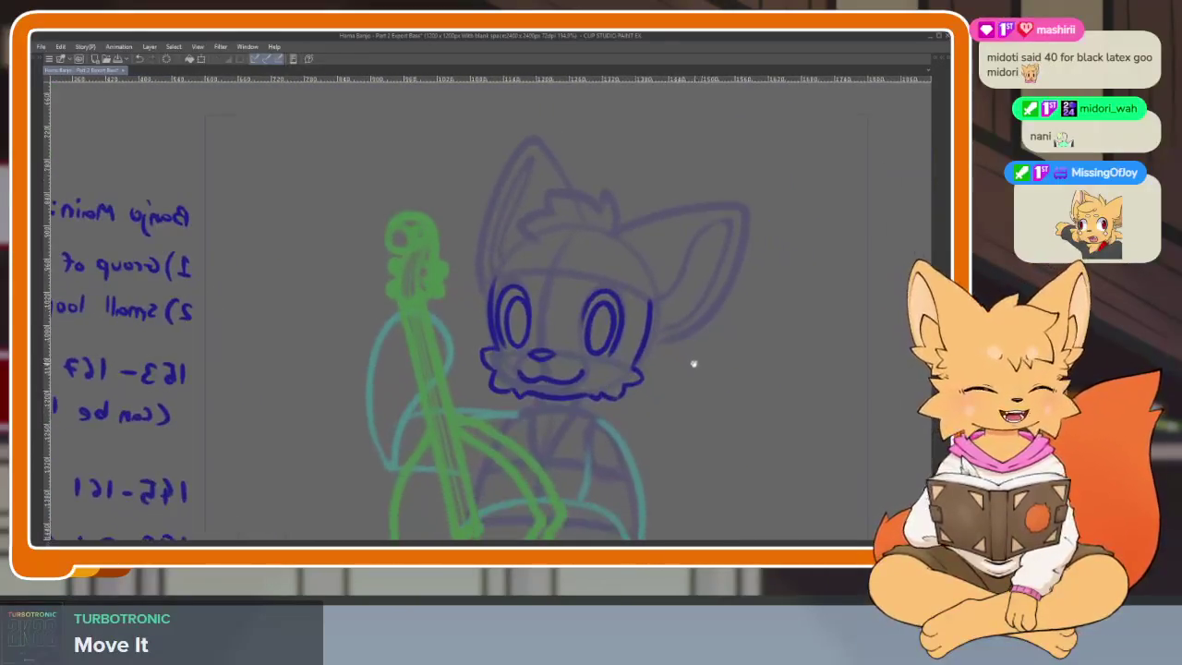
pyautogui.scroll(-2, 632, 392)
pyautogui.scroll(2, 601, 388)
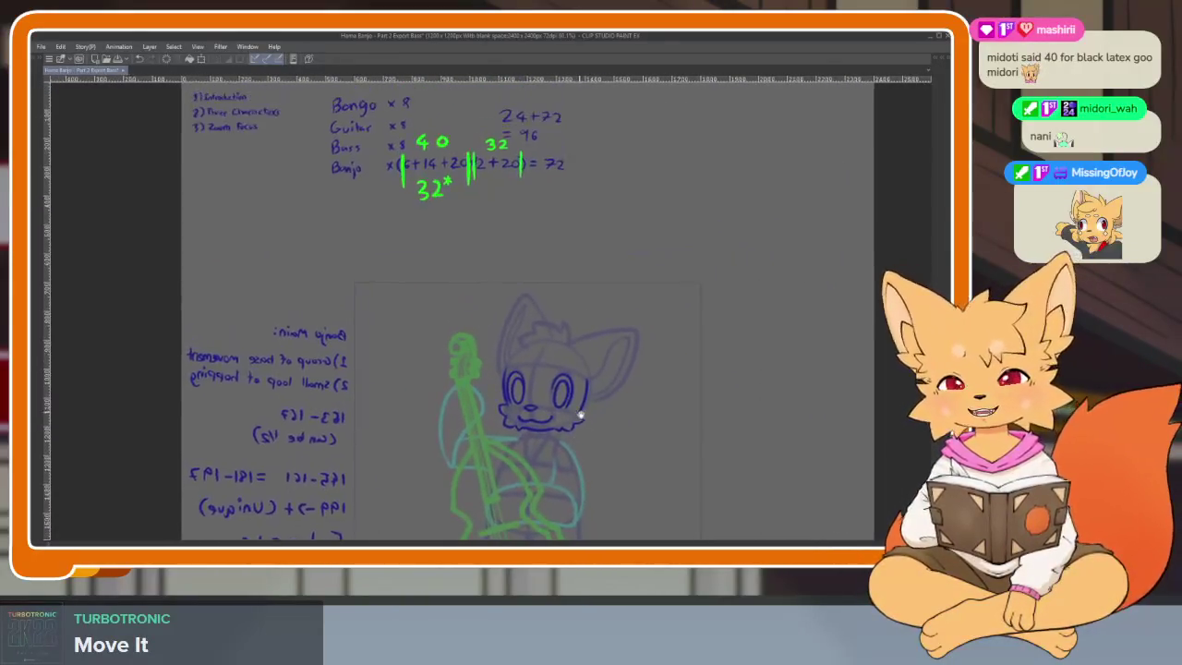
pyautogui.scroll(3, 596, 422)
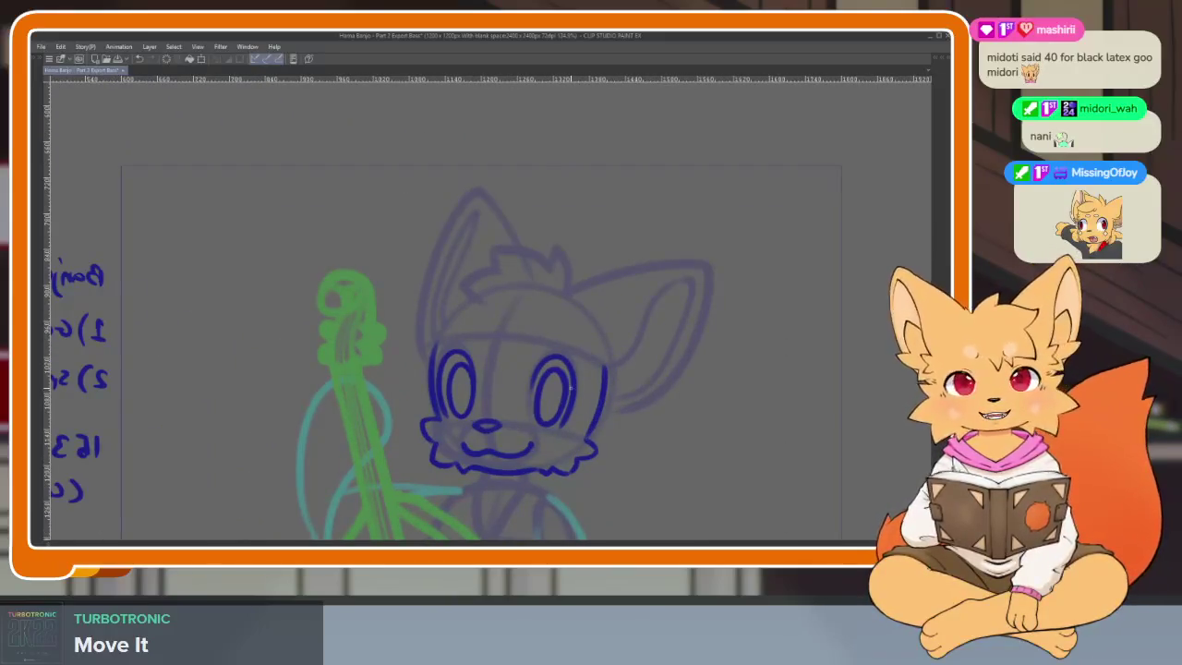
pyautogui.scroll(2, 571, 390)
pyautogui.scroll(2, 543, 394)
pyautogui.scroll(1, 567, 385)
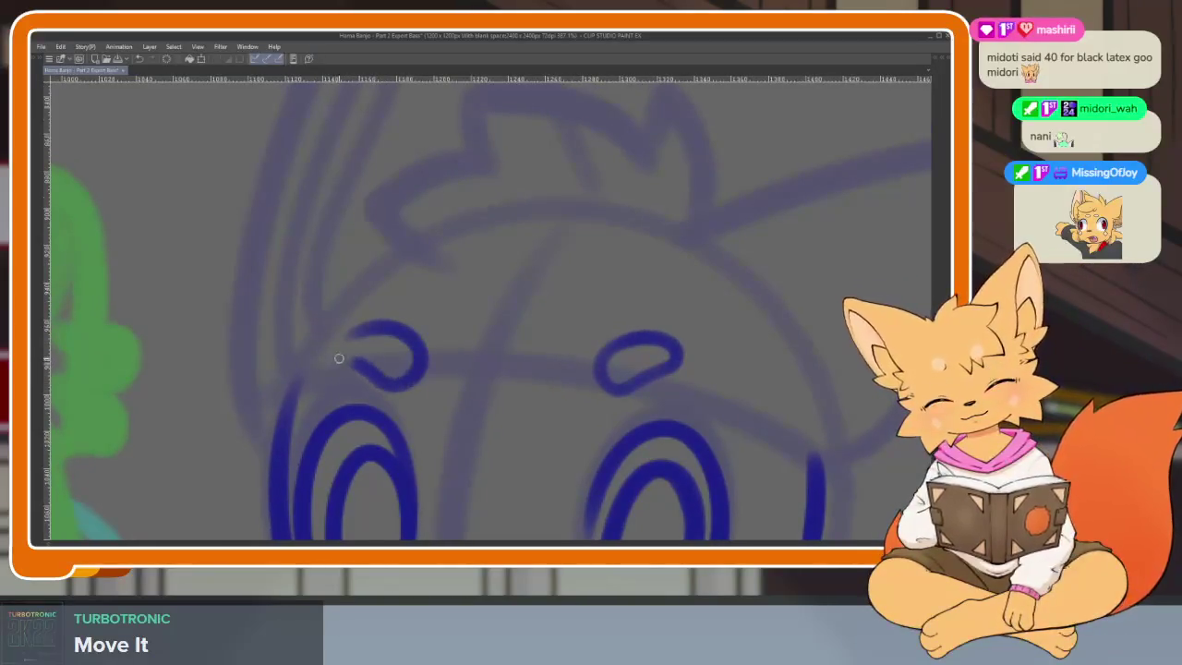
# - Redraw the small brow mark above the fox's left eye
pyautogui.scroll(-5, 750, 393)
pyautogui.scroll(2, 660, 390)
pyautogui.scroll(3, 634, 414)
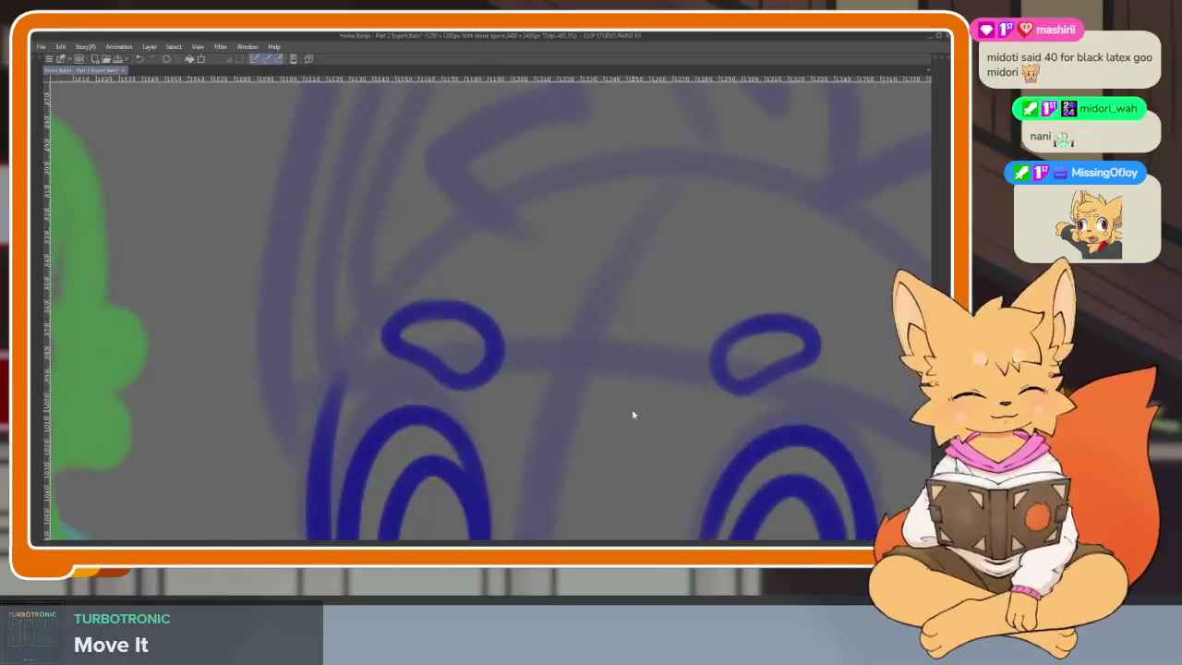
pyautogui.hotkey('ctrl', 'z')
pyautogui.moveTo(417, 316)
pyautogui.mouseDown()
pyautogui.moveTo(478, 305)
pyautogui.moveTo(415, 314)
pyautogui.mouseUp()
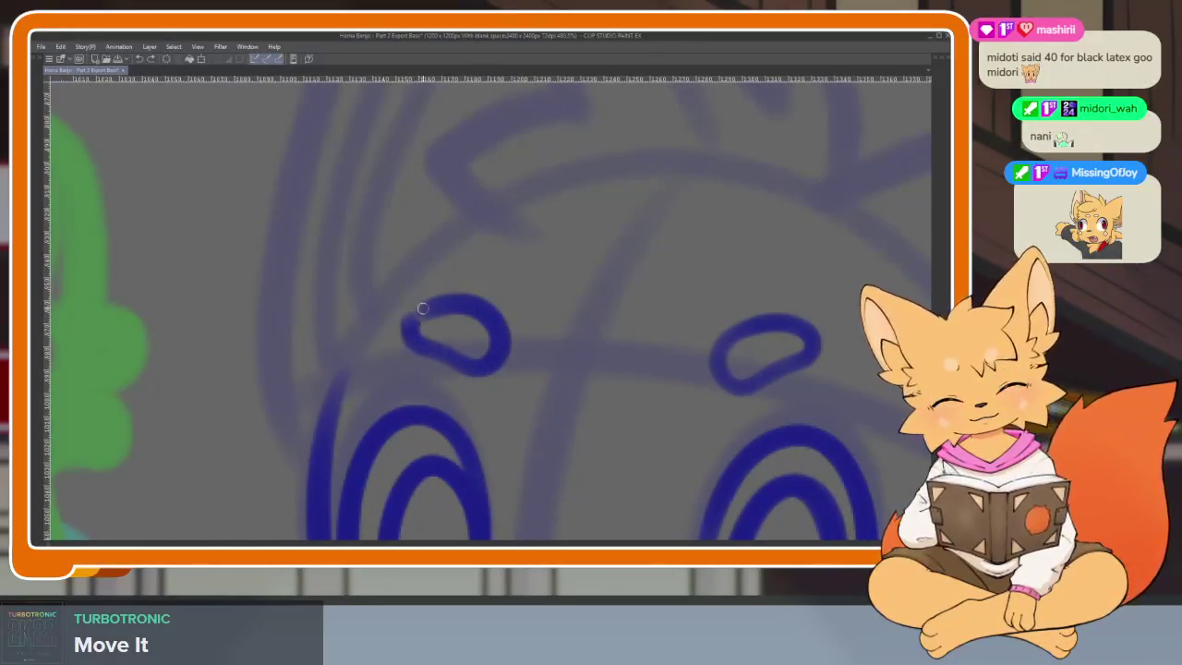
# - Redo the brow mark above the right eye as a closed stroke
pyautogui.scroll(-5, 733, 406)
pyautogui.scroll(3, 758, 419)
pyautogui.scroll(2, 675, 418)
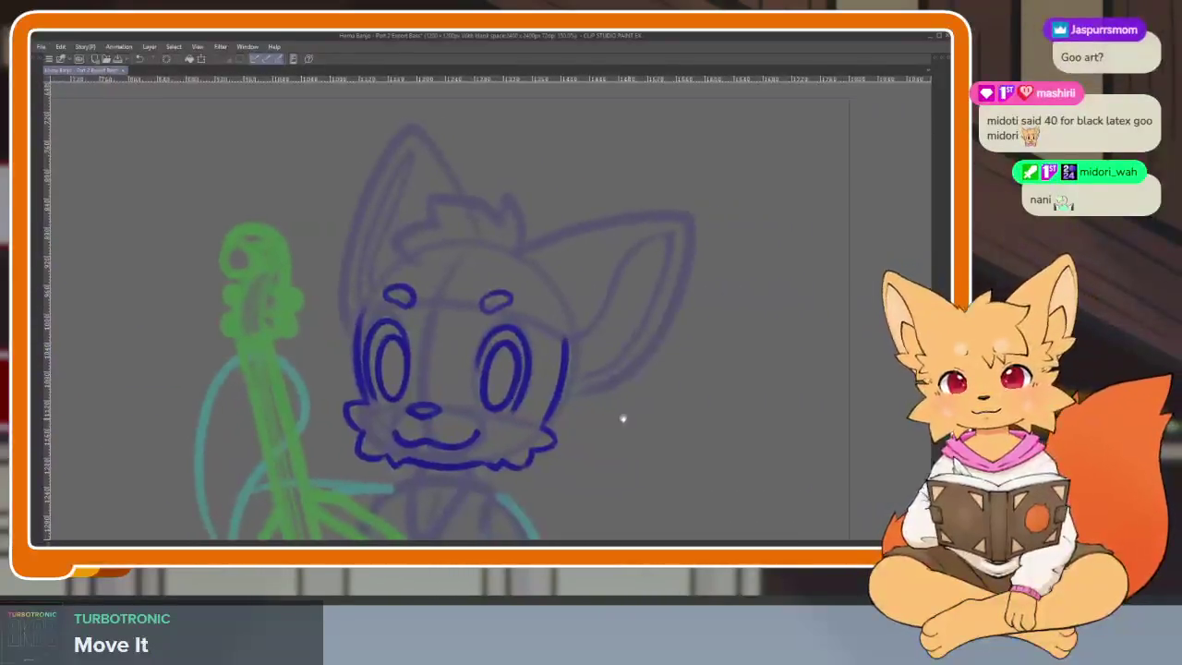
pyautogui.scroll(1, 511, 399)
pyautogui.scroll(1, 512, 411)
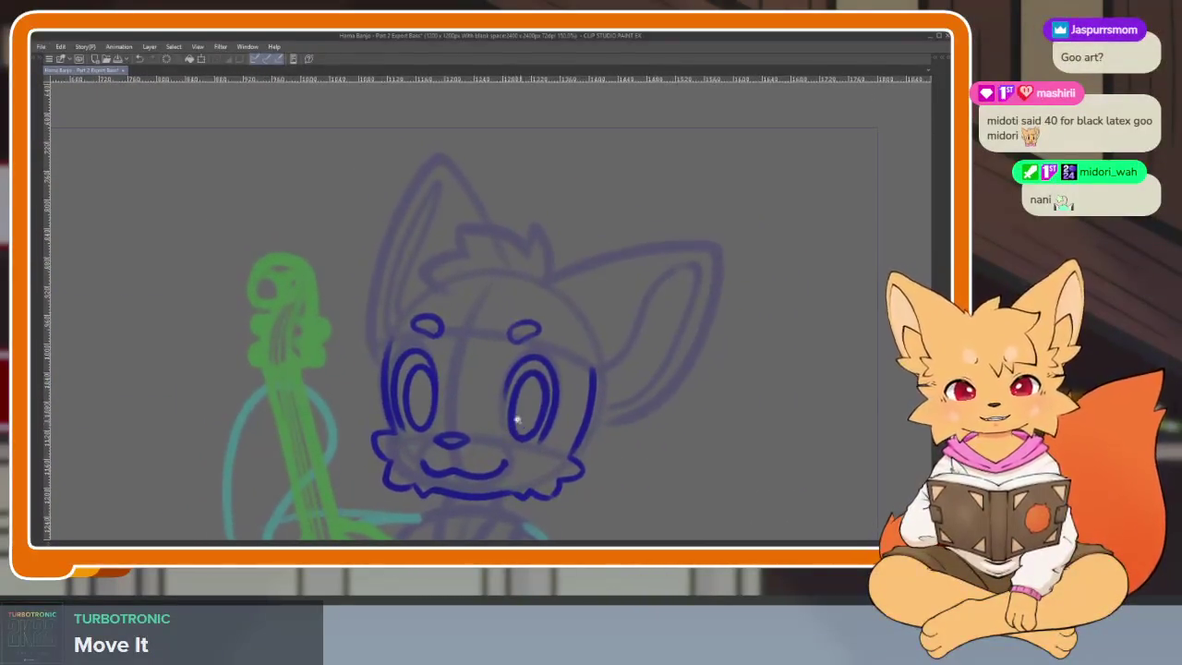
pyautogui.scroll(2, 517, 407)
pyautogui.scroll(1, 535, 406)
pyautogui.scroll(2, 545, 397)
pyautogui.scroll(1, 555, 415)
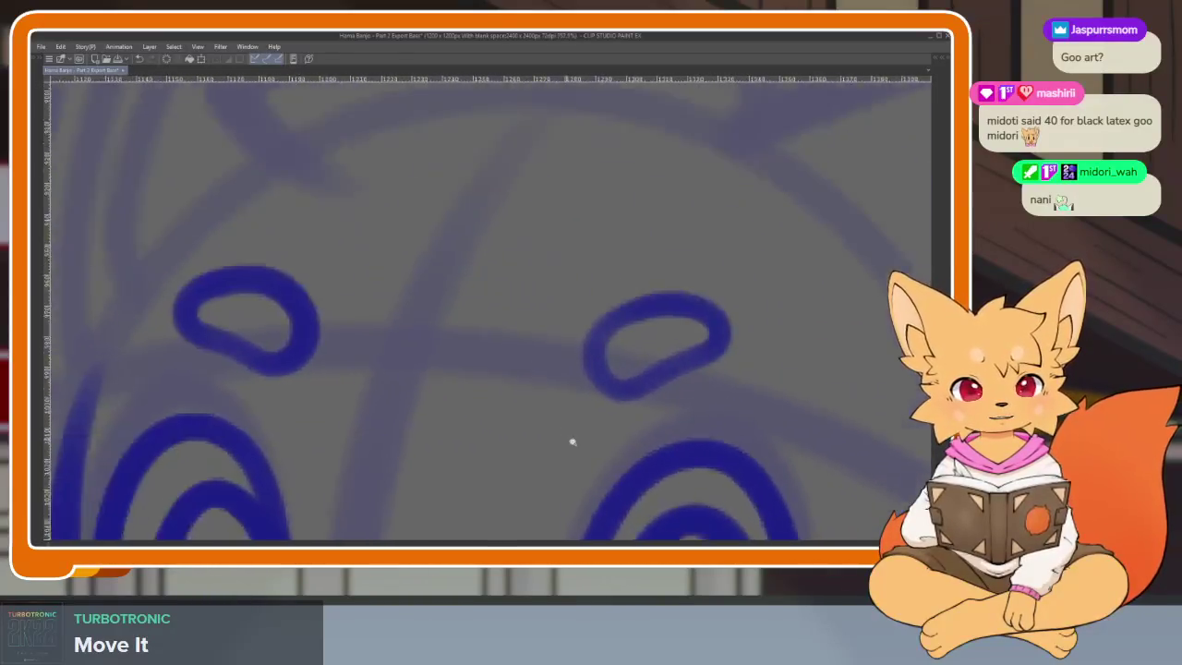
pyautogui.scroll(1, 610, 388)
pyautogui.hotkey('ctrl', 'z')
pyautogui.hotkey('ctrl', 'z')
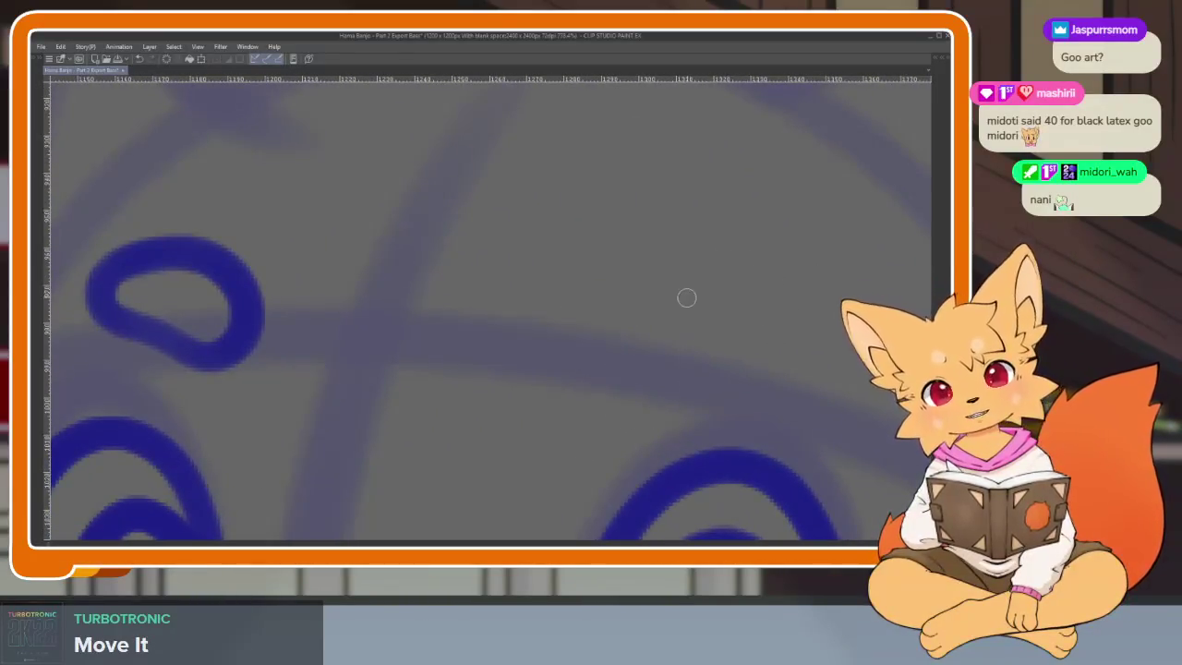
pyautogui.moveTo(694, 270)
pyautogui.mouseDown()
pyautogui.moveTo(626, 298)
pyautogui.moveTo(689, 354)
pyautogui.moveTo(733, 275)
pyautogui.moveTo(628, 282)
pyautogui.mouseUp()
pyautogui.hotkey('ctrl', 'alt', '0')
pyautogui.scroll(-1, 792, 399)
pyautogui.scroll(5, 712, 361)
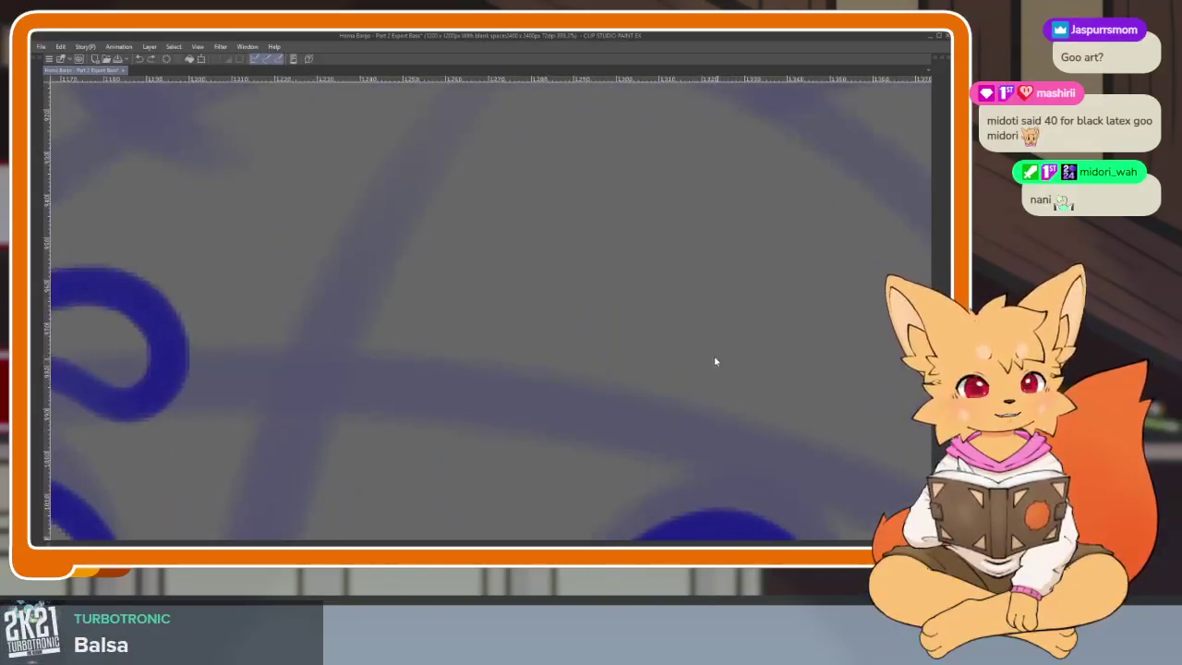
pyautogui.scroll(-1, 710, 354)
pyautogui.scroll(1, 738, 372)
pyautogui.moveTo(738, 371)
pyautogui.mouseDown()
pyautogui.moveTo(604, 372)
pyautogui.moveTo(702, 403)
pyautogui.moveTo(723, 341)
pyautogui.moveTo(609, 441)
pyautogui.mouseUp()
pyautogui.scroll(-4, 608, 441)
pyautogui.scroll(1, 749, 407)
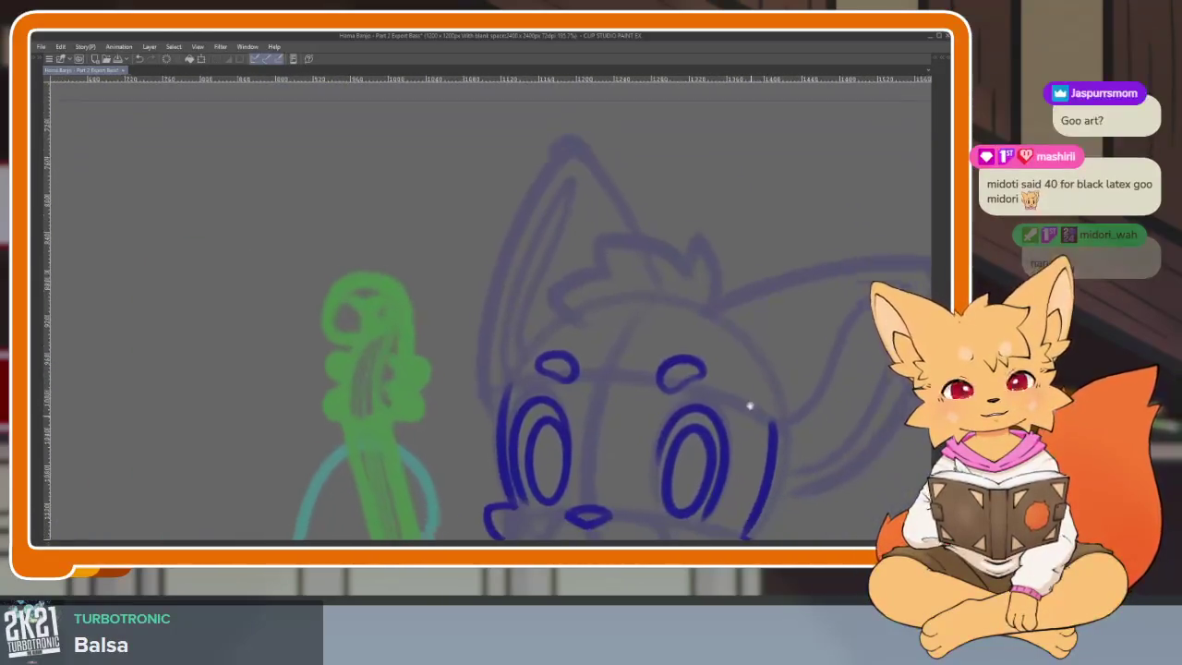
pyautogui.scroll(1, 712, 351)
pyautogui.scroll(1, 694, 417)
# - Lasso the small mark above the right eye and nudge it slightly right
pyautogui.press('Tab')
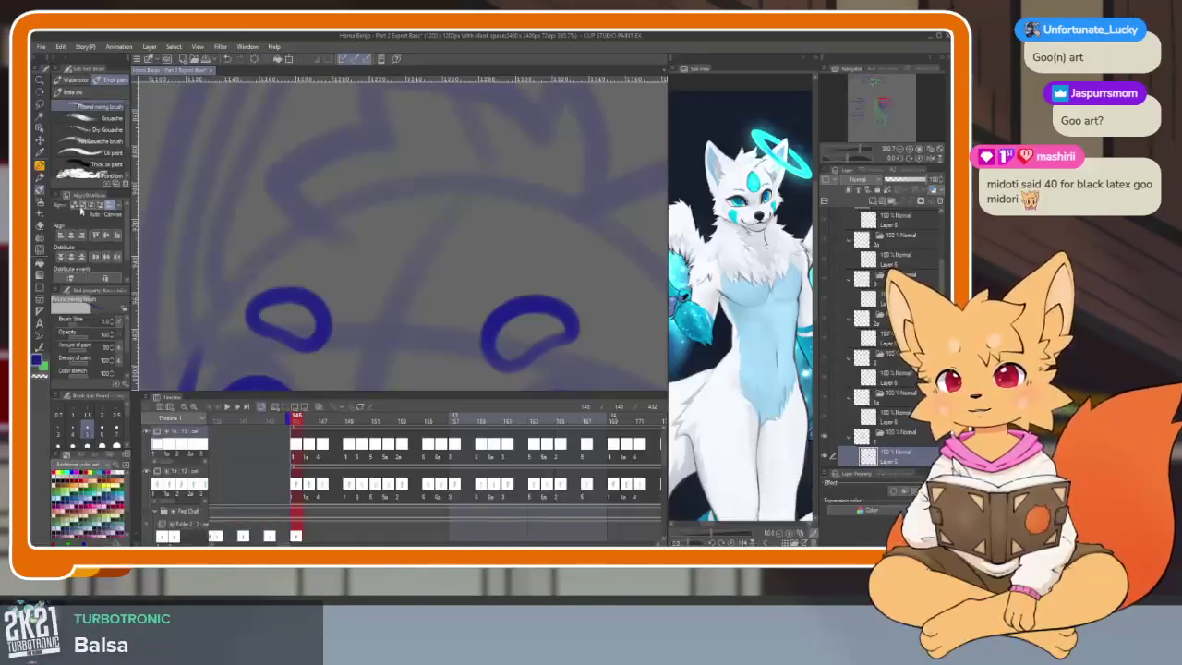
pyautogui.press('Tab')
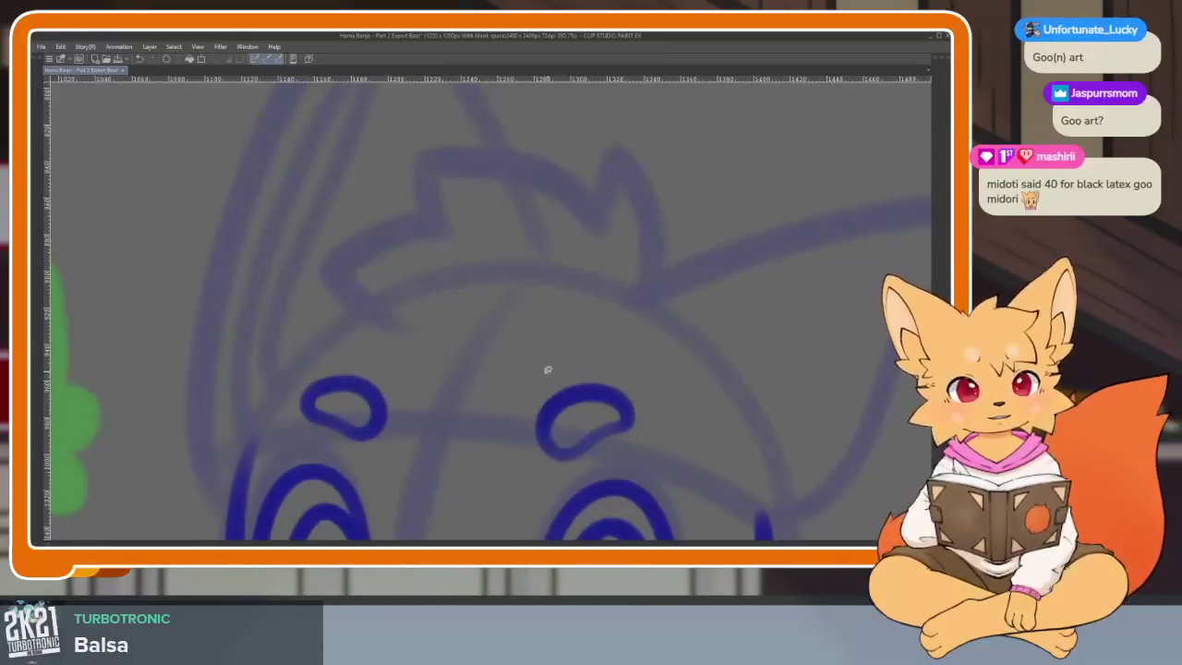
pyautogui.moveTo(680, 401)
pyautogui.mouseDown()
pyautogui.moveTo(649, 385)
pyautogui.moveTo(689, 412)
pyautogui.mouseUp()
pyautogui.hotkey('ctrl', 't')
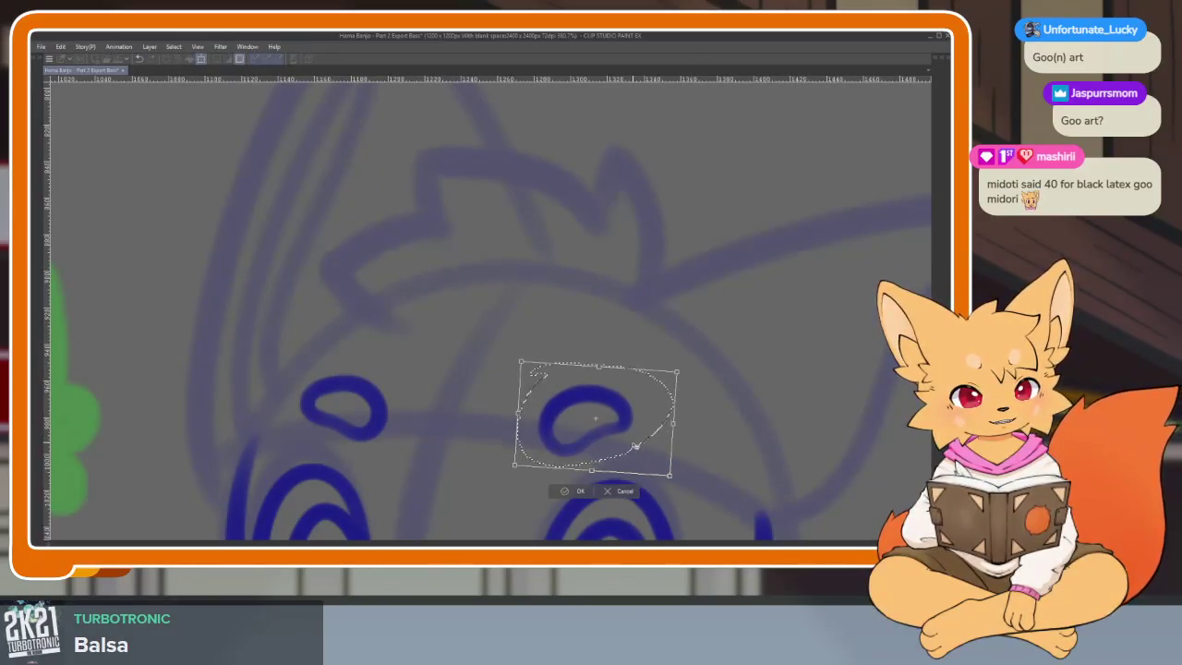
pyautogui.moveTo(632, 447); pyautogui.dragTo(636, 445)
pyautogui.click(570, 492)
# - Ink a dark-blue hair tuft line over the head sketch
pyautogui.scroll(-3, 601, 430)
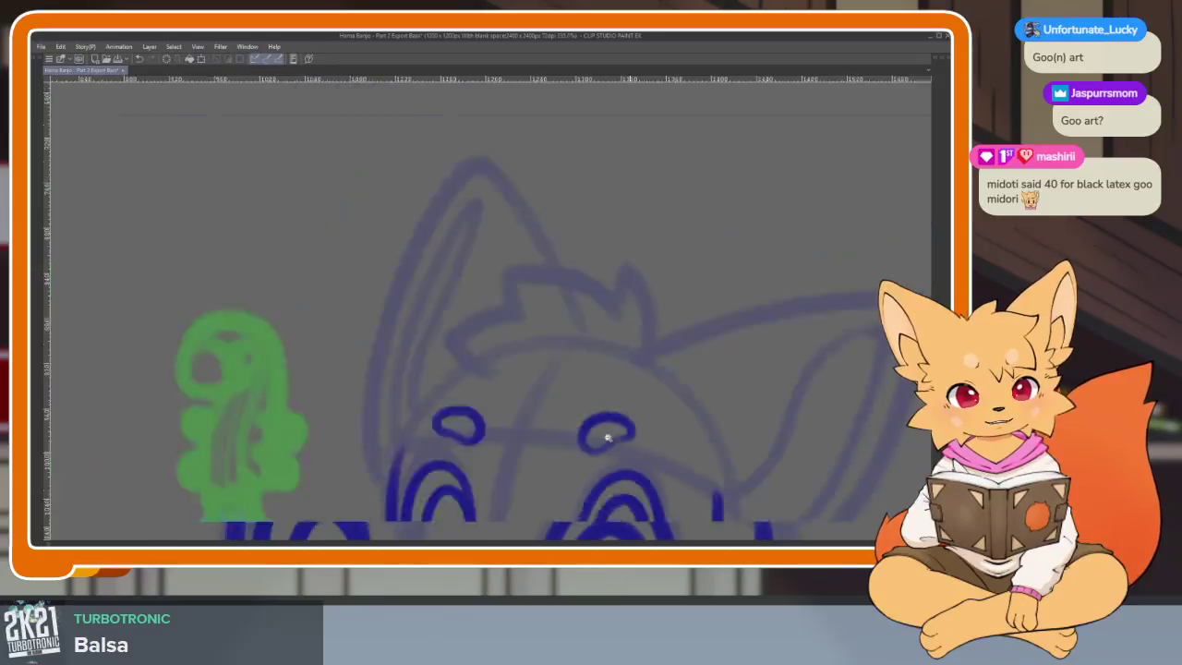
pyautogui.scroll(-3, 601, 430)
pyautogui.scroll(2, 604, 378)
pyautogui.scroll(4, 628, 420)
pyautogui.scroll(-2, 628, 421)
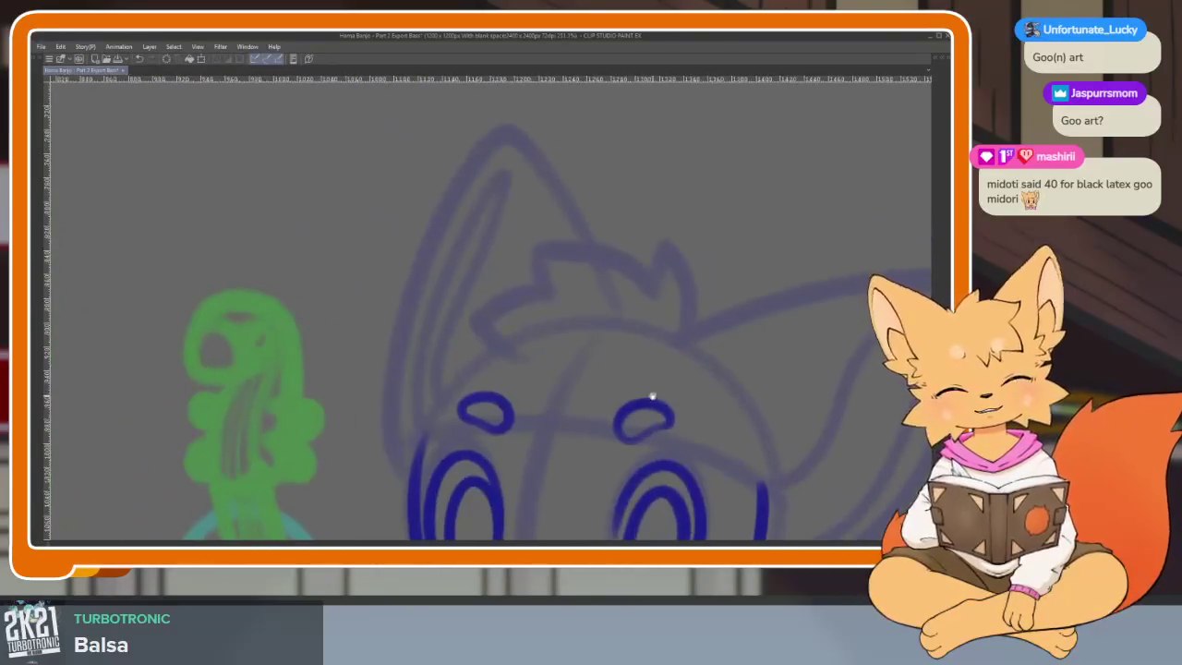
pyautogui.scroll(2, 656, 421)
pyautogui.scroll(1, 660, 423)
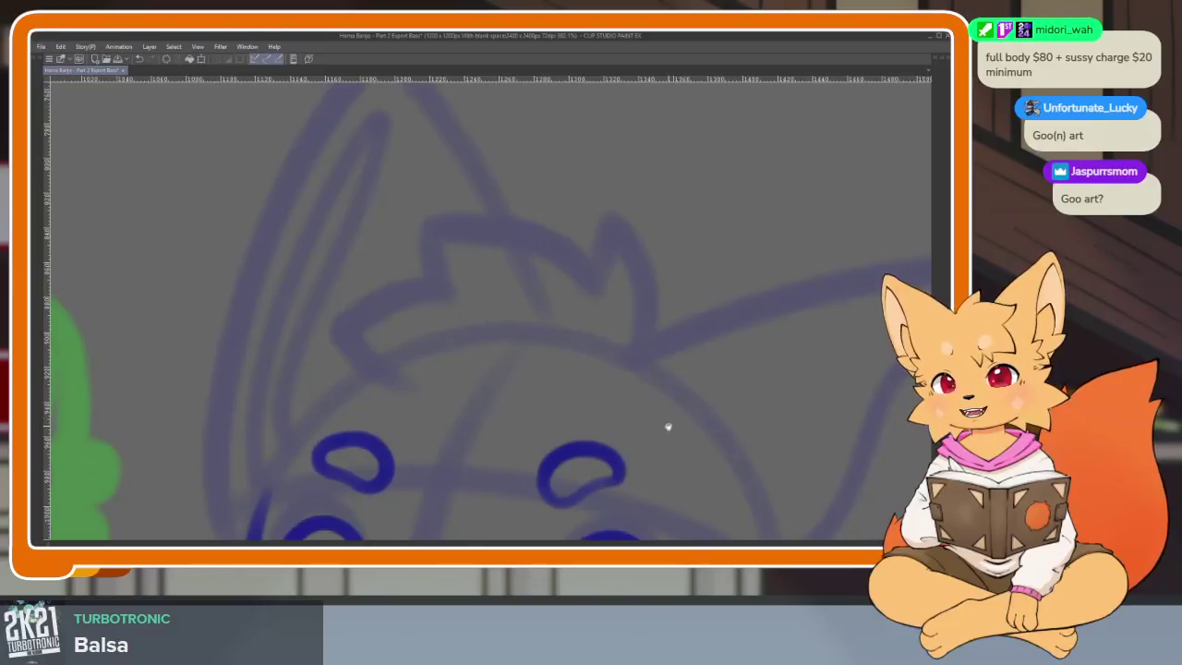
pyautogui.scroll(2, 668, 425)
pyautogui.scroll(-2, 650, 442)
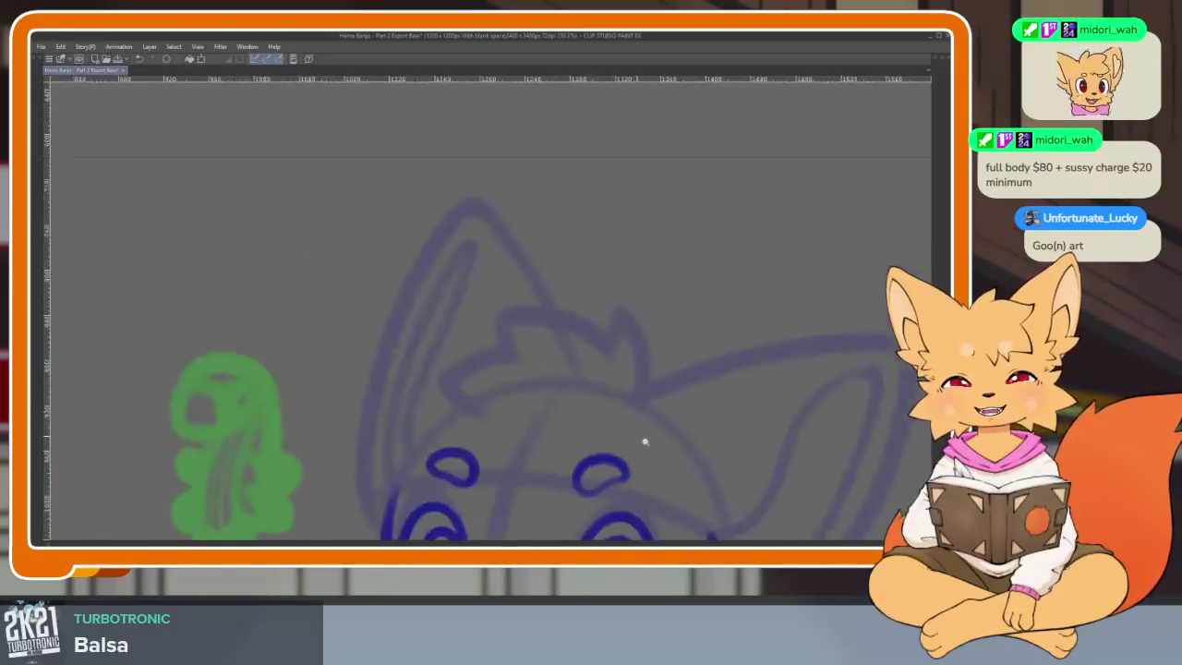
pyautogui.scroll(2, 642, 444)
pyautogui.scroll(-2, 596, 434)
pyautogui.scroll(2, 592, 445)
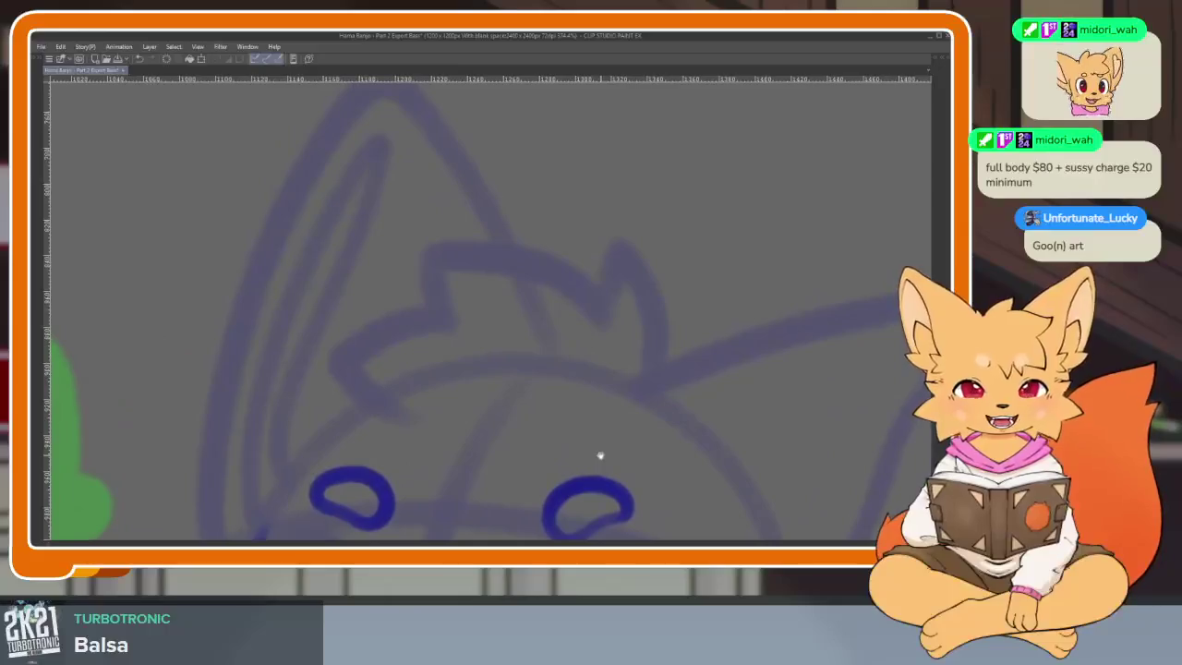
pyautogui.press('Tab')
pyautogui.press('Tab')
pyautogui.moveTo(652, 355)
pyautogui.mouseDown()
pyautogui.moveTo(406, 299)
pyautogui.moveTo(426, 431)
pyautogui.mouseUp()
pyautogui.scroll(-5, 647, 409)
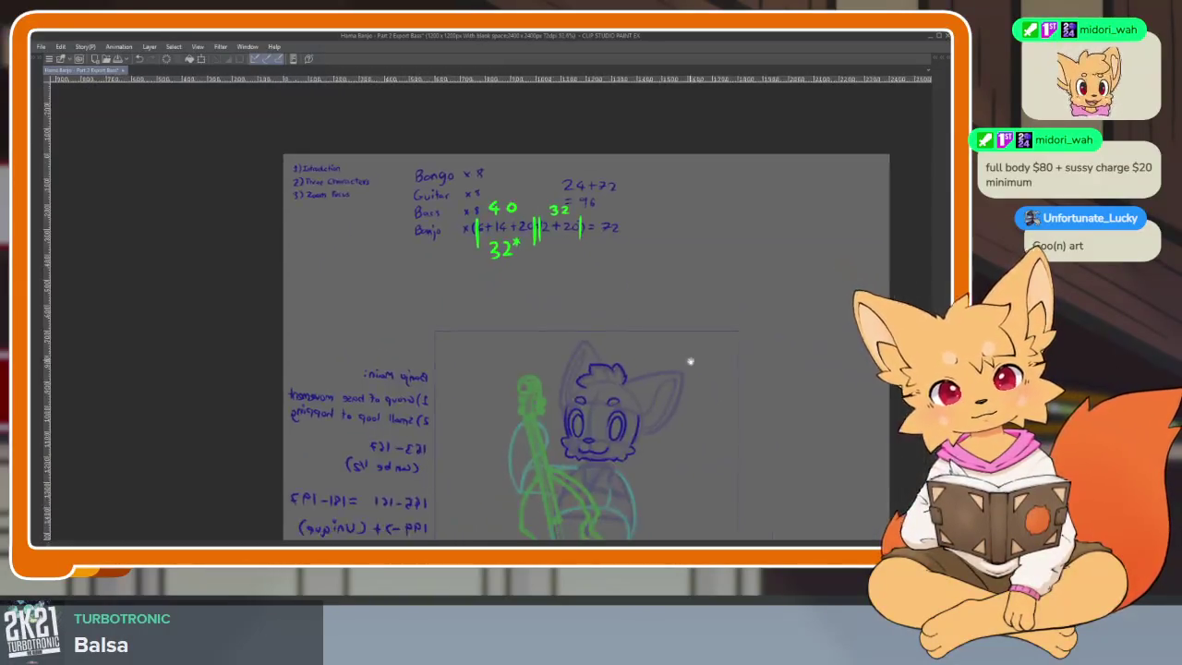
# - Undo the first hair stroke and redraw the spiky tuft across the head
pyautogui.scroll(5, 690, 361)
pyautogui.hotkey('ctrl', 'z')
pyautogui.hotkey('ctrl', 'z')
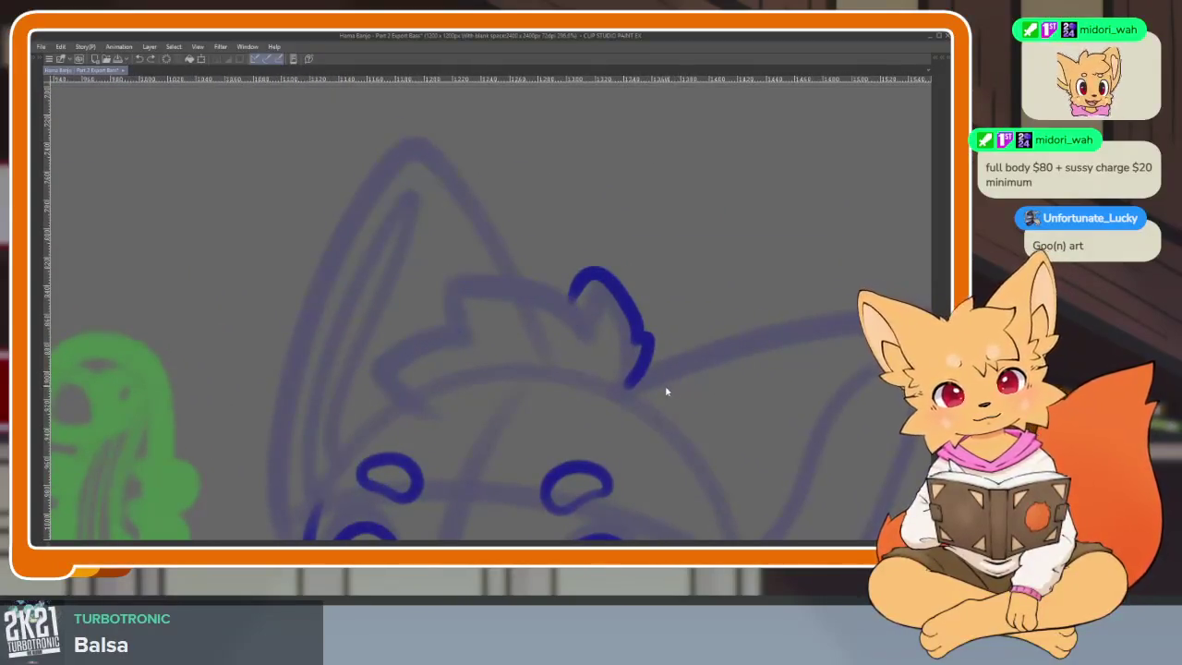
pyautogui.hotkey('ctrl', 'z')
pyautogui.hotkey('ctrl', 'z')
pyautogui.moveTo(639, 384)
pyautogui.mouseDown()
pyautogui.moveTo(610, 285)
pyautogui.moveTo(594, 340)
pyautogui.moveTo(501, 286)
pyautogui.moveTo(414, 343)
pyautogui.moveTo(406, 401)
pyautogui.moveTo(436, 414)
pyautogui.mouseUp()
pyautogui.scroll(-5, 665, 391)
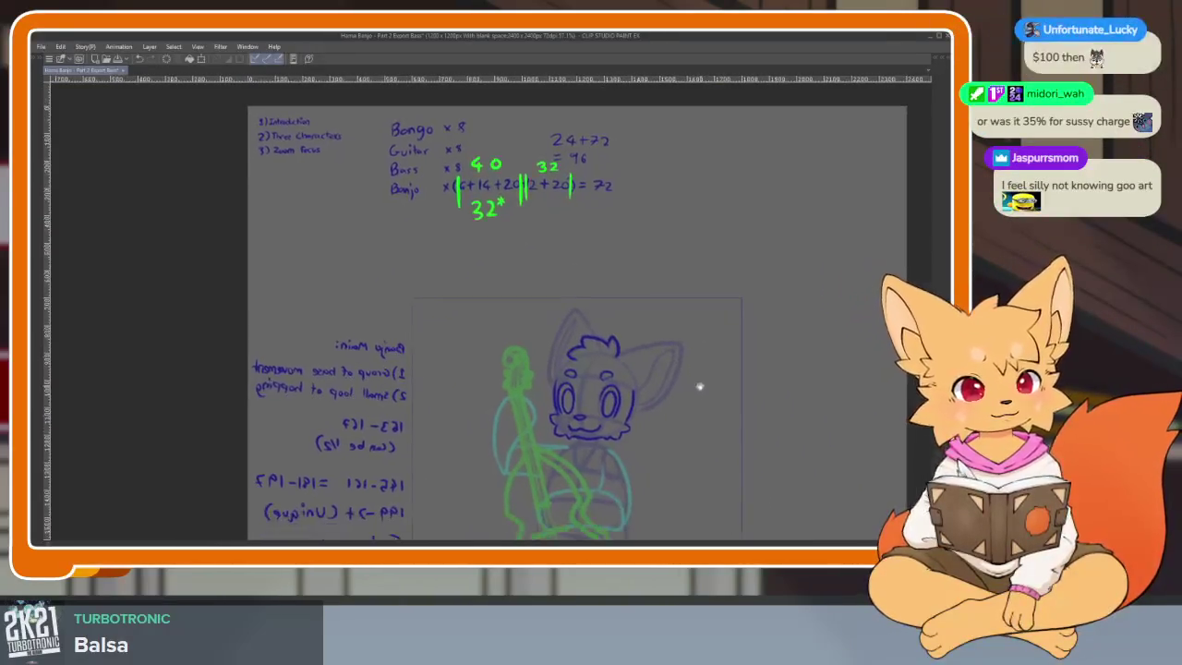
pyautogui.moveTo(713, 366); pyautogui.dragTo(647, 403)
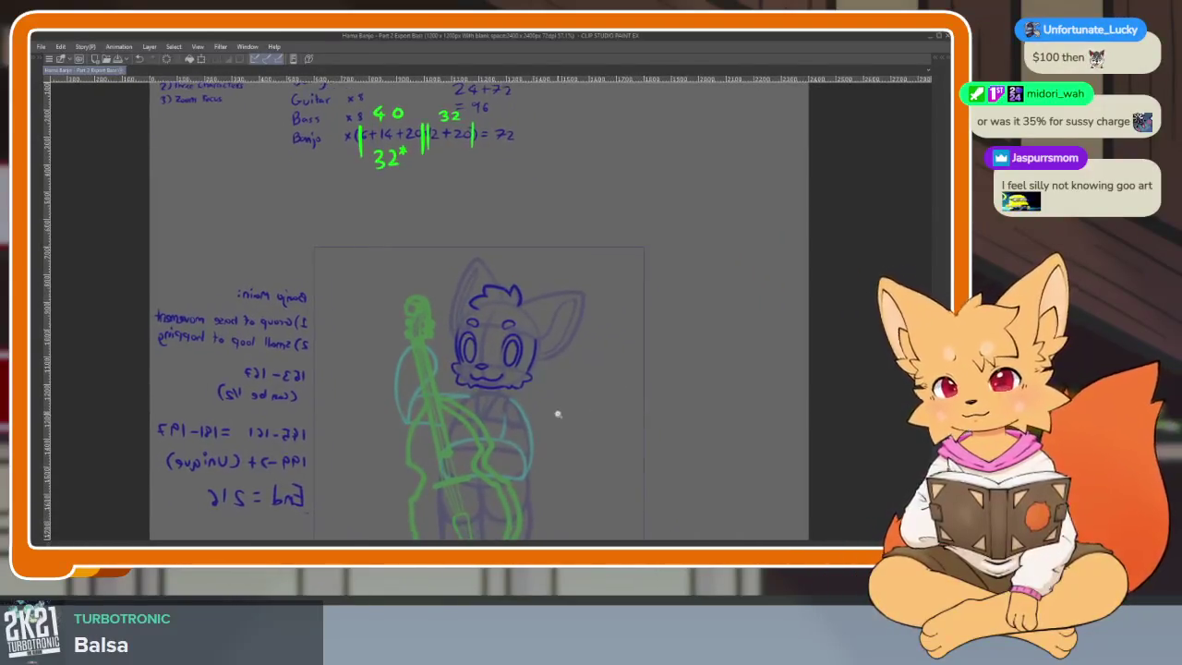
pyautogui.scroll(2, 580, 427)
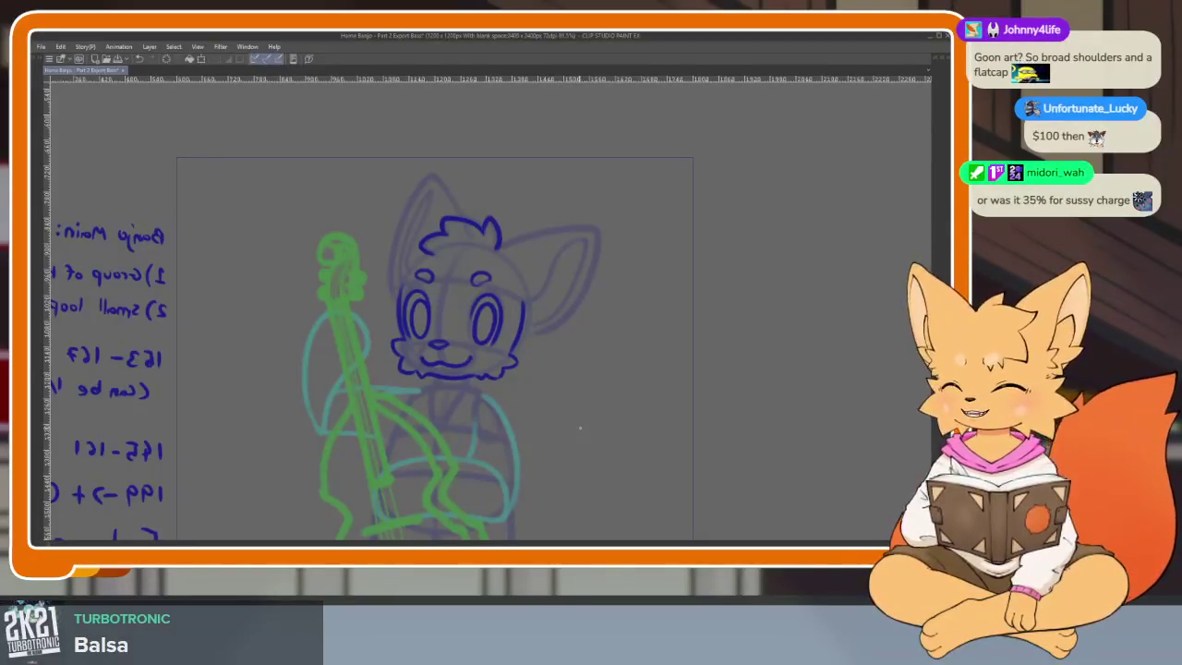
# - Remove a stray stroke and add a small stroke at the tuft's tip
pyautogui.hotkey('ctrl', 'z')
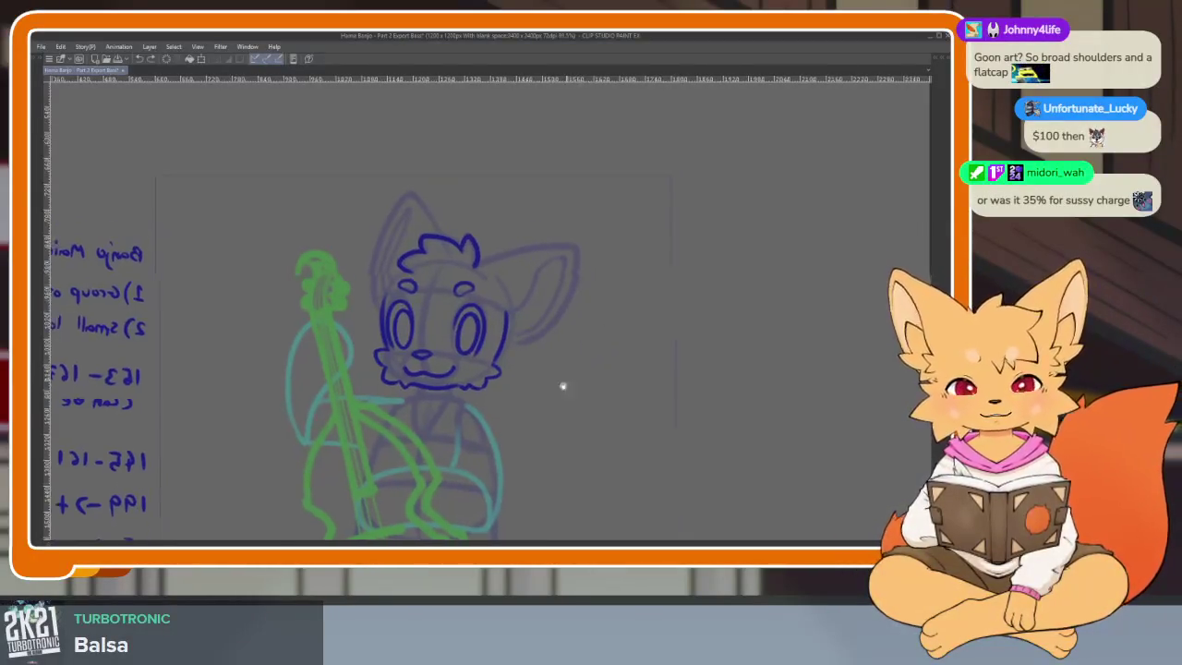
pyautogui.scroll(3, 563, 392)
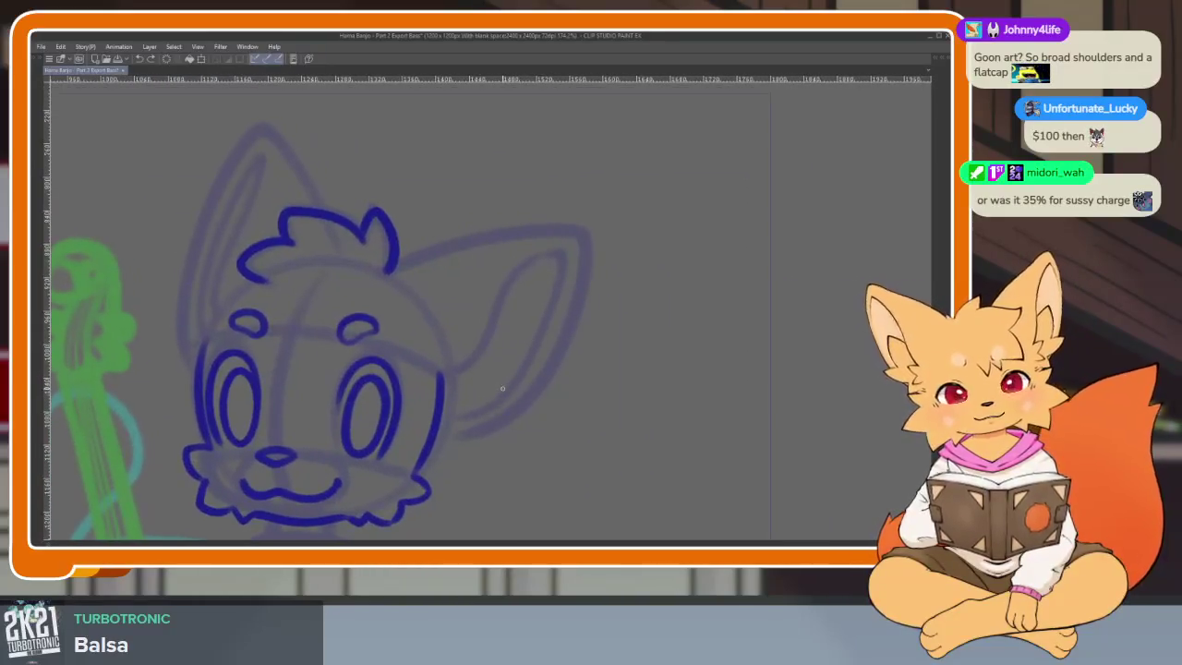
pyautogui.press('Tab')
pyautogui.press('Tab')
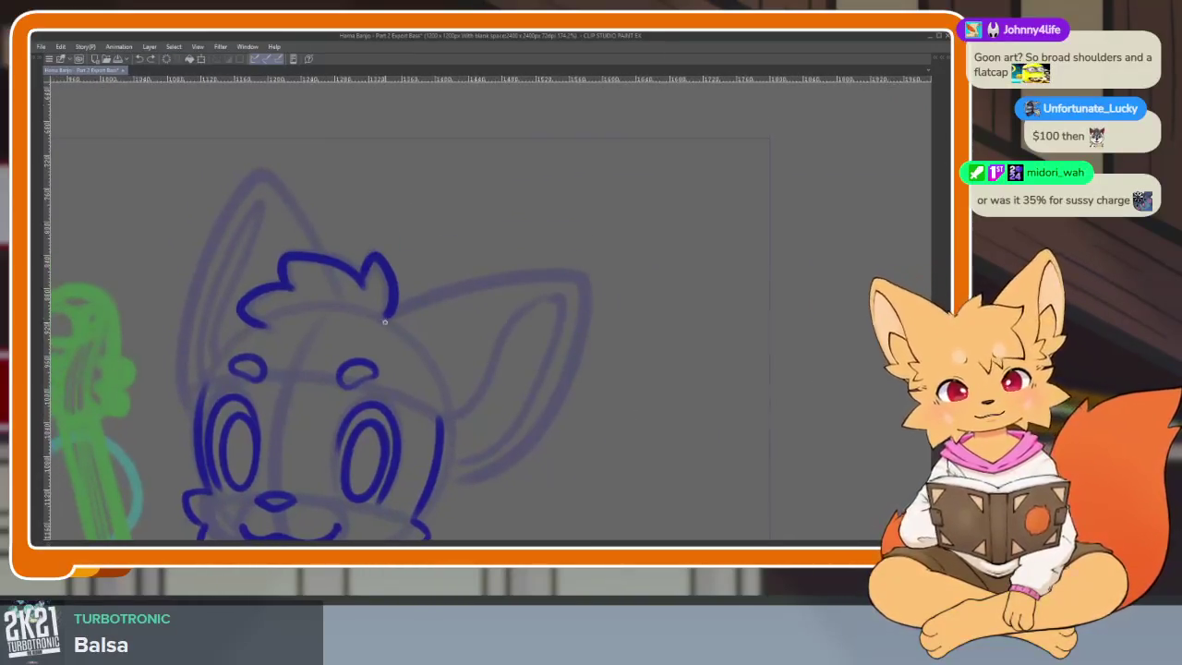
pyautogui.moveTo(394, 312)
pyautogui.mouseDown()
pyautogui.moveTo(407, 306)
pyautogui.moveTo(534, 432)
pyautogui.moveTo(465, 480)
pyautogui.mouseUp()
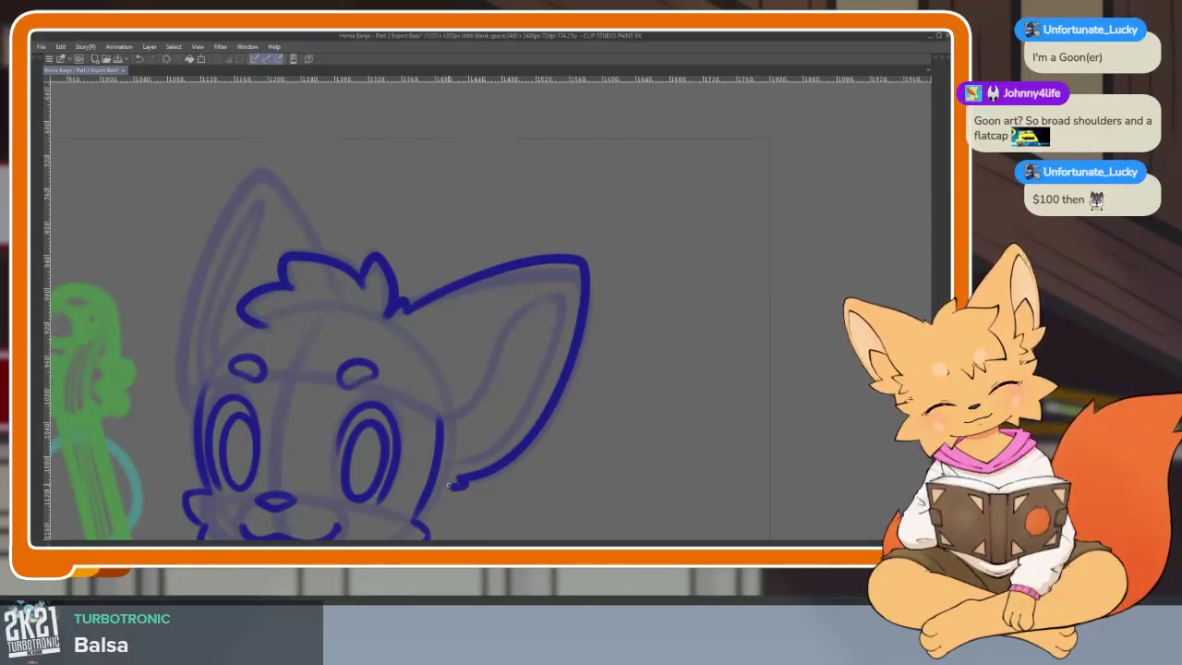
# - Ink the right ear outline, then the left ear with two inner-ear lines
pyautogui.moveTo(513, 417)
pyautogui.mouseDown()
pyautogui.moveTo(536, 399)
pyautogui.moveTo(569, 415)
pyautogui.mouseUp()
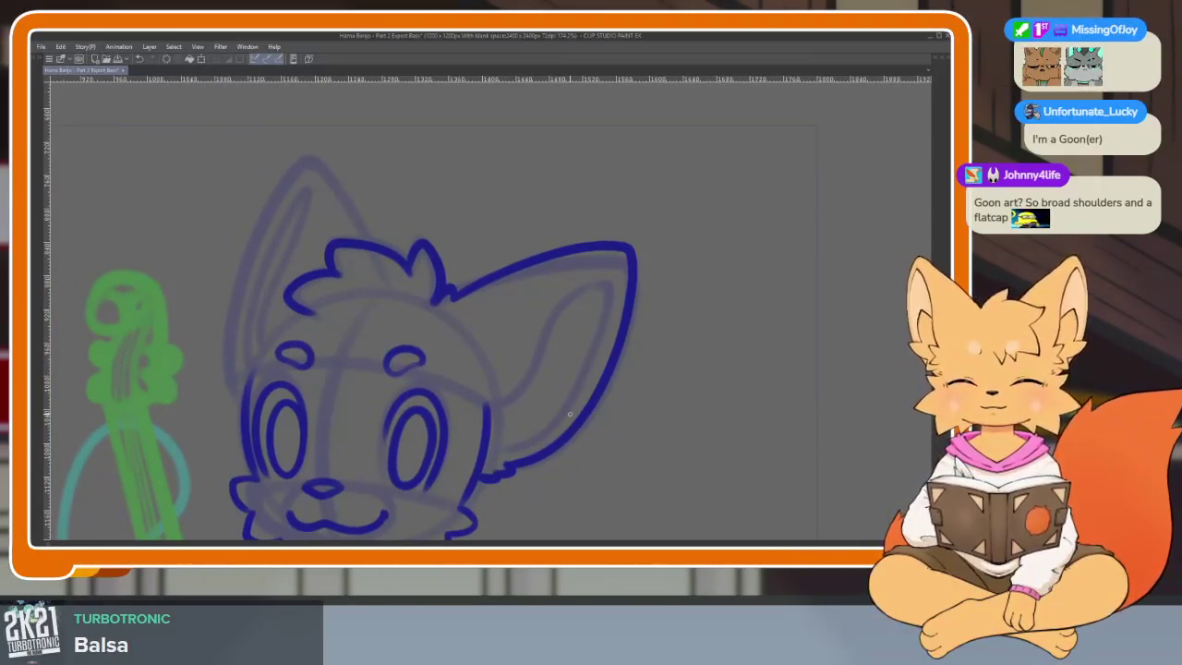
pyautogui.moveTo(570, 415); pyautogui.dragTo(622, 433)
pyautogui.scroll(-1, 445, 377)
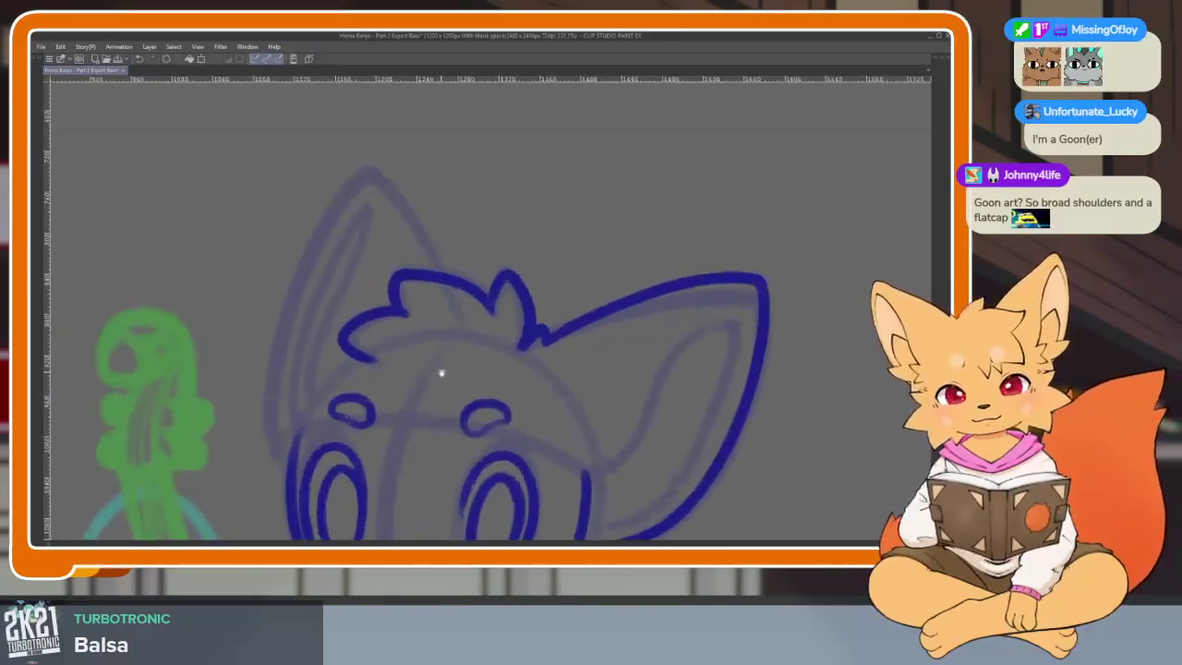
pyautogui.moveTo(444, 274)
pyautogui.mouseDown()
pyautogui.moveTo(379, 176)
pyautogui.moveTo(349, 198)
pyautogui.moveTo(277, 340)
pyautogui.moveTo(278, 459)
pyautogui.mouseUp()
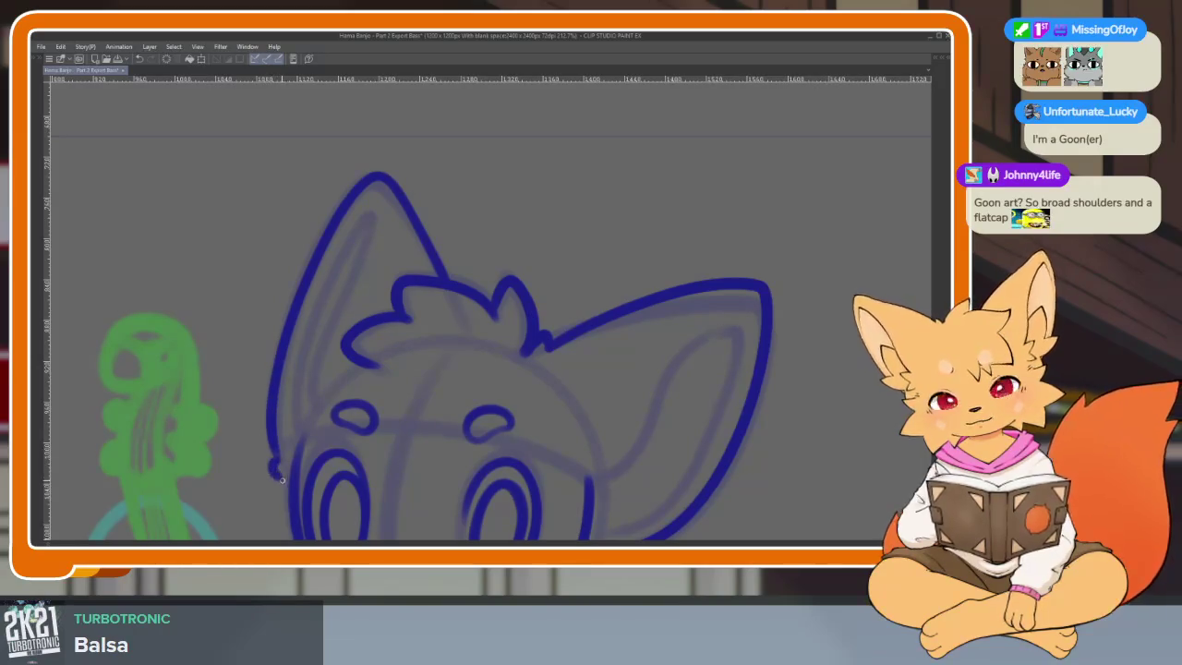
pyautogui.moveTo(312, 403)
pyautogui.mouseDown()
pyautogui.moveTo(303, 381)
pyautogui.moveTo(359, 220)
pyautogui.moveTo(305, 360)
pyautogui.moveTo(293, 435)
pyautogui.mouseUp()
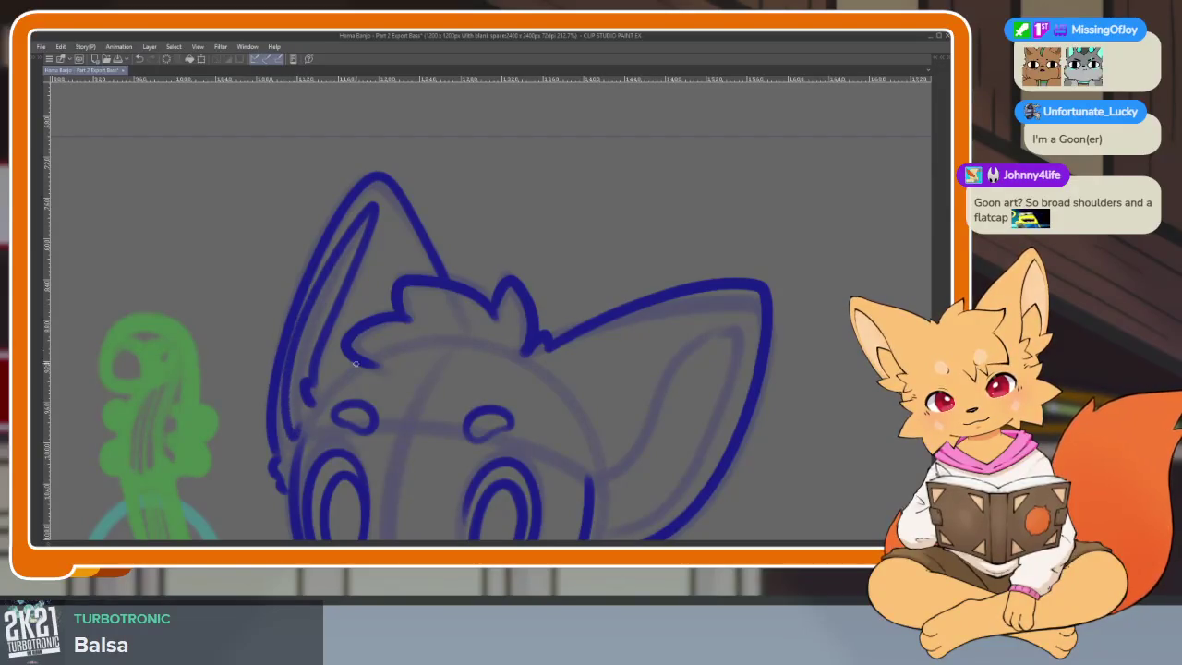
pyautogui.moveTo(598, 457)
pyautogui.mouseDown()
pyautogui.moveTo(491, 397)
pyautogui.moveTo(621, 250)
pyautogui.moveTo(637, 266)
pyautogui.moveTo(591, 403)
pyautogui.moveTo(494, 476)
pyautogui.moveTo(499, 408)
pyautogui.mouseUp()
# - Add a short dark-blue stroke beside the ear
pyautogui.scroll(-5, 665, 403)
pyautogui.scroll(2, 654, 375)
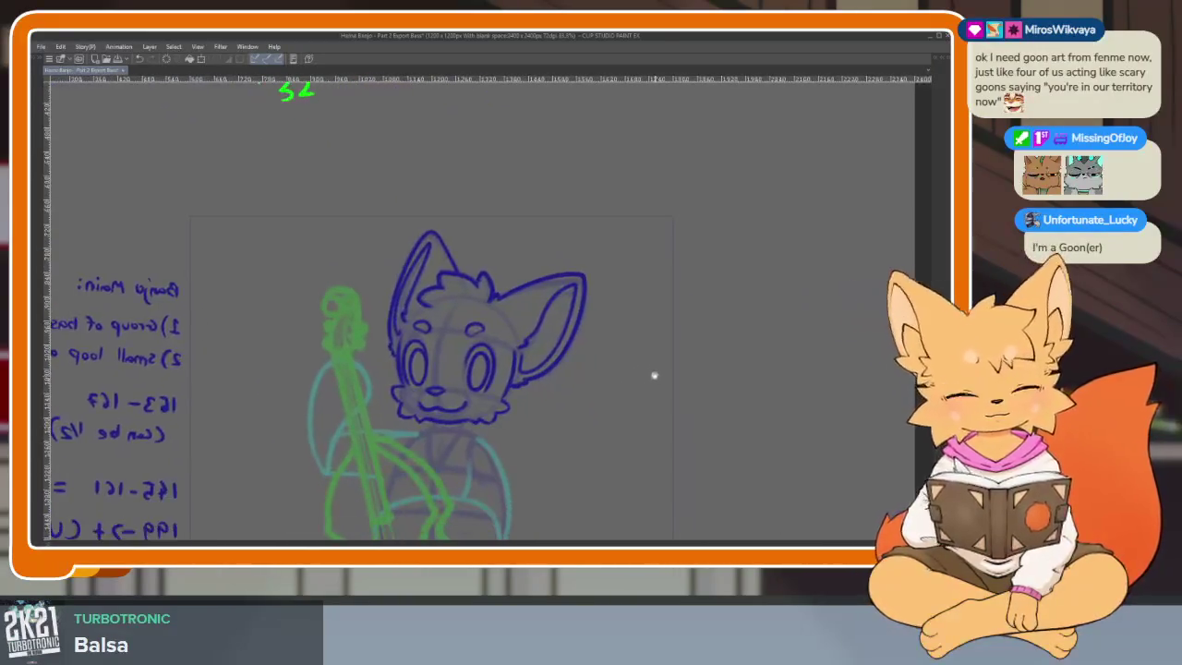
pyautogui.scroll(2, 609, 407)
pyautogui.scroll(2, 610, 408)
pyautogui.scroll(2, 576, 415)
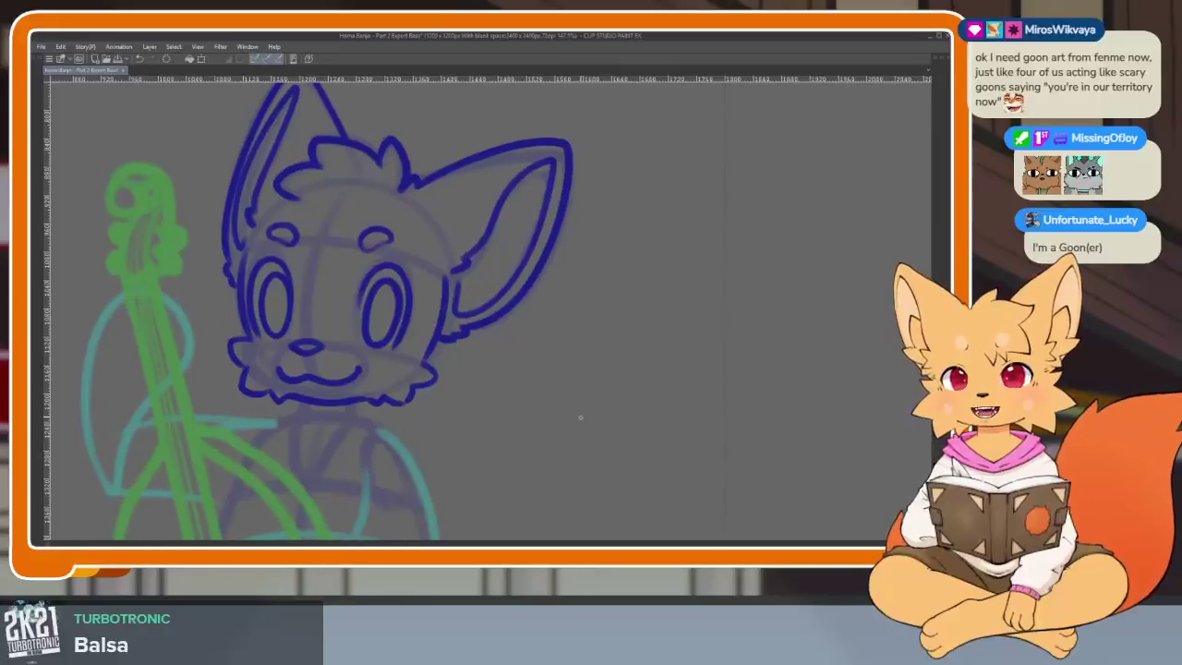
pyautogui.scroll(-1, 575, 415)
pyautogui.scroll(1, 585, 429)
pyautogui.scroll(-1, 602, 435)
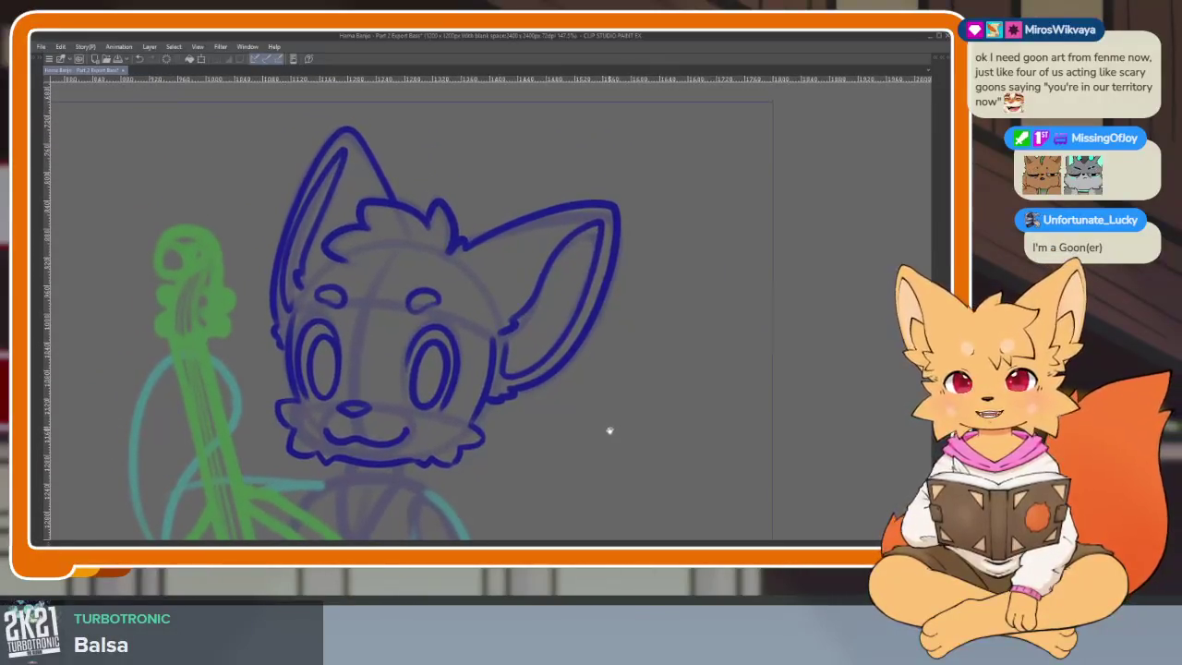
pyautogui.scroll(1, 610, 430)
pyautogui.scroll(-1, 621, 418)
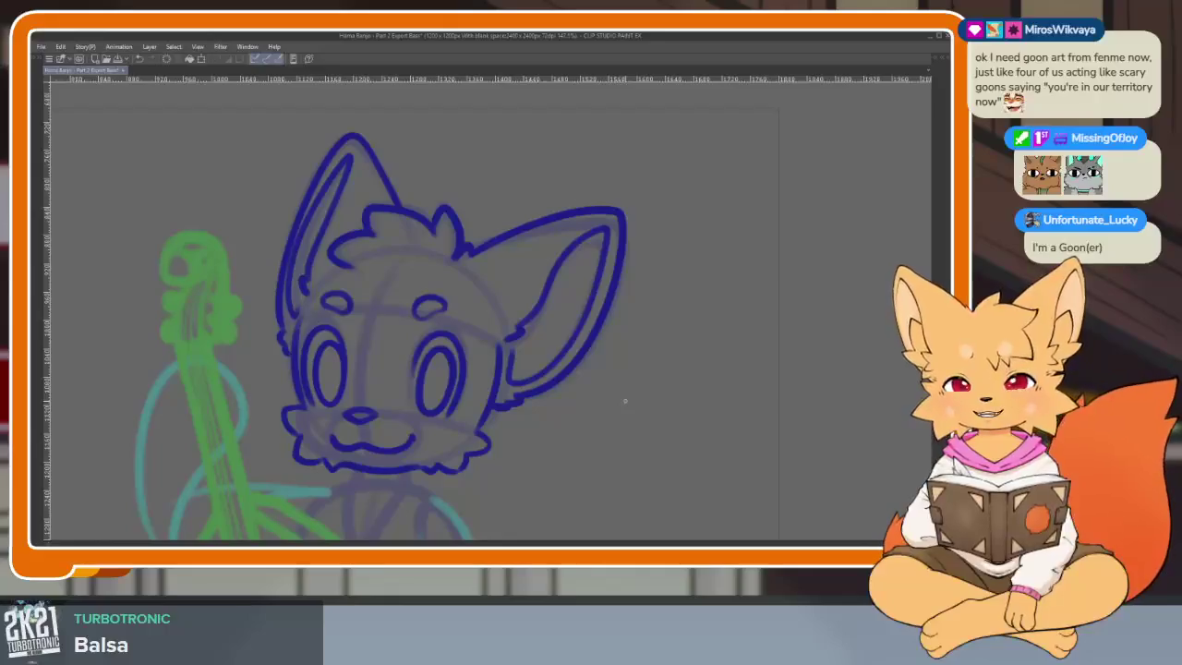
pyautogui.scroll(-2, 604, 422)
pyautogui.scroll(2, 597, 427)
pyautogui.scroll(-1, 604, 417)
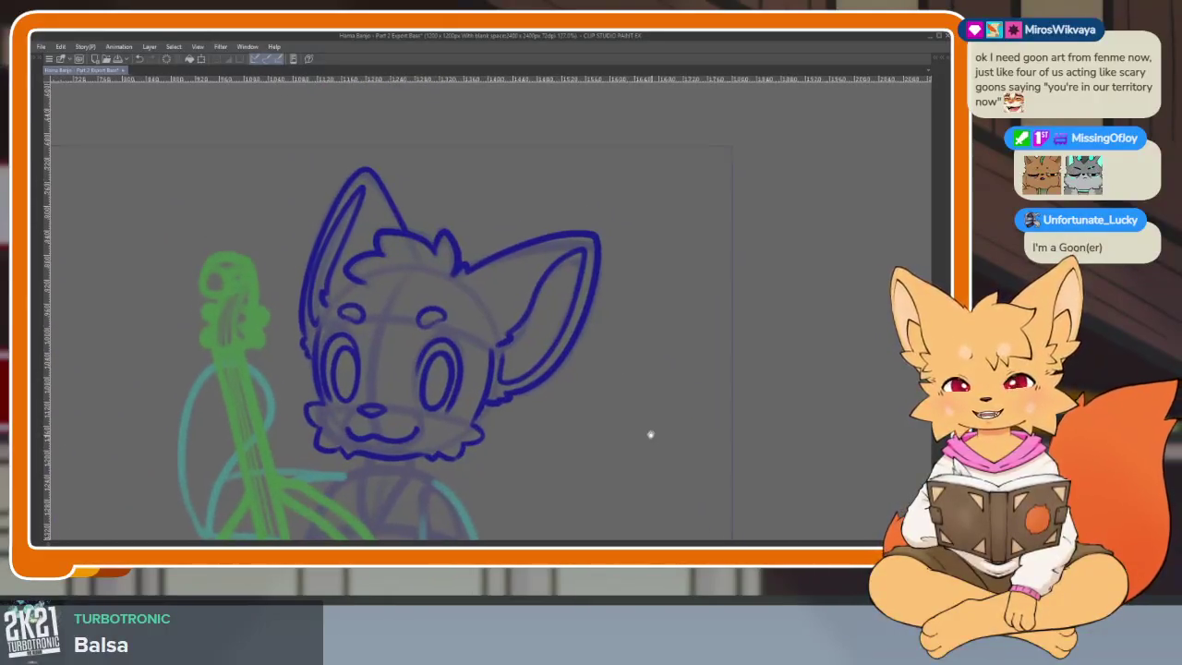
pyautogui.moveTo(650, 434); pyautogui.dragTo(640, 428)
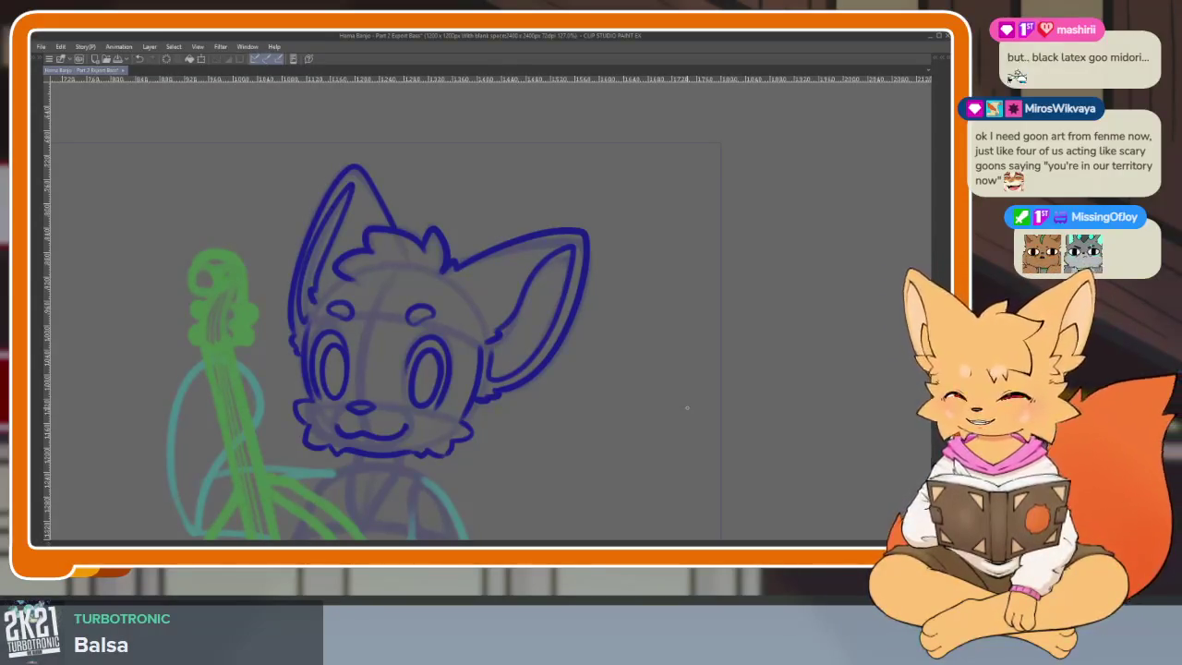
pyautogui.moveTo(596, 380); pyautogui.dragTo(628, 362)
# - Remove the stroke beside the ear and ink both cheek fluffs with fur tufts below the mouth
pyautogui.hotkey('ctrl', 'z')
pyautogui.scroll(-2, 600, 392)
pyautogui.scroll(3, 508, 407)
pyautogui.scroll(2, 449, 407)
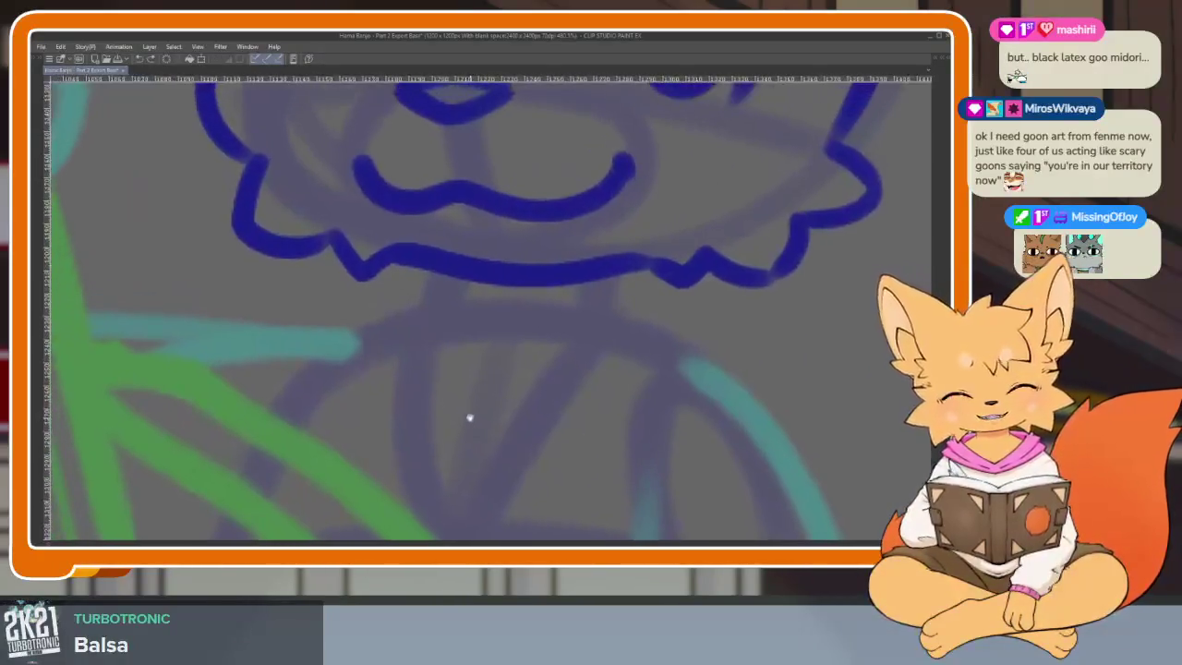
pyautogui.scroll(1, 369, 305)
pyautogui.moveTo(269, 242)
pyautogui.mouseDown()
pyautogui.moveTo(255, 306)
pyautogui.moveTo(338, 396)
pyautogui.moveTo(397, 411)
pyautogui.mouseUp()
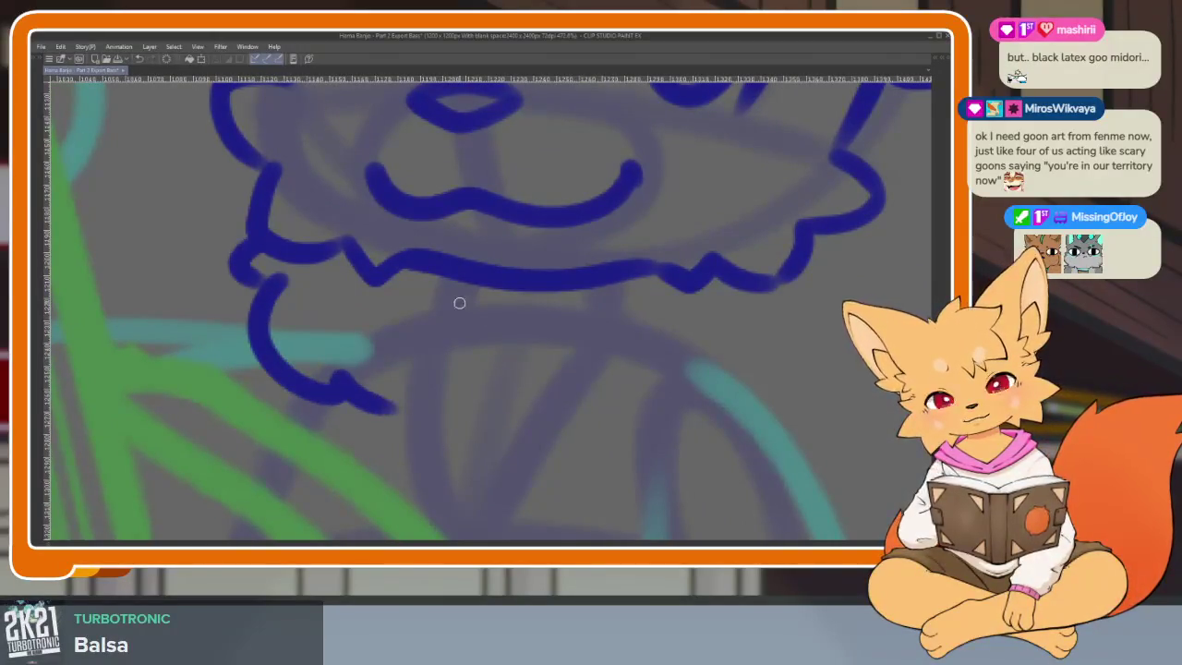
pyautogui.moveTo(417, 279); pyautogui.dragTo(430, 347)
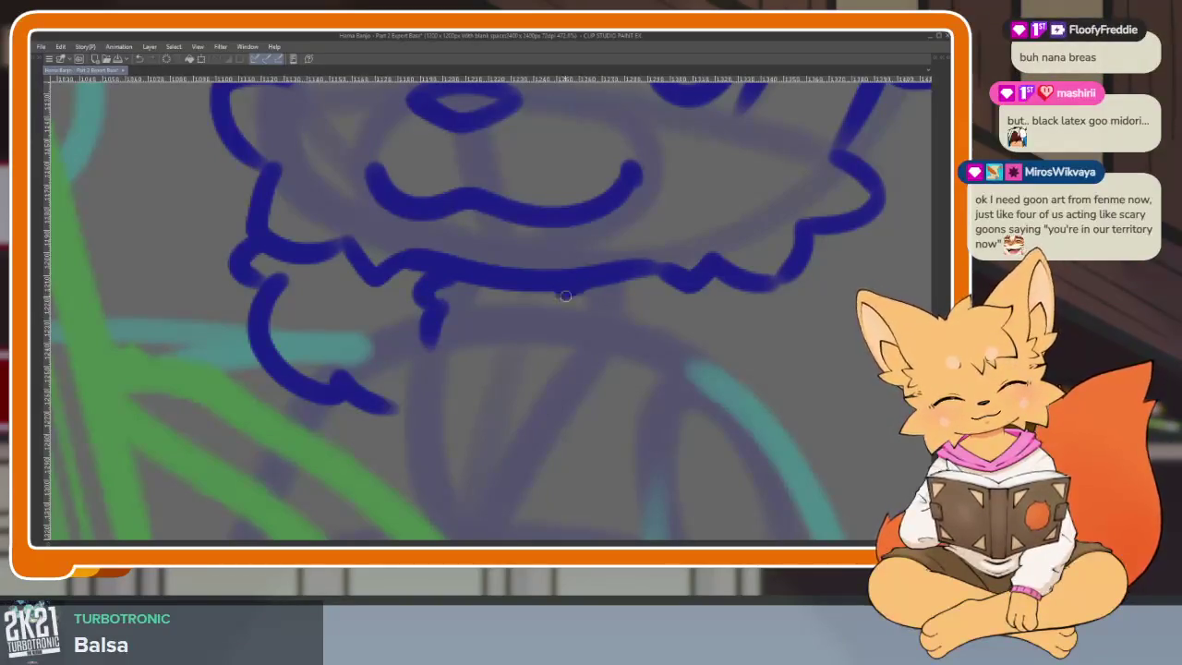
pyautogui.moveTo(601, 290); pyautogui.dragTo(577, 344)
pyautogui.moveTo(713, 362); pyautogui.dragTo(634, 343)
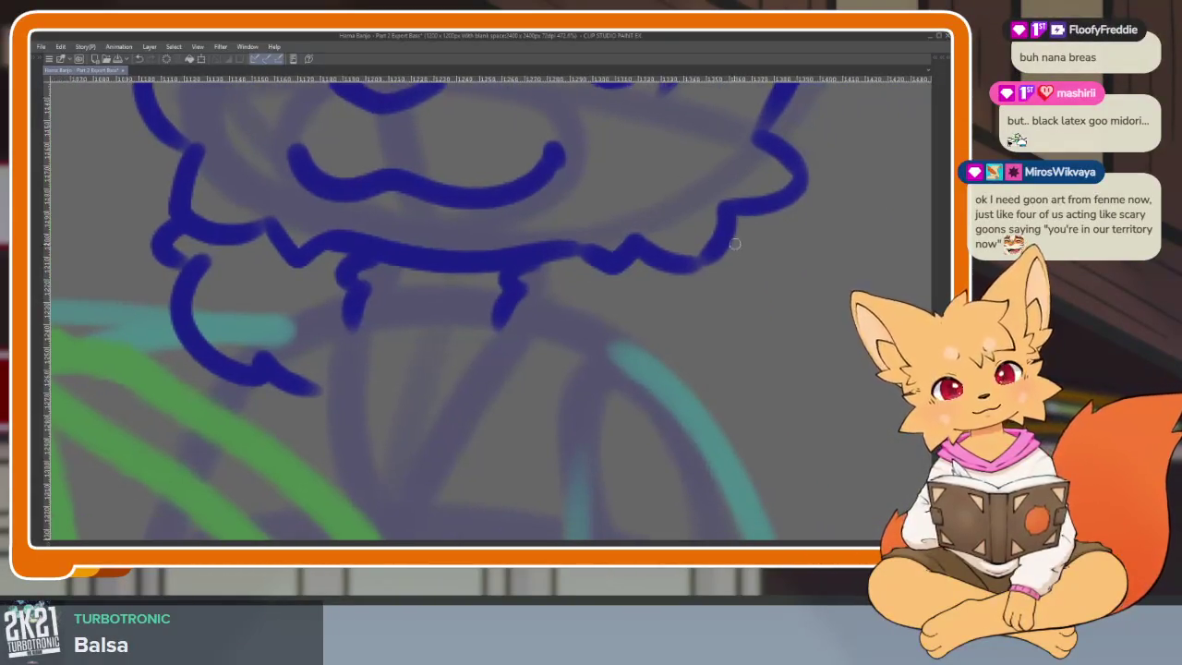
pyautogui.moveTo(729, 220)
pyautogui.mouseDown()
pyautogui.moveTo(765, 277)
pyautogui.moveTo(716, 386)
pyautogui.moveTo(584, 412)
pyautogui.moveTo(513, 406)
pyautogui.mouseUp()
# - Fit the whole page in view, then switch to the Facebook reel window
pyautogui.hotkey('ctrl', '0')
pyautogui.scroll(1, 743, 394)
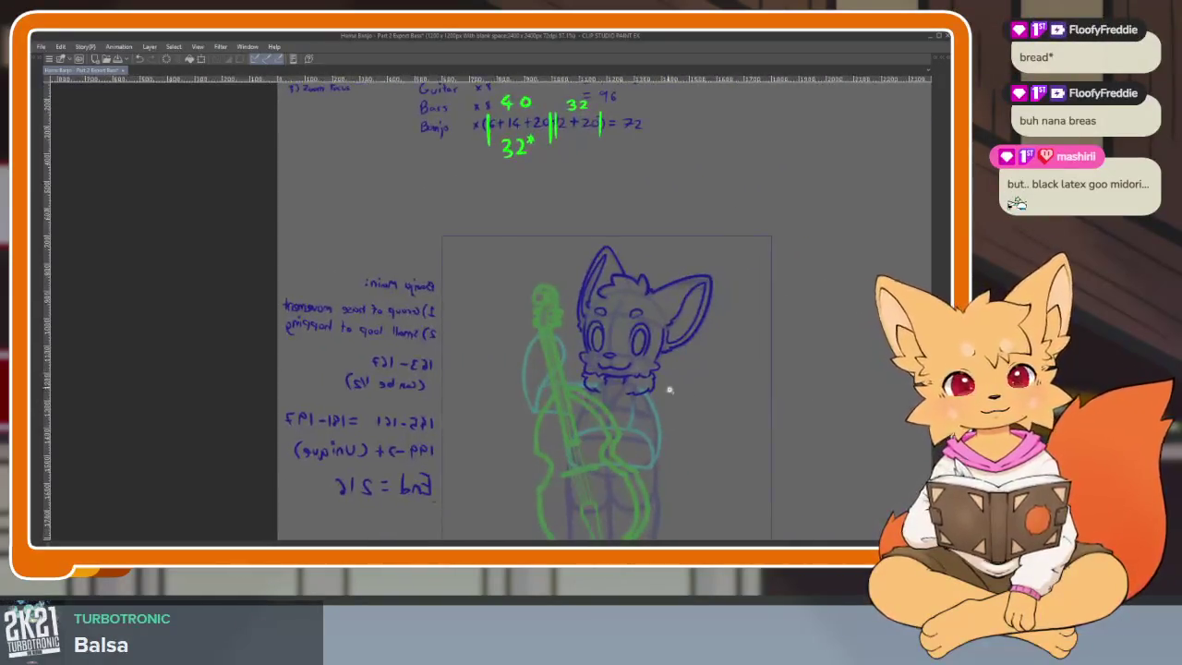
pyautogui.scroll(2, 668, 388)
pyautogui.scroll(1, 712, 391)
pyautogui.scroll(1, 692, 396)
pyautogui.moveTo(695, 398); pyautogui.dragTo(660, 398)
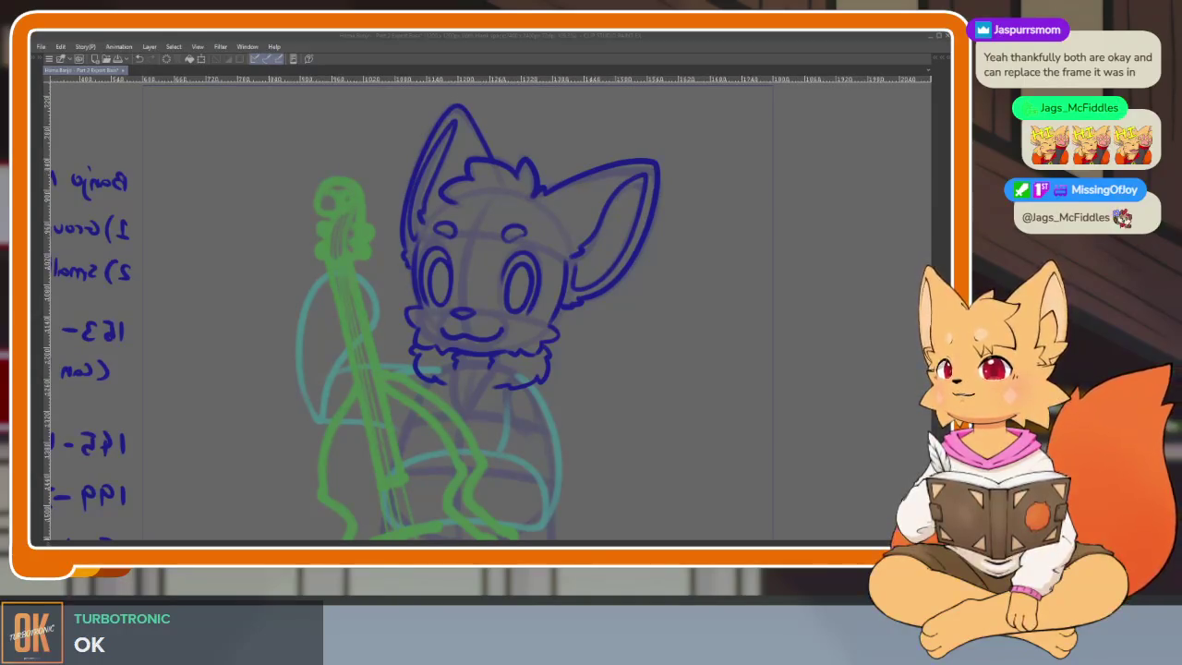
pyautogui.hotkey('alt', 'Tab')
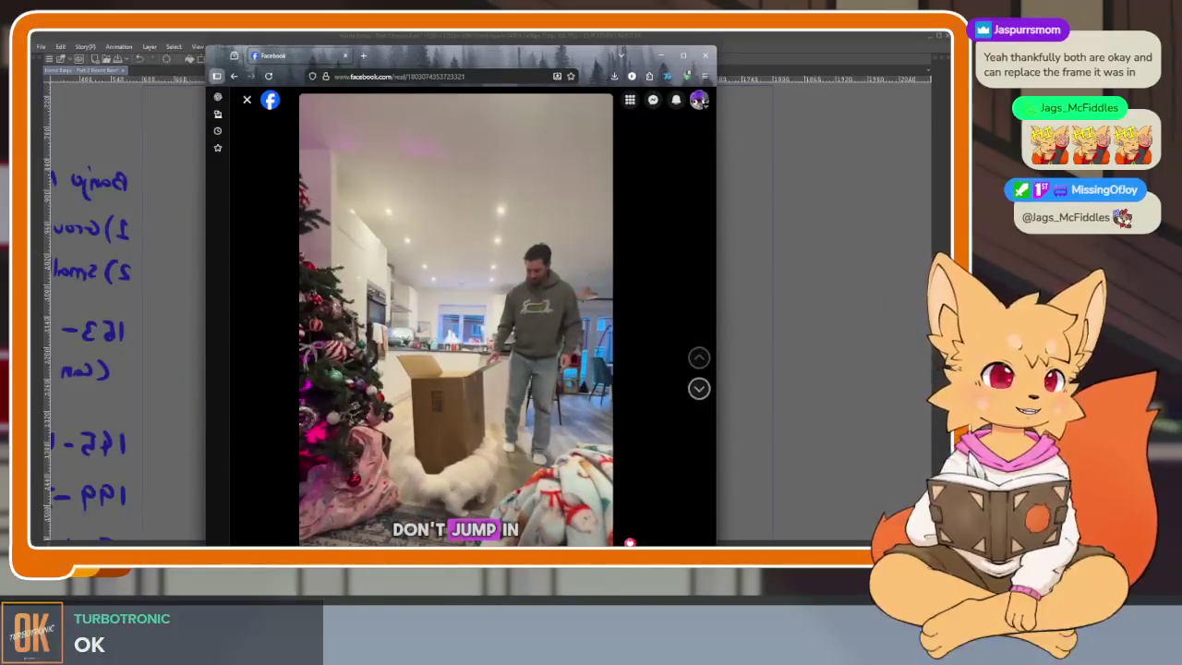
# - Maximize Firefox, play the cat Christmas-tree reel, then pause it
pyautogui.click(682, 58)
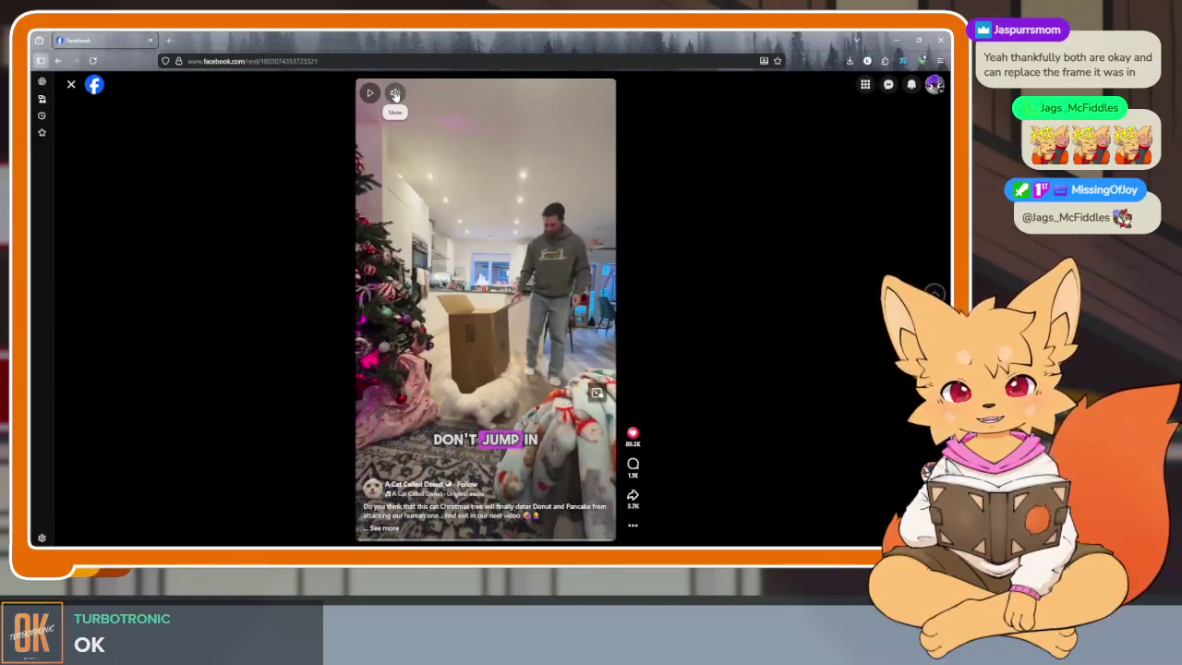
pyautogui.click(394, 93)
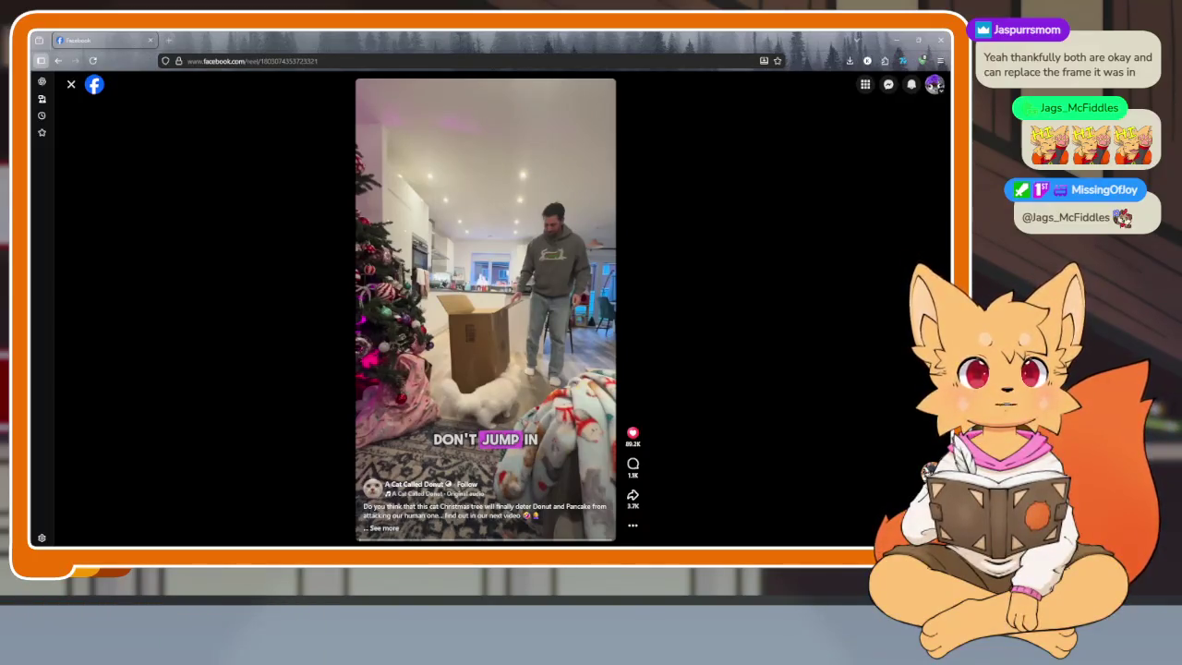
pyautogui.click(446, 217)
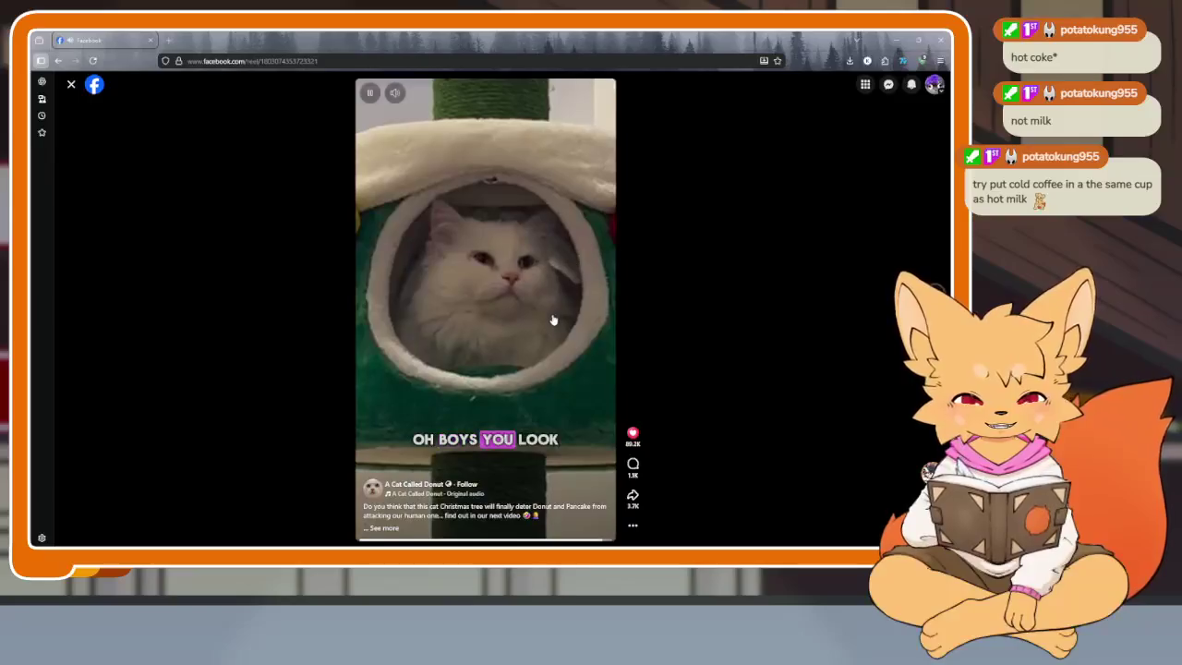
pyautogui.click(545, 308)
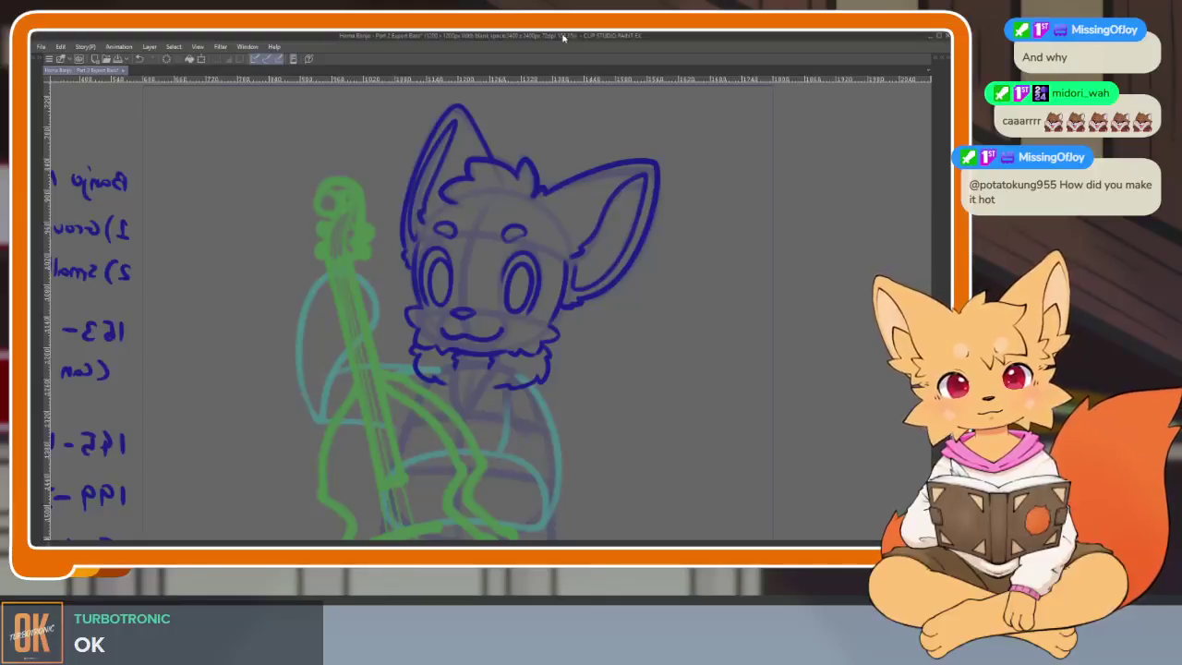
pyautogui.scroll(-2, 546, 370)
pyautogui.scroll(-3, 567, 414)
pyautogui.scroll(3, 531, 404)
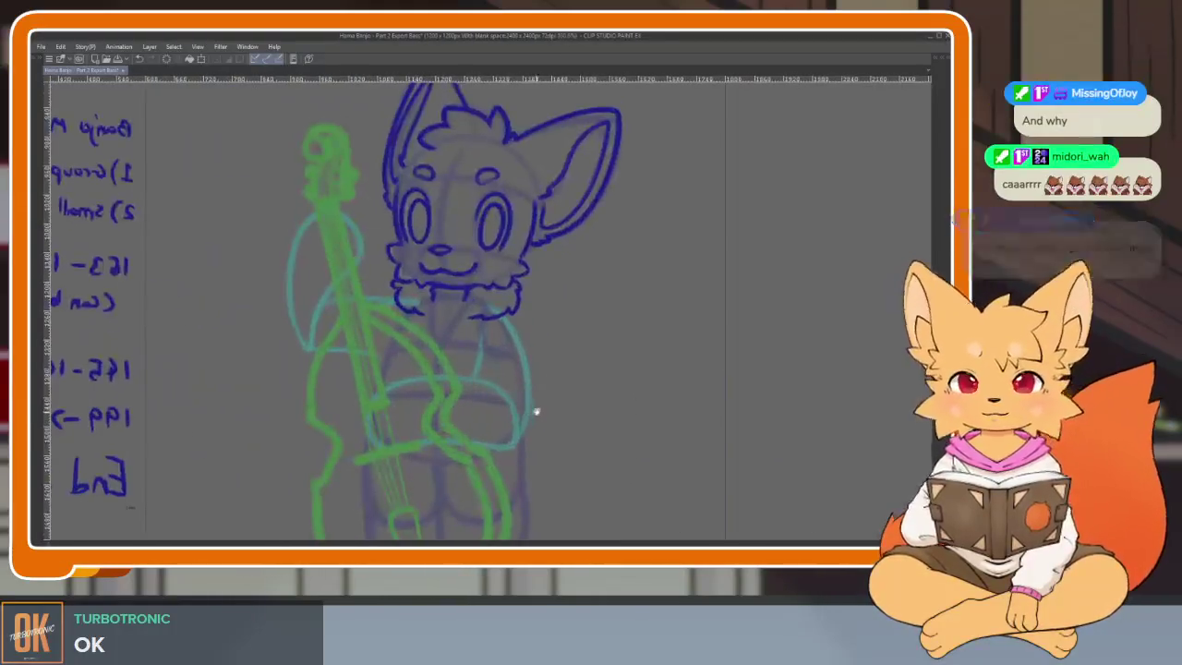
pyautogui.scroll(1, 565, 395)
pyautogui.scroll(1, 541, 411)
pyautogui.scroll(1, 518, 422)
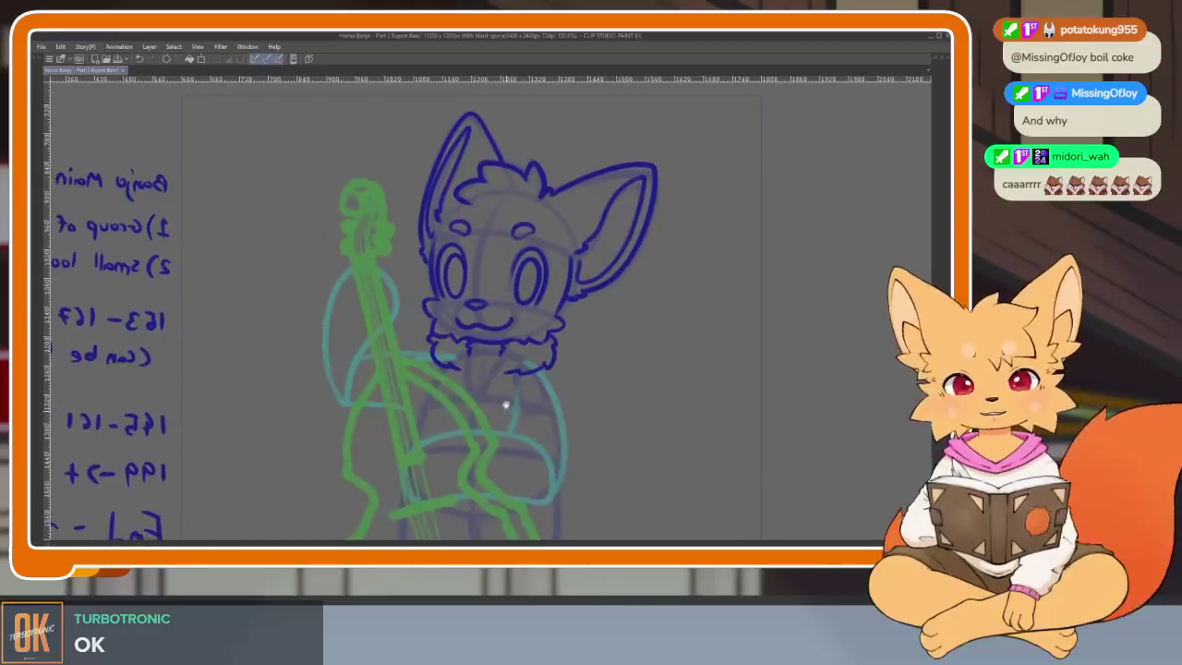
pyautogui.scroll(1, 520, 427)
pyautogui.scroll(1, 521, 430)
pyautogui.scroll(-2, 521, 425)
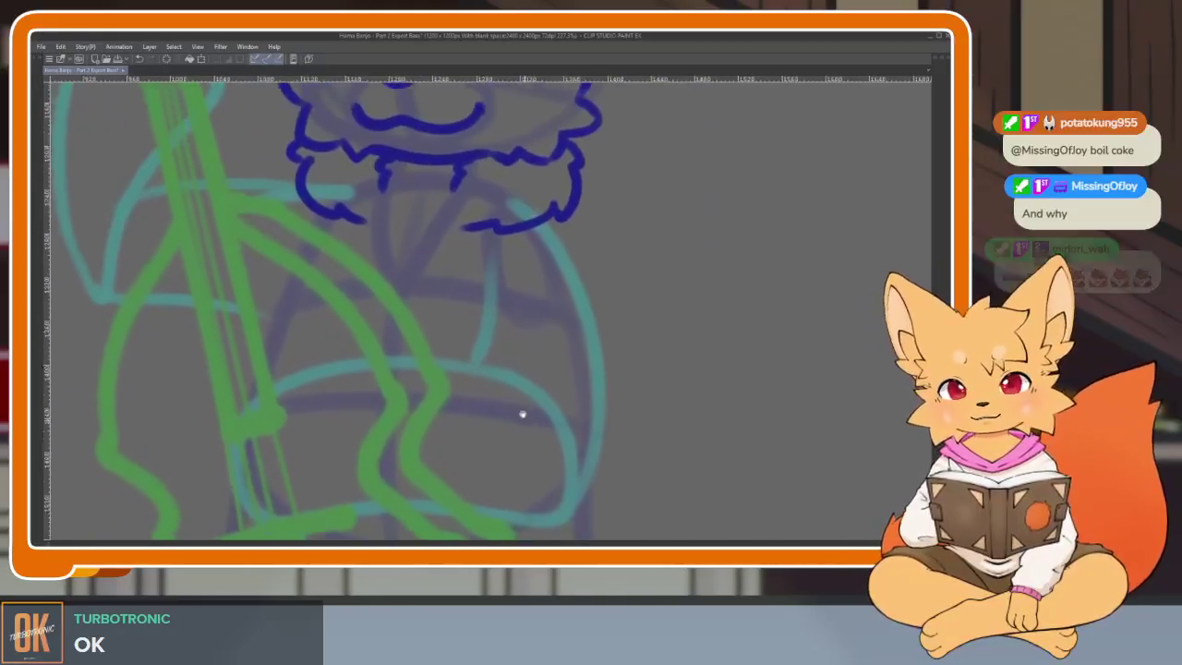
pyautogui.scroll(-1, 533, 424)
pyautogui.scroll(-2, 534, 406)
pyautogui.scroll(-1, 517, 434)
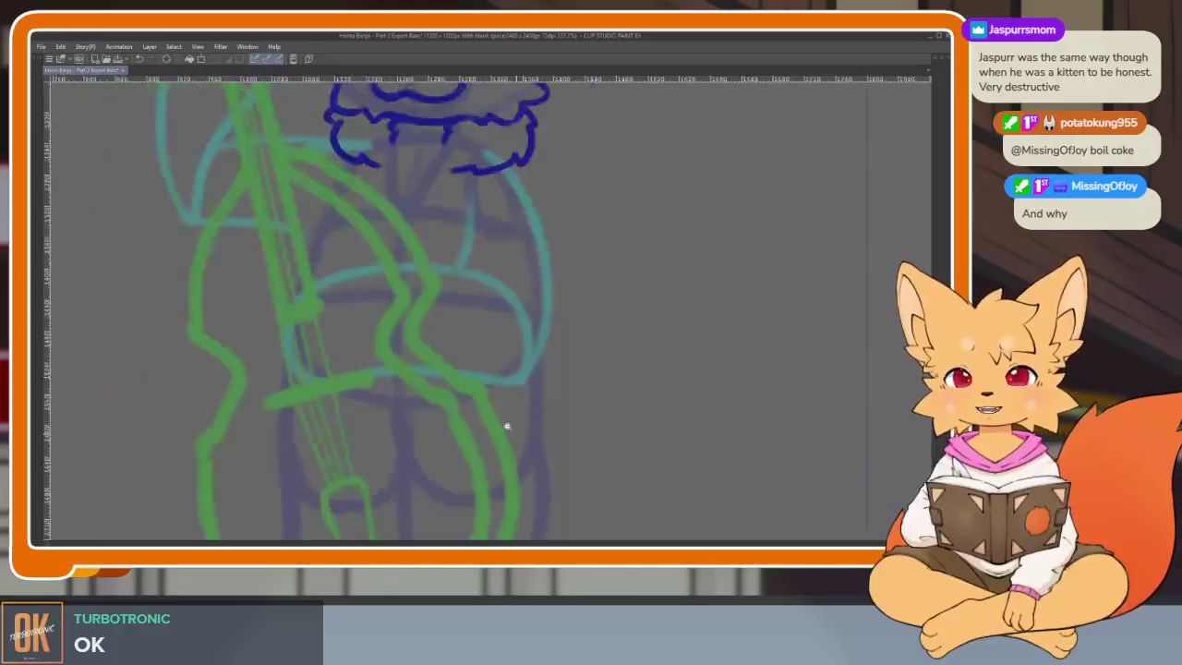
pyautogui.scroll(-1, 507, 420)
pyautogui.scroll(-1, 514, 424)
pyautogui.scroll(-1, 525, 427)
pyautogui.scroll(-1, 533, 428)
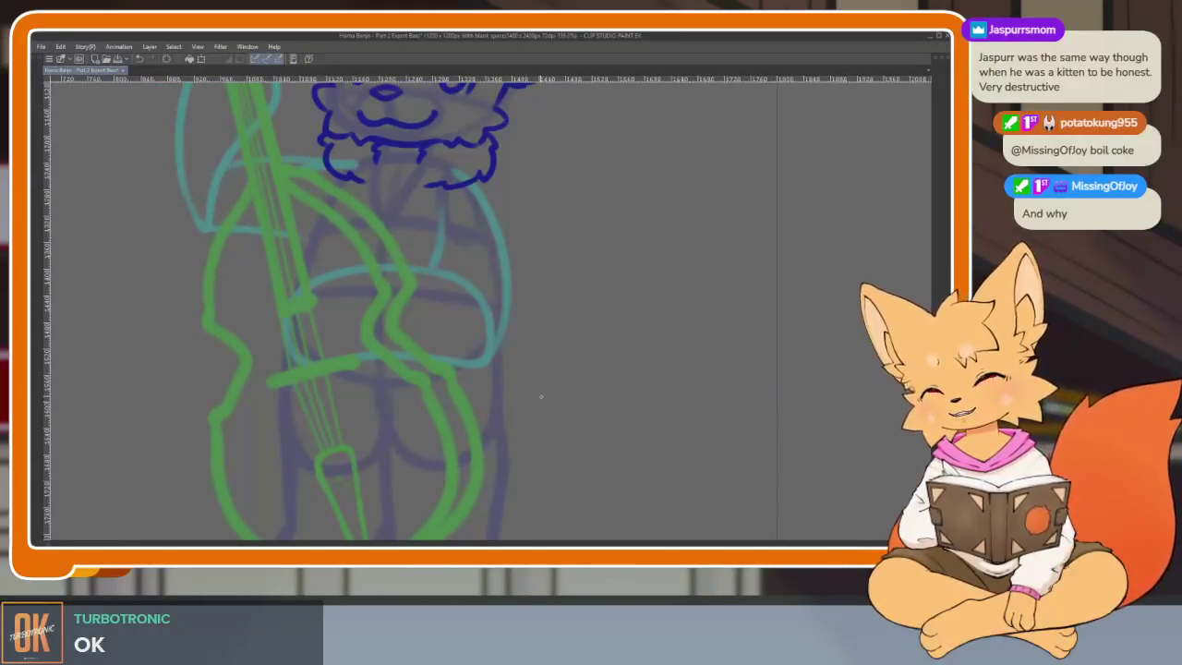
pyautogui.scroll(-1, 505, 428)
pyautogui.scroll(1, 506, 429)
pyautogui.scroll(-2, 505, 427)
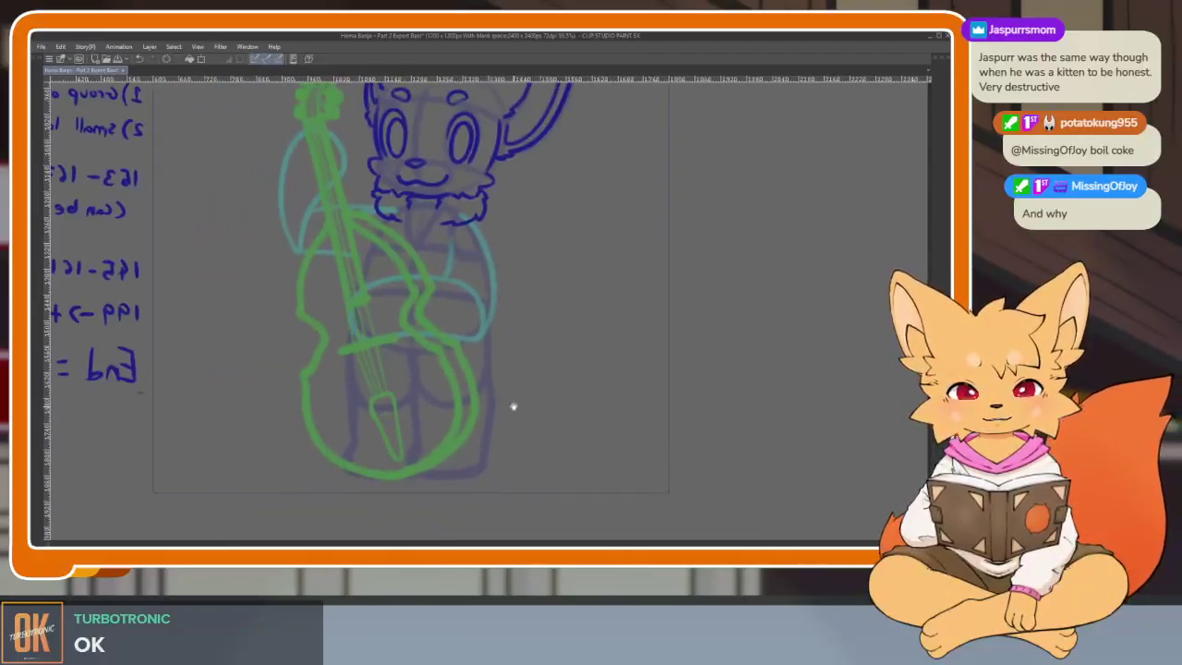
pyautogui.scroll(2, 498, 425)
pyautogui.scroll(1, 517, 420)
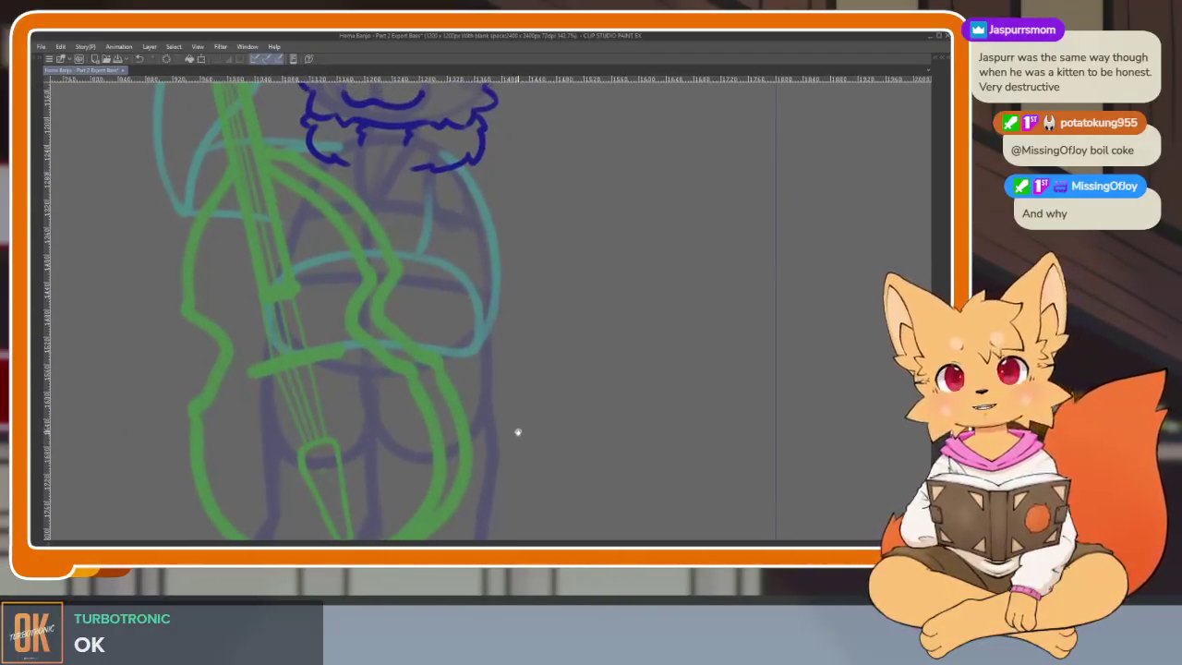
pyautogui.scroll(-1, 523, 422)
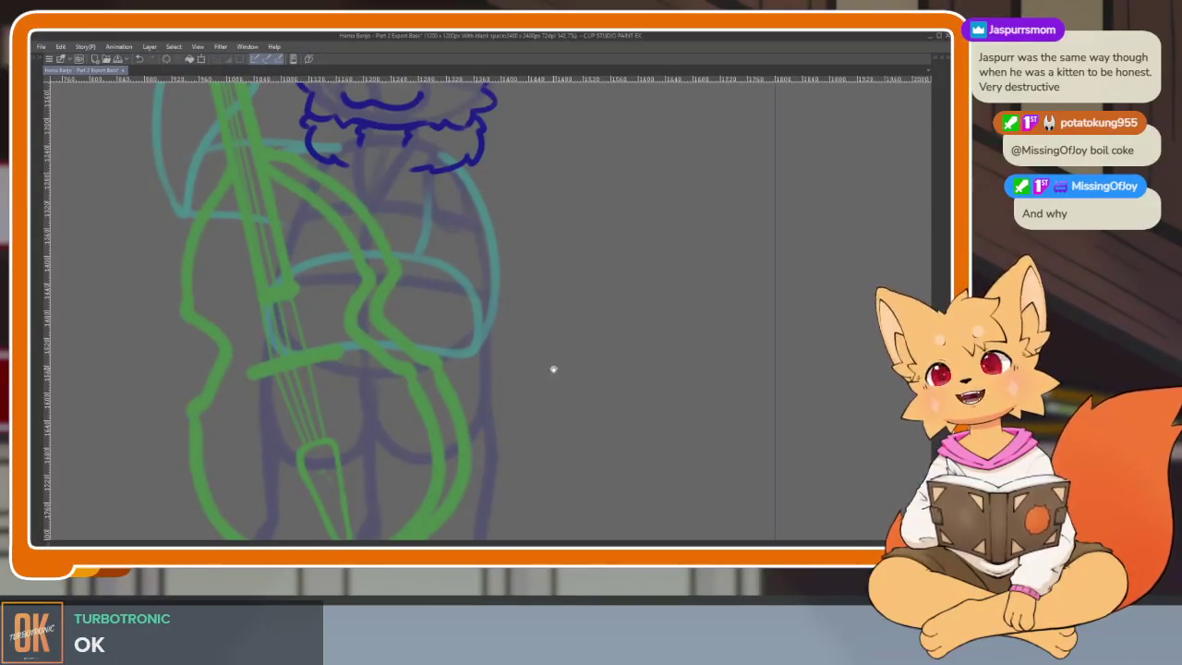
pyautogui.scroll(1, 531, 418)
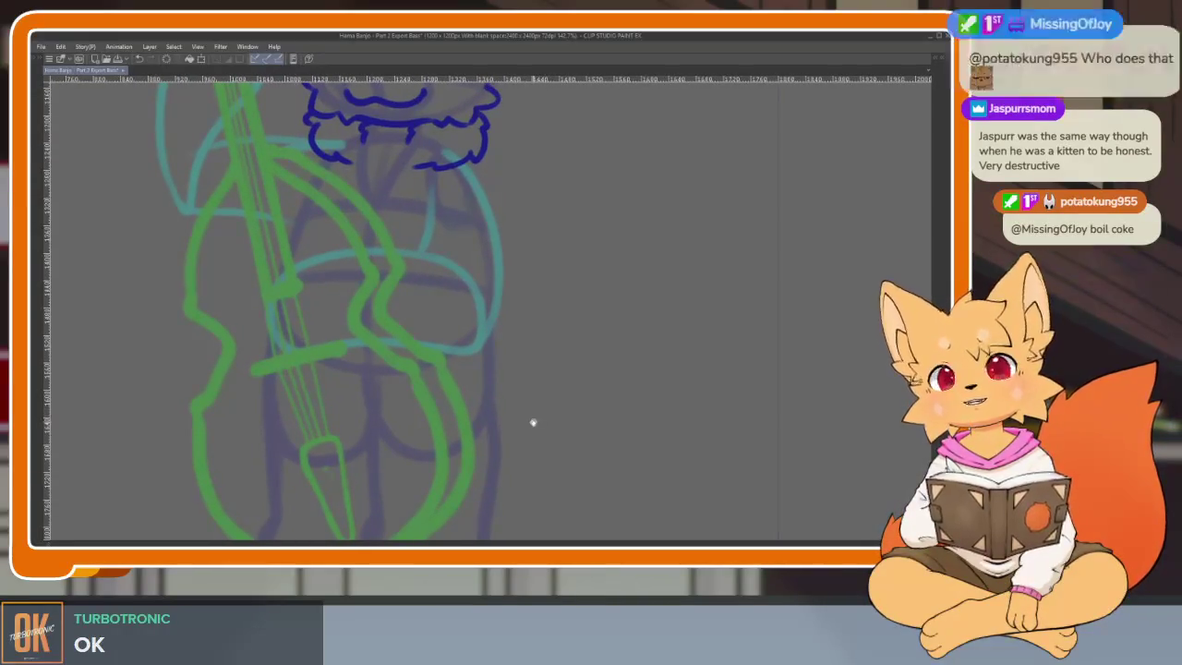
pyautogui.scroll(1, 534, 417)
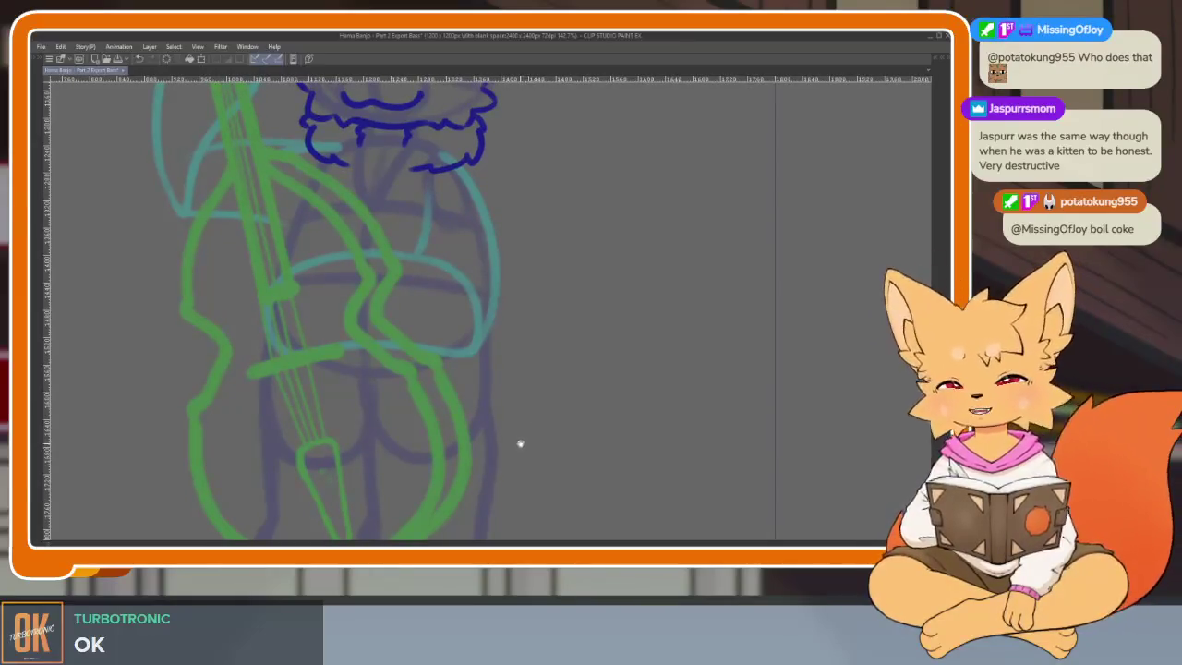
pyautogui.scroll(-2, 521, 436)
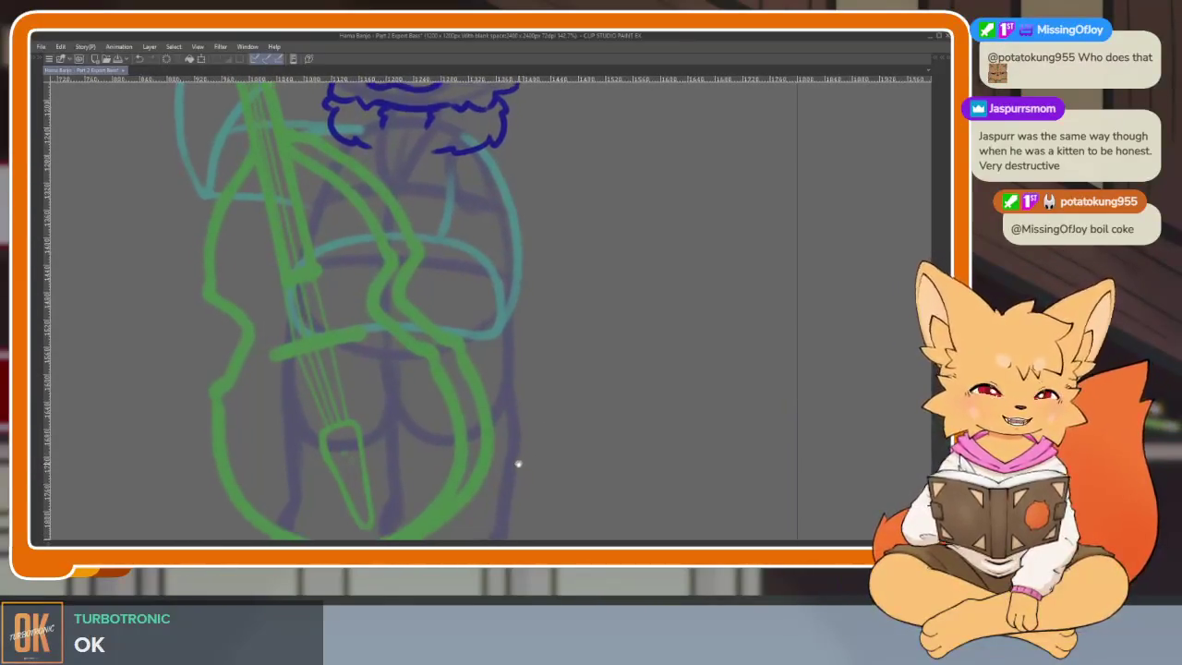
pyautogui.scroll(-3, 536, 452)
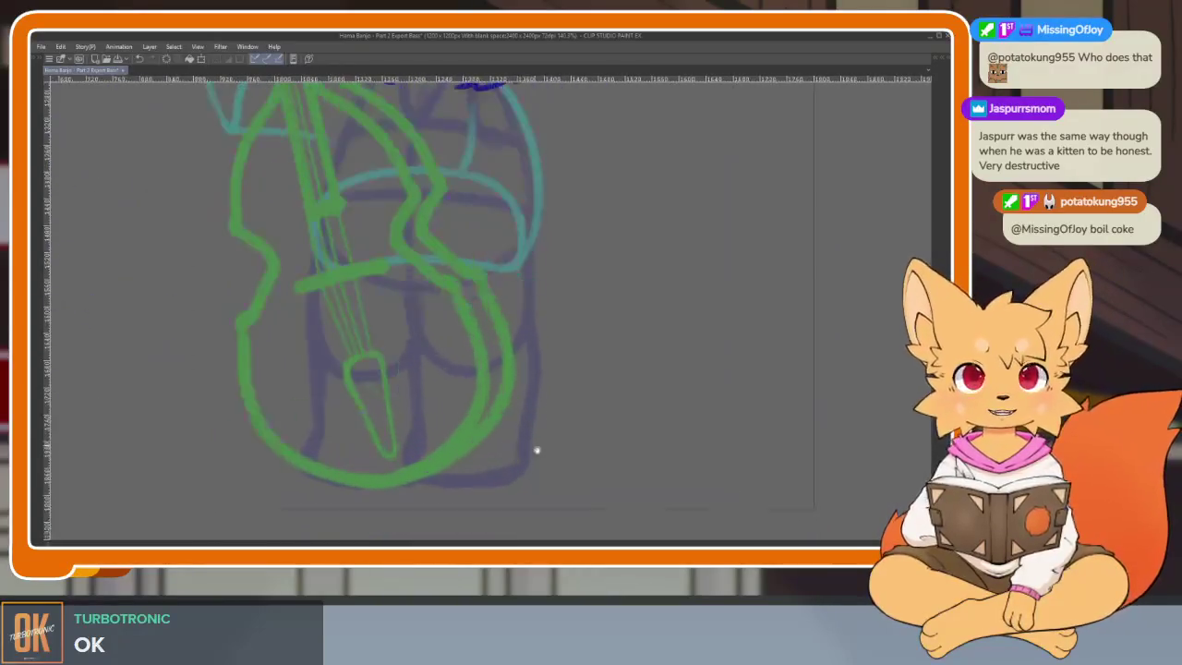
pyautogui.scroll(1, 546, 451)
pyautogui.scroll(1, 536, 453)
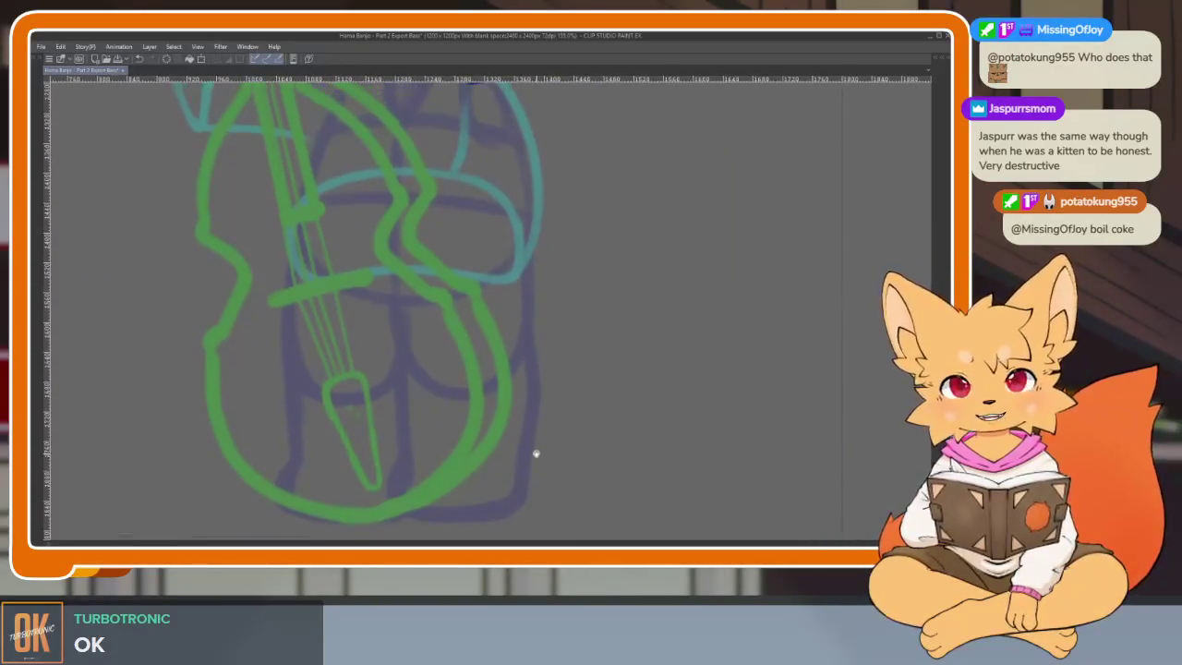
pyautogui.scroll(1, 532, 448)
pyautogui.scroll(1, 538, 439)
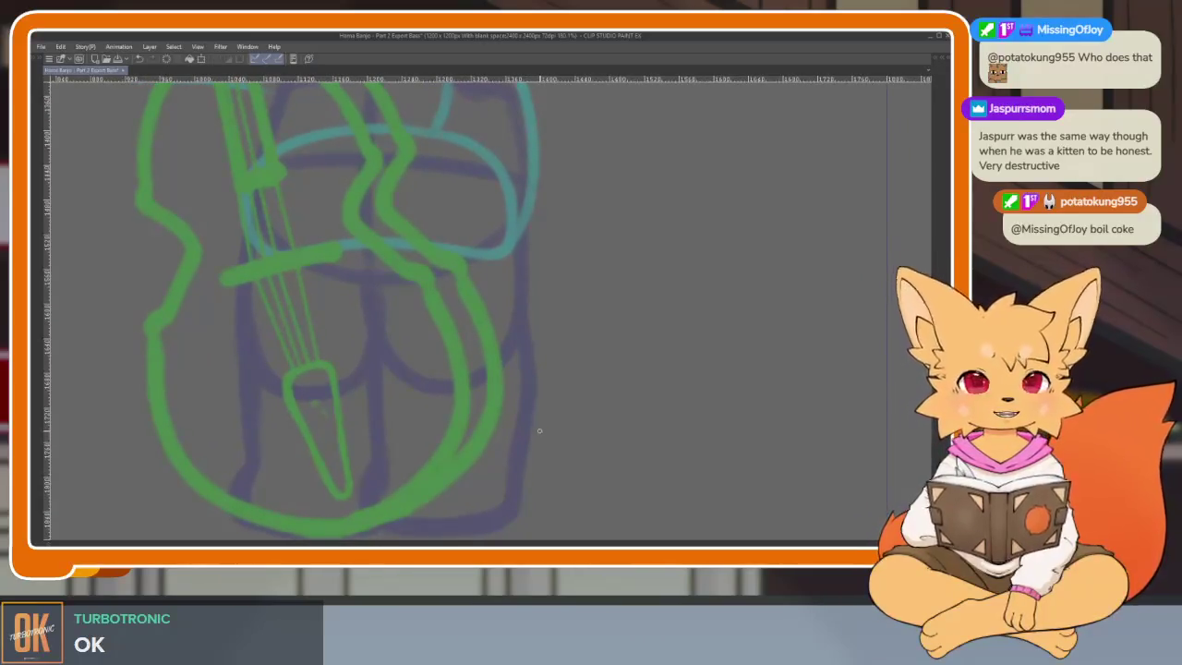
pyautogui.scroll(-1, 539, 430)
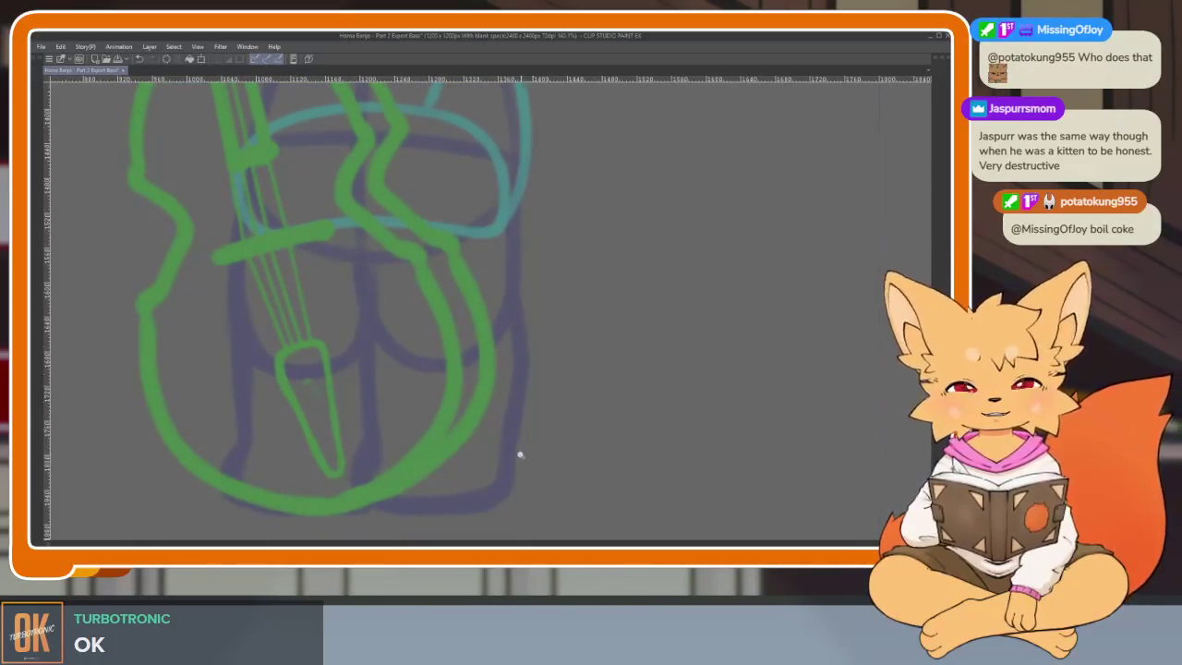
pyautogui.scroll(1, 527, 462)
pyautogui.scroll(1, 600, 440)
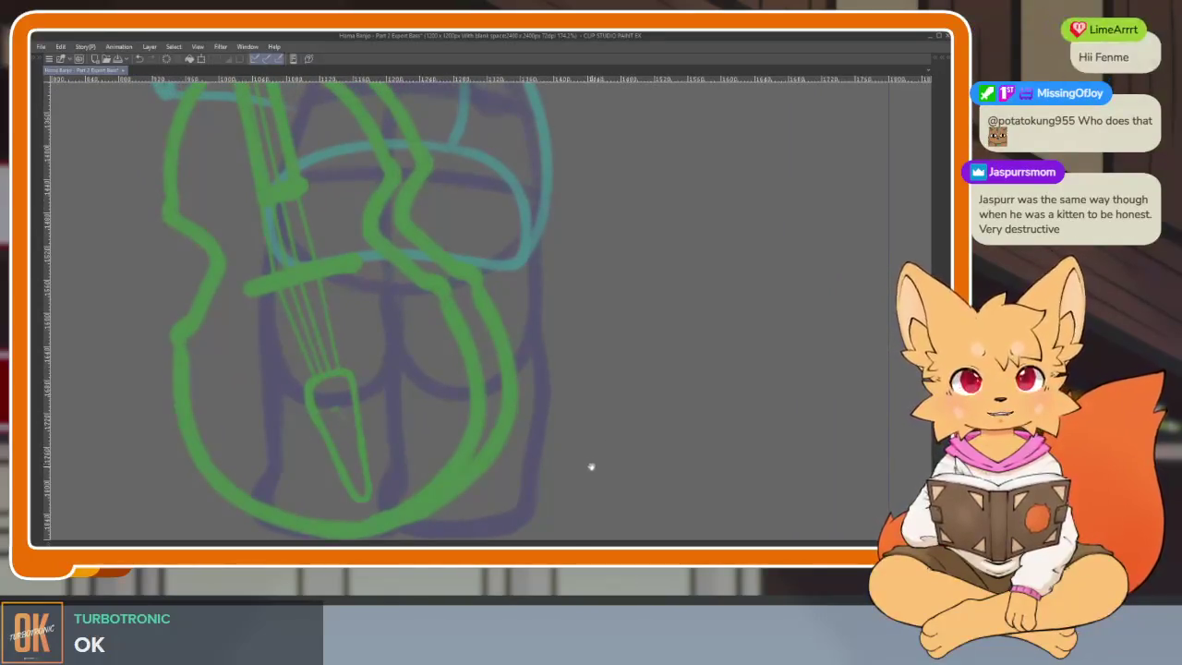
pyautogui.scroll(1, 557, 478)
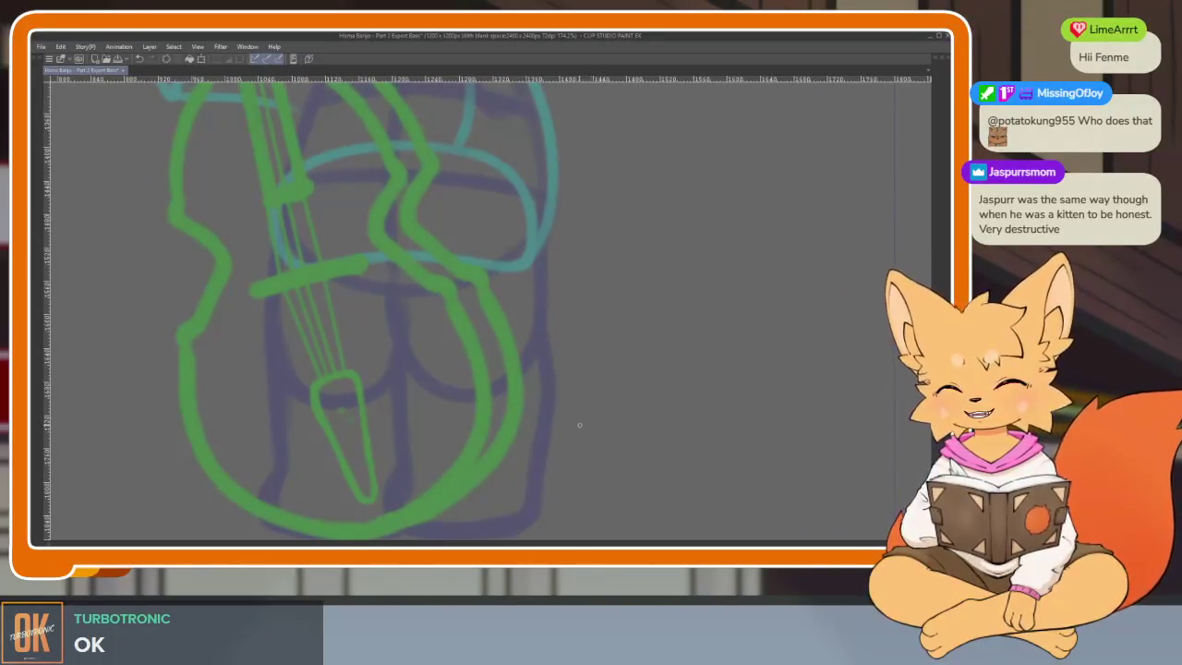
pyautogui.moveTo(557, 453)
pyautogui.mouseDown()
pyautogui.moveTo(531, 438)
pyautogui.moveTo(546, 444)
pyautogui.moveTo(541, 397)
pyautogui.mouseUp()
pyautogui.scroll(1, 545, 369)
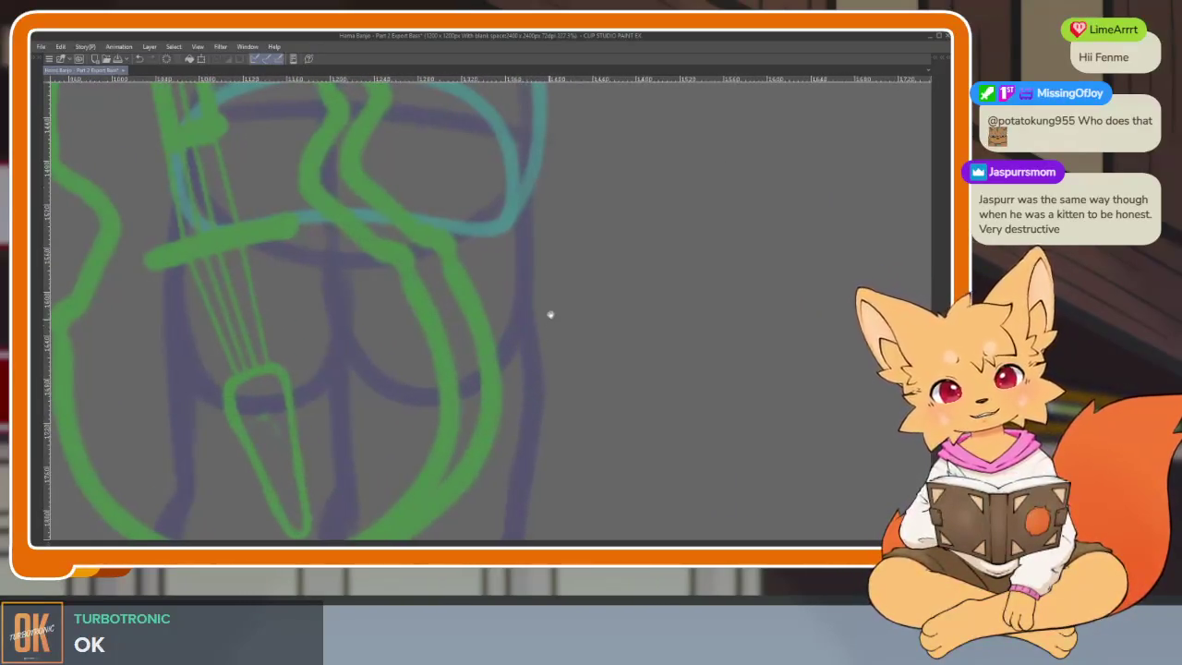
pyautogui.scroll(1, 572, 384)
pyautogui.scroll(1, 550, 396)
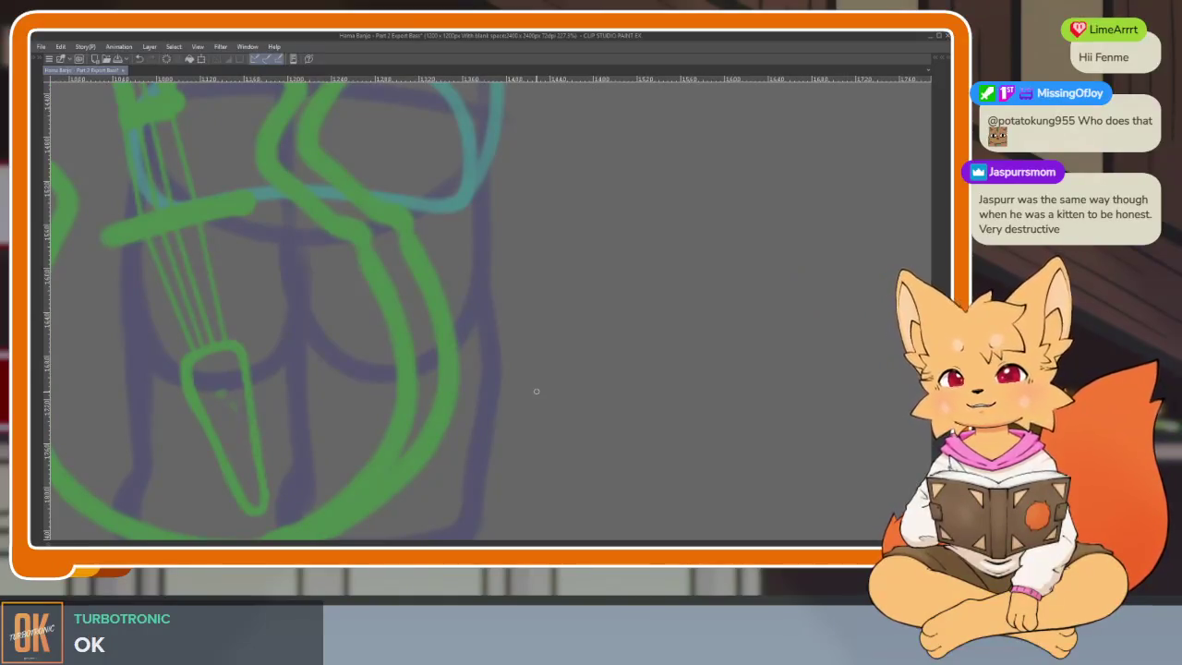
pyautogui.scroll(-1, 570, 398)
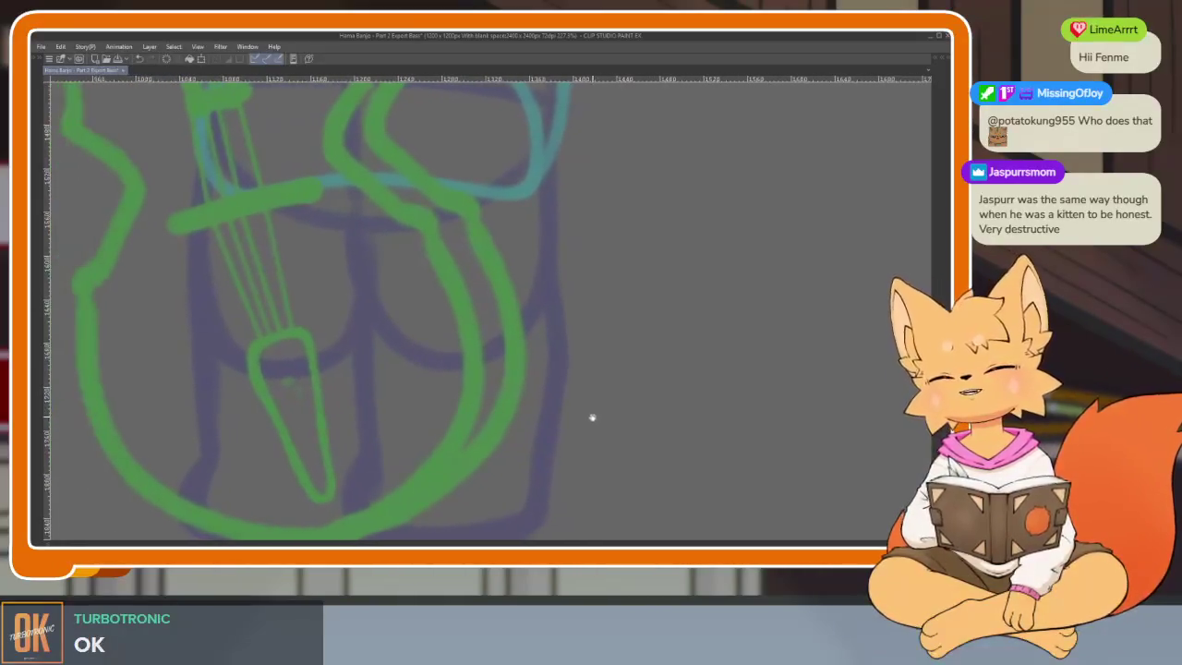
pyautogui.scroll(-1, 612, 404)
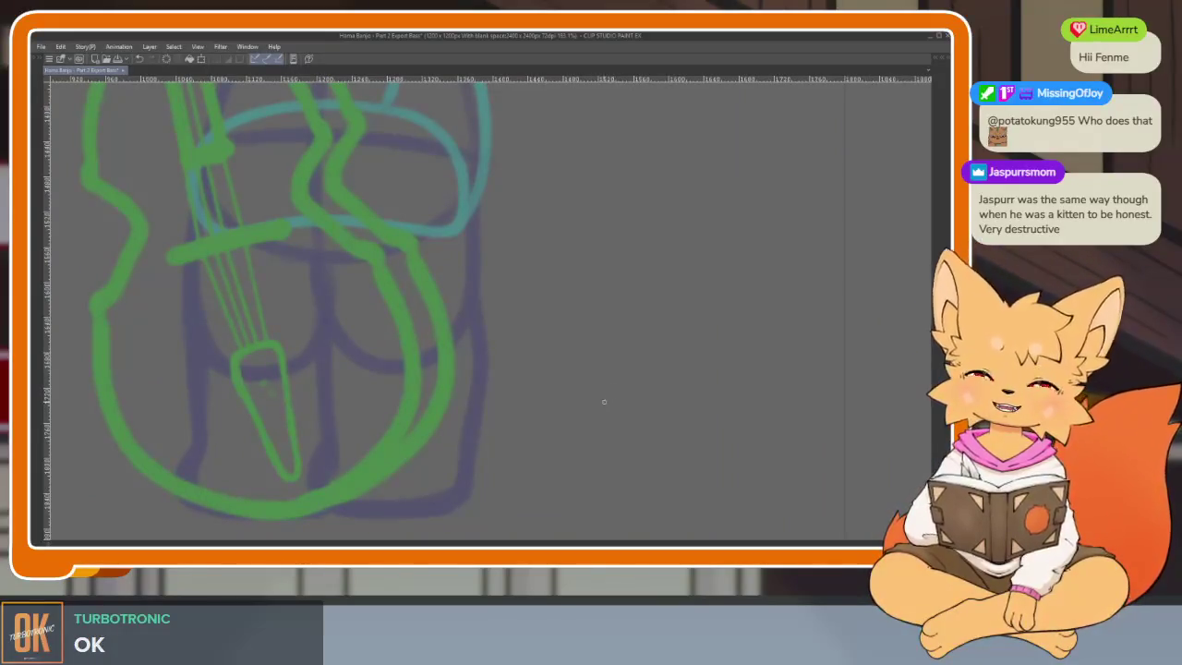
pyautogui.scroll(-1, 536, 441)
pyautogui.scroll(-1, 548, 441)
pyautogui.scroll(-1, 517, 451)
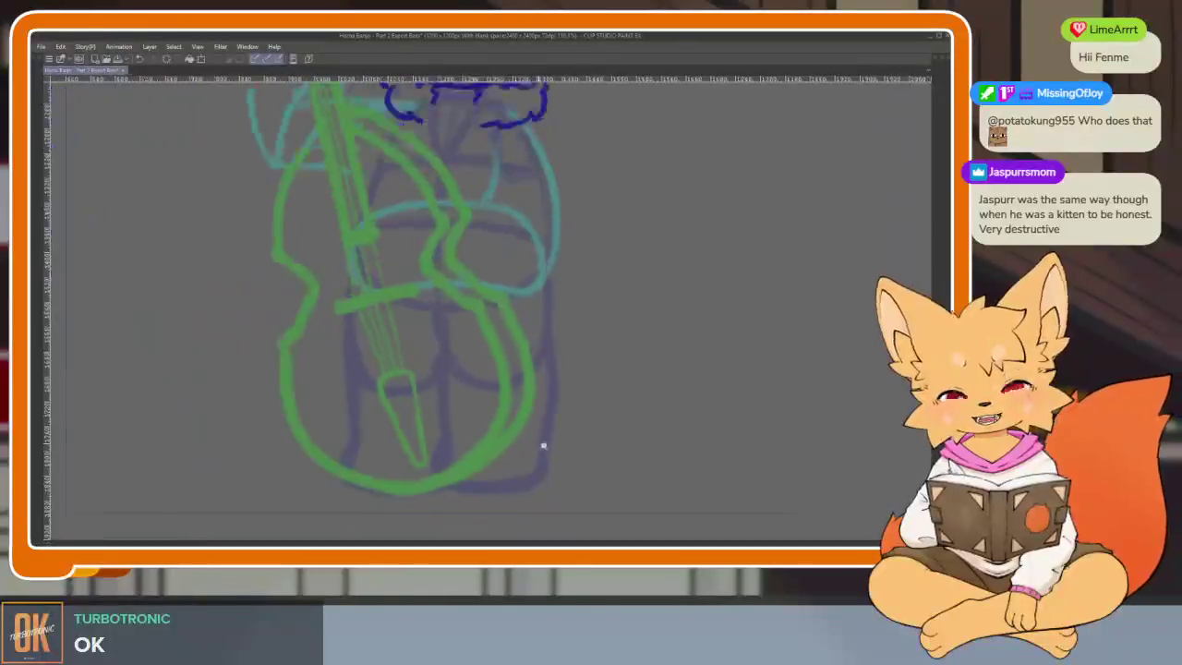
pyautogui.scroll(2, 552, 446)
# - Attempt the body's right-side outline, undoing each misplaced stroke
pyautogui.moveTo(580, 440)
pyautogui.mouseDown()
pyautogui.moveTo(551, 438)
pyautogui.moveTo(567, 443)
pyautogui.mouseUp()
pyautogui.moveTo(493, 183)
pyautogui.mouseDown()
pyautogui.moveTo(496, 298)
pyautogui.moveTo(522, 335)
pyautogui.moveTo(532, 262)
pyautogui.moveTo(510, 207)
pyautogui.moveTo(507, 383)
pyautogui.mouseUp()
pyautogui.moveTo(599, 372)
pyautogui.mouseDown()
pyautogui.moveTo(579, 374)
pyautogui.moveTo(520, 462)
pyautogui.mouseUp()
pyautogui.hotkey('ctrl', 'z')
pyautogui.moveTo(599, 401)
pyautogui.mouseDown()
pyautogui.moveTo(552, 431)
pyautogui.moveTo(575, 368)
pyautogui.moveTo(543, 412)
pyautogui.mouseUp()
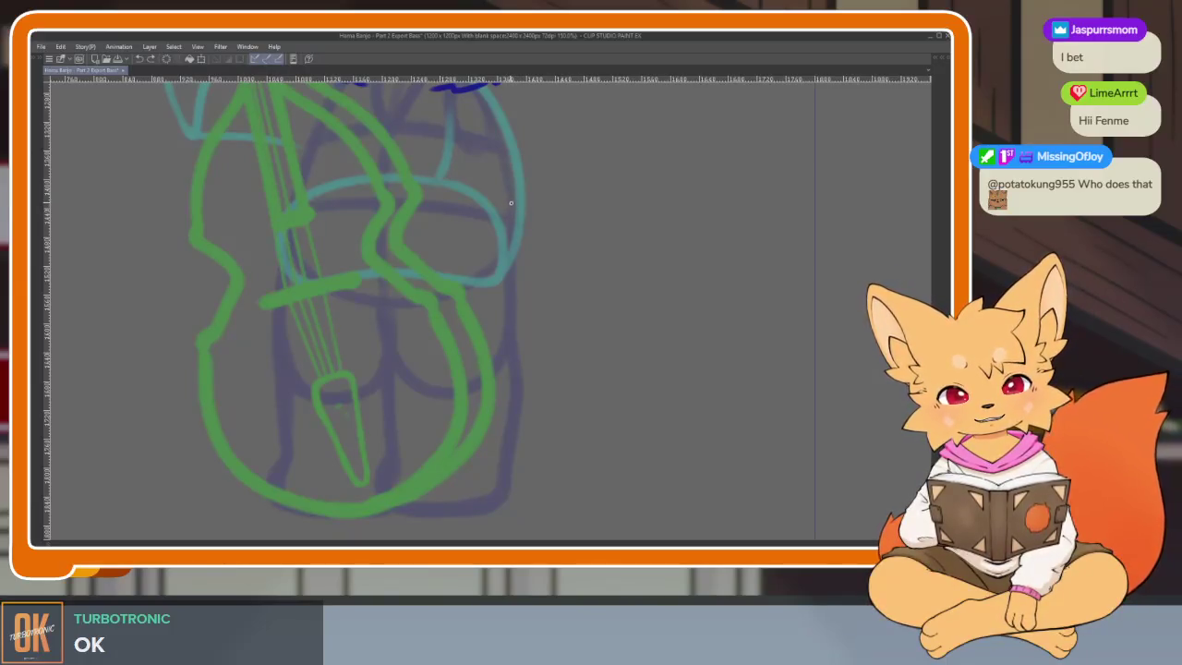
pyautogui.hotkey('ctrl', 'z')
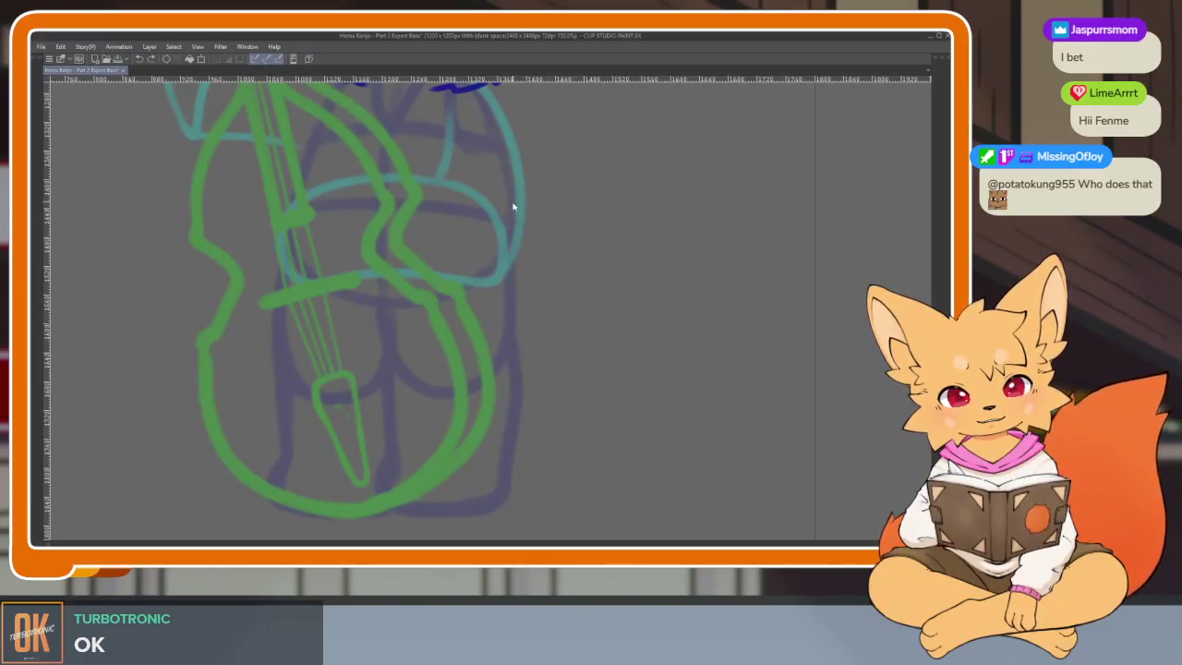
pyautogui.moveTo(511, 184); pyautogui.dragTo(514, 279)
pyautogui.hotkey('ctrl', 'z')
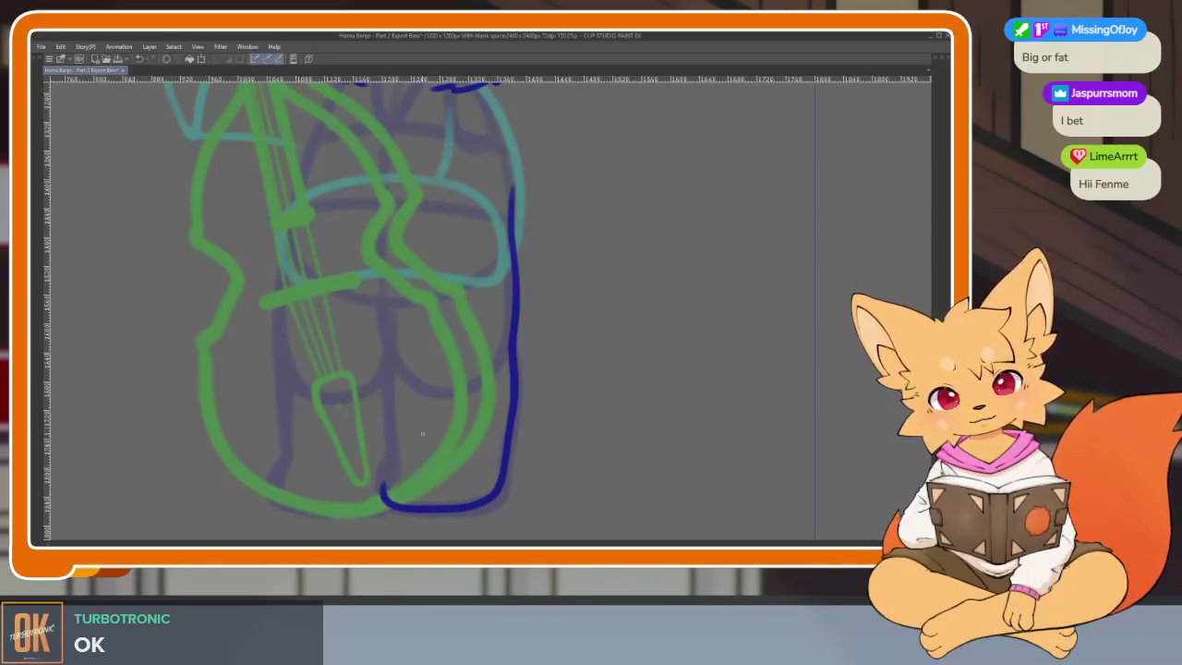
# - Ink the dark-blue lower outline of the feet beneath the bass
pyautogui.scroll(-5, 550, 447)
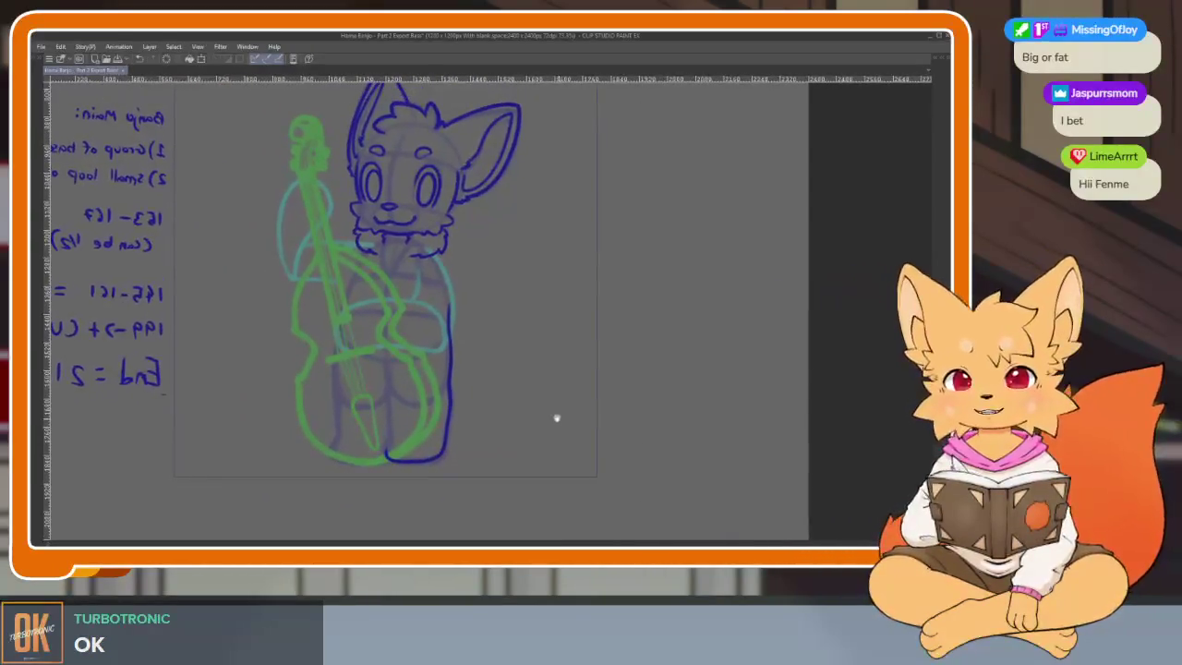
pyautogui.scroll(5, 533, 432)
pyautogui.scroll(-2, 533, 432)
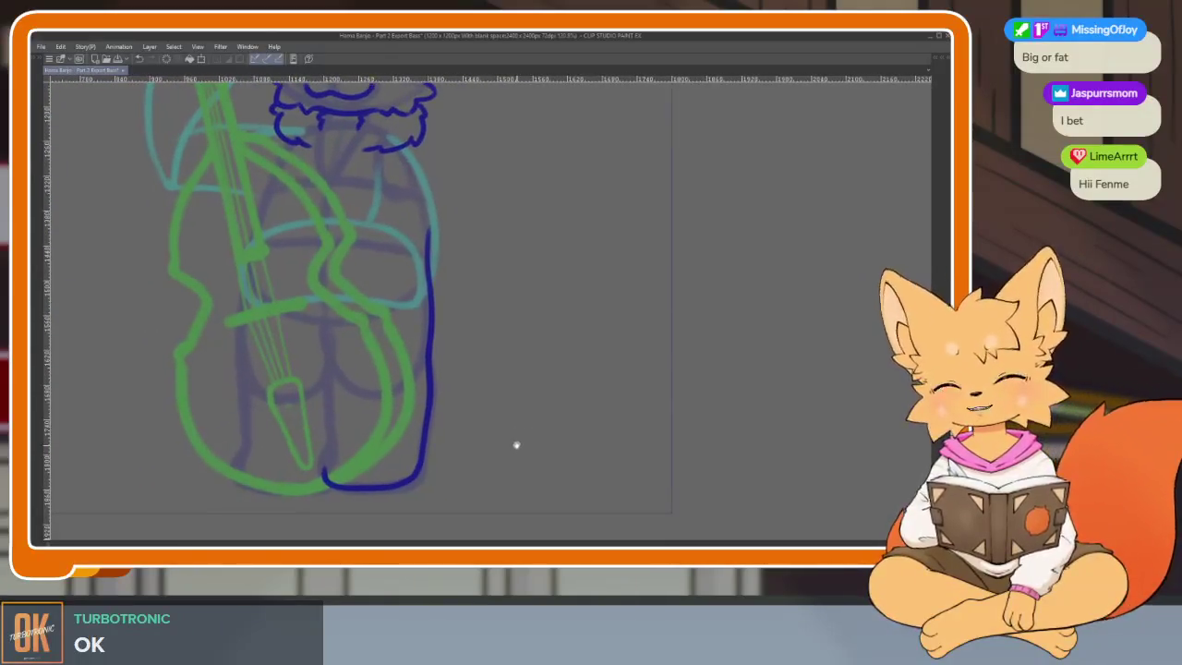
pyautogui.scroll(-1, 528, 450)
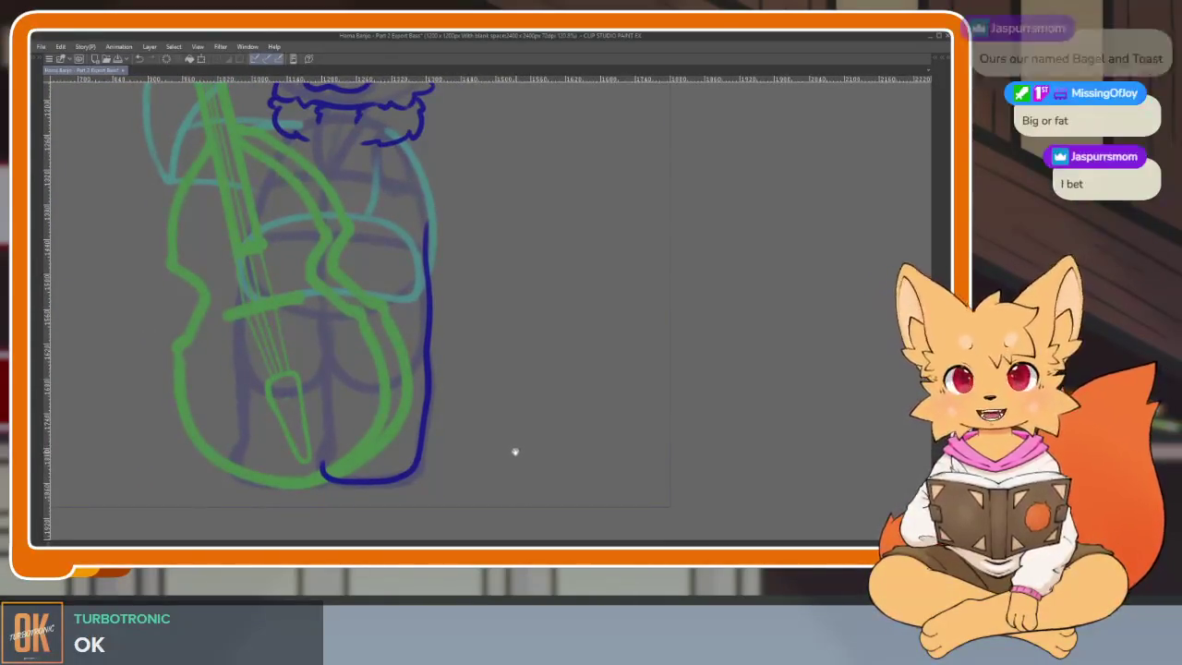
pyautogui.scroll(1, 495, 465)
pyautogui.scroll(1, 503, 467)
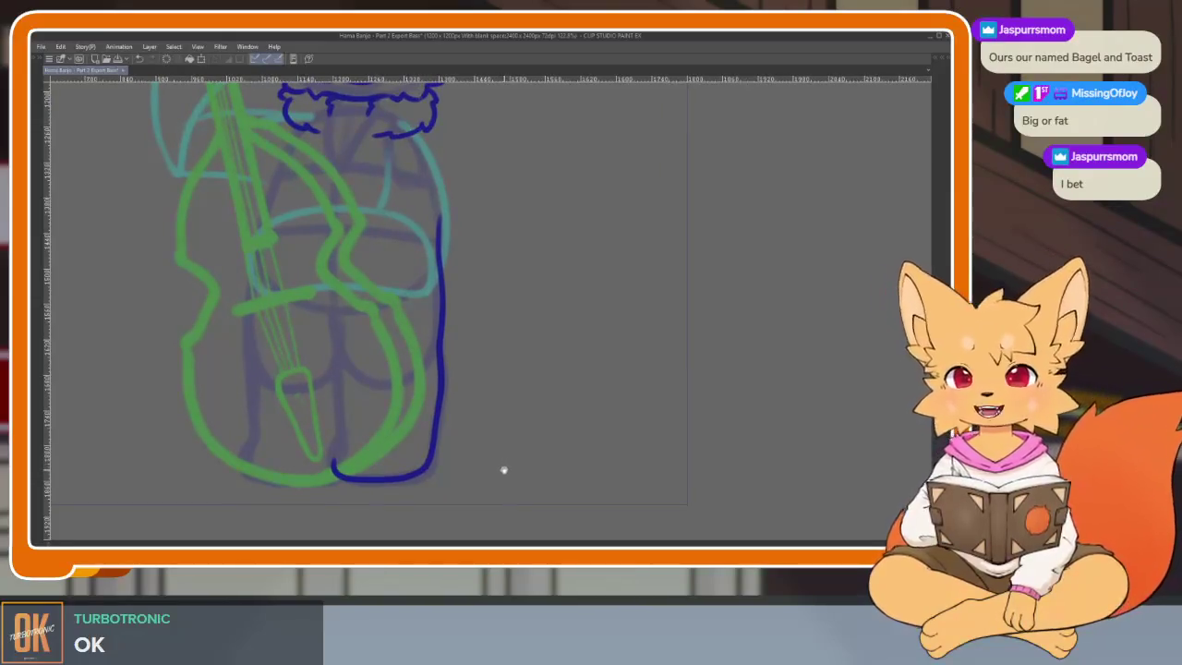
pyautogui.hscroll(-1, 489, 485)
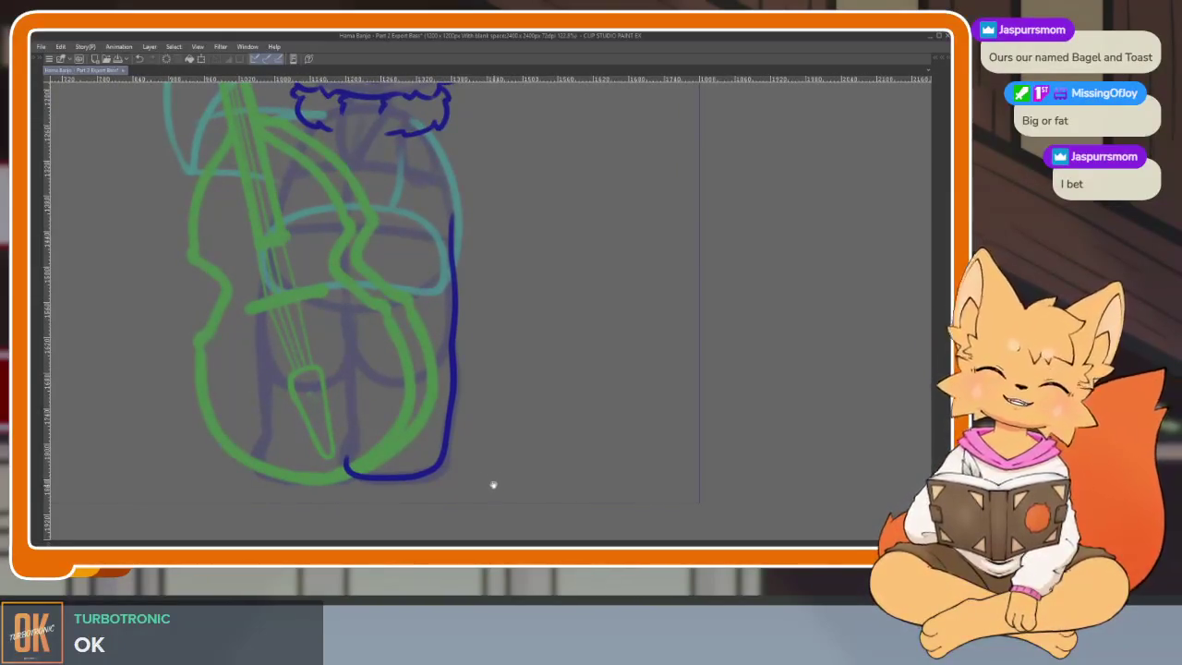
pyautogui.hscroll(-3, 455, 472)
pyautogui.scroll(1, 455, 472)
pyautogui.scroll(2, 465, 462)
pyautogui.scroll(1, 470, 469)
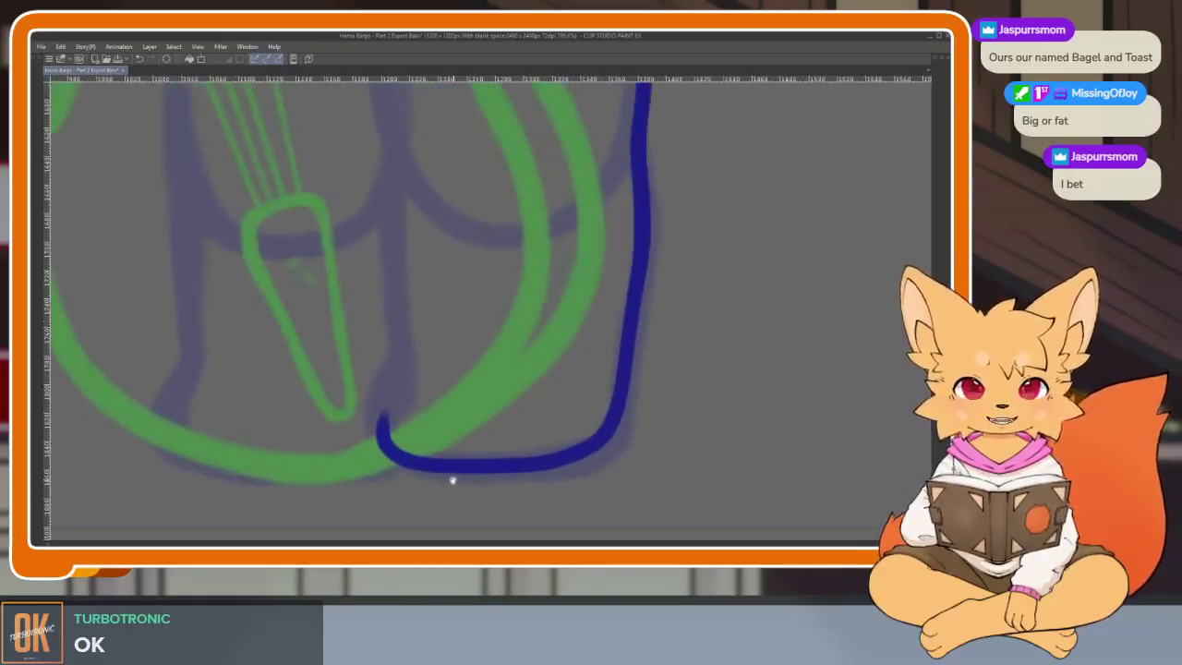
pyautogui.scroll(1, 451, 481)
pyautogui.scroll(1, 419, 495)
pyautogui.hscroll(-2, 500, 494)
pyautogui.moveTo(246, 351)
pyautogui.mouseDown()
pyautogui.moveTo(232, 422)
pyautogui.moveTo(317, 477)
pyautogui.moveTo(539, 472)
pyautogui.mouseUp()
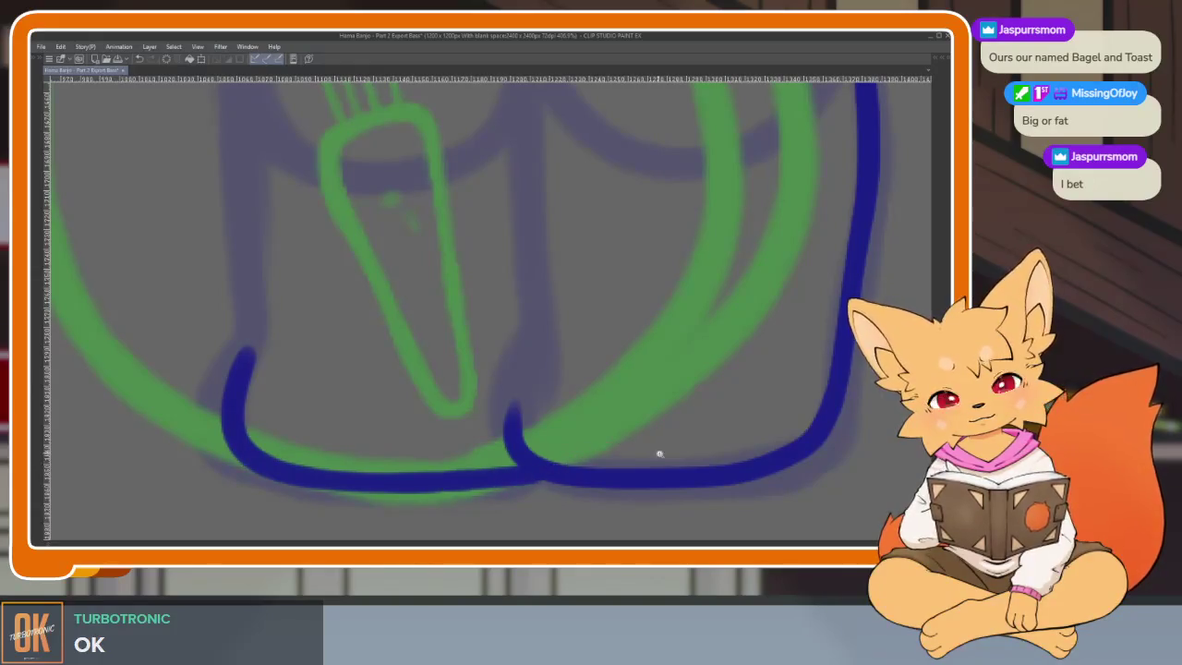
pyautogui.scroll(-5, 660, 454)
pyautogui.scroll(-2, 645, 431)
pyautogui.scroll(2, 555, 440)
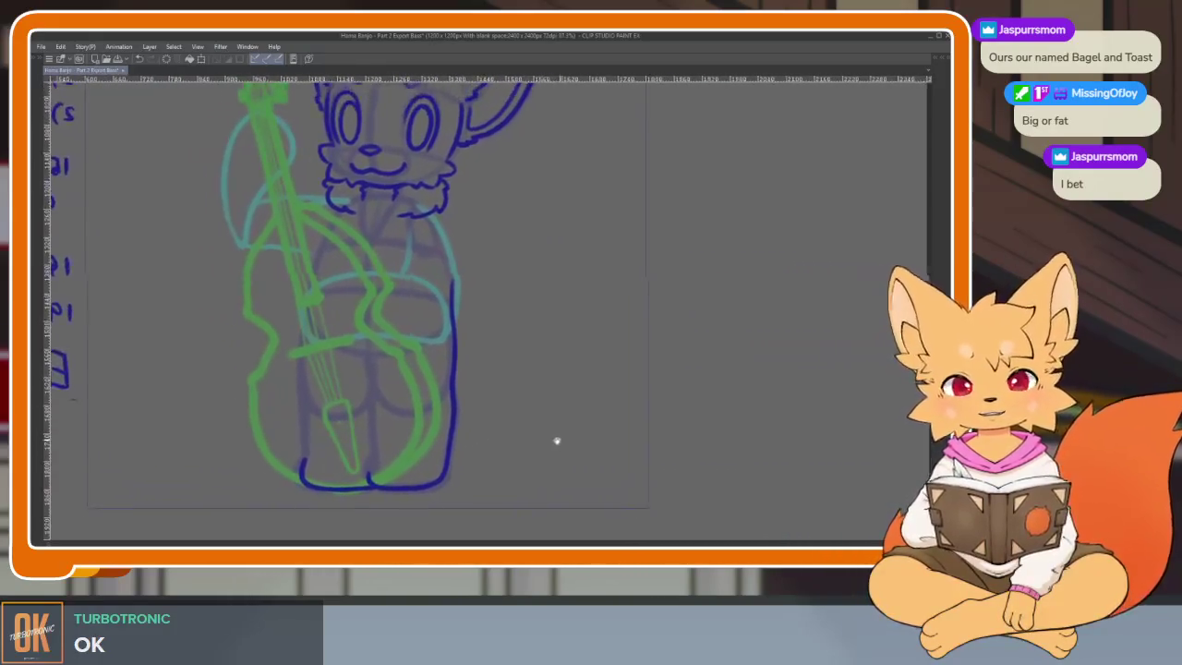
pyautogui.scroll(1, 509, 444)
pyautogui.scroll(2, 520, 443)
pyautogui.scroll(1, 514, 450)
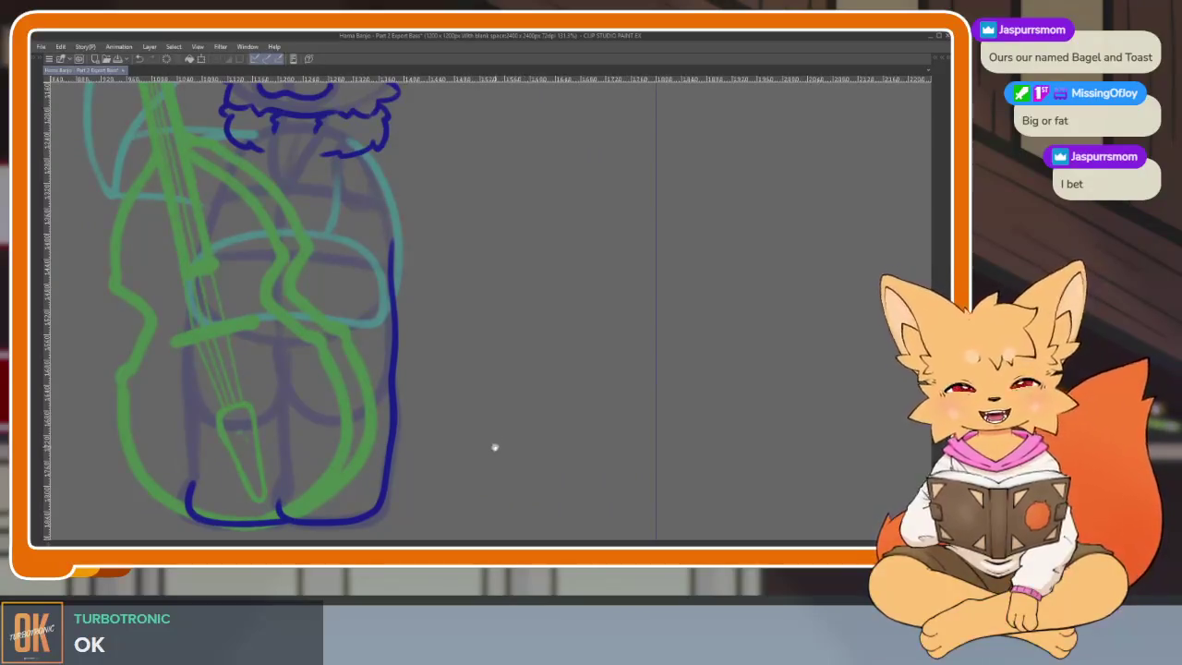
pyautogui.scroll(-1, 496, 447)
pyautogui.scroll(-2, 475, 474)
pyautogui.scroll(2, 475, 475)
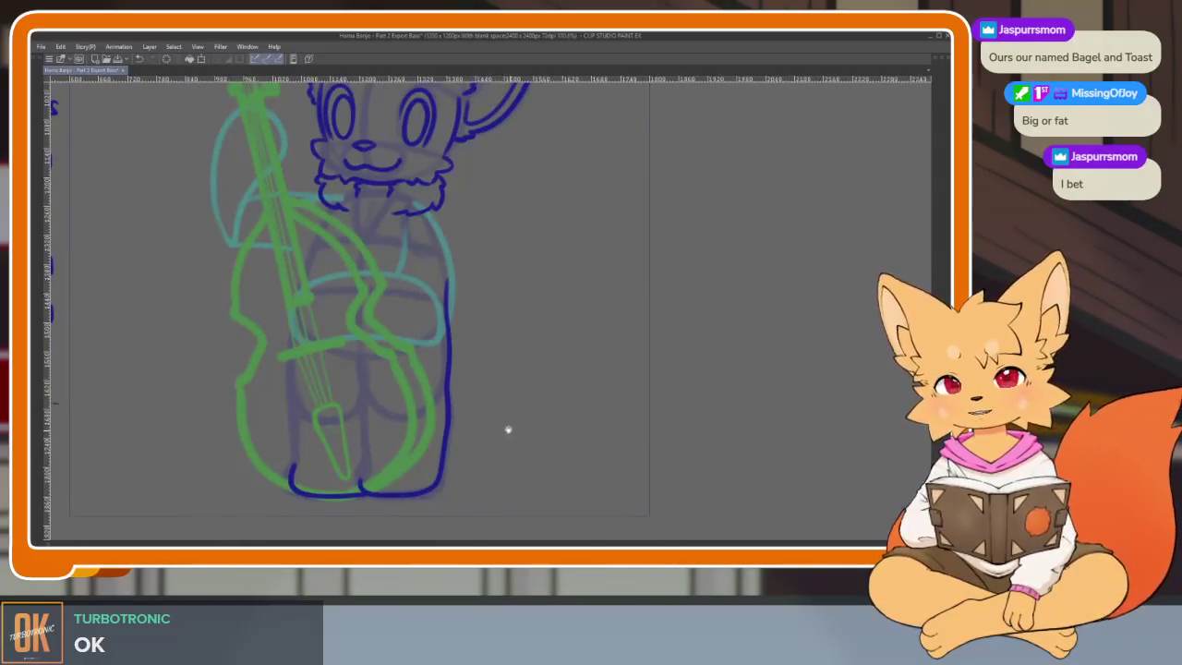
pyautogui.scroll(1, 508, 430)
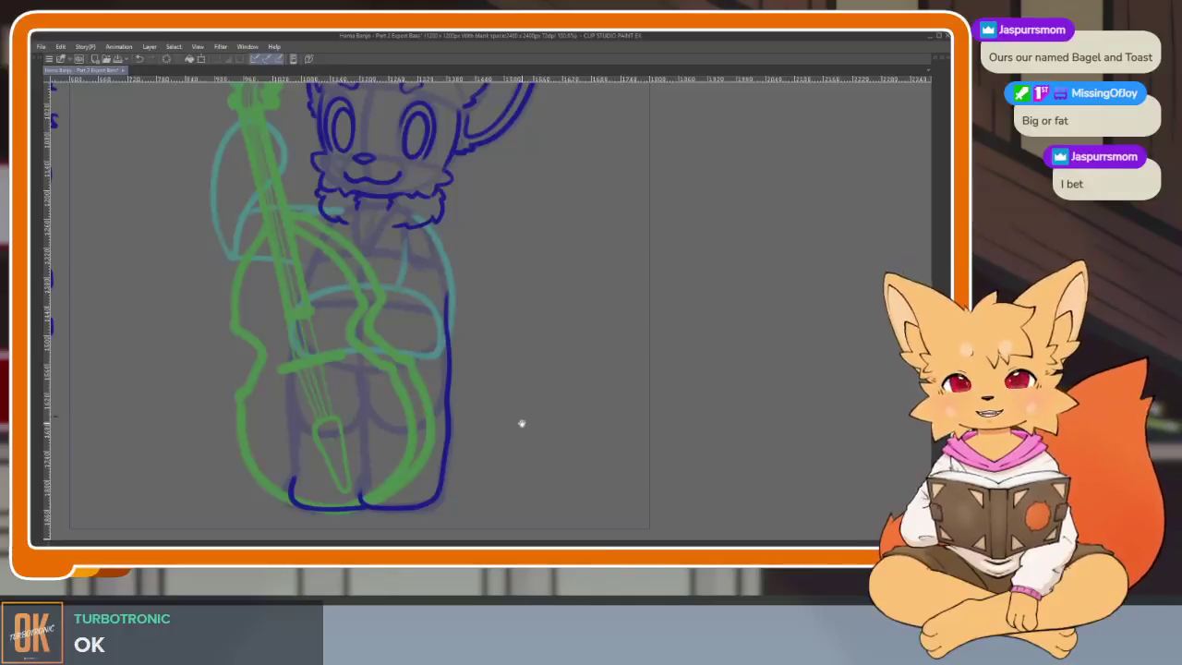
pyautogui.scroll(-1, 523, 430)
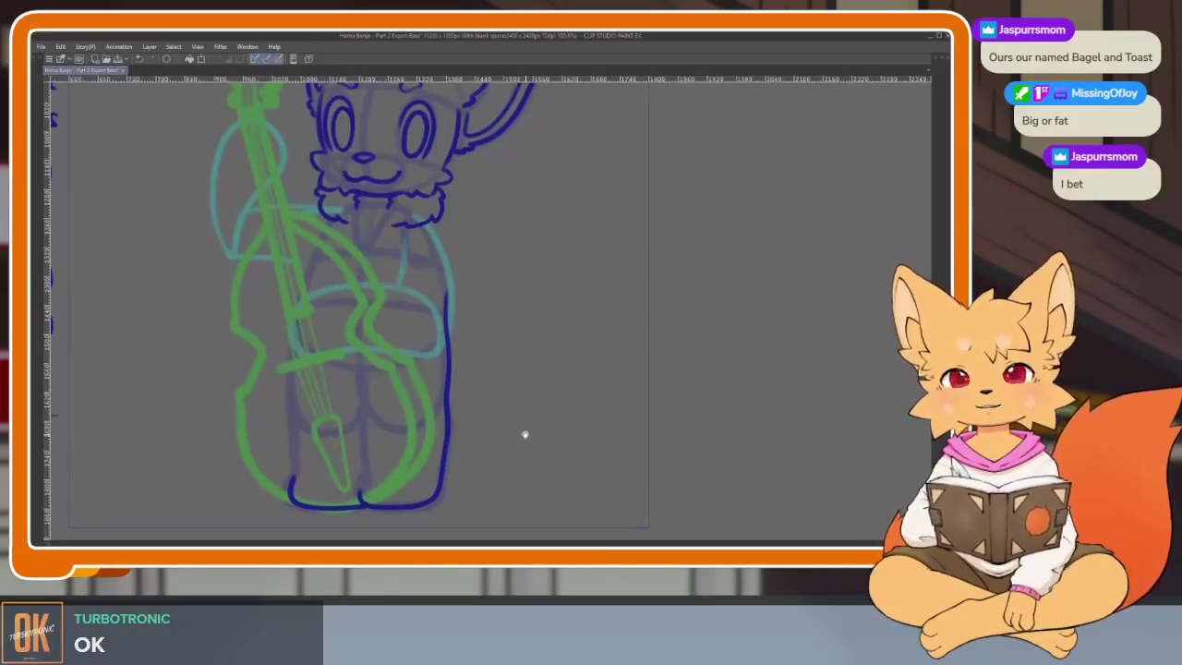
pyautogui.scroll(1, 549, 417)
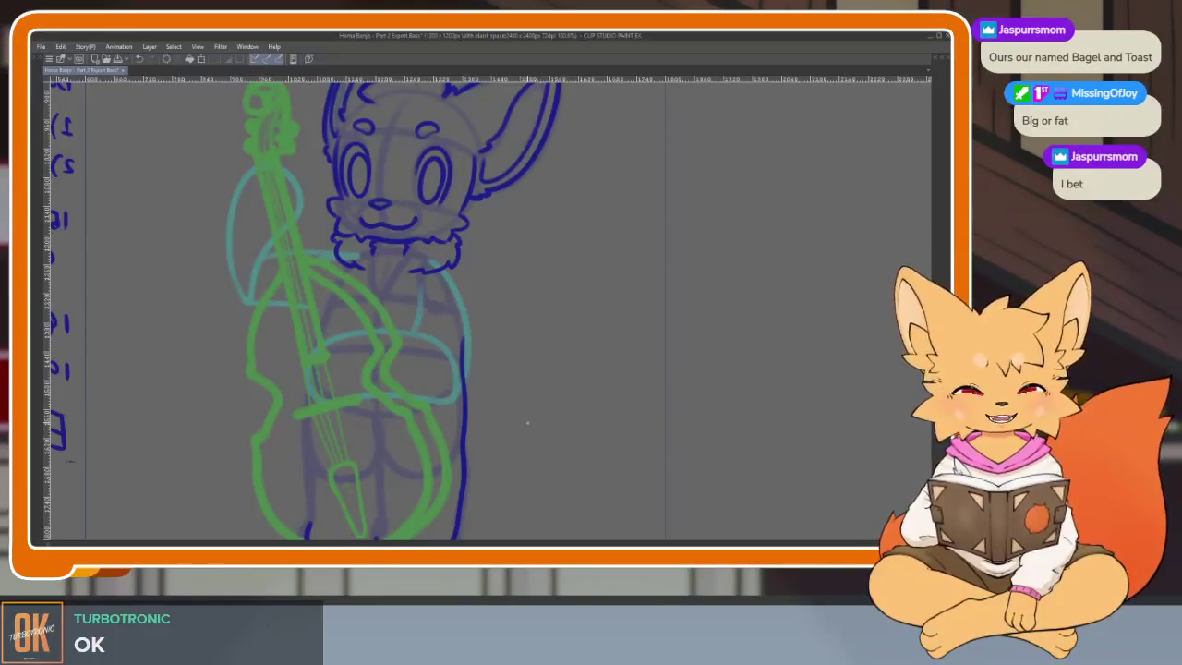
pyautogui.scroll(2, 541, 302)
pyautogui.moveTo(507, 349)
pyautogui.mouseDown()
pyautogui.moveTo(522, 321)
pyautogui.moveTo(535, 352)
pyautogui.moveTo(553, 334)
pyautogui.moveTo(565, 349)
pyautogui.mouseUp()
pyautogui.moveTo(583, 316)
pyautogui.mouseDown()
pyautogui.moveTo(584, 350)
pyautogui.moveTo(601, 342)
pyautogui.moveTo(599, 358)
pyautogui.mouseUp()
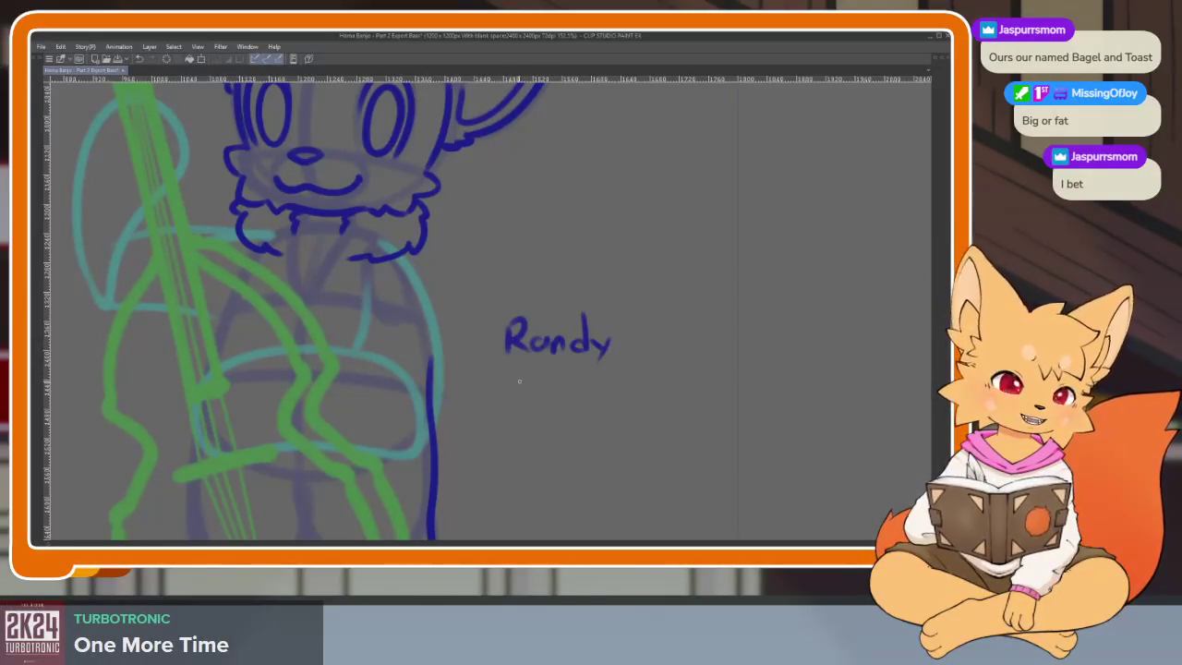
pyautogui.hscroll(1, 607, 371)
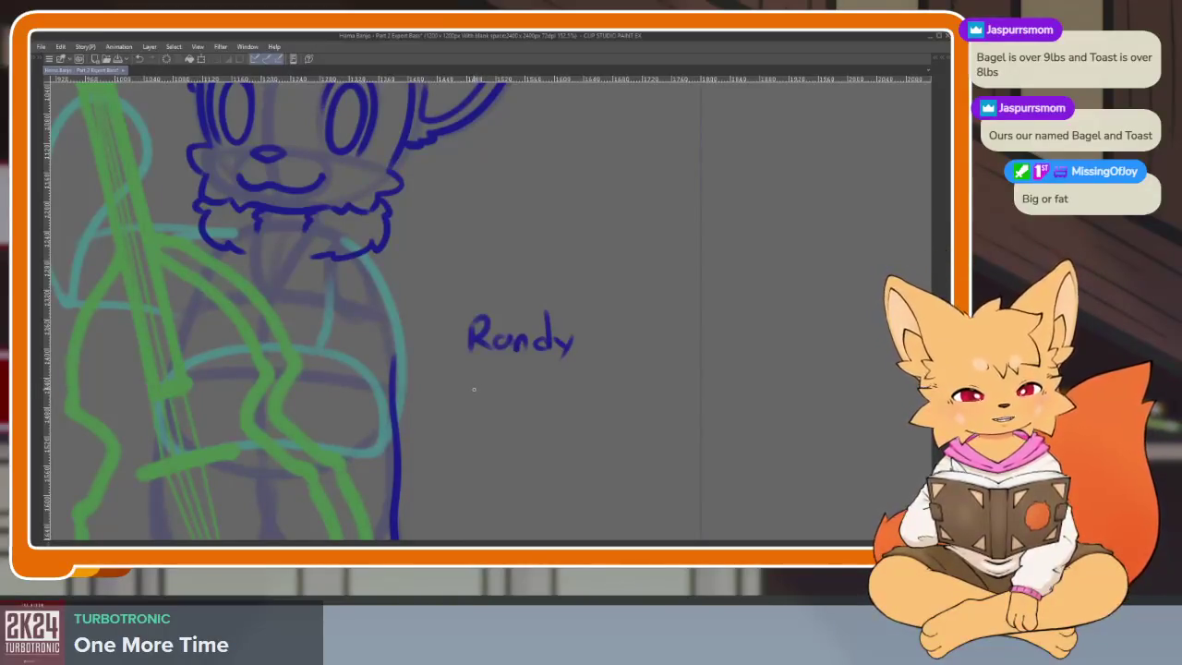
pyautogui.hscroll(1, 471, 384)
pyautogui.moveTo(466, 376)
pyautogui.mouseDown()
pyautogui.moveTo(453, 401)
pyautogui.moveTo(576, 401)
pyautogui.mouseUp()
pyautogui.hotkey('ctrl', 'z')
pyautogui.scroll(1, 596, 387)
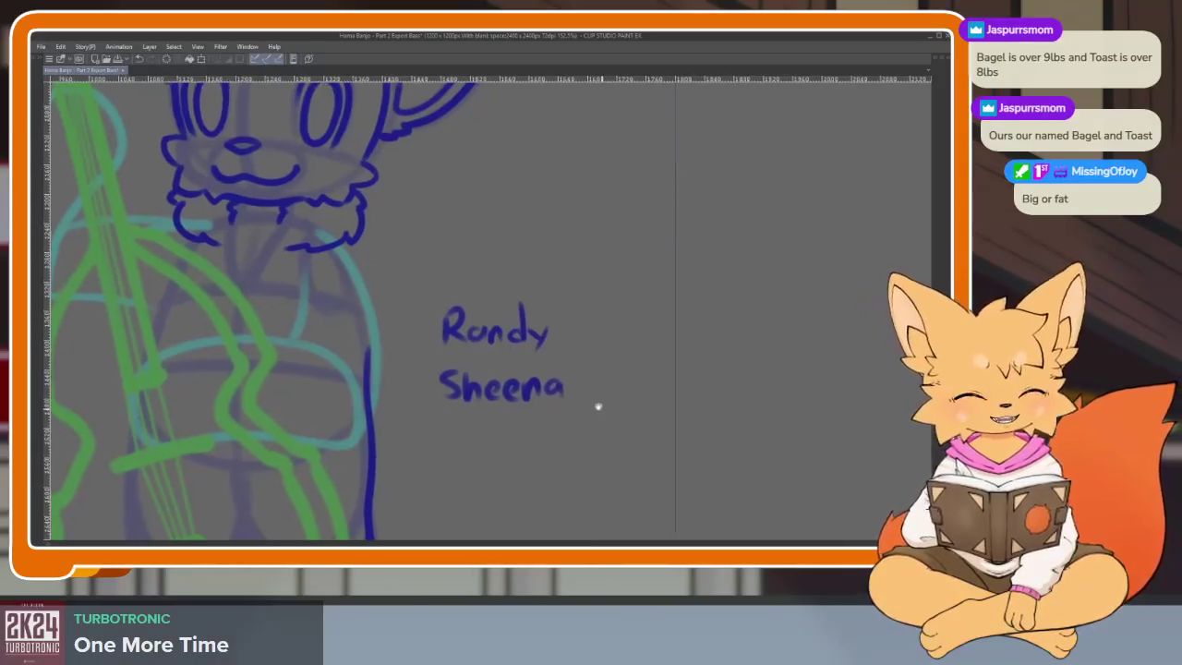
pyautogui.scroll(2, 573, 425)
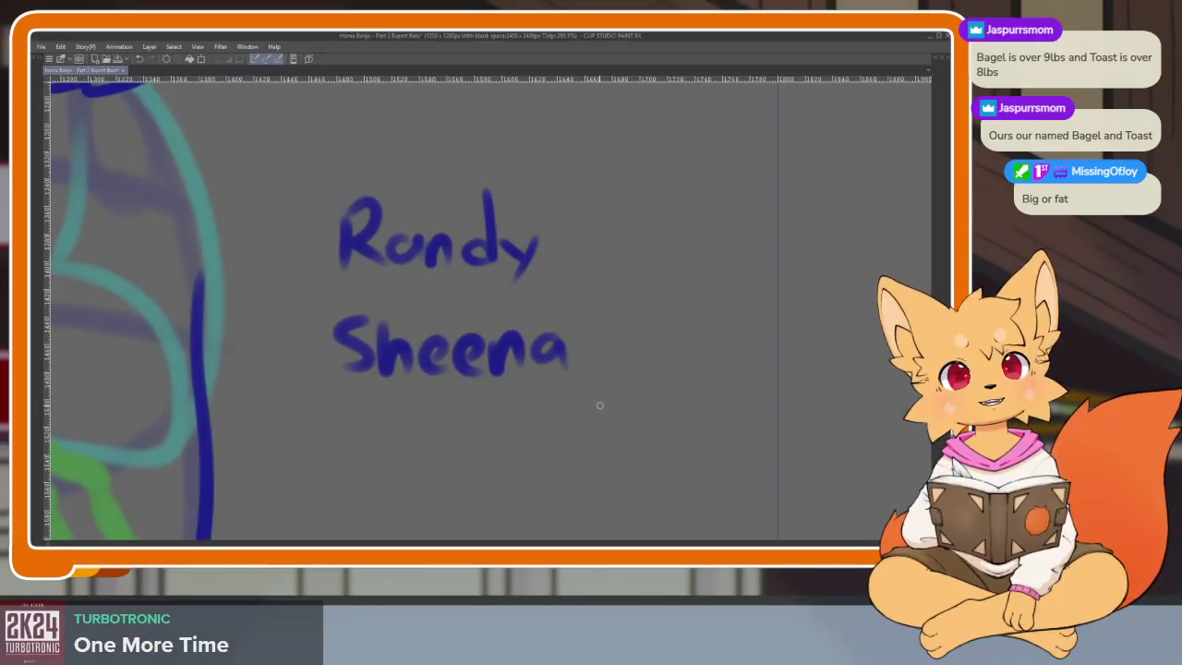
pyautogui.moveTo(359, 418)
pyautogui.mouseDown()
pyautogui.moveTo(338, 467)
pyautogui.moveTo(378, 439)
pyautogui.moveTo(475, 429)
pyautogui.moveTo(490, 463)
pyautogui.moveTo(523, 457)
pyautogui.mouseUp()
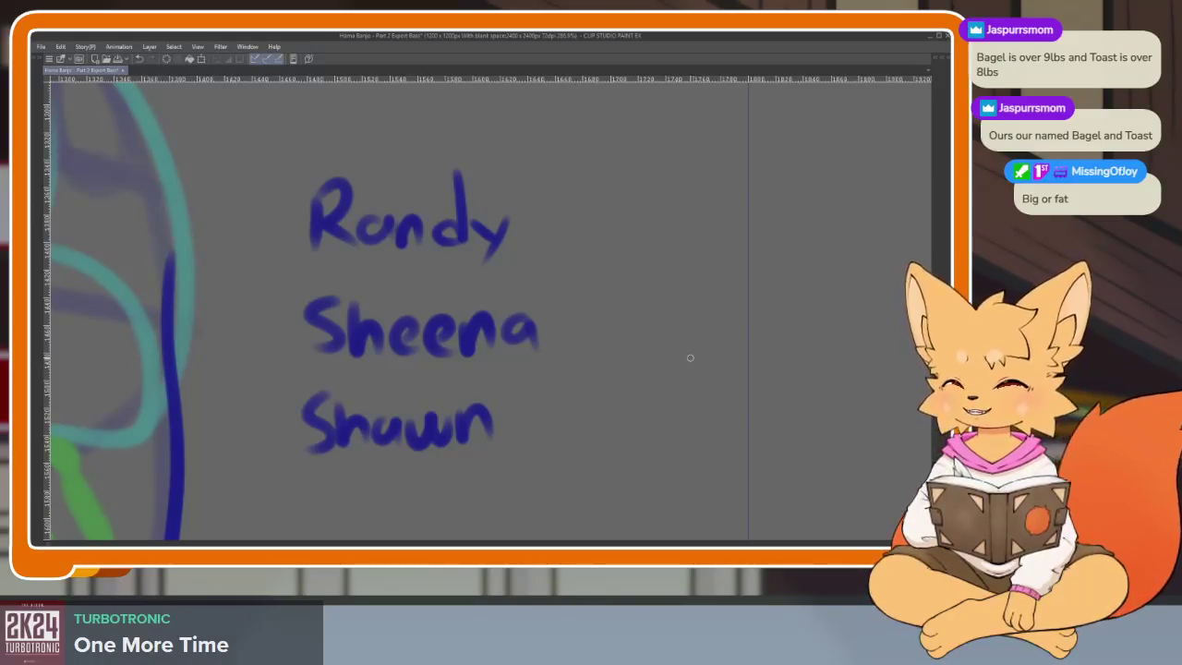
pyautogui.hotkey('ctrl', 'z')
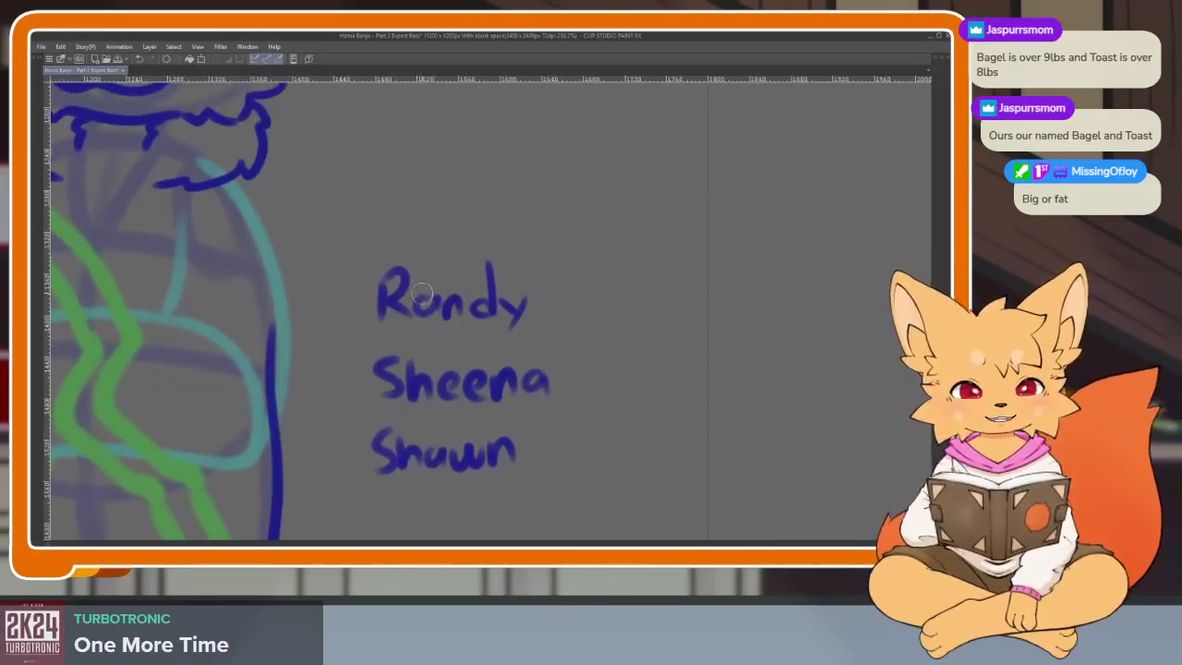
pyautogui.moveTo(422, 264)
pyautogui.mouseDown()
pyautogui.moveTo(449, 271)
pyautogui.moveTo(413, 475)
pyautogui.moveTo(509, 467)
pyautogui.mouseUp()
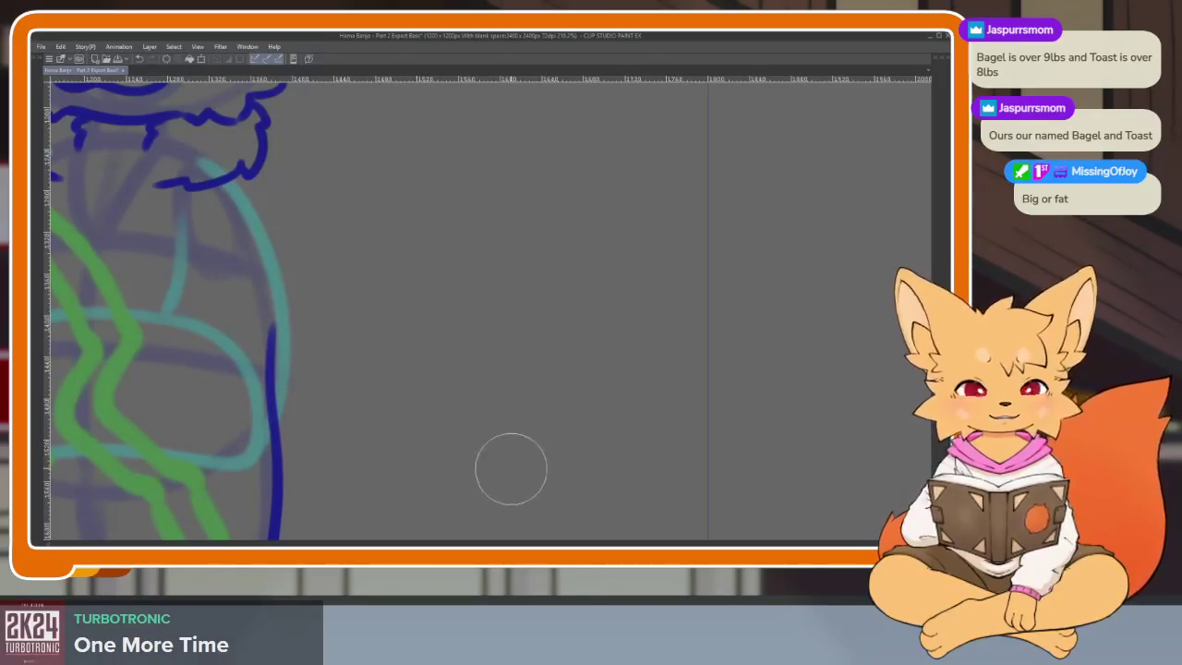
pyautogui.scroll(-3, 615, 401)
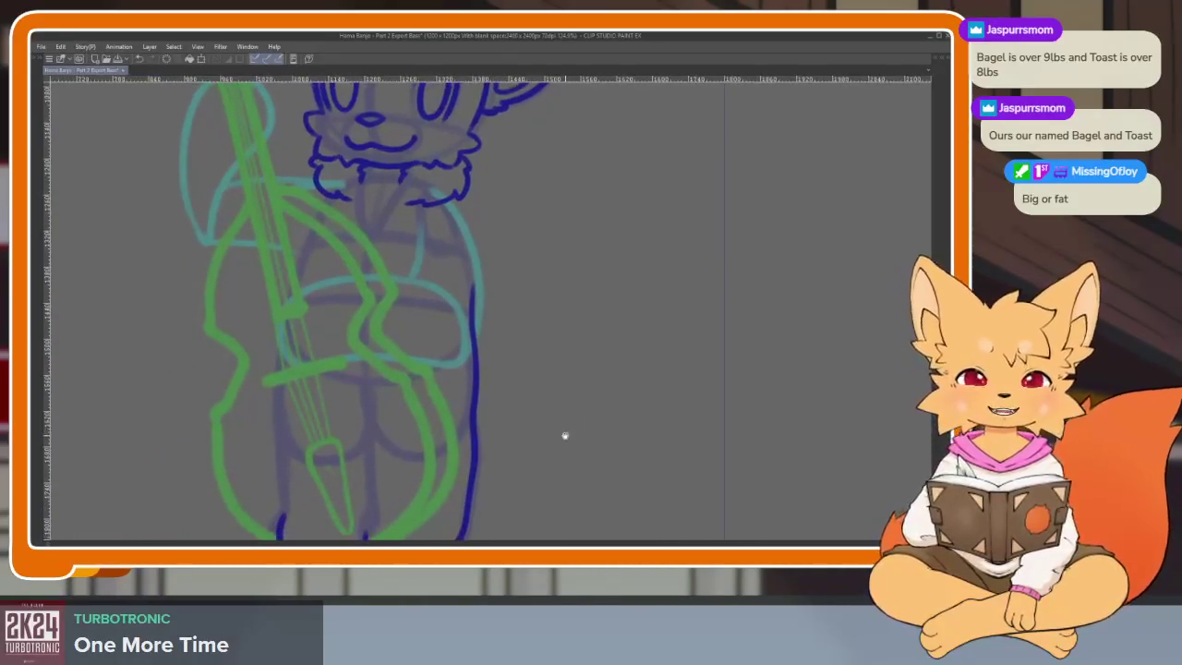
# - Zoom around the torso and undo the stray faint sketch curve beside it
pyautogui.scroll(-2, 575, 432)
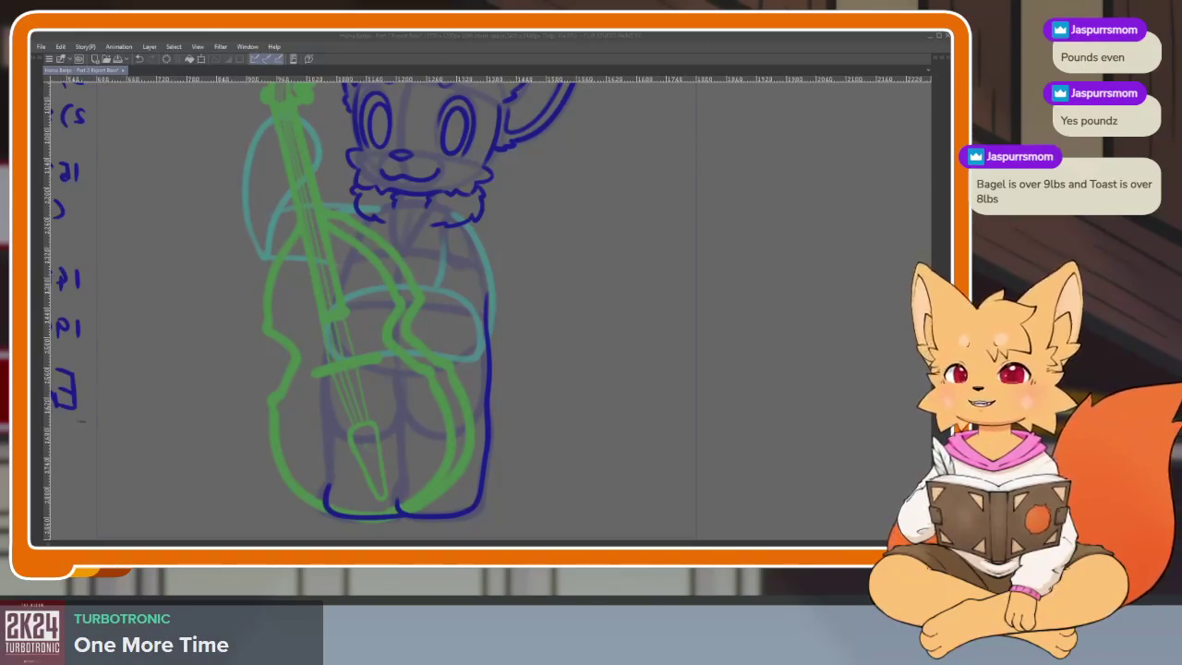
pyautogui.scroll(1, 528, 410)
pyautogui.scroll(3, 522, 420)
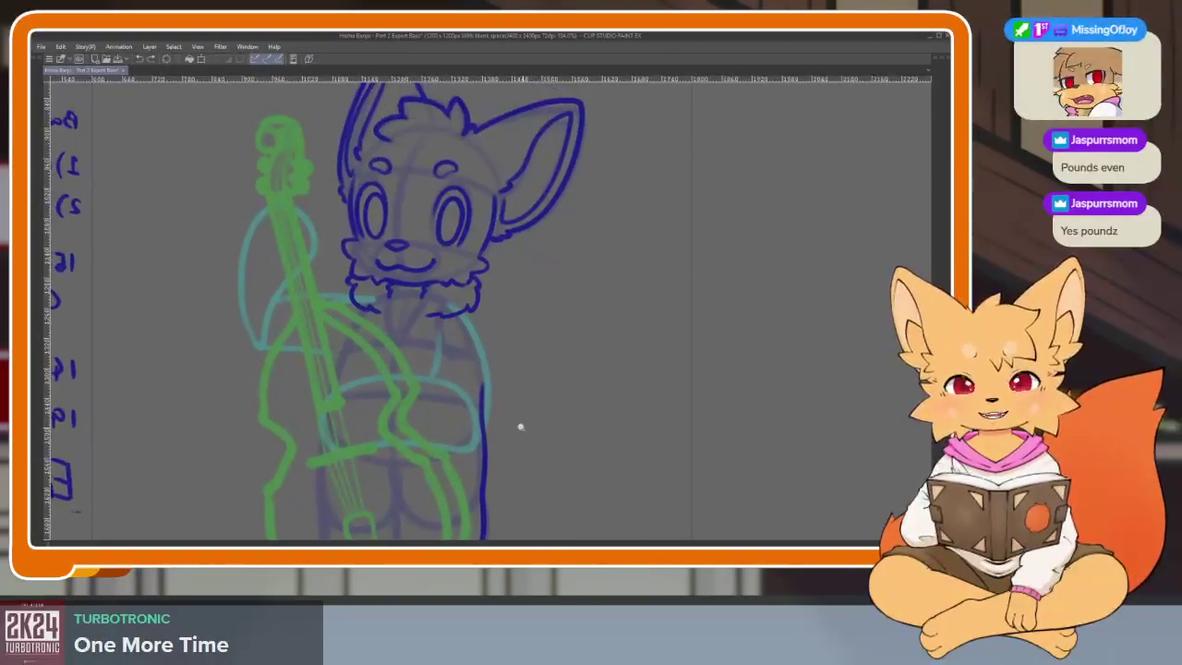
pyautogui.scroll(-2, 521, 426)
pyautogui.scroll(2, 502, 430)
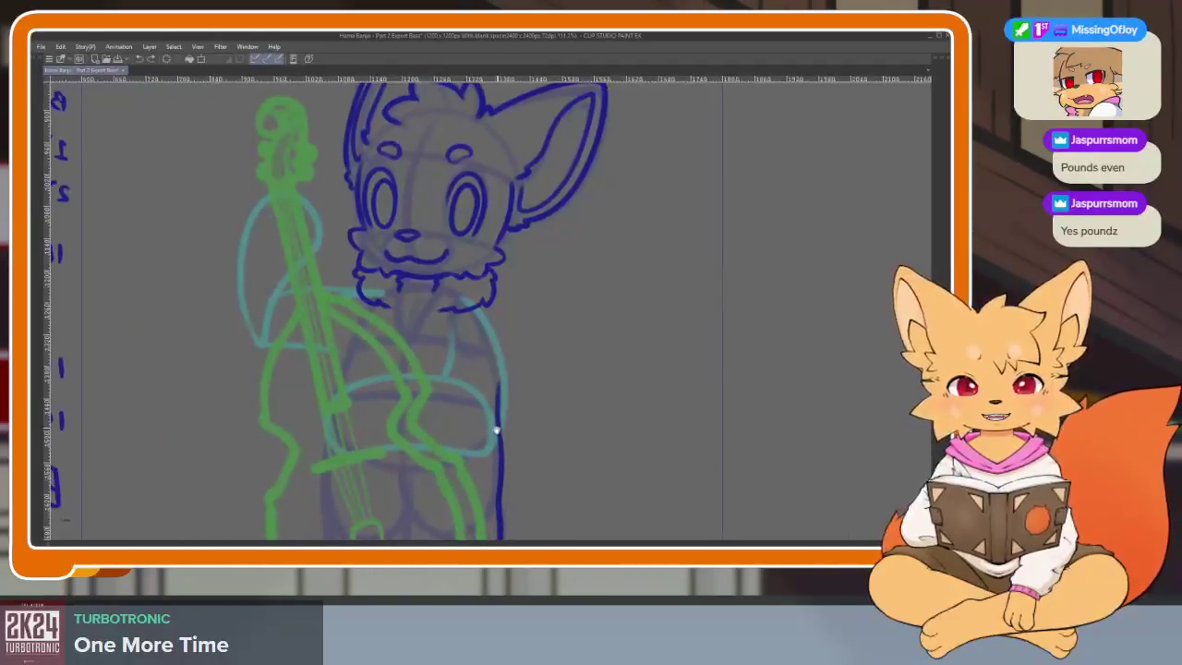
pyautogui.scroll(-3, 494, 434)
pyautogui.scroll(2, 489, 434)
pyautogui.scroll(-2, 488, 420)
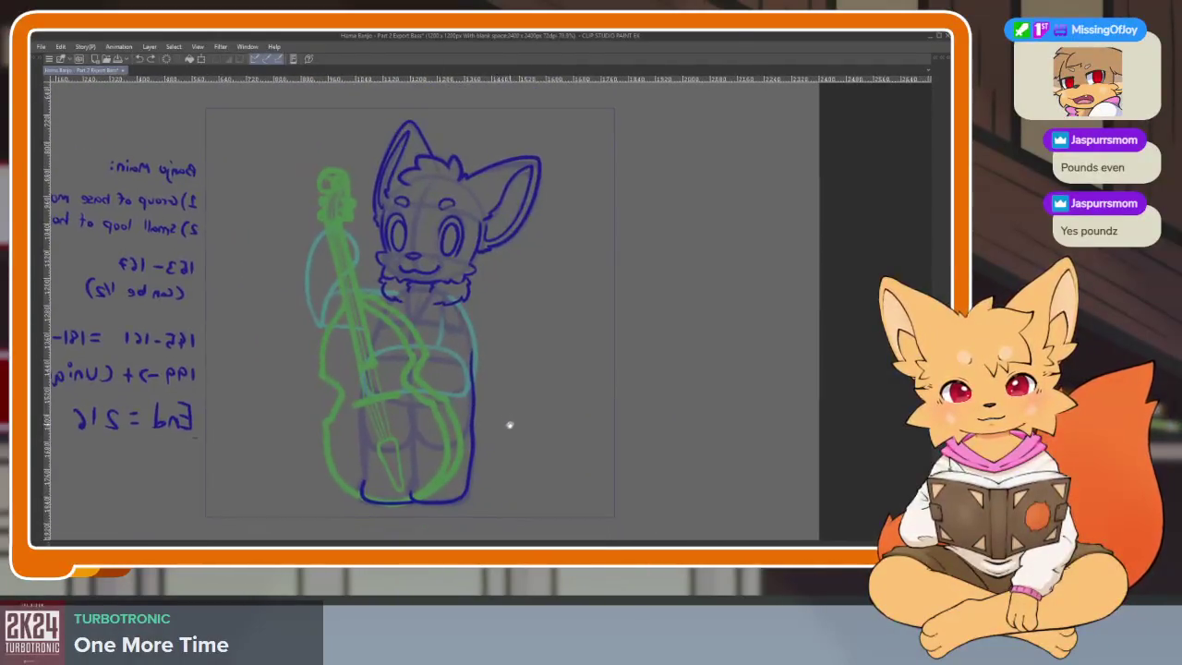
pyautogui.scroll(-1, 508, 421)
pyautogui.scroll(3, 486, 415)
pyautogui.scroll(1, 499, 435)
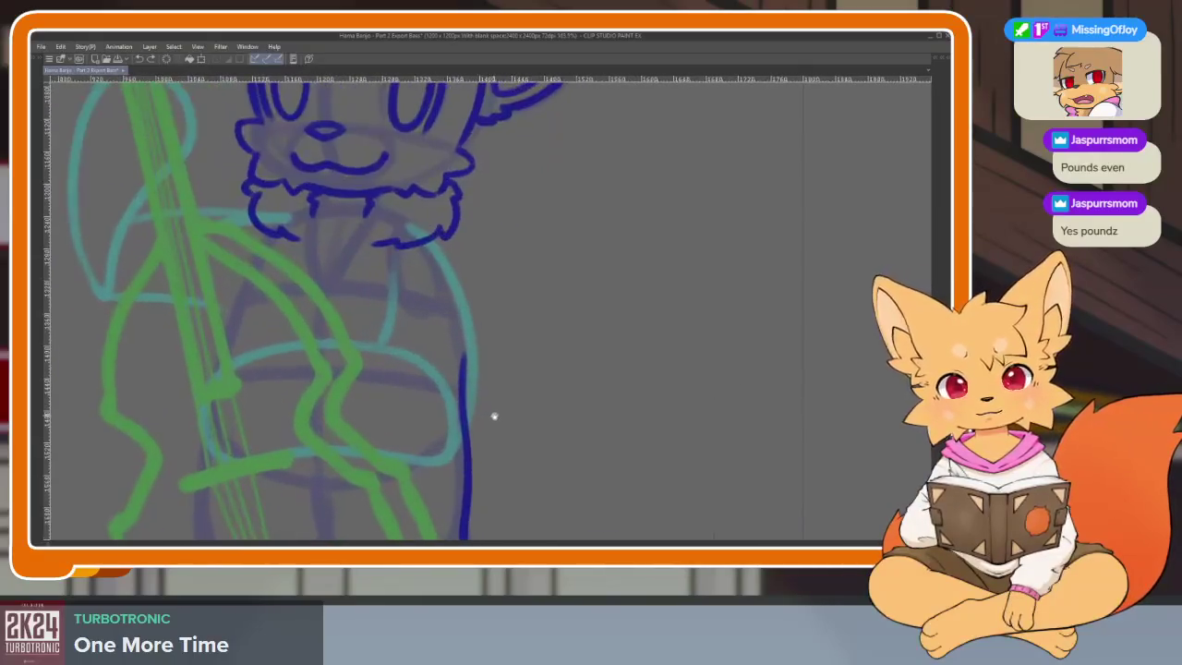
pyautogui.scroll(-1, 493, 415)
pyautogui.scroll(1, 496, 404)
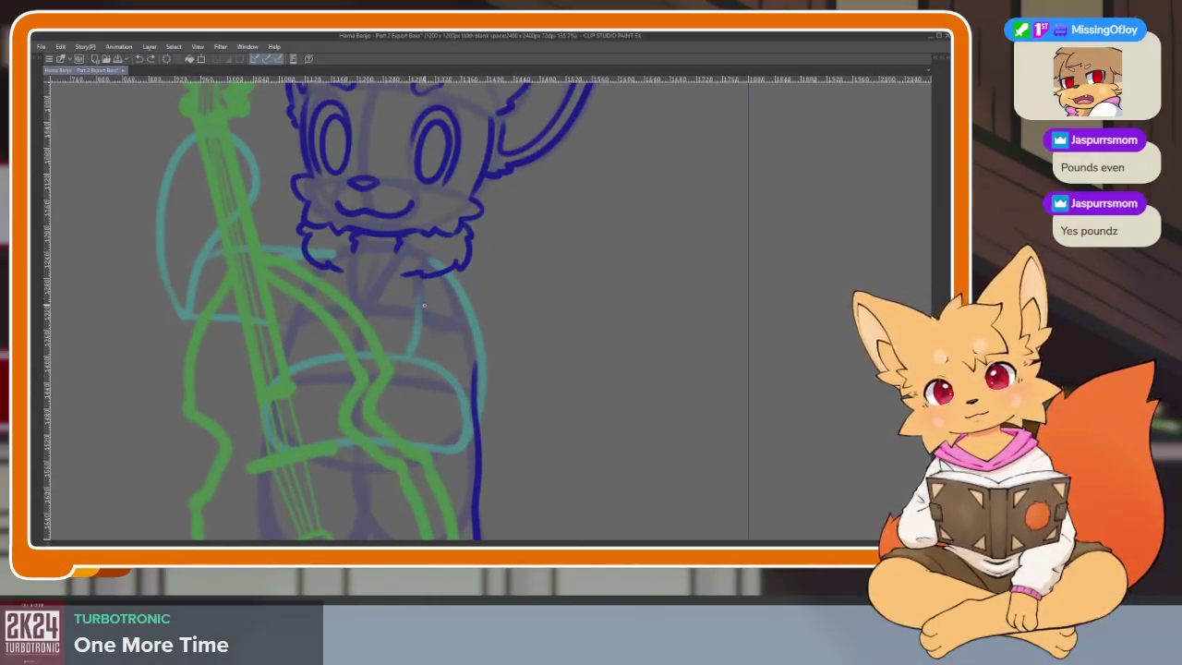
pyautogui.hotkey('ctrl', 'z')
# - Show the workspace panels briefly, then hide them again for more canvas
pyautogui.press('Tab')
pyautogui.scroll(2, 773, 415)
pyautogui.scroll(2, 774, 415)
pyautogui.press('Tab')
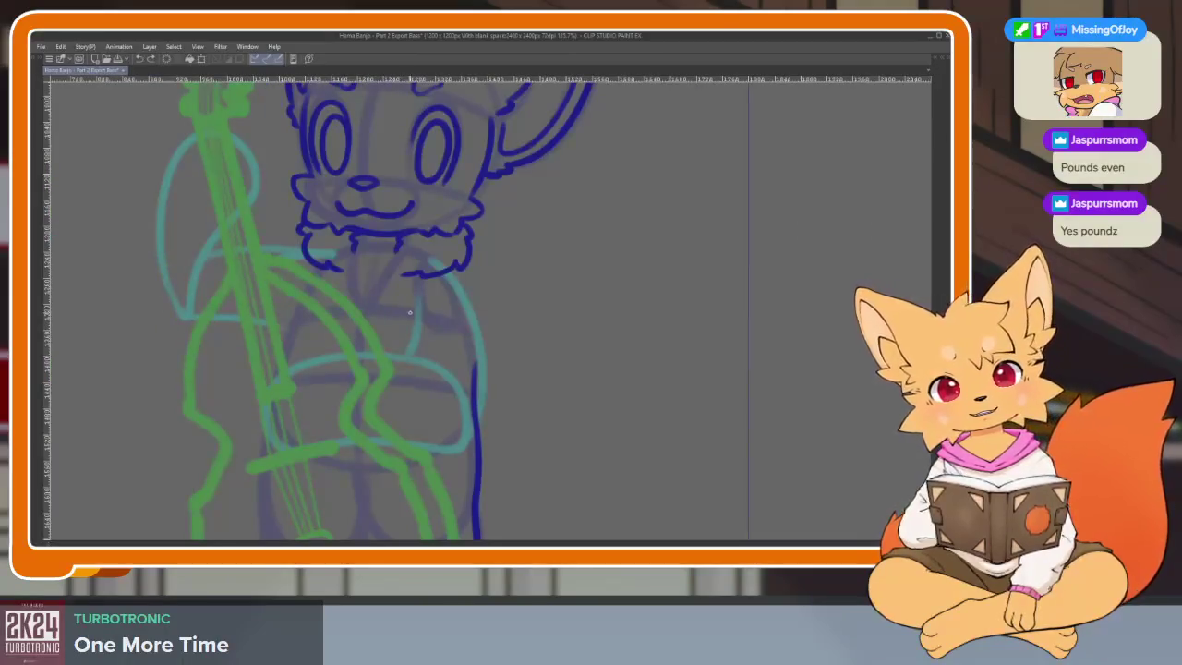
# - Ink a short dark-blue curve beside the torso, discarding an overlong first line
pyautogui.moveTo(444, 336)
pyautogui.mouseDown()
pyautogui.moveTo(566, 201)
pyautogui.moveTo(598, 379)
pyautogui.mouseUp()
pyautogui.hotkey('ctrl', 'z')
pyautogui.moveTo(401, 292)
pyautogui.mouseDown()
pyautogui.moveTo(433, 349)
pyautogui.moveTo(571, 396)
pyautogui.mouseUp()
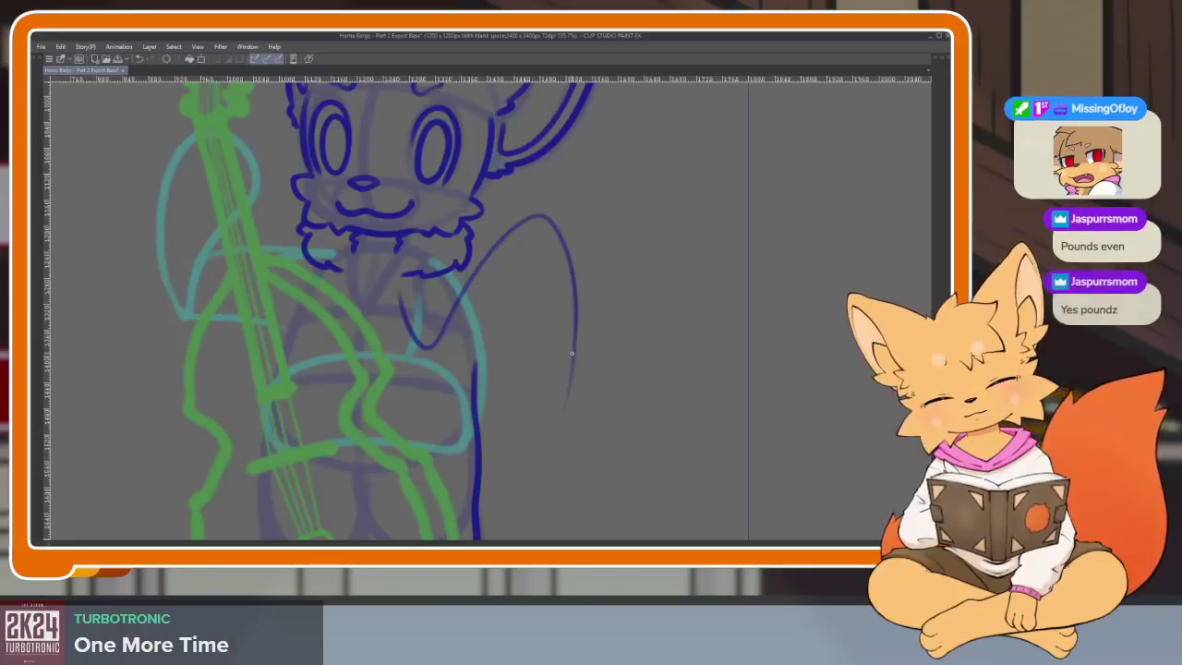
pyautogui.scroll(1, 571, 397)
pyautogui.scroll(1, 575, 401)
pyautogui.scroll(1, 569, 409)
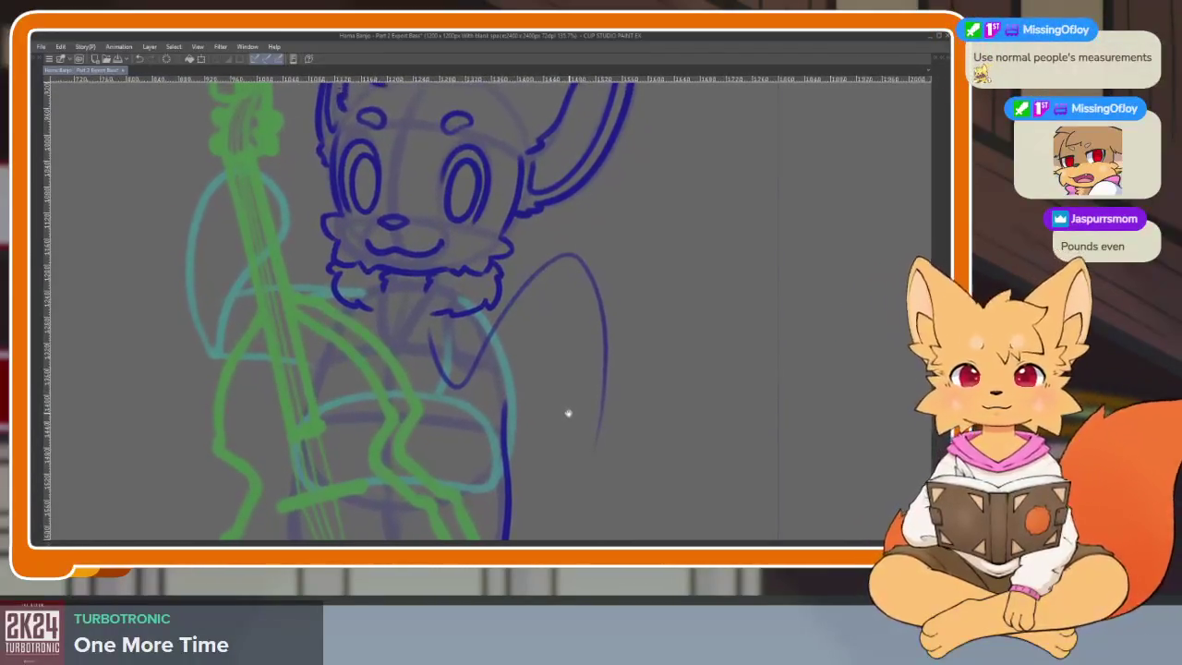
pyautogui.scroll(1, 566, 415)
pyautogui.scroll(1, 560, 425)
pyautogui.scroll(2, 562, 415)
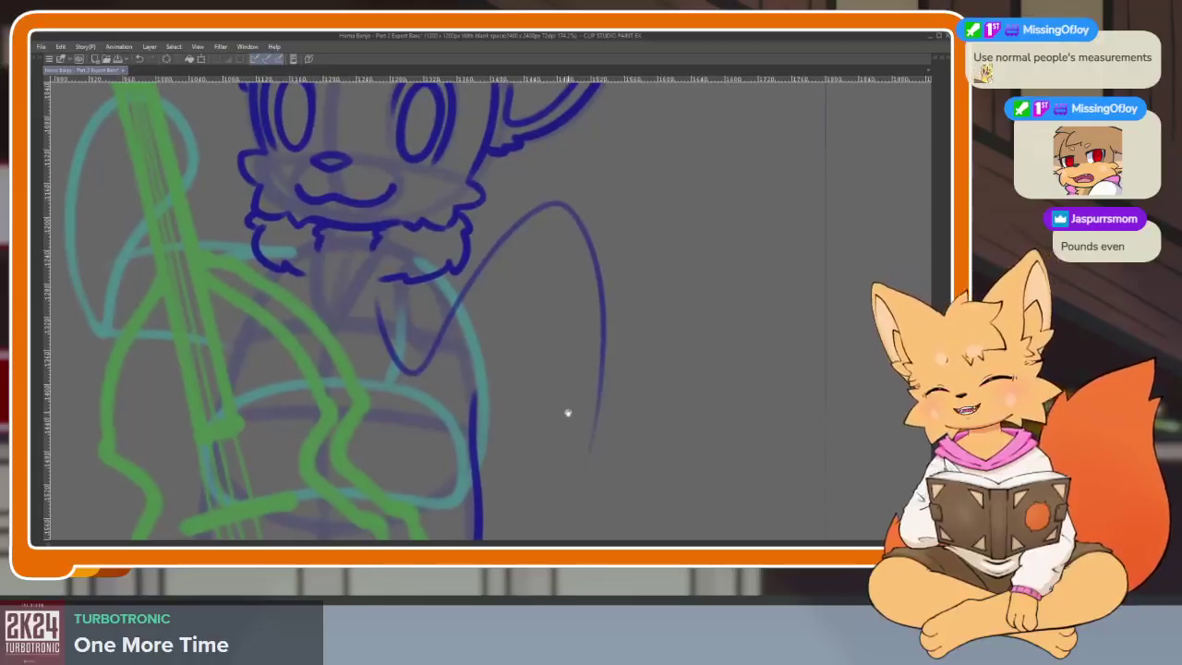
pyautogui.scroll(-1, 550, 411)
pyautogui.scroll(2, 526, 406)
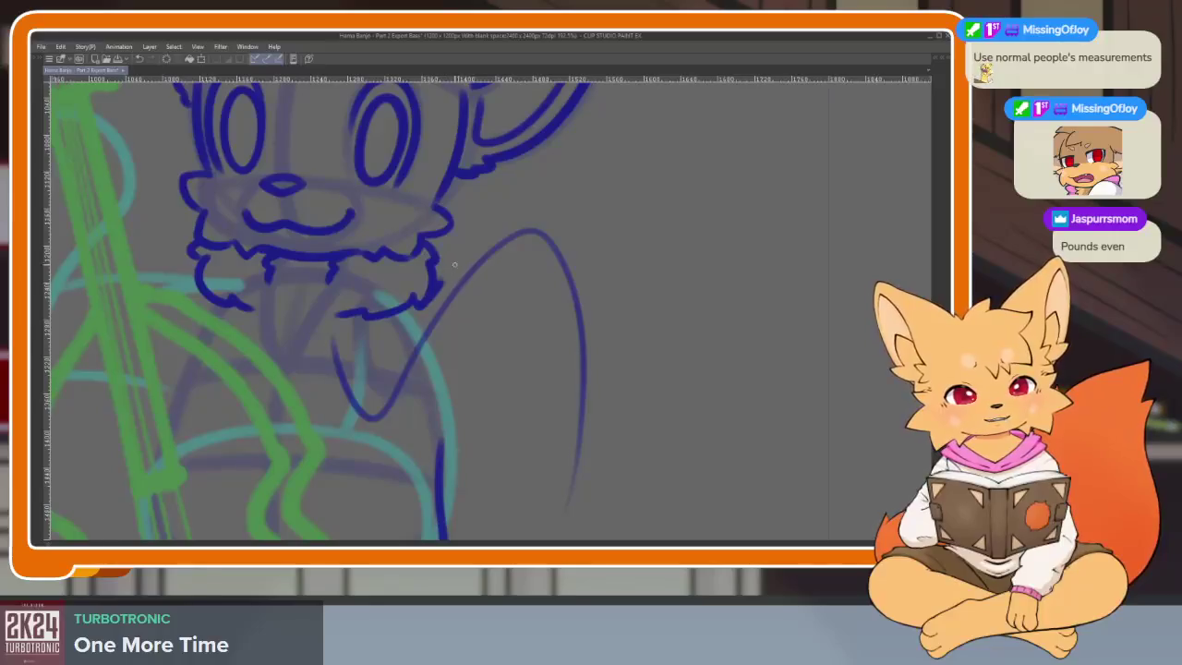
# - Ink the wing's outer edge and inner line up from the chin, redoing bad strokes
pyautogui.moveTo(429, 296); pyautogui.dragTo(532, 212)
pyautogui.scroll(-1, 623, 308)
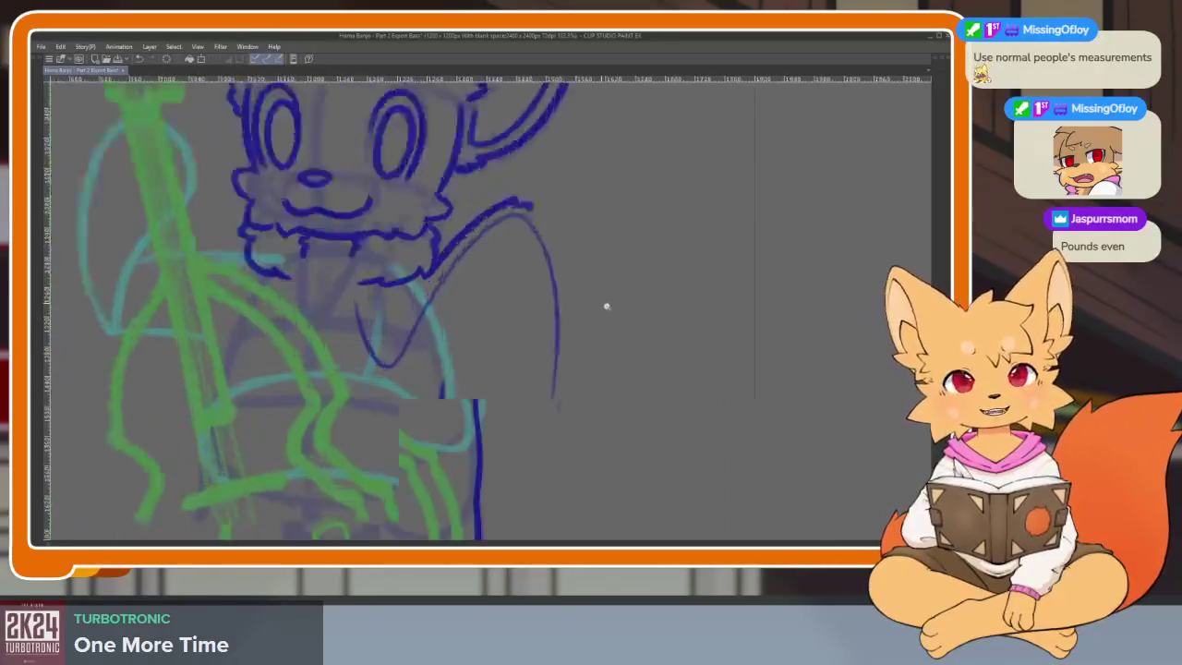
pyautogui.moveTo(530, 236); pyautogui.dragTo(526, 440)
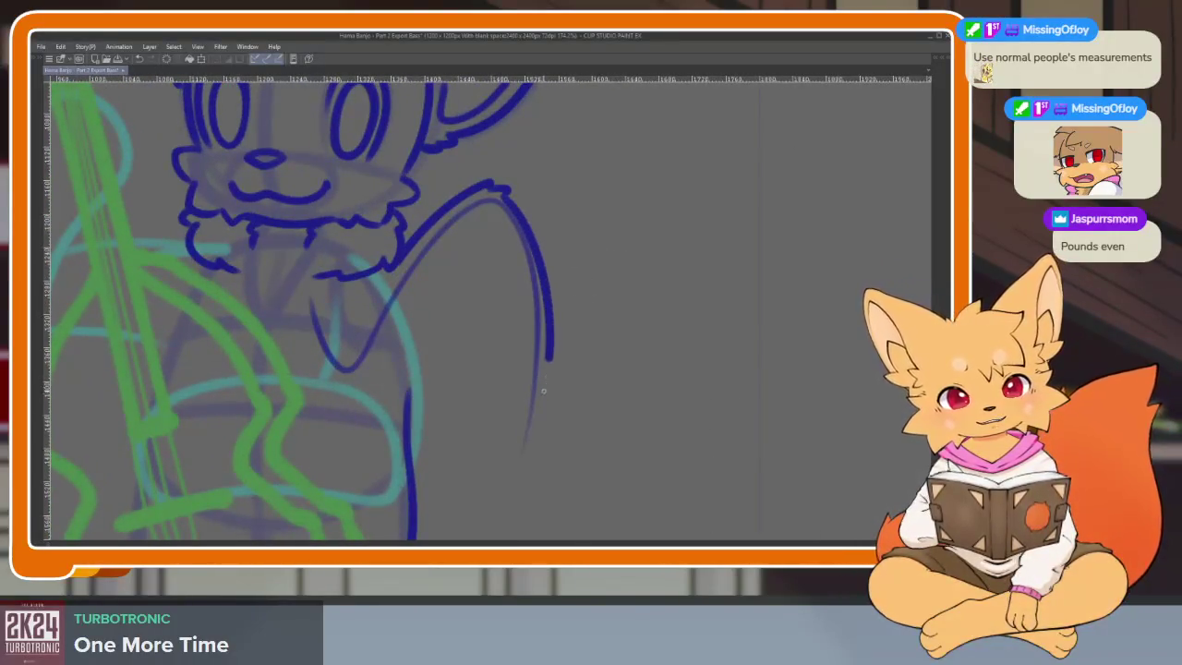
pyautogui.hotkey('ctrl', 'z')
pyautogui.moveTo(512, 201); pyautogui.dragTo(553, 320)
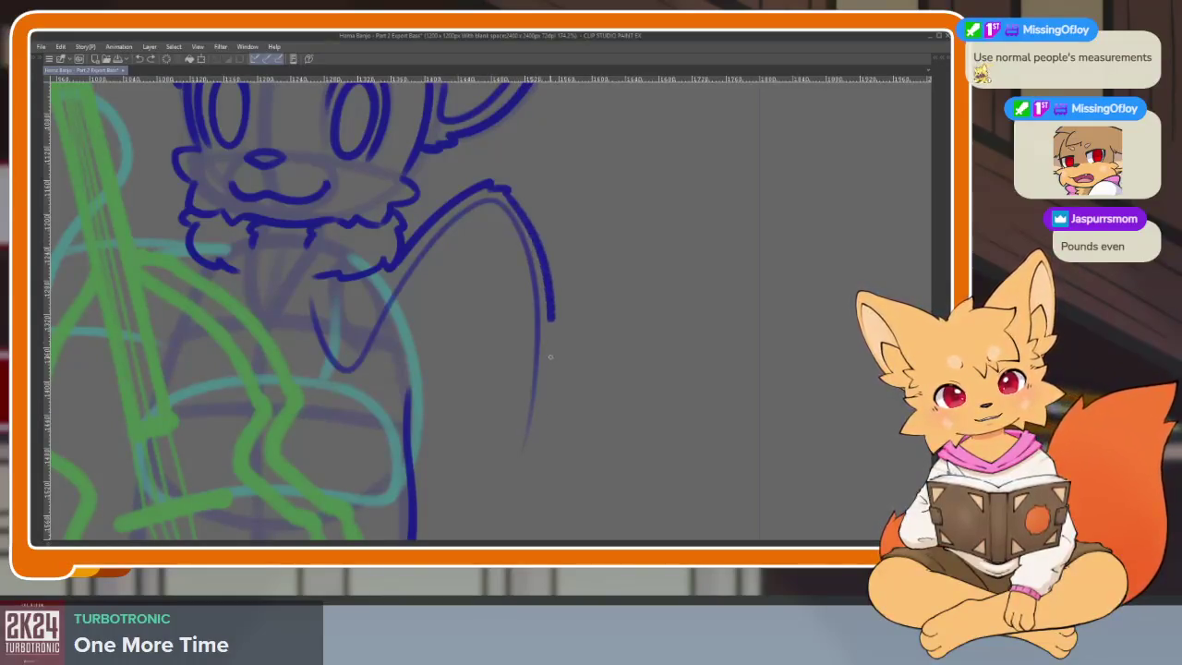
pyautogui.moveTo(523, 425); pyautogui.dragTo(506, 218)
pyautogui.hotkey('ctrl', 'z')
pyautogui.moveTo(527, 432)
pyautogui.mouseDown()
pyautogui.moveTo(511, 278)
pyautogui.moveTo(479, 232)
pyautogui.mouseUp()
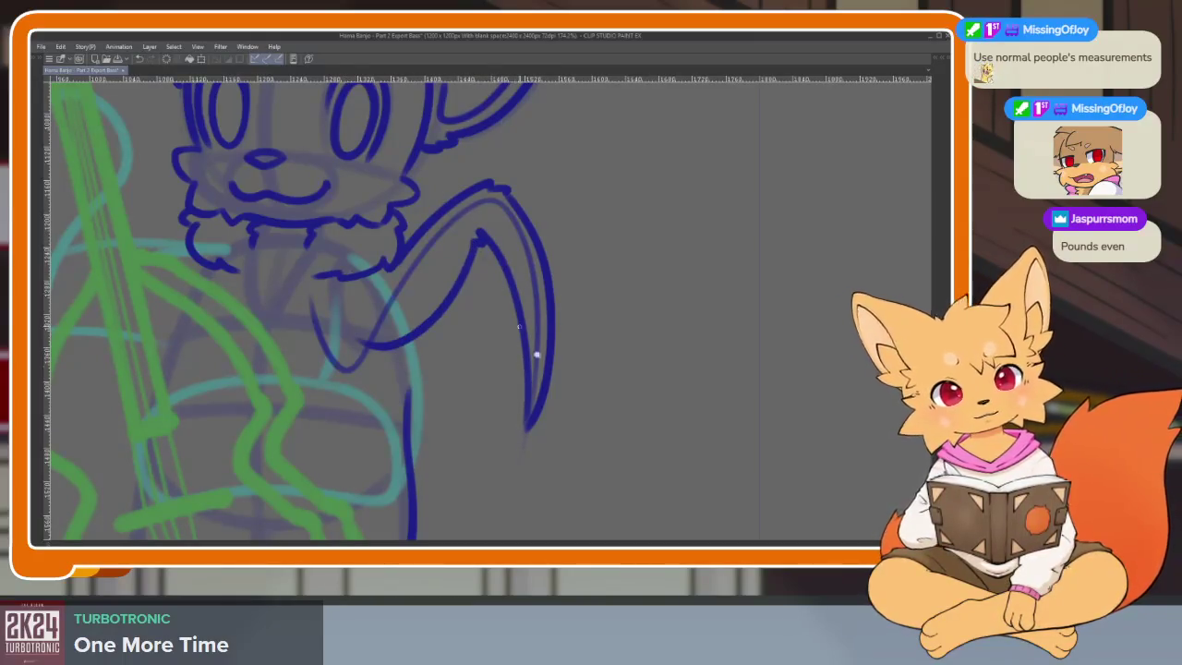
# - Try extending the wing's lower tip down-left, then undo that stroke
pyautogui.scroll(-5, 538, 369)
pyautogui.scroll(3, 543, 397)
pyautogui.scroll(3, 539, 369)
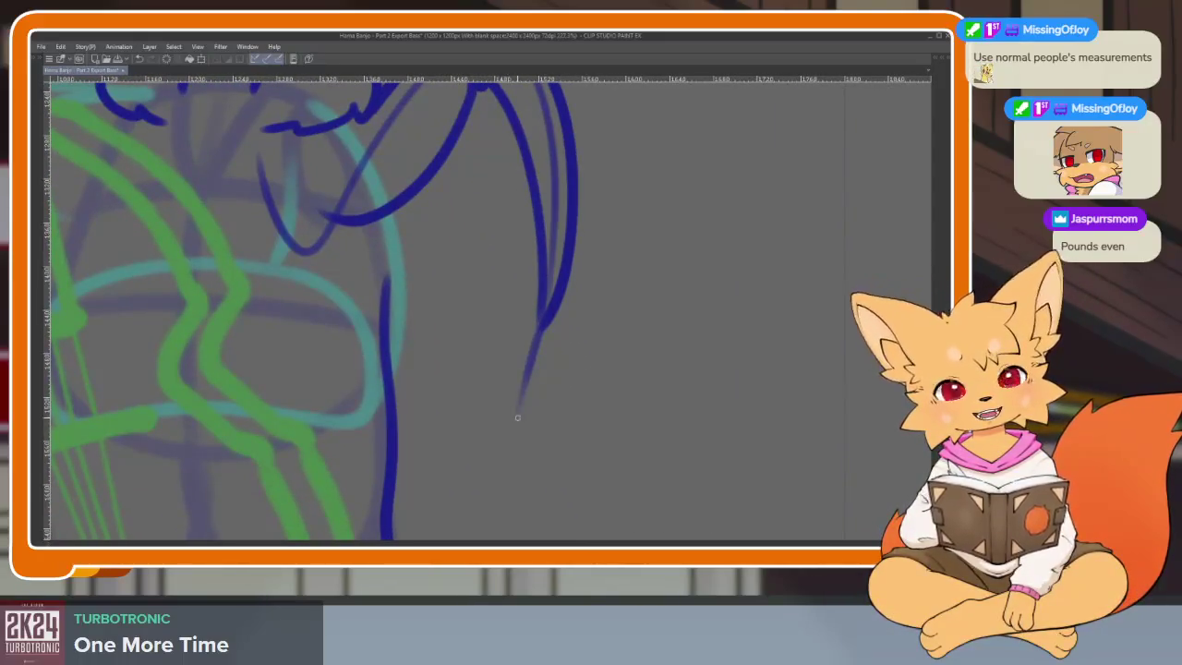
pyautogui.moveTo(484, 342); pyautogui.dragTo(446, 442)
pyautogui.scroll(-5, 572, 374)
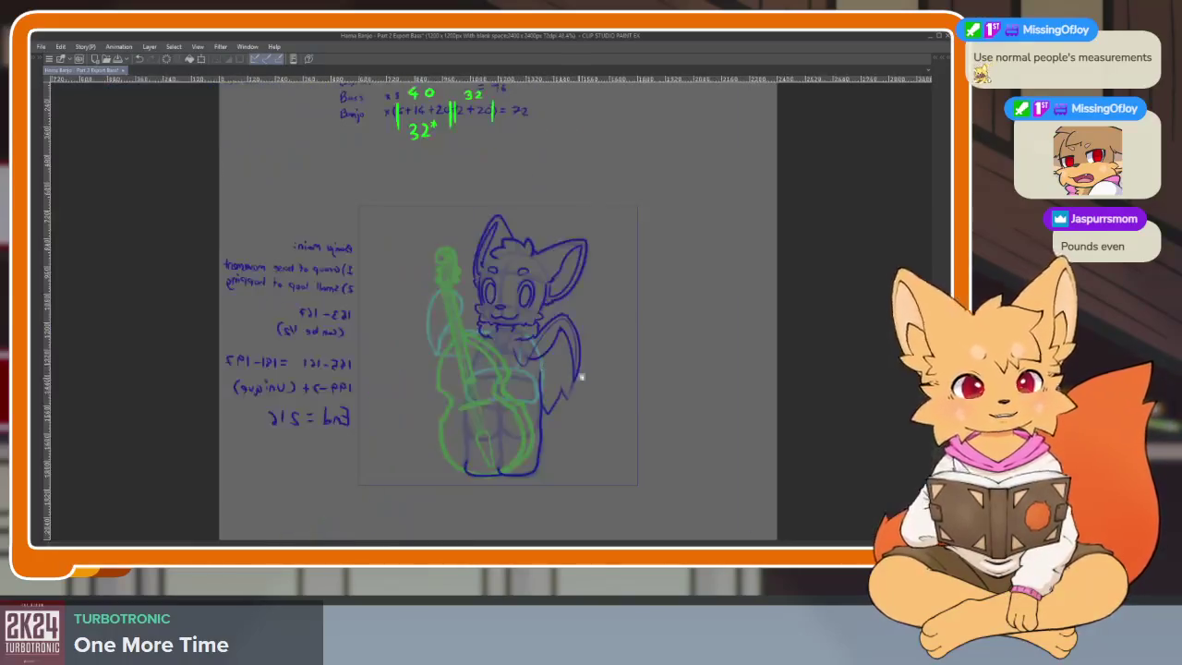
pyautogui.scroll(3, 559, 374)
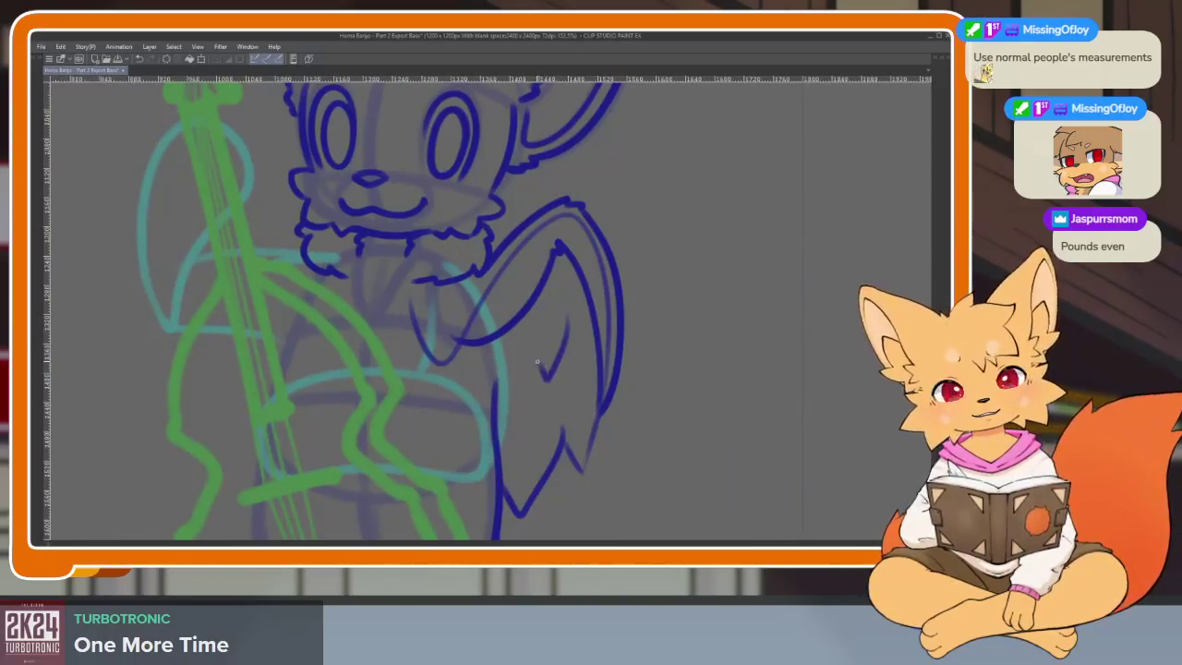
pyautogui.scroll(-5, 603, 438)
pyautogui.scroll(3, 610, 387)
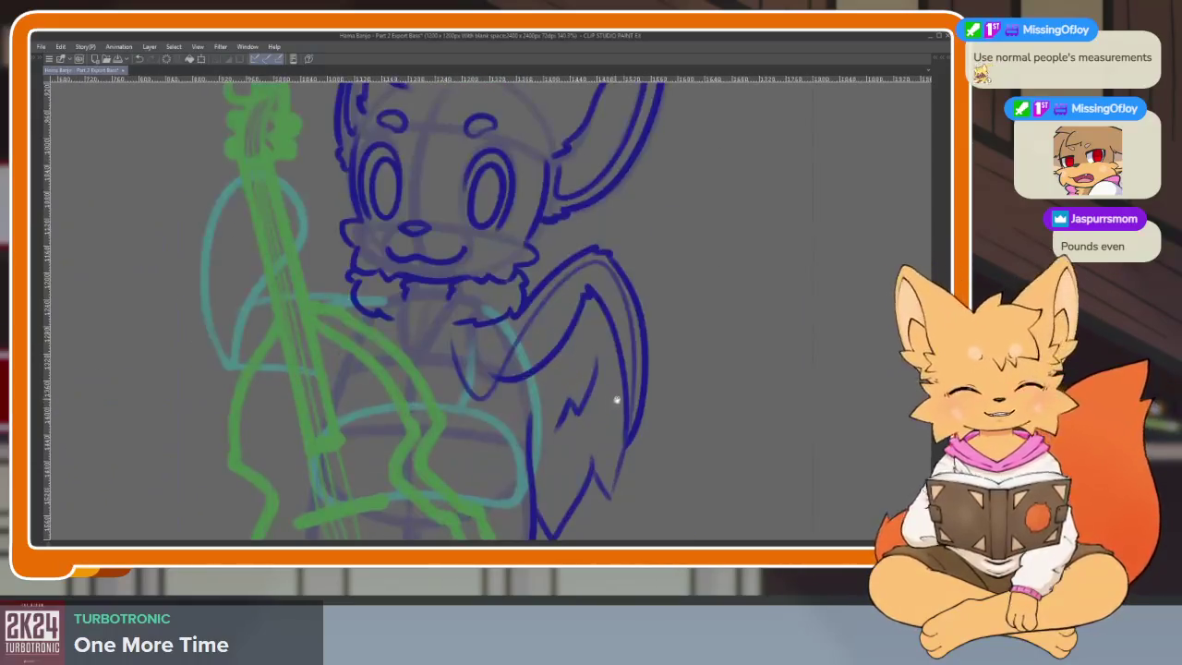
pyautogui.scroll(2, 591, 406)
pyautogui.hotkey('ctrl', 'z')
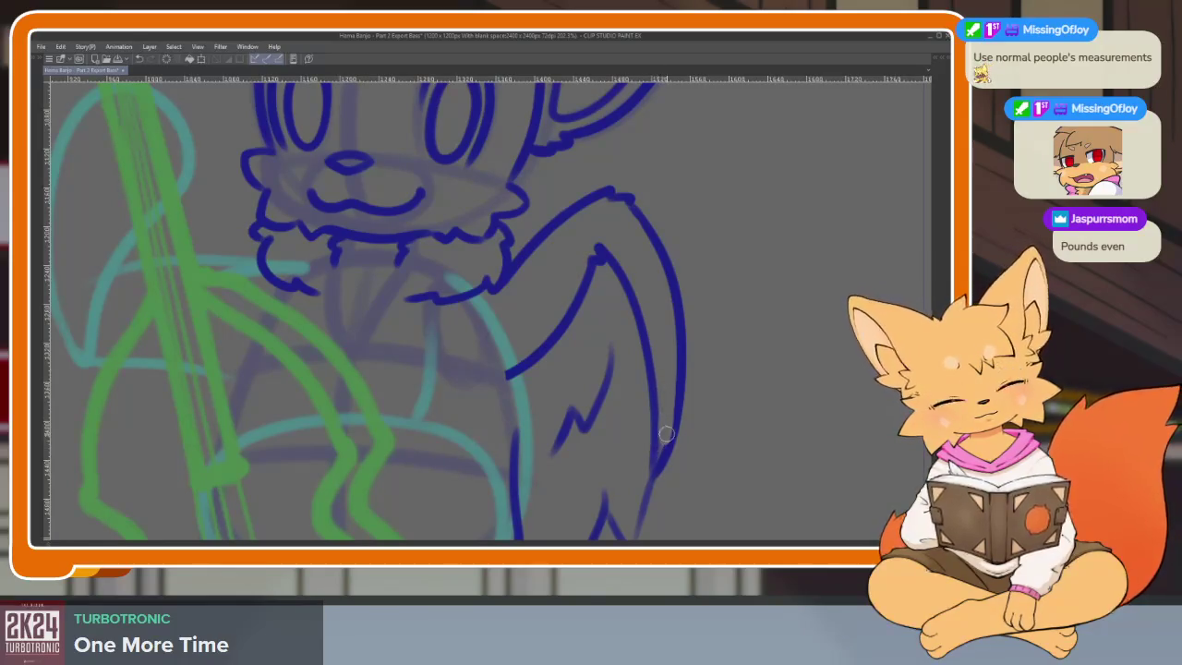
# - Flip the canvas to check the wing mirrored, then flip it back
pyautogui.hotkey('ctrl', '0')
pyautogui.scroll(2, 747, 401)
pyautogui.press('h')
pyautogui.scroll(2, 675, 408)
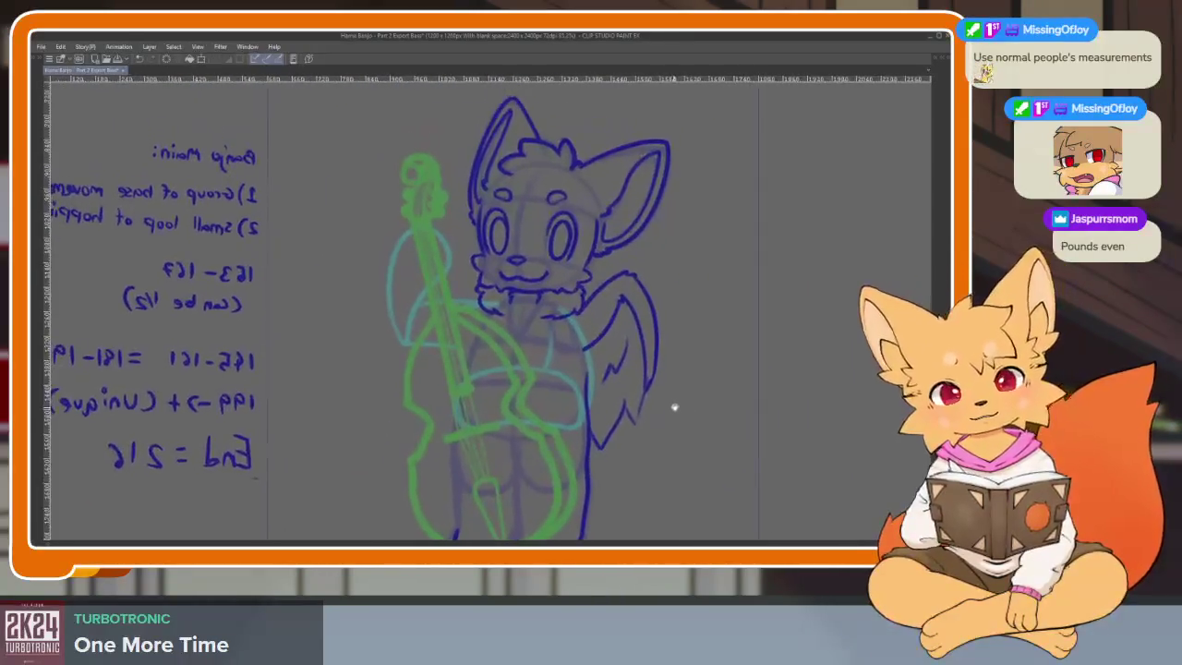
pyautogui.scroll(-1, 675, 408)
pyautogui.scroll(1, 650, 403)
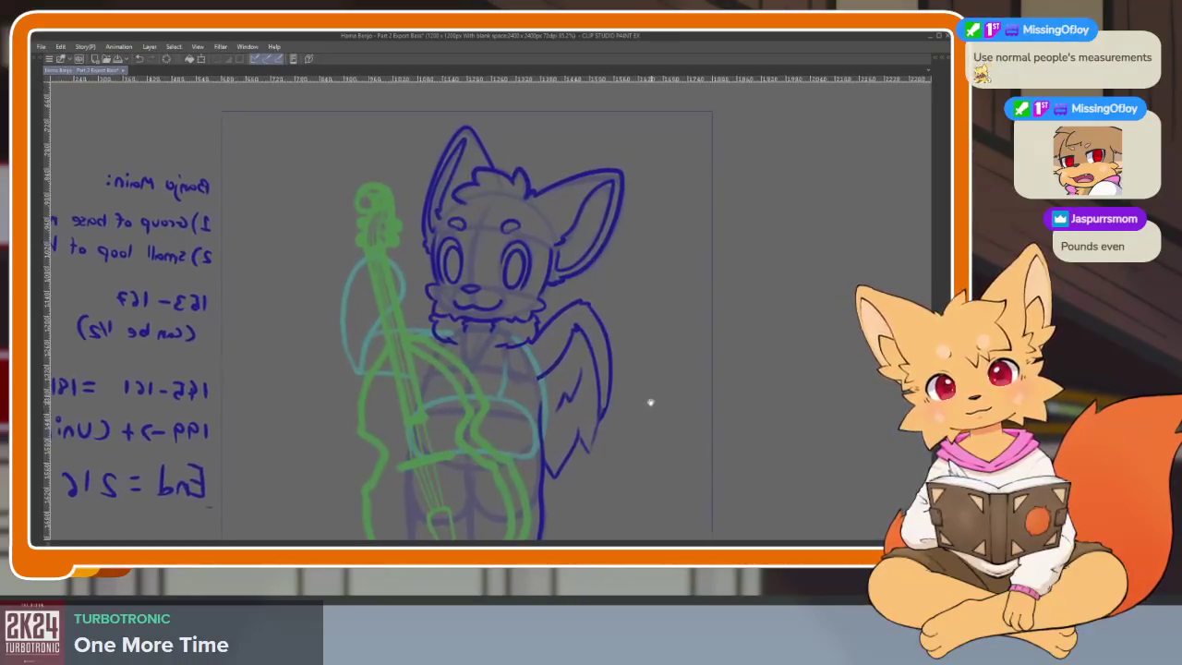
pyautogui.hscroll(1, 650, 403)
pyautogui.scroll(-2, 647, 409)
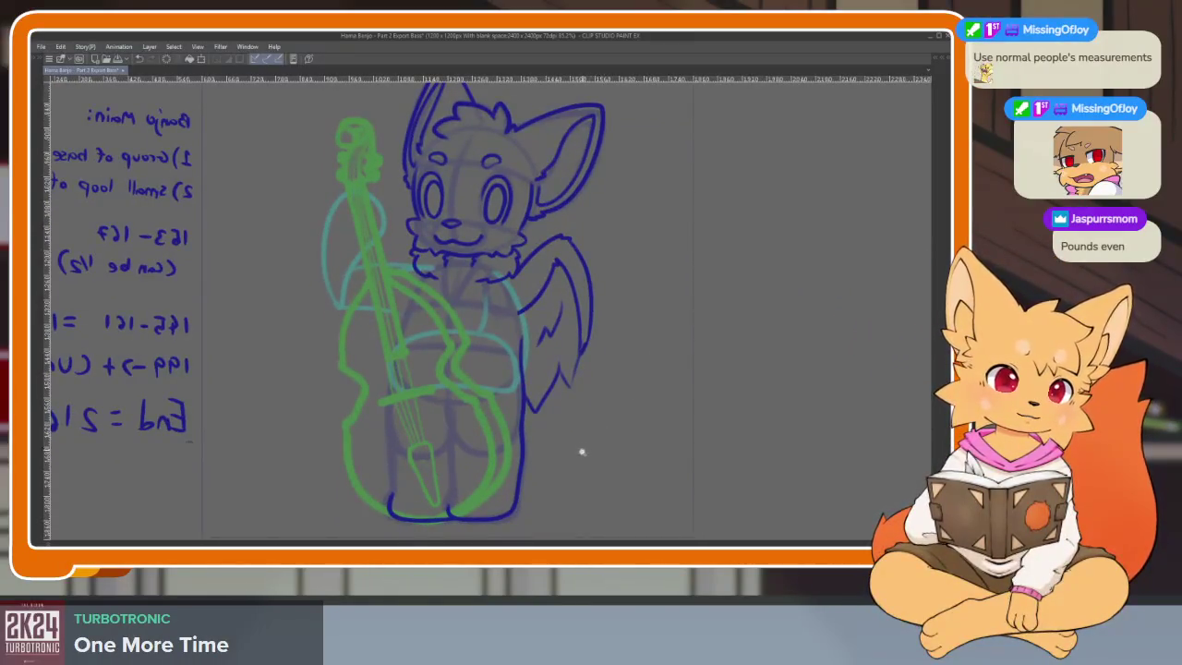
pyautogui.scroll(1, 582, 452)
pyautogui.scroll(-3, 609, 435)
pyautogui.scroll(-1, 536, 394)
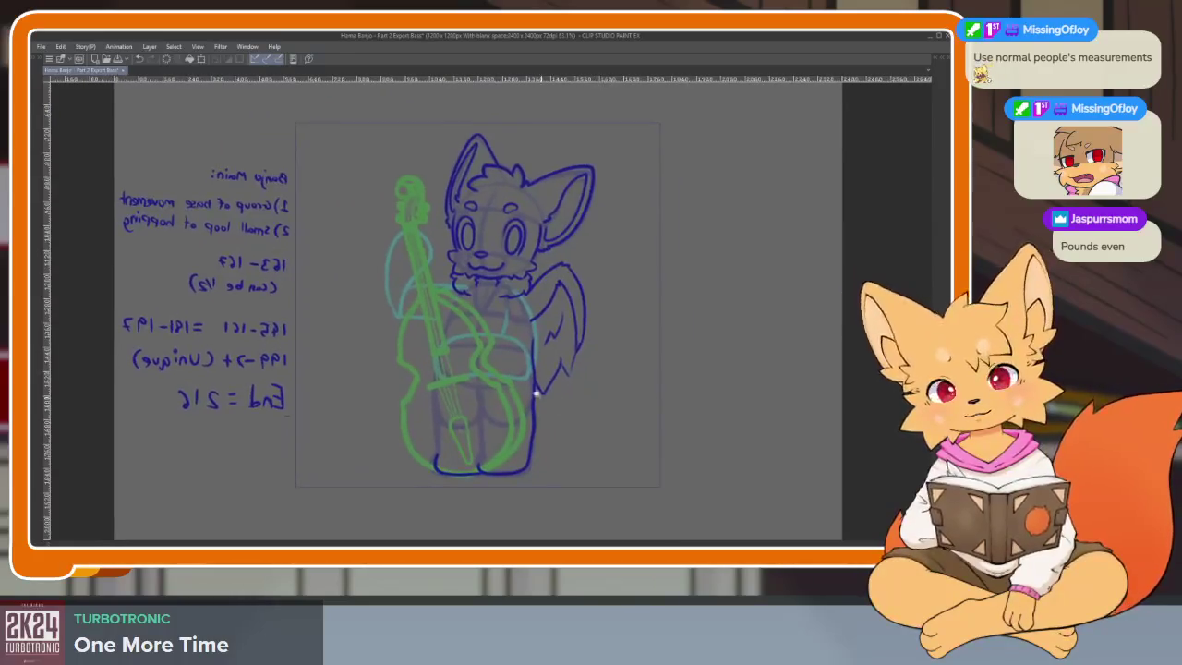
pyautogui.scroll(3, 536, 395)
pyautogui.scroll(2, 555, 401)
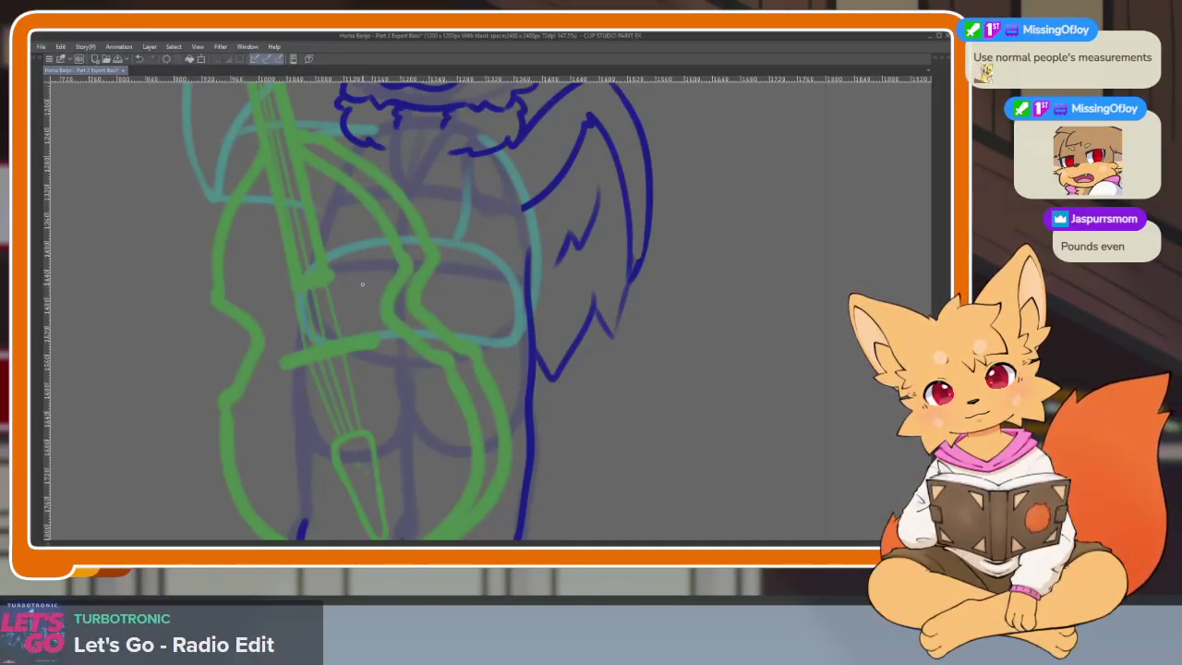
# - Ink the dark-blue tail curving out from the body
pyautogui.moveTo(370, 295)
pyautogui.mouseDown()
pyautogui.moveTo(601, 411)
pyautogui.moveTo(712, 342)
pyautogui.moveTo(637, 320)
pyautogui.moveTo(617, 466)
pyautogui.moveTo(421, 472)
pyautogui.mouseUp()
pyautogui.scroll(-2, 625, 376)
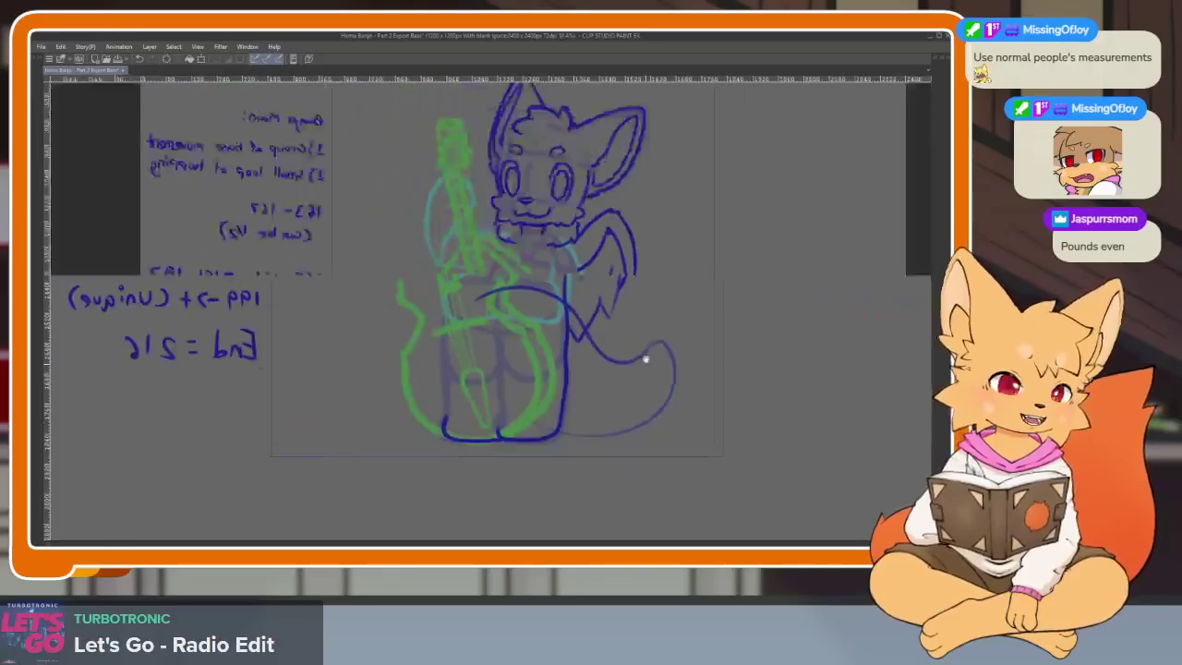
pyautogui.scroll(3, 625, 376)
pyautogui.scroll(-4, 726, 416)
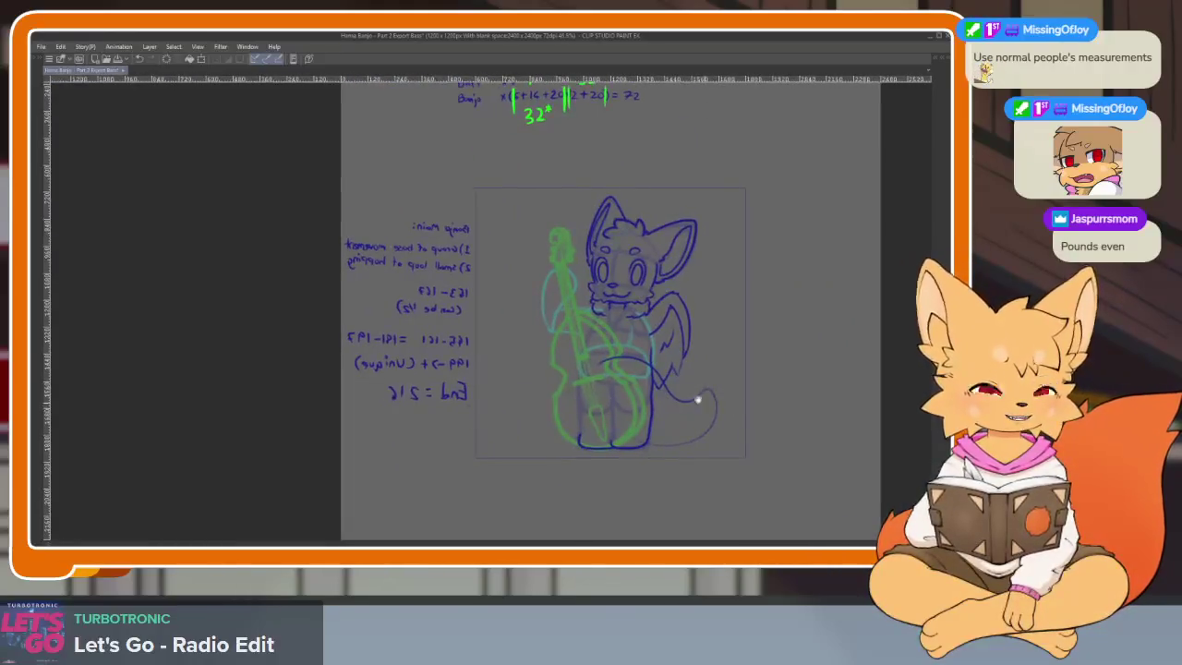
pyautogui.scroll(4, 705, 400)
pyautogui.scroll(-2, 496, 370)
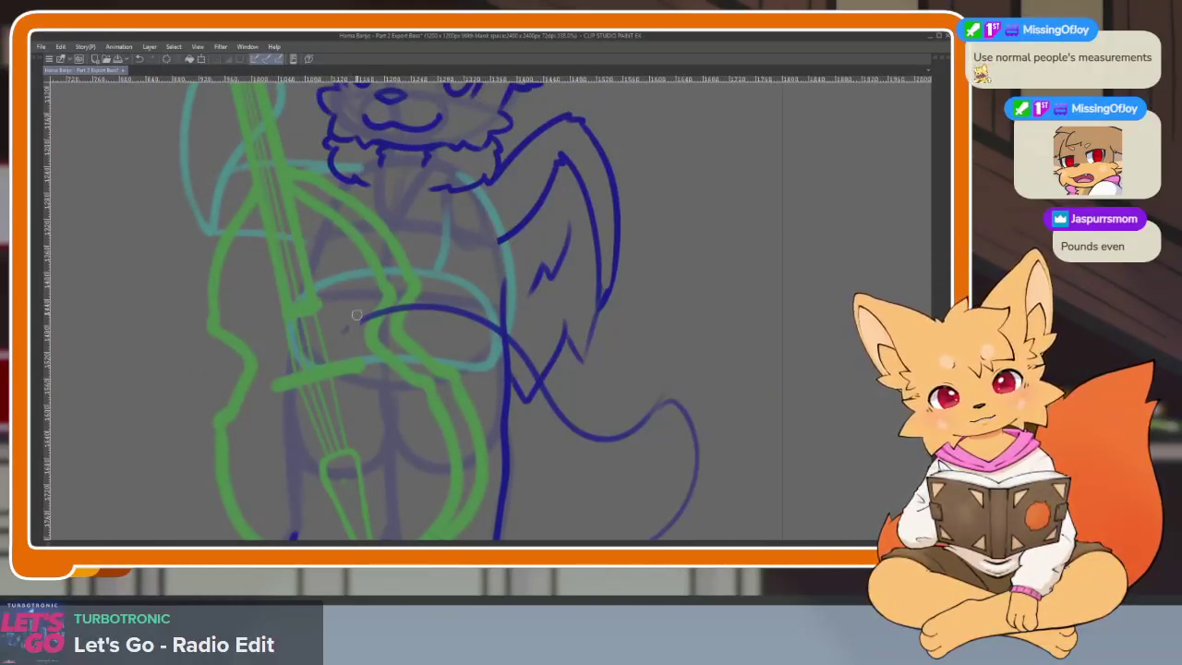
# - Erase the tail line's overshoot inside the body and the diagonal line's stray end
pyautogui.moveTo(362, 317)
pyautogui.mouseDown()
pyautogui.moveTo(427, 304)
pyautogui.moveTo(480, 314)
pyautogui.mouseUp()
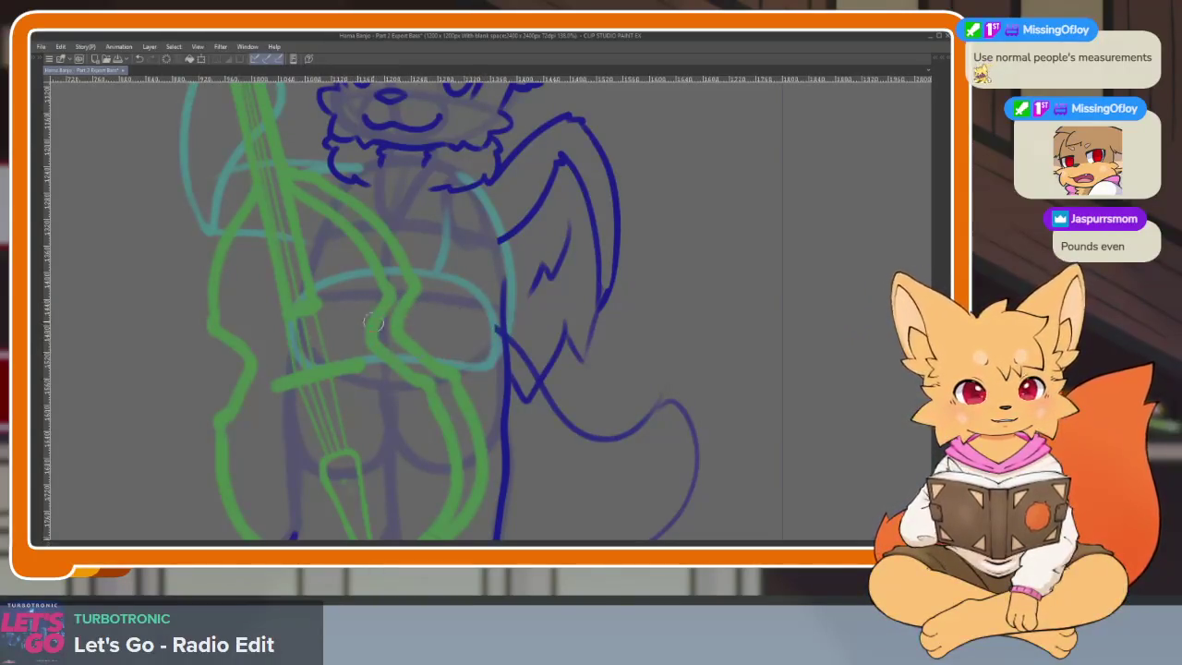
pyautogui.scroll(2, 589, 375)
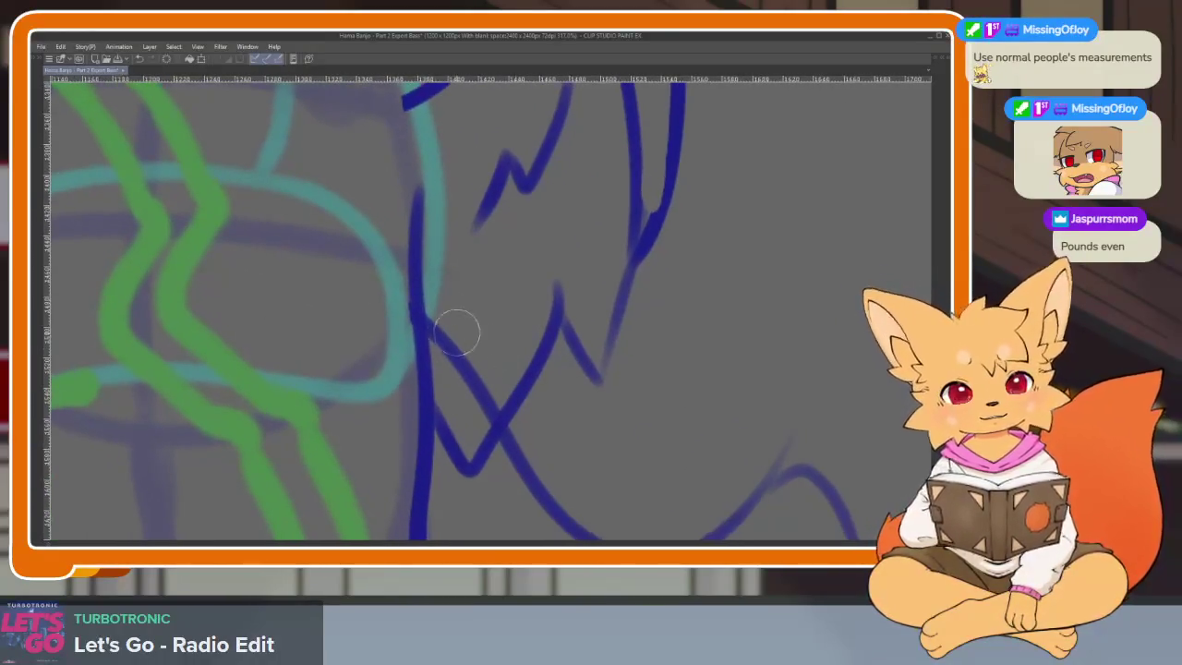
pyautogui.moveTo(461, 336); pyautogui.dragTo(483, 384)
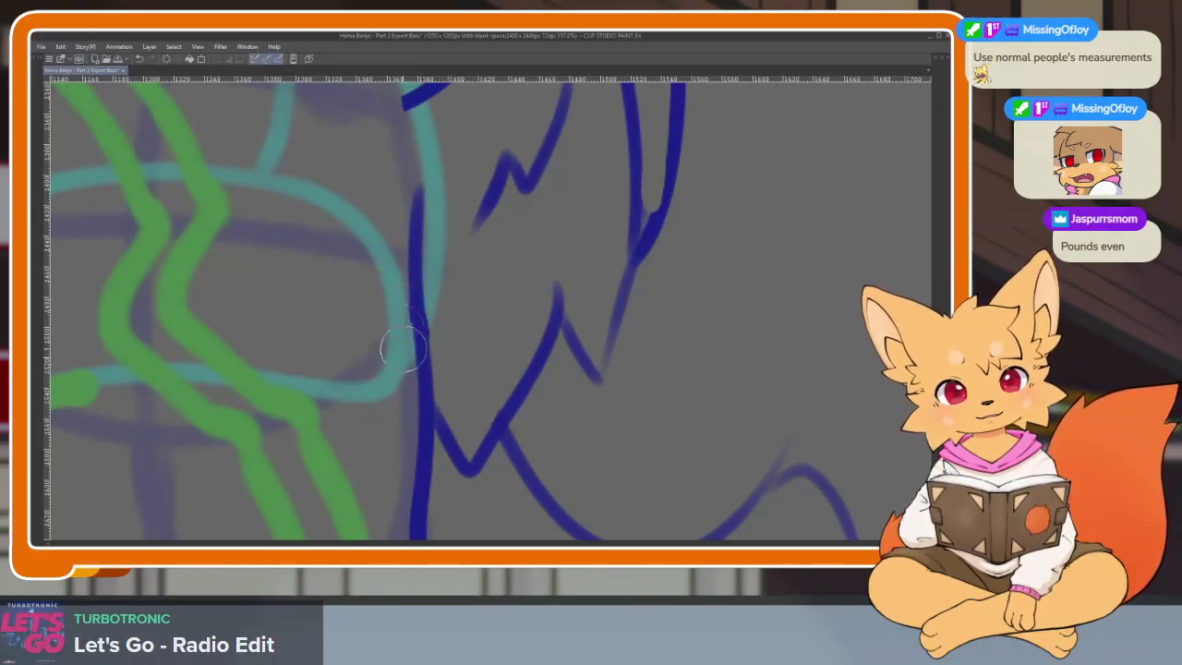
pyautogui.scroll(-5, 421, 392)
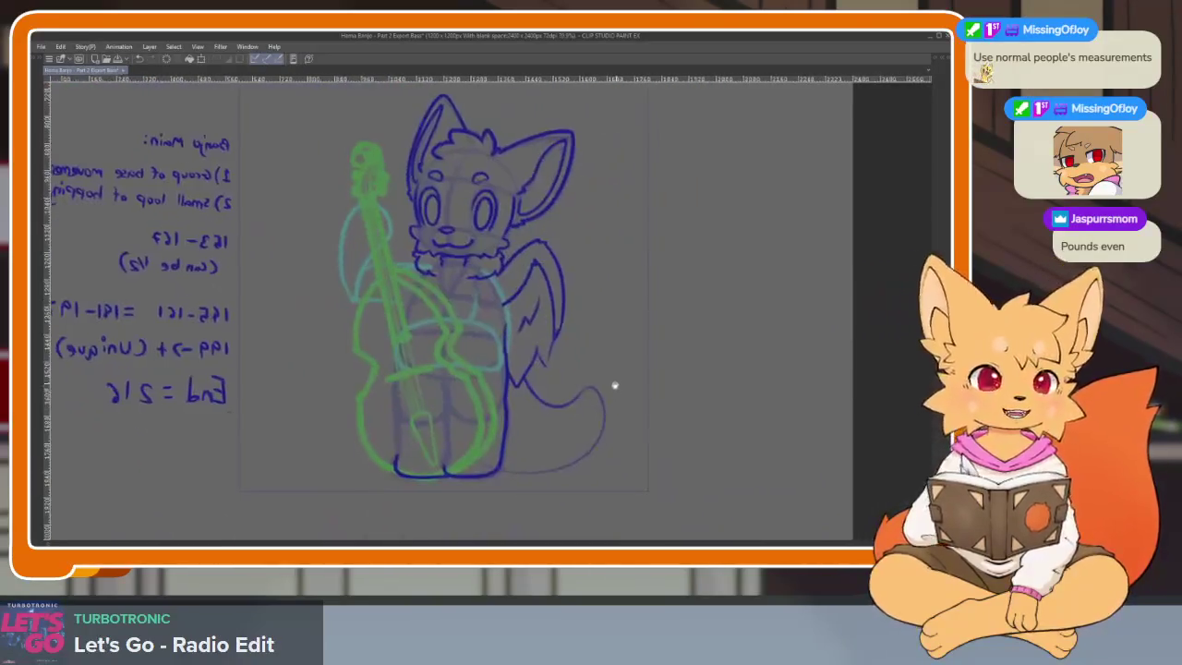
pyautogui.scroll(3, 609, 407)
pyautogui.scroll(2, 606, 449)
pyautogui.scroll(1, 613, 401)
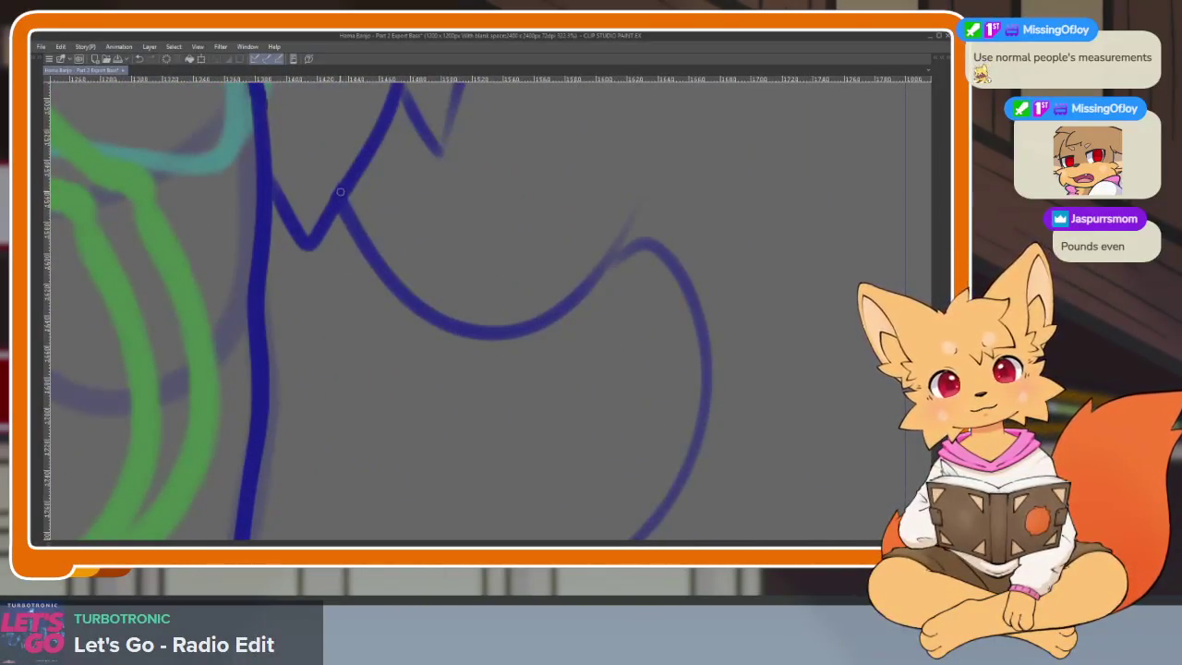
# - Ink the tail's upper curve out to its tip and its outer edge down to the bottom
pyautogui.moveTo(373, 257)
pyautogui.mouseDown()
pyautogui.moveTo(471, 325)
pyautogui.moveTo(580, 270)
pyautogui.mouseUp()
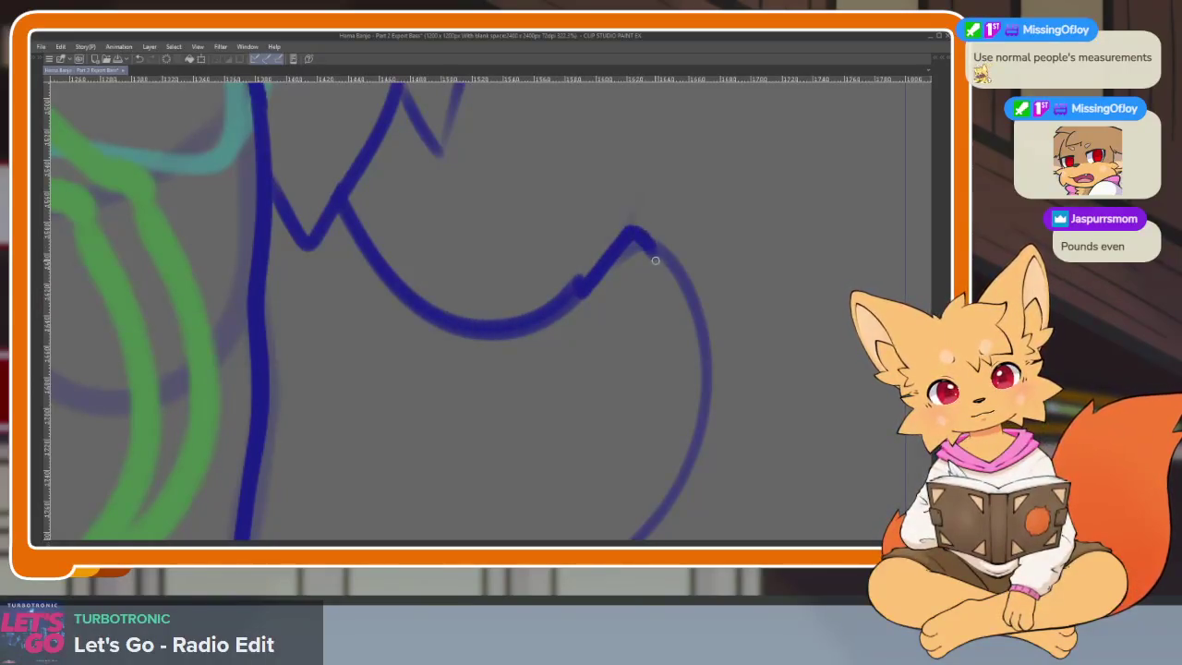
pyautogui.scroll(-2, 748, 236)
pyautogui.scroll(-1, 750, 251)
pyautogui.scroll(2, 721, 212)
pyautogui.hotkey('ctrl', 'z')
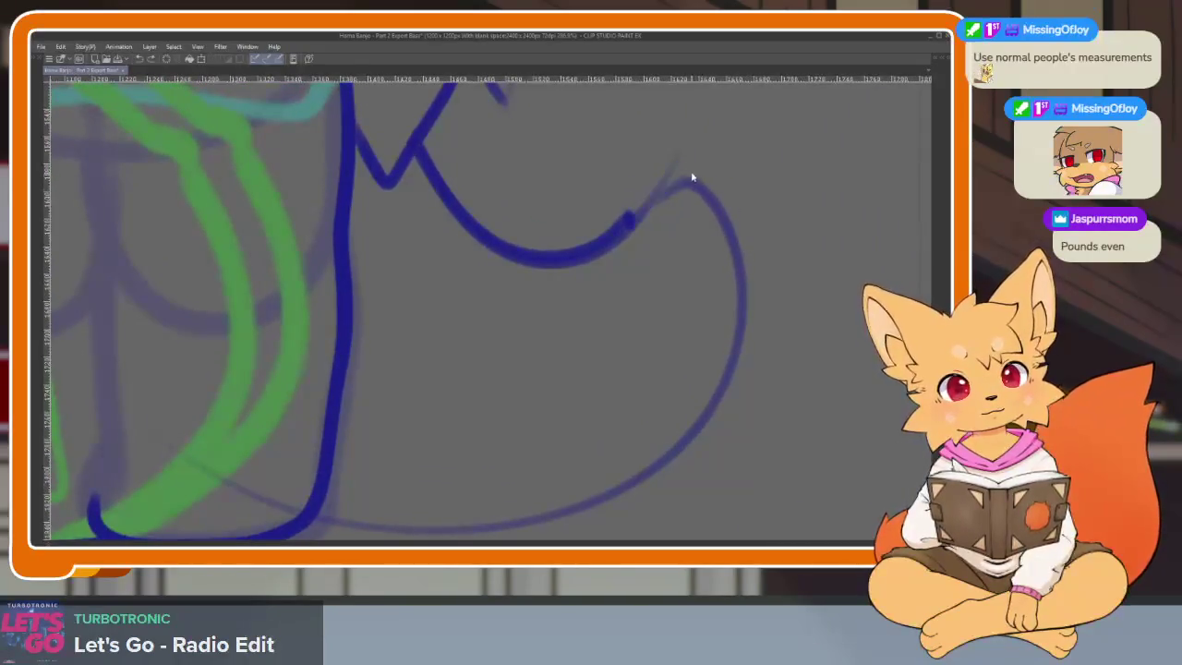
pyautogui.moveTo(636, 228); pyautogui.dragTo(681, 180)
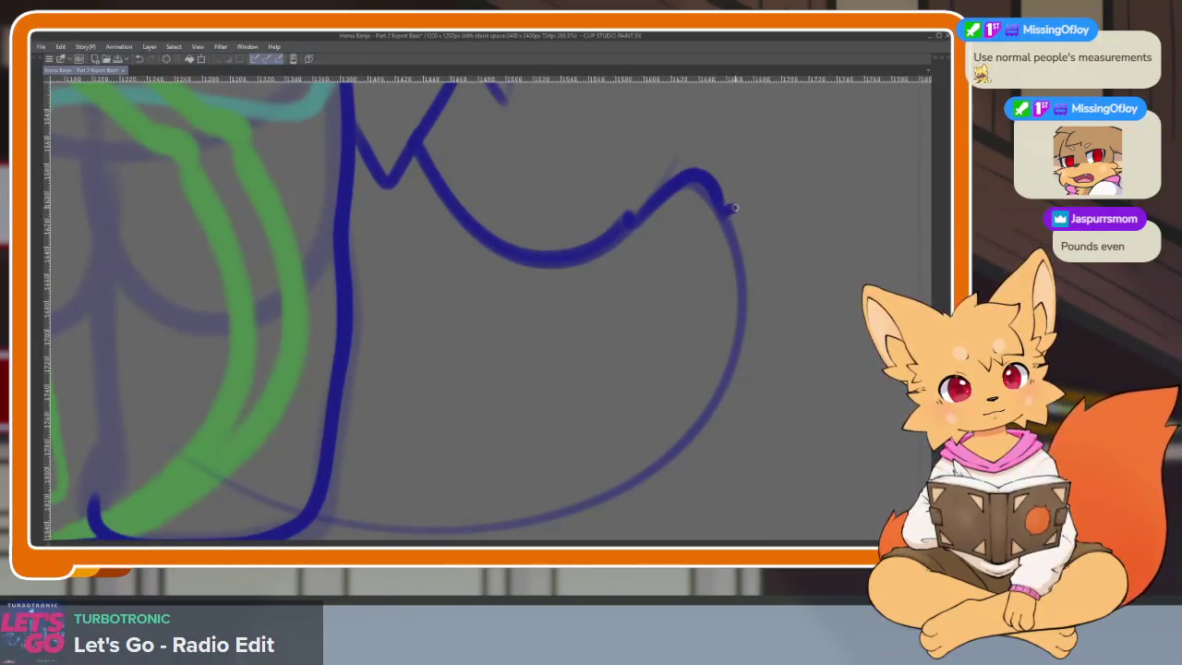
pyautogui.scroll(-1, 726, 203)
pyautogui.moveTo(737, 309)
pyautogui.mouseDown()
pyautogui.moveTo(654, 444)
pyautogui.moveTo(314, 498)
pyautogui.mouseUp()
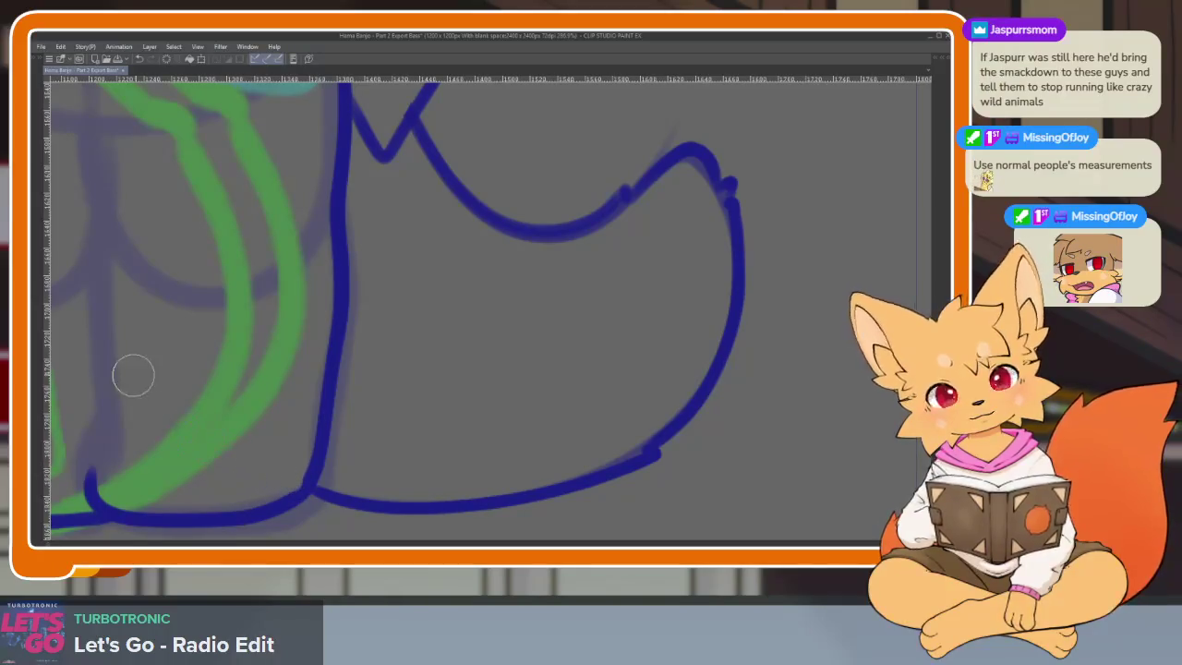
pyautogui.scroll(-2, 541, 467)
pyautogui.scroll(-1, 567, 496)
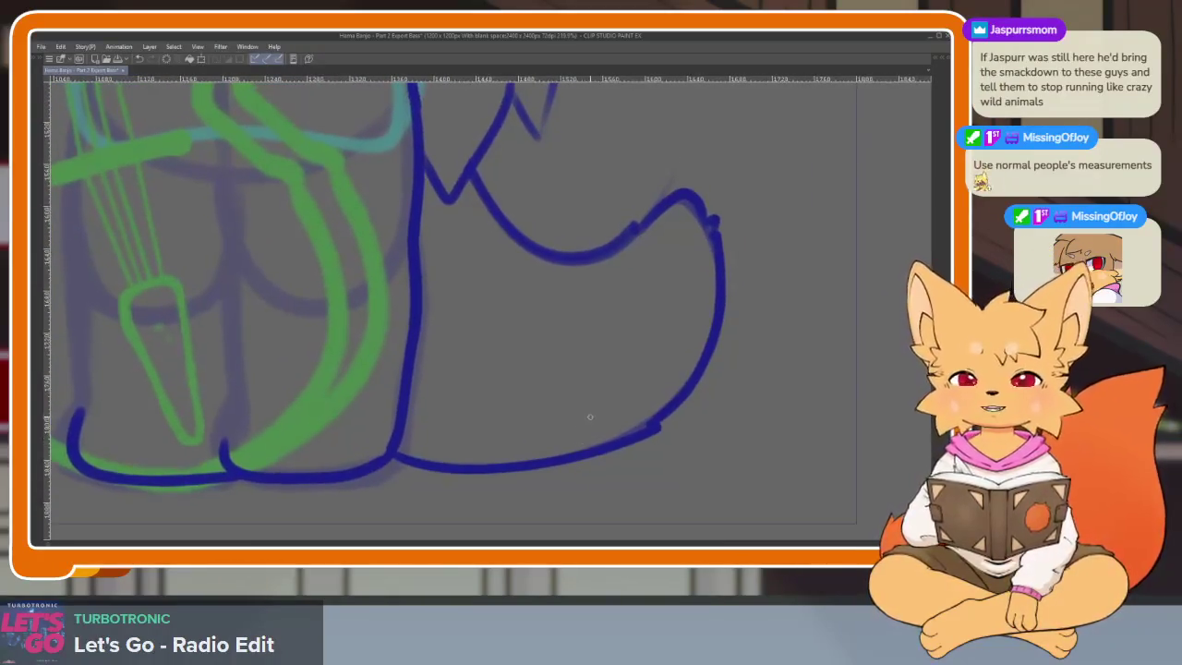
# - Shrink the eraser and trim the rough lower edge of the tail curve
pyautogui.moveTo(583, 435)
pyautogui.mouseDown()
pyautogui.moveTo(613, 417)
pyautogui.moveTo(589, 439)
pyautogui.mouseUp()
pyautogui.scroll(1, 588, 439)
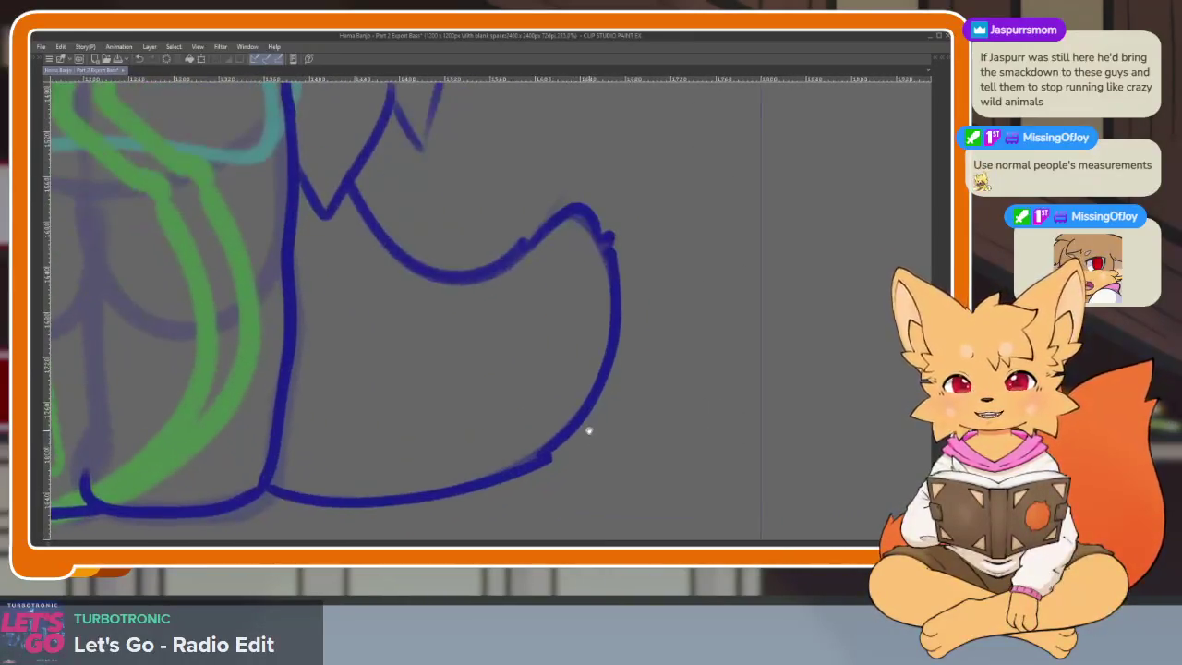
pyautogui.scroll(1, 588, 437)
pyautogui.scroll(2, 568, 369)
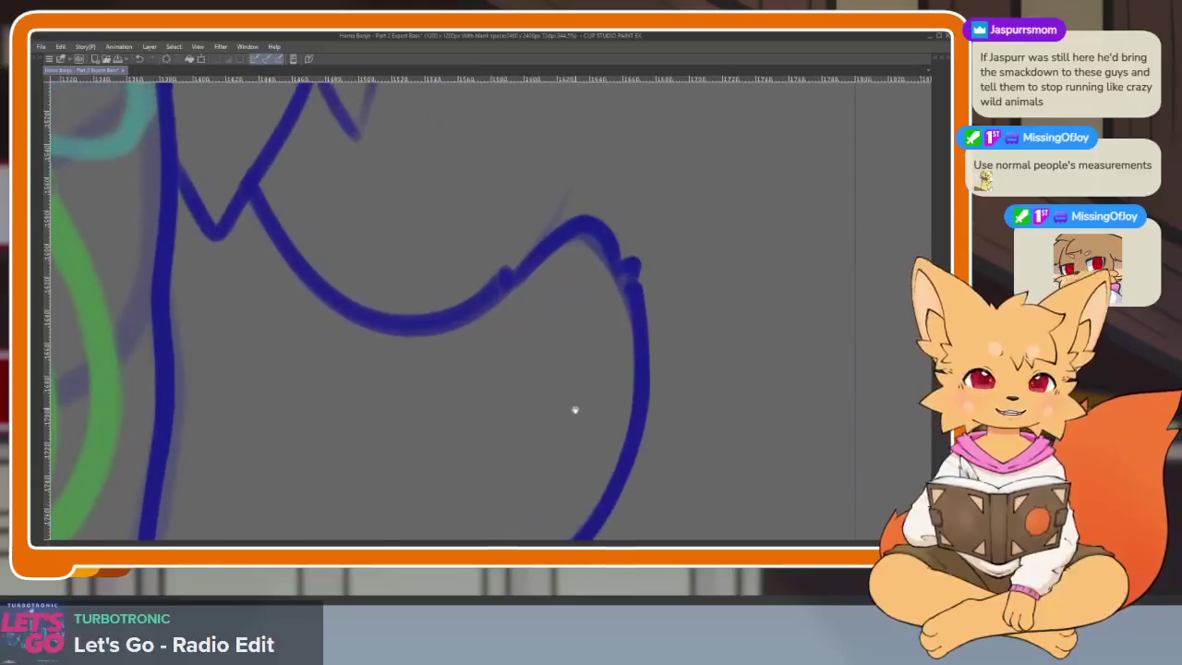
pyautogui.scroll(1, 517, 388)
pyautogui.scroll(3, 517, 390)
pyautogui.moveTo(540, 383); pyautogui.dragTo(534, 366)
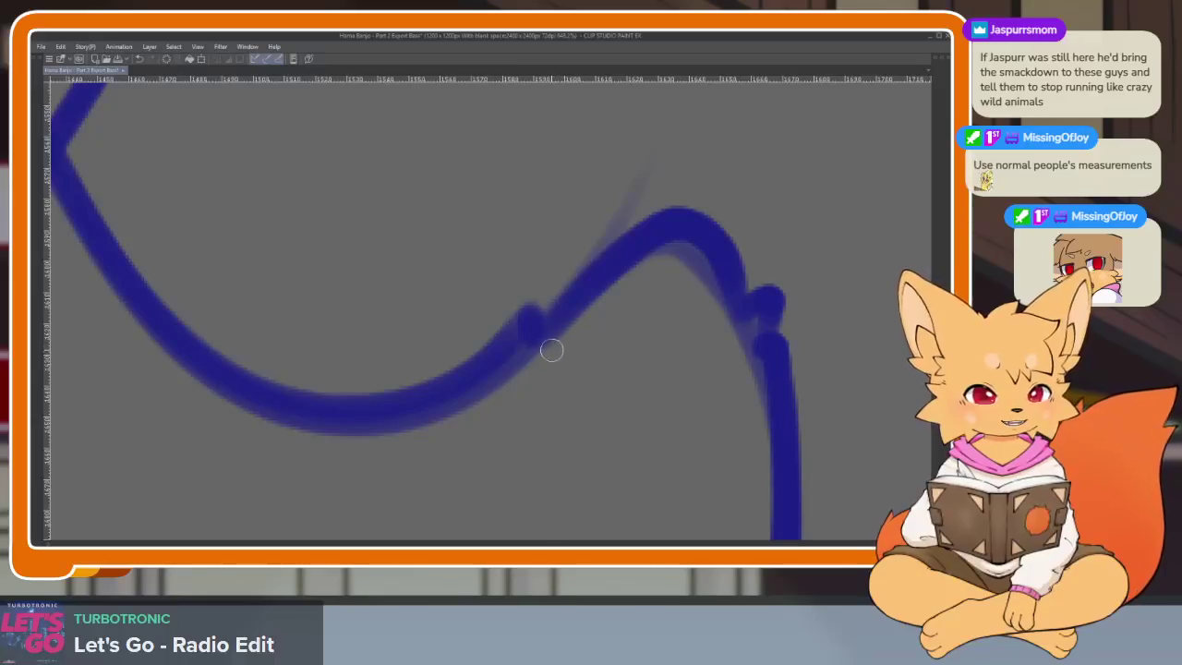
pyautogui.moveTo(525, 354); pyautogui.dragTo(425, 417)
pyautogui.hscroll(2, 704, 394)
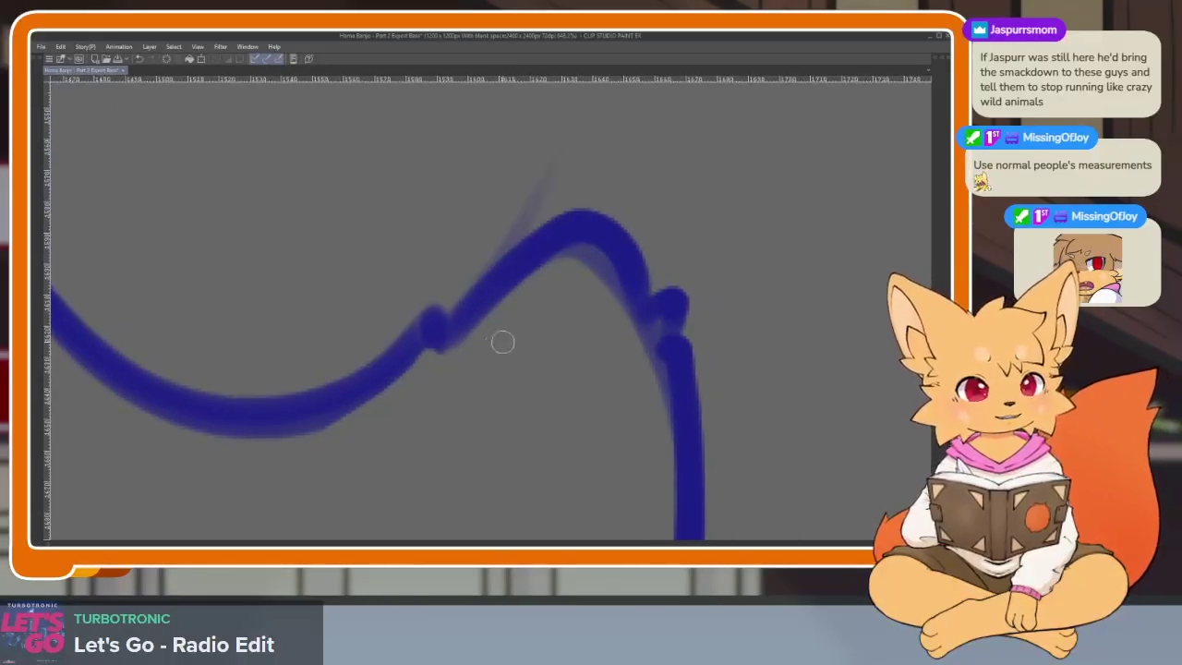
pyautogui.moveTo(451, 353)
pyautogui.mouseDown()
pyautogui.moveTo(563, 256)
pyautogui.moveTo(622, 281)
pyautogui.moveTo(615, 308)
pyautogui.mouseUp()
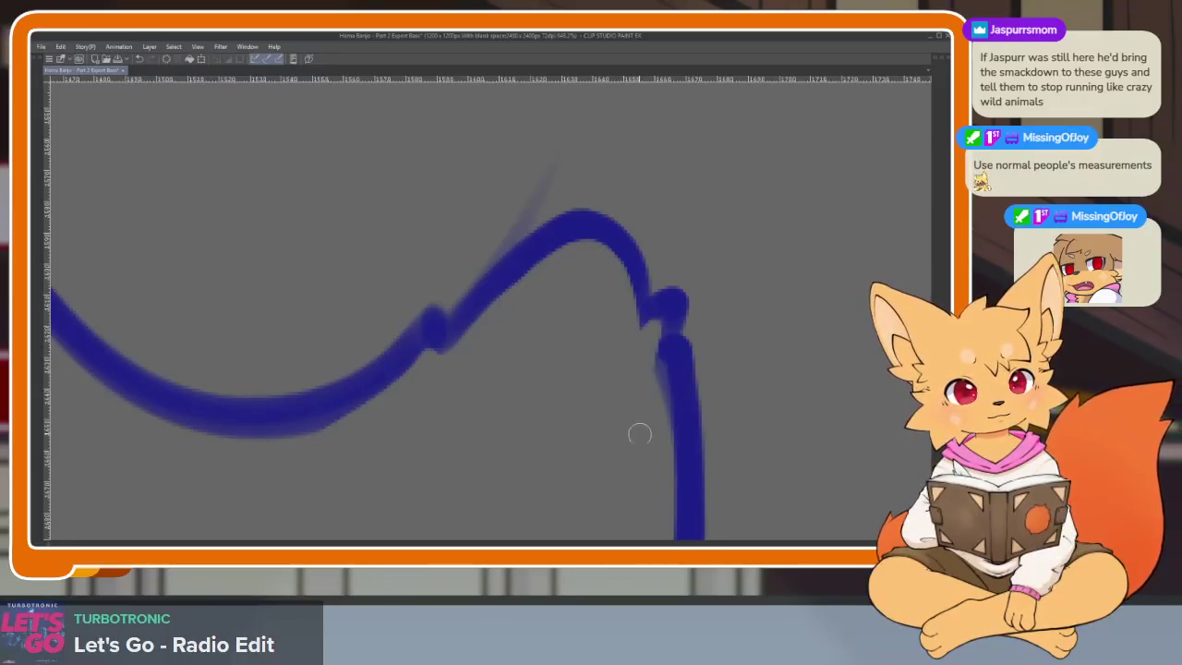
pyautogui.hscroll(-1, 658, 416)
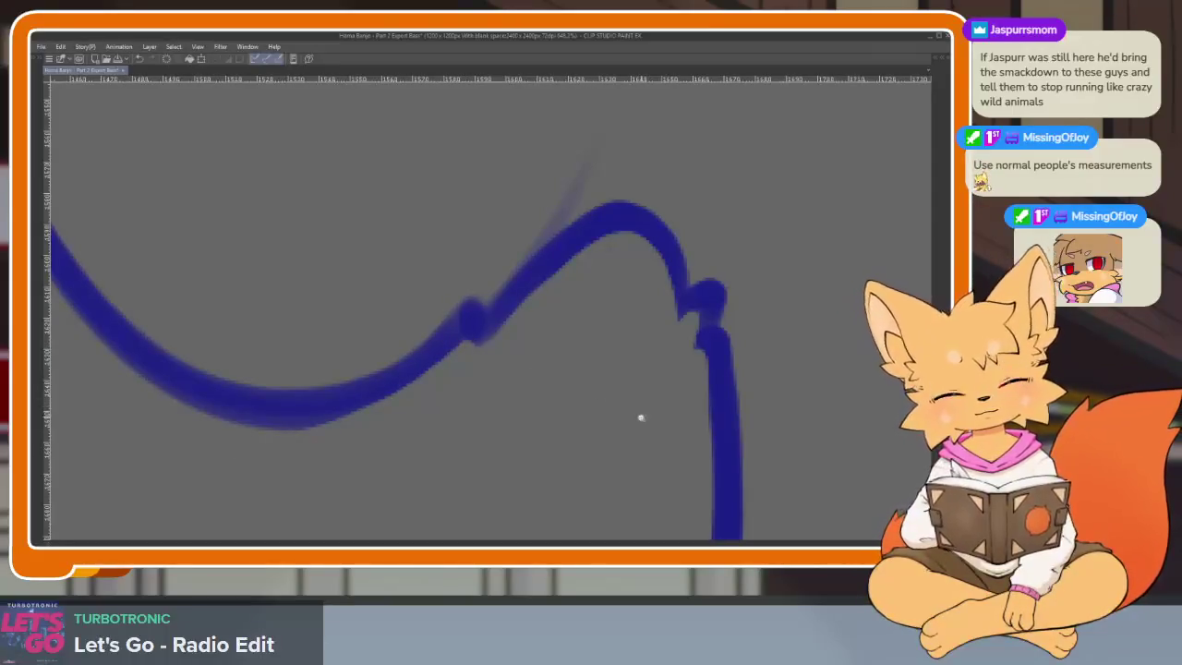
pyautogui.scroll(-3, 656, 364)
pyautogui.scroll(-1, 656, 364)
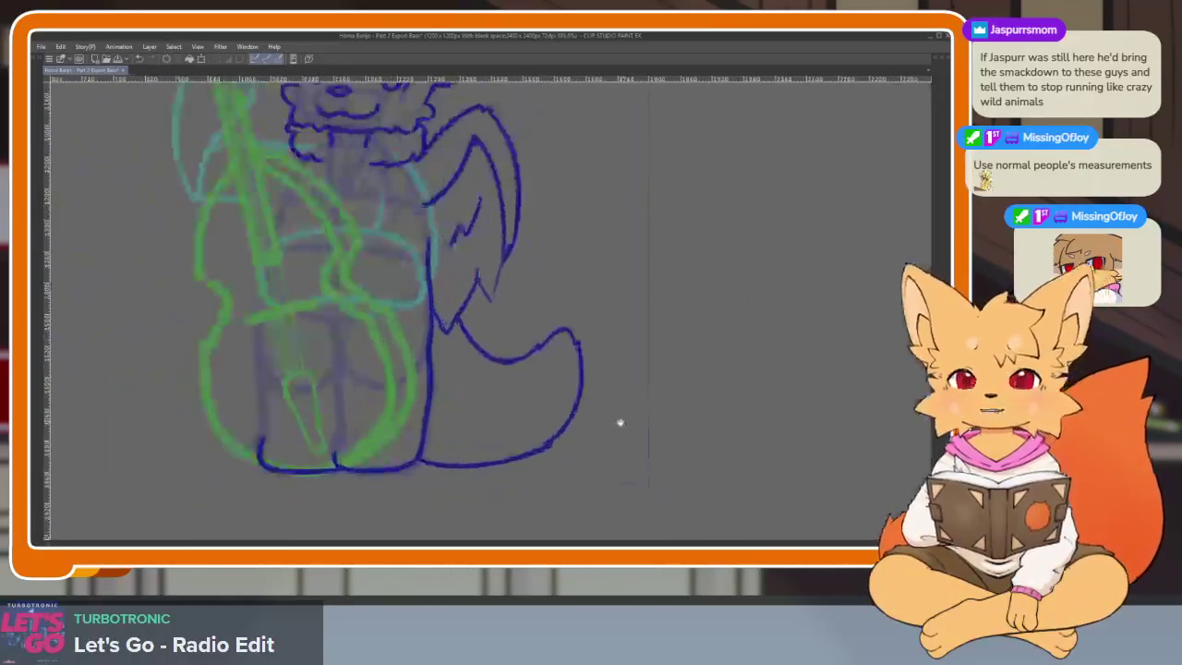
# - Thicken the tail's bottom outline and tidy its ragged edge where it meets the body
pyautogui.scroll(1, 644, 415)
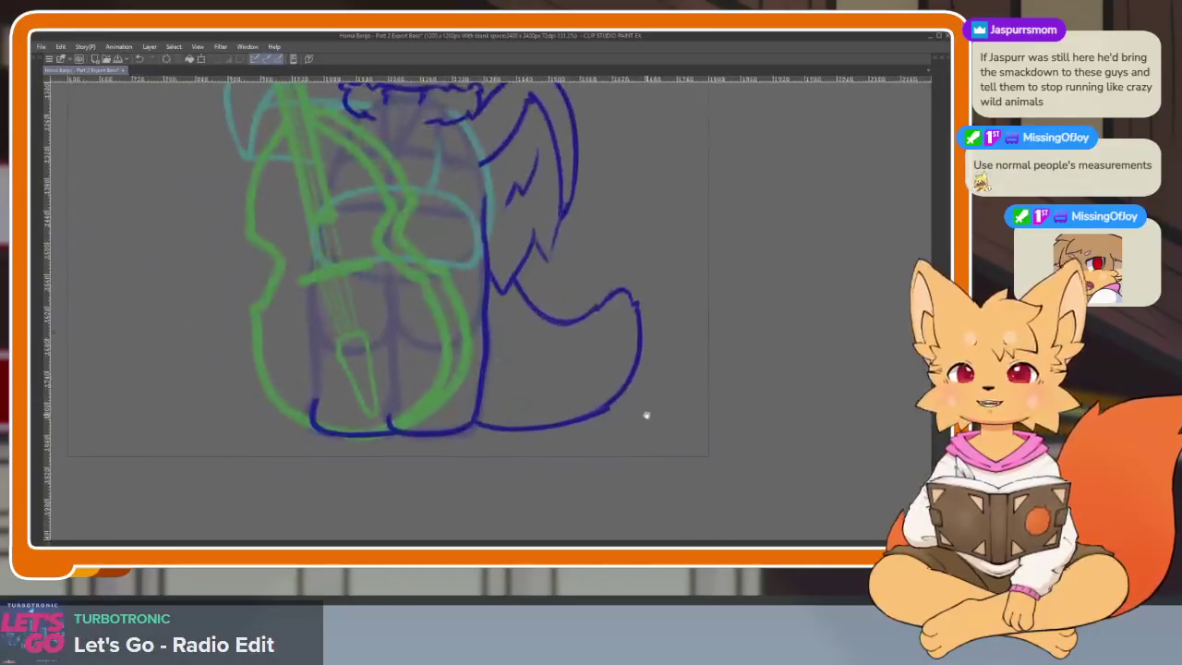
pyautogui.scroll(2, 600, 435)
pyautogui.scroll(1, 600, 435)
pyautogui.scroll(-1, 607, 449)
pyautogui.scroll(1, 600, 430)
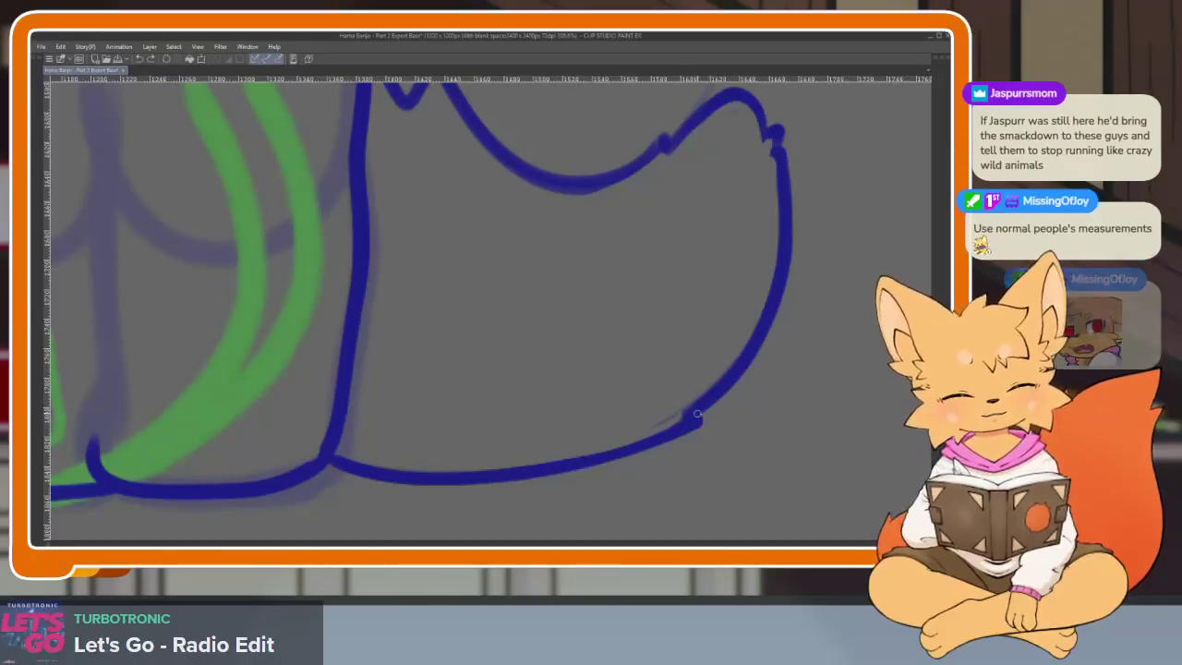
pyautogui.moveTo(466, 474)
pyautogui.mouseDown()
pyautogui.moveTo(331, 447)
pyautogui.moveTo(482, 493)
pyautogui.mouseUp()
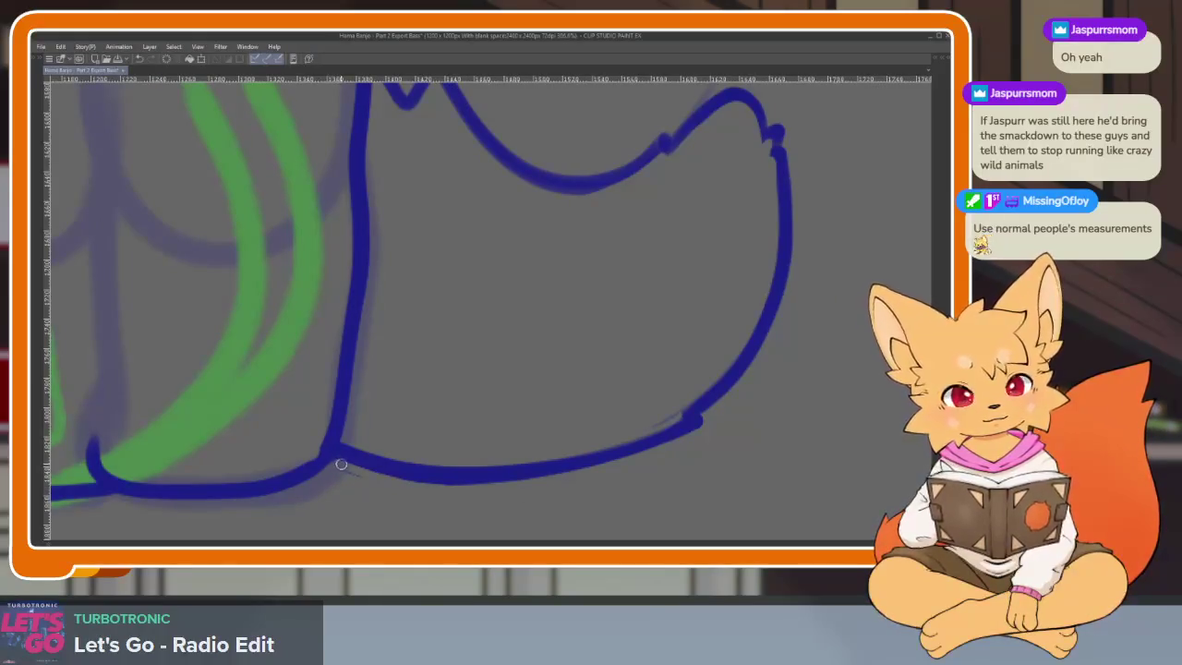
pyautogui.moveTo(341, 465); pyautogui.dragTo(482, 481)
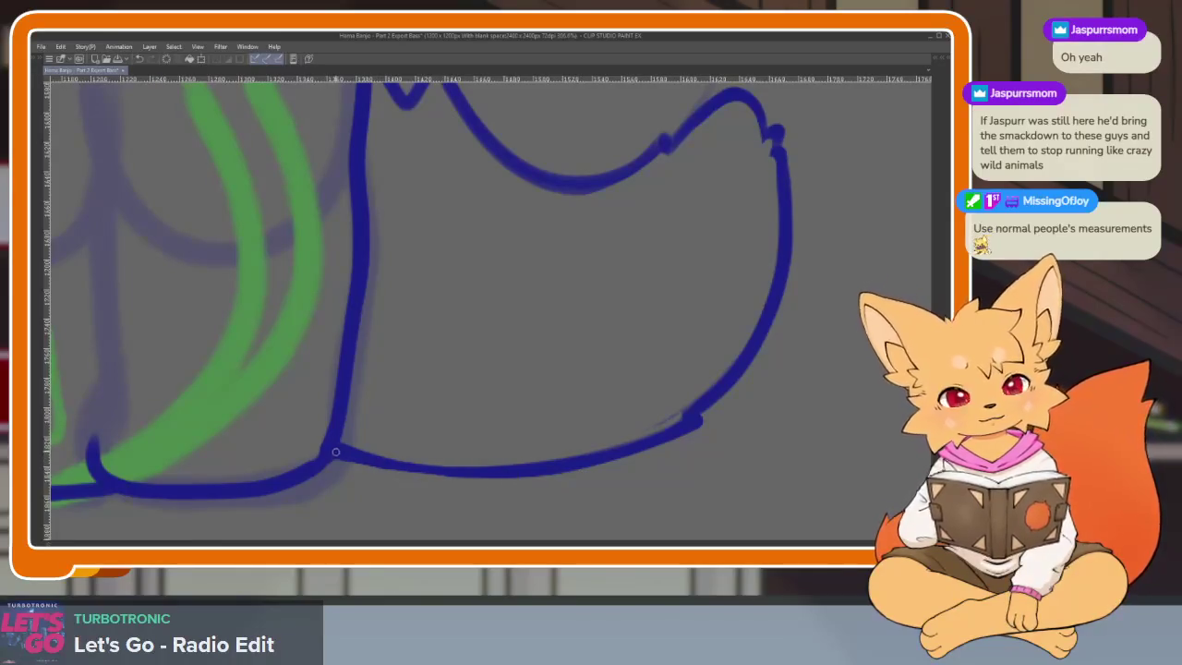
pyautogui.moveTo(420, 463); pyautogui.dragTo(679, 433)
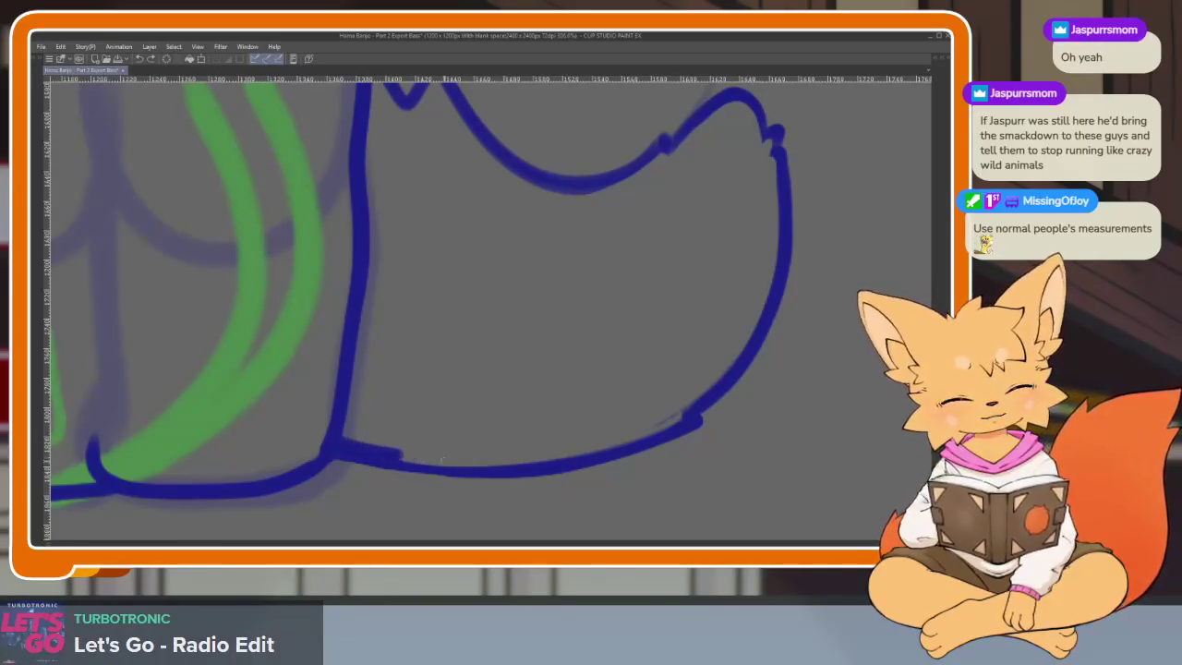
pyautogui.moveTo(335, 443); pyautogui.dragTo(479, 472)
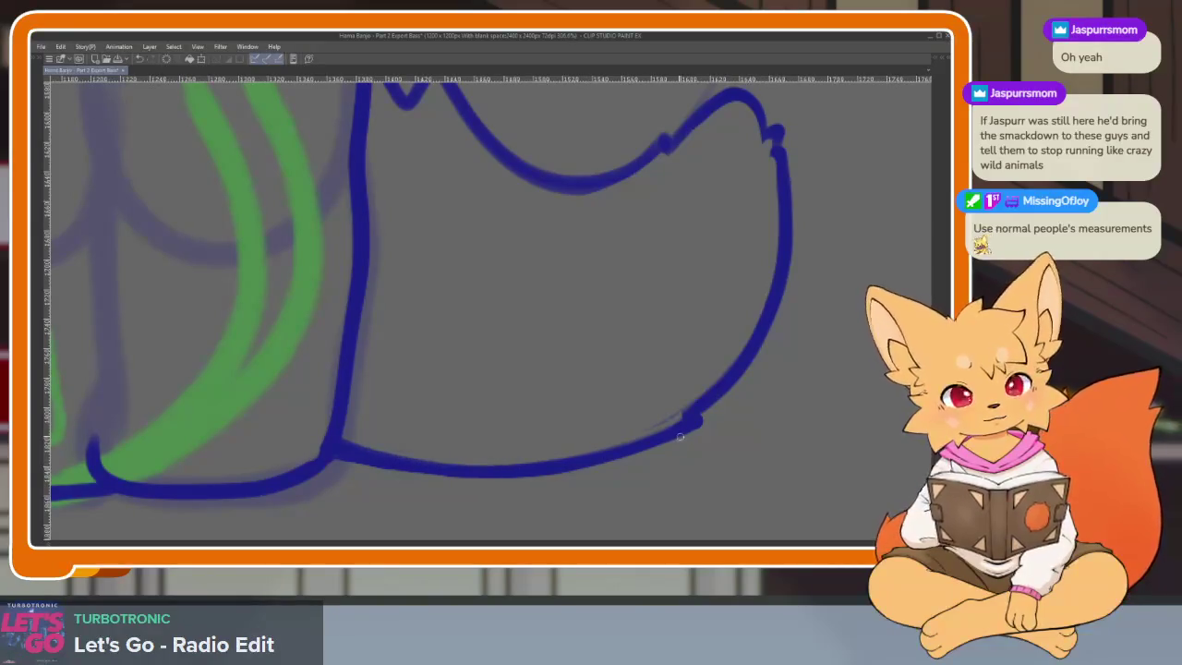
# - Zoom out to view the whole inked drawing
pyautogui.scroll(-2, 728, 428)
pyautogui.scroll(-1, 761, 351)
pyautogui.scroll(-1, 730, 357)
pyautogui.scroll(-1, 730, 356)
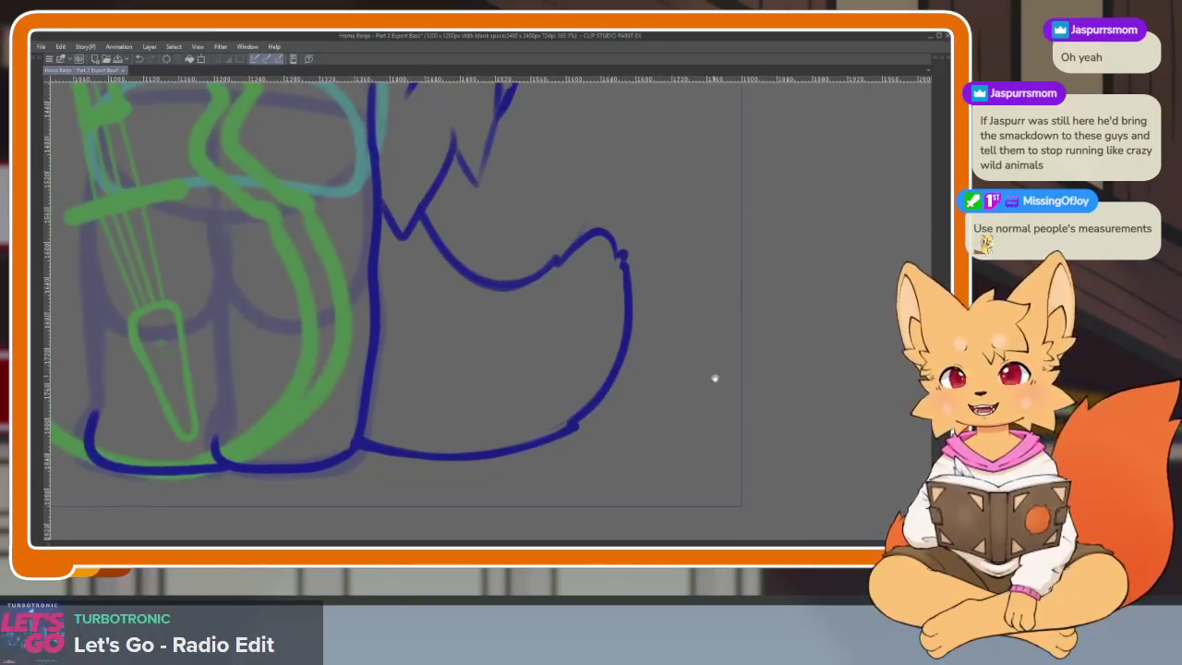
pyautogui.scroll(-2, 715, 378)
pyautogui.scroll(-1, 715, 409)
pyautogui.moveTo(706, 414); pyautogui.dragTo(678, 426)
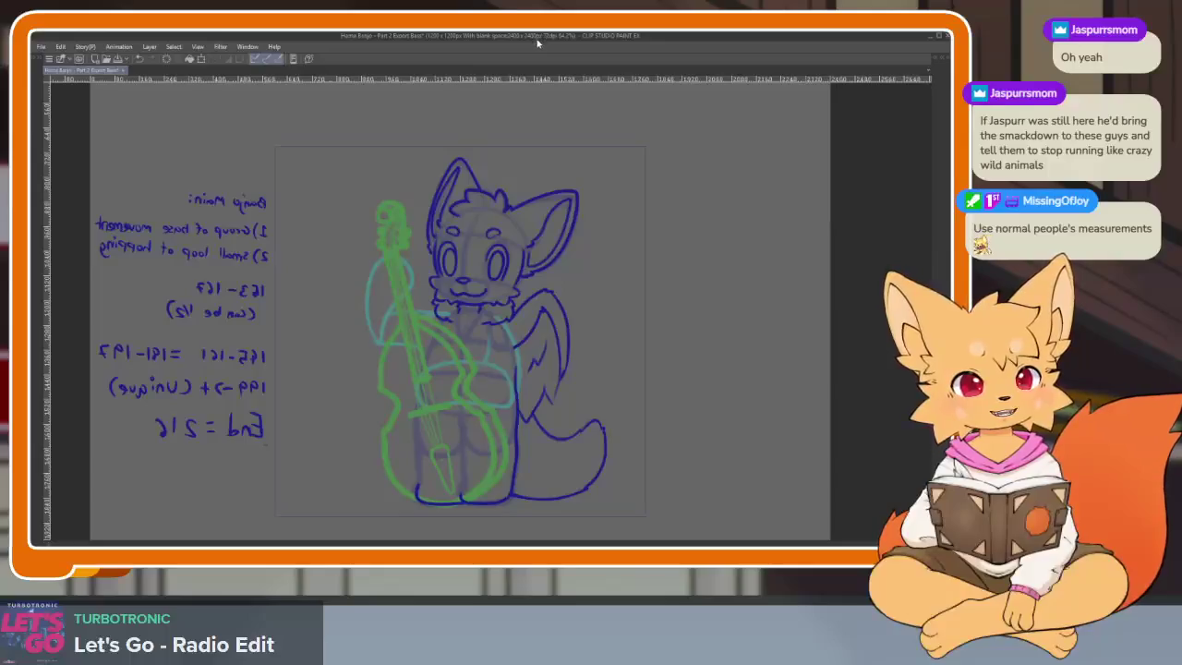
# - Advance two frames on the timeline to the uninked sketch near frame 411, hiding panels afterward
pyautogui.scroll(-2, 601, 422)
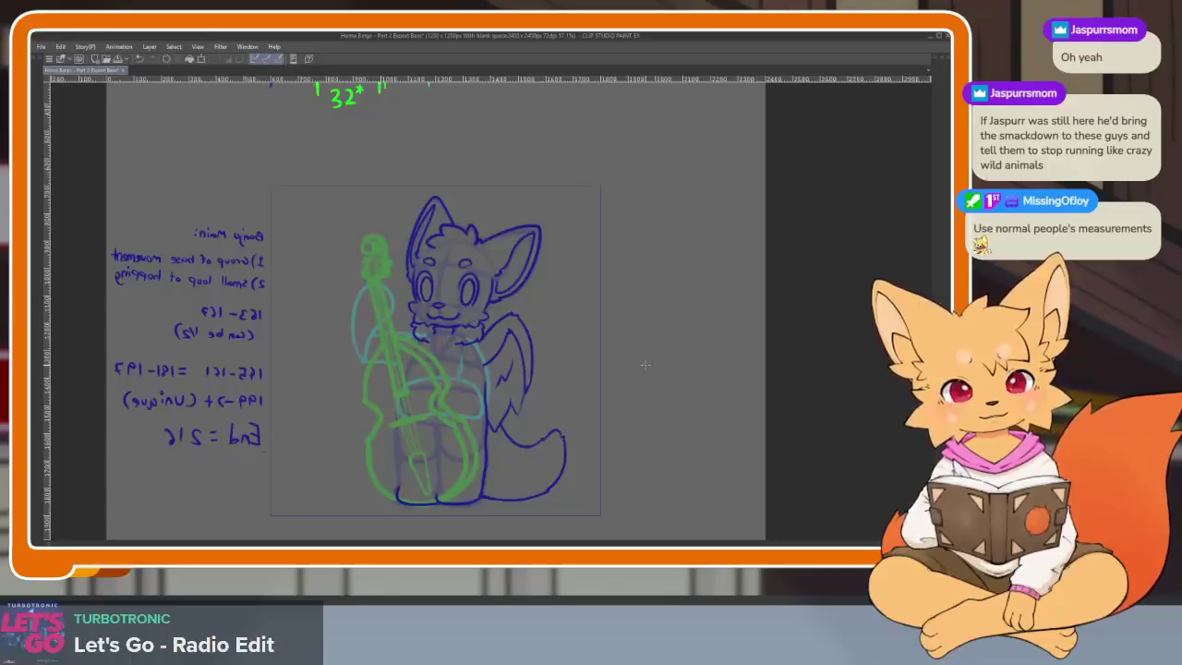
pyautogui.press('Tab')
pyautogui.scroll(-2, 898, 460)
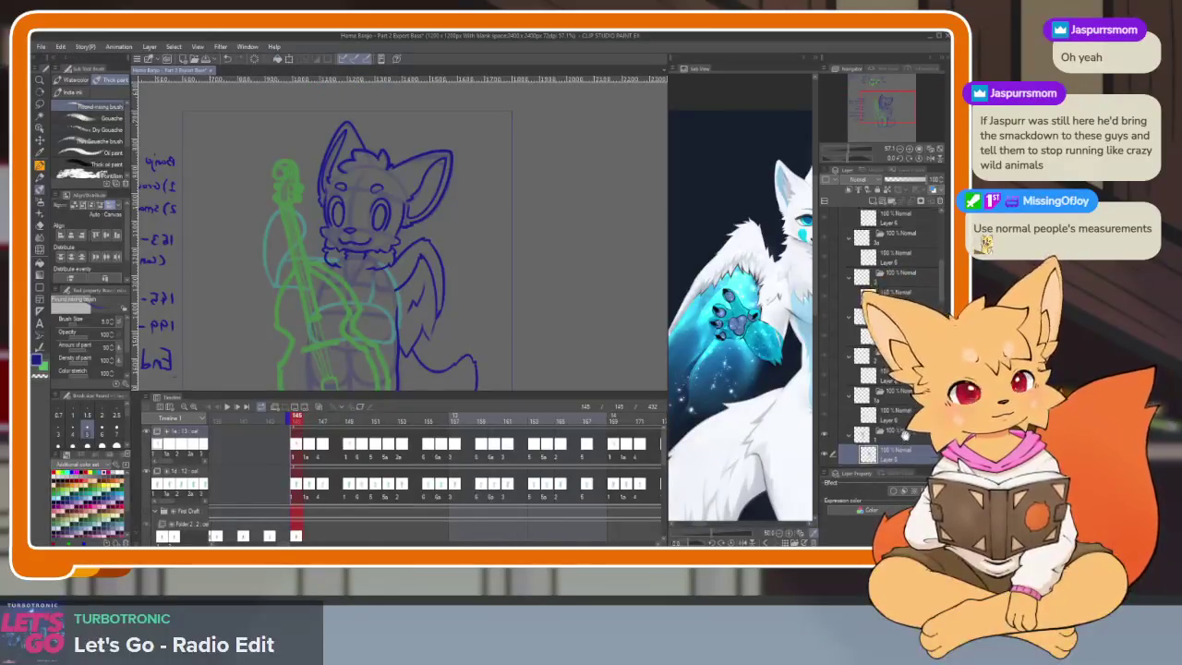
pyautogui.press('Right')
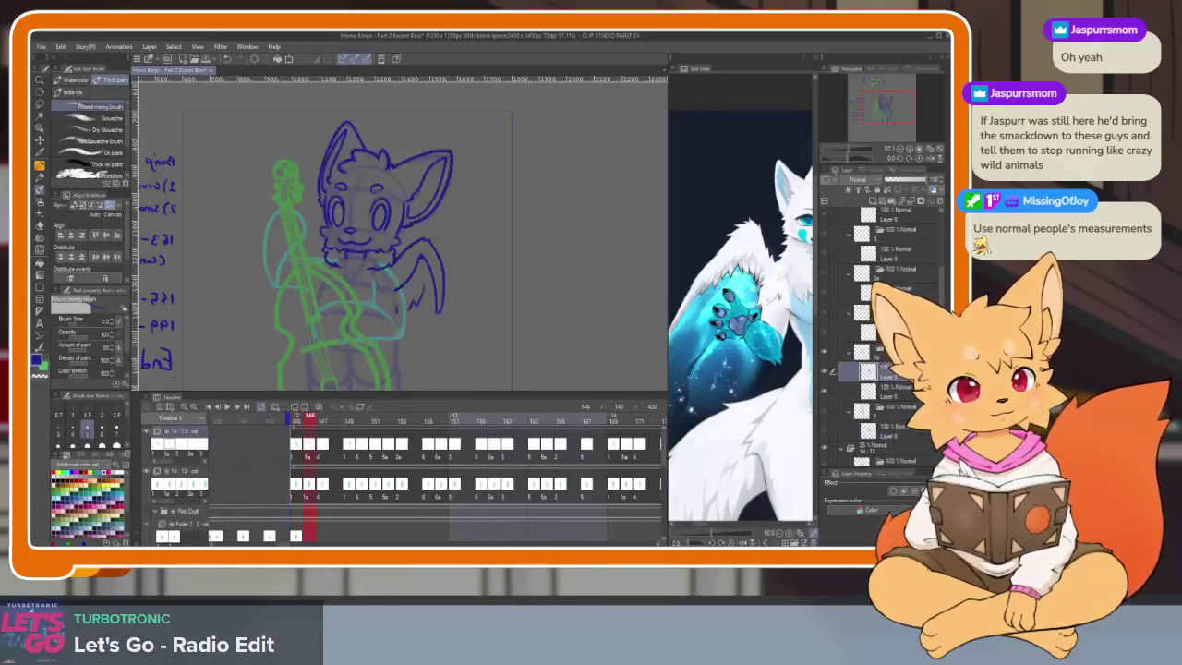
pyautogui.press('Right')
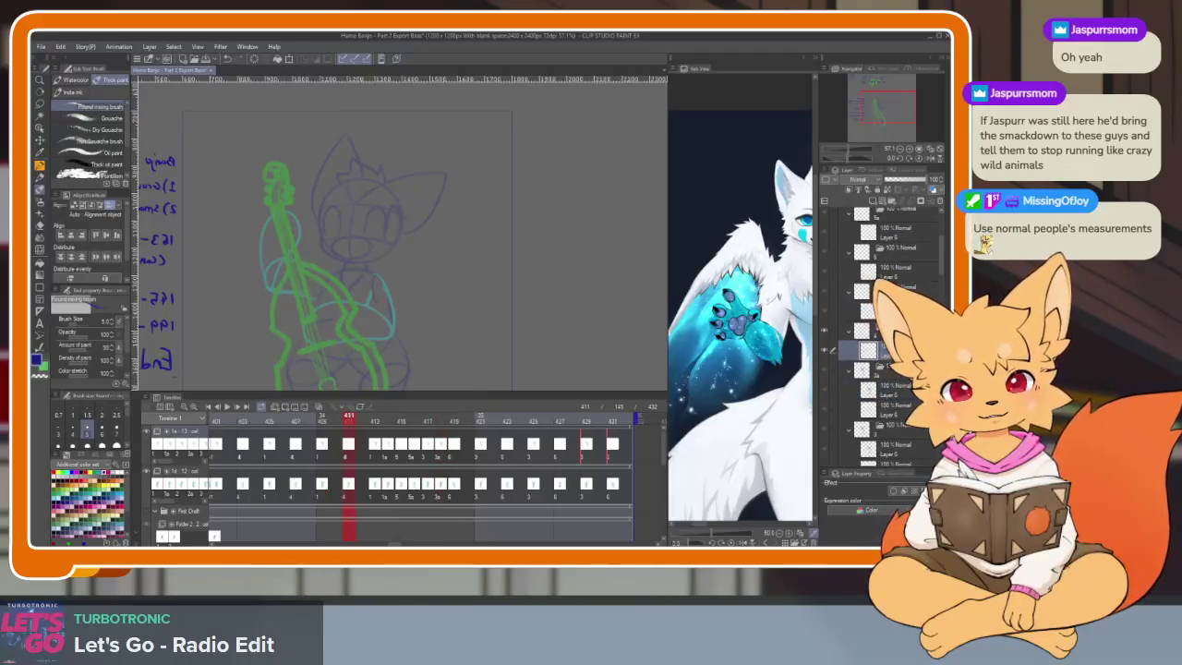
pyautogui.press('Tab')
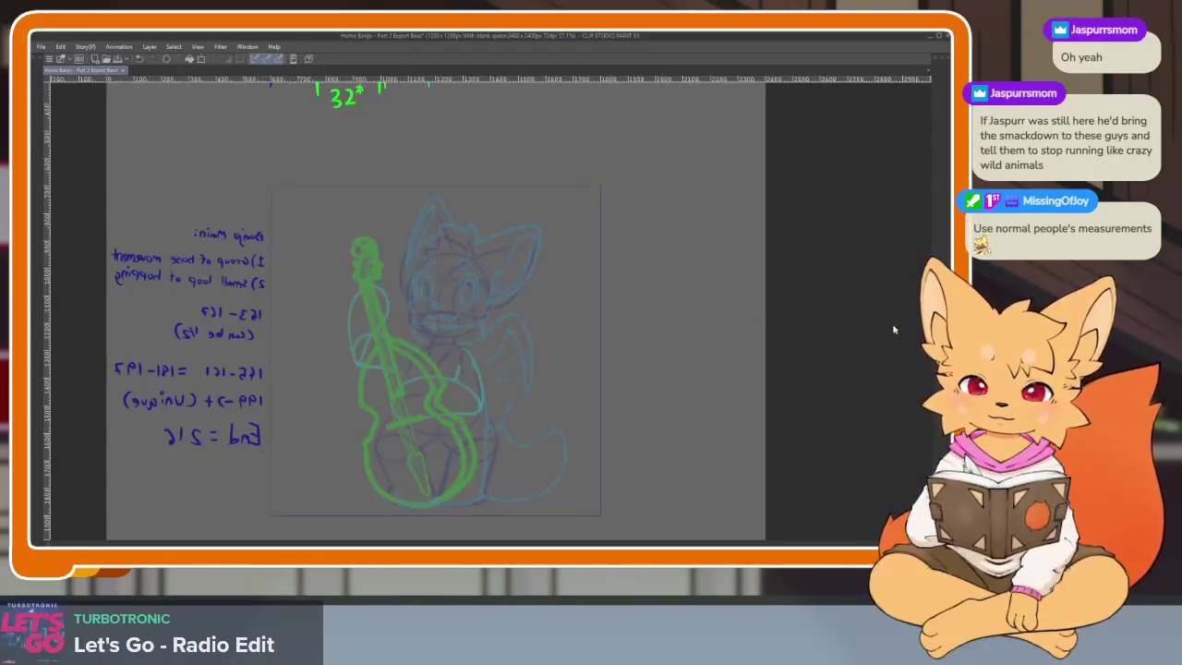
# - Zoom into the new frame's face and try the left face line, undoing three attempts
pyautogui.scroll(5, 480, 322)
pyautogui.scroll(-2, 509, 364)
pyautogui.scroll(2, 528, 383)
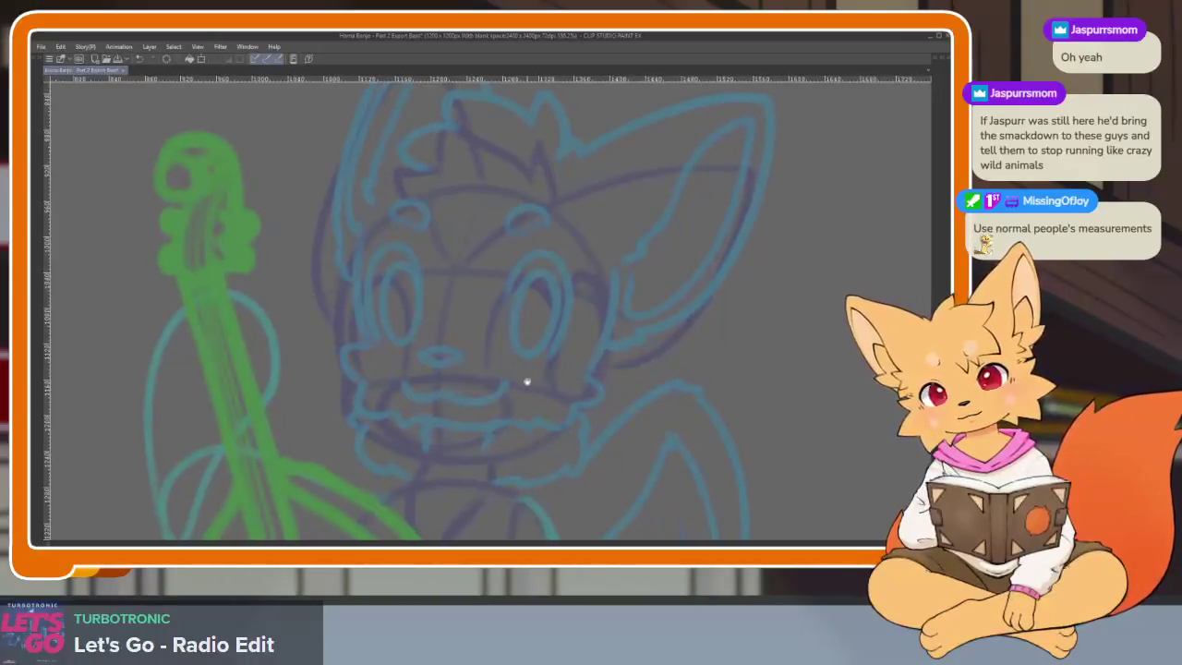
pyautogui.scroll(2, 510, 382)
pyautogui.moveTo(268, 242); pyautogui.dragTo(282, 379)
pyautogui.scroll(-1, 277, 338)
pyautogui.hotkey('ctrl', 'z')
pyautogui.moveTo(260, 231); pyautogui.dragTo(270, 334)
pyautogui.scroll(1, 270, 335)
pyautogui.hotkey('ctrl', 'z')
pyautogui.moveTo(269, 228); pyautogui.dragTo(279, 368)
pyautogui.hotkey('ctrl', 'z')
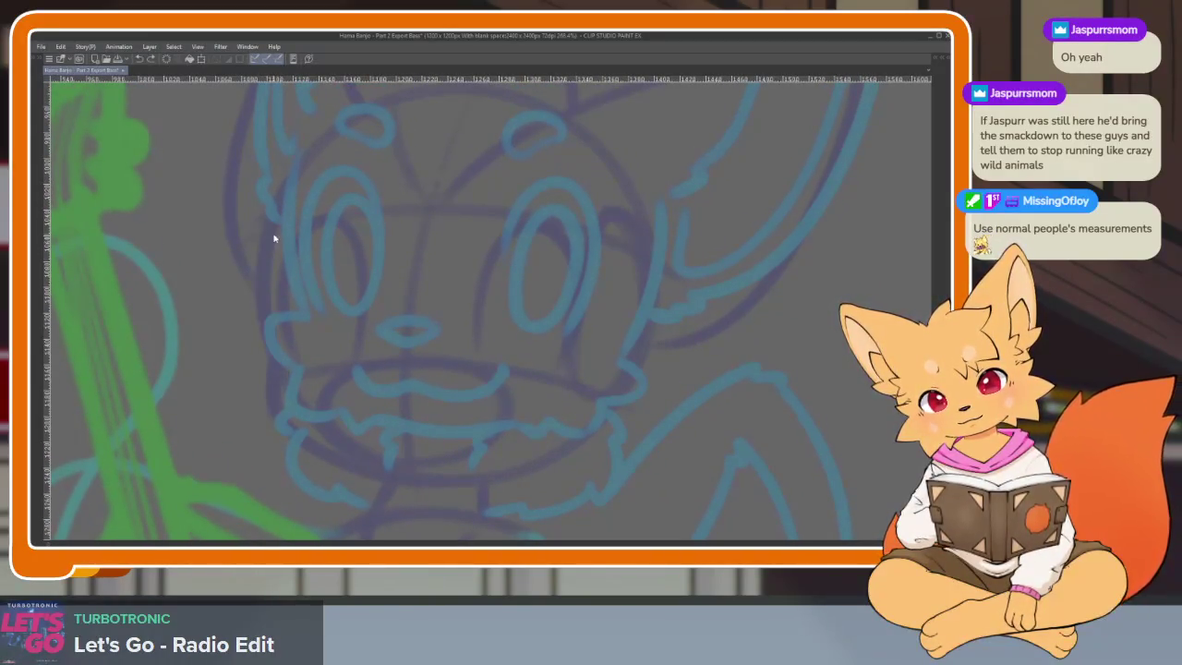
# - Ink the face's left edge and redraw the left cheek fur line
pyautogui.moveTo(260, 277); pyautogui.dragTo(238, 379)
pyautogui.scroll(-1, 238, 379)
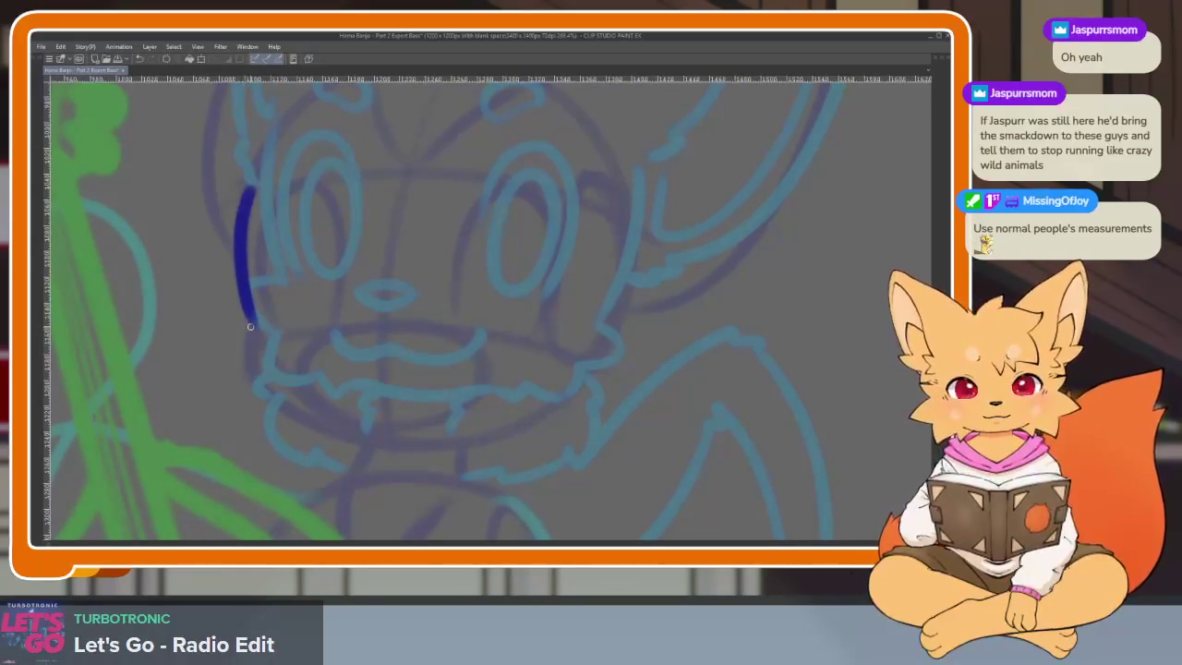
pyautogui.hotkey('ctrl', 'z')
pyautogui.moveTo(252, 323); pyautogui.dragTo(236, 407)
pyautogui.hotkey('ctrl', 'z')
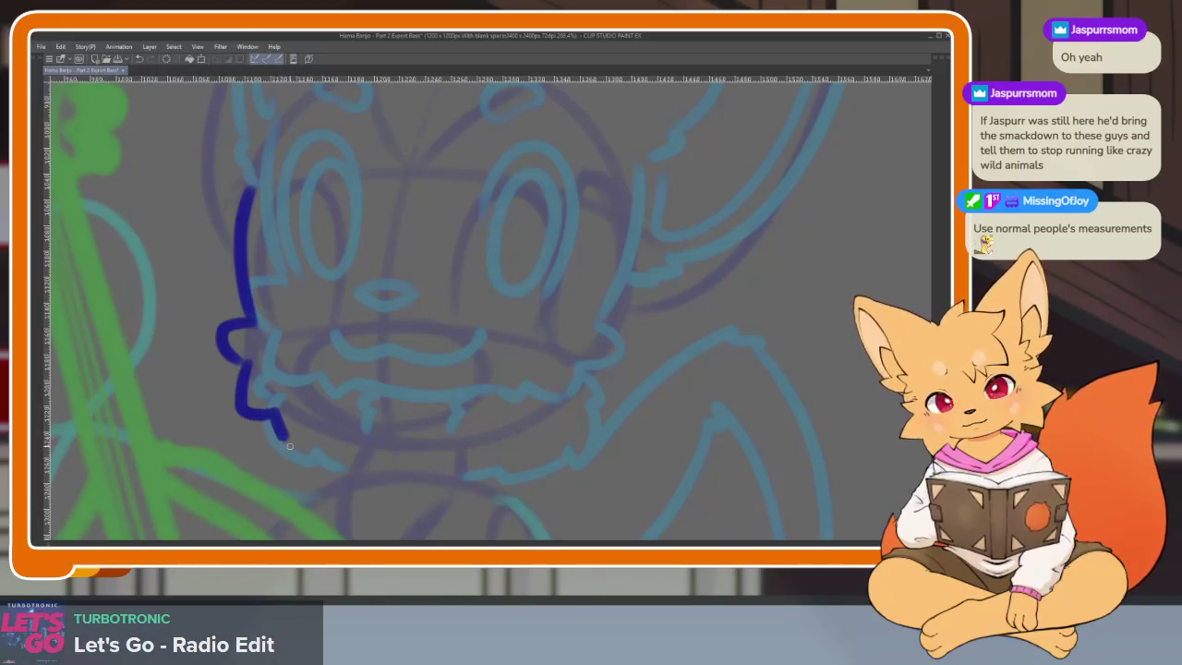
# - Ink the chin line across the lower face and the face's right side
pyautogui.moveTo(352, 438); pyautogui.dragTo(422, 445)
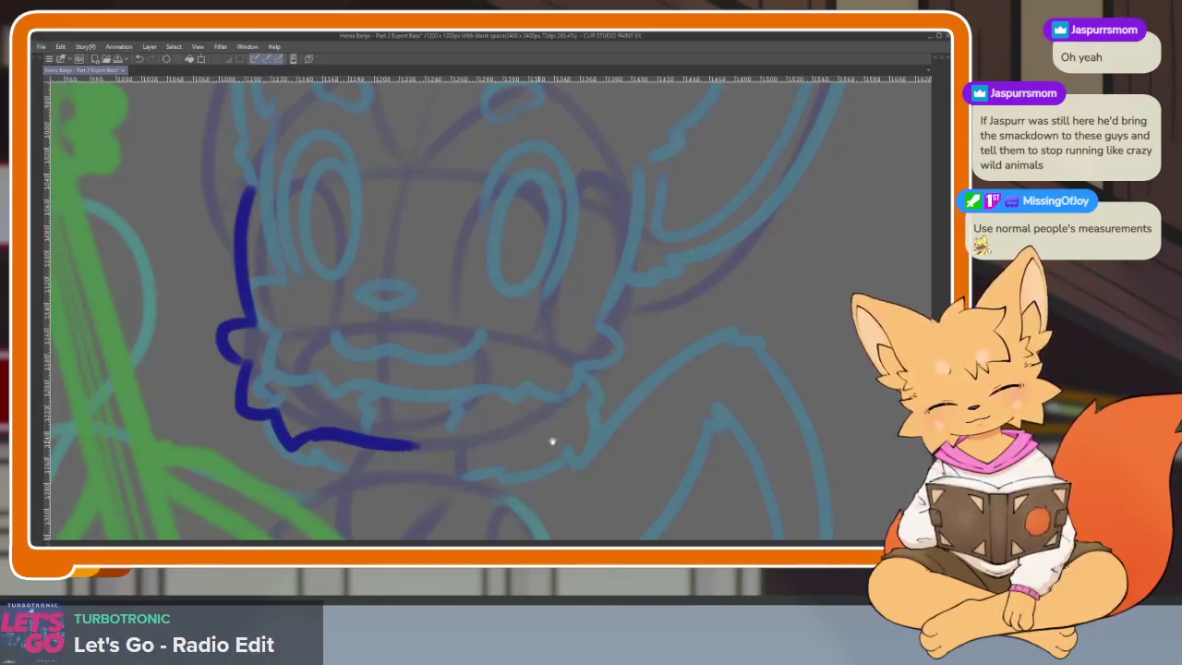
pyautogui.moveTo(552, 440); pyautogui.dragTo(520, 478)
pyautogui.moveTo(571, 233)
pyautogui.mouseDown()
pyautogui.moveTo(573, 307)
pyautogui.moveTo(539, 437)
pyautogui.mouseUp()
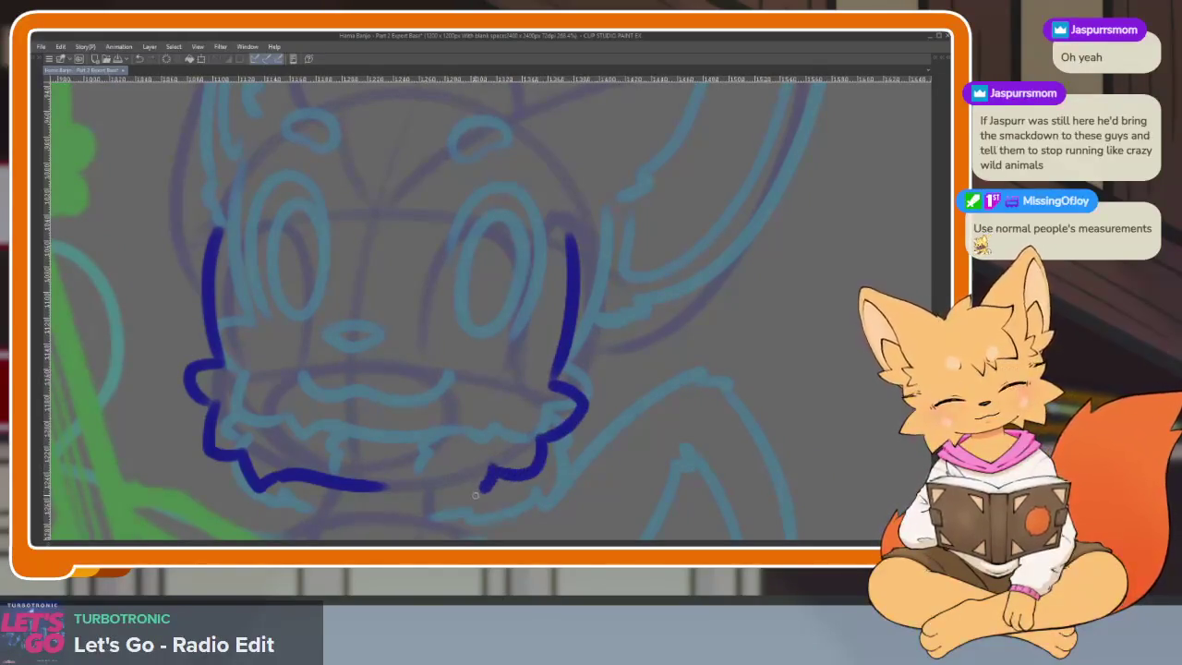
pyautogui.scroll(-4, 634, 415)
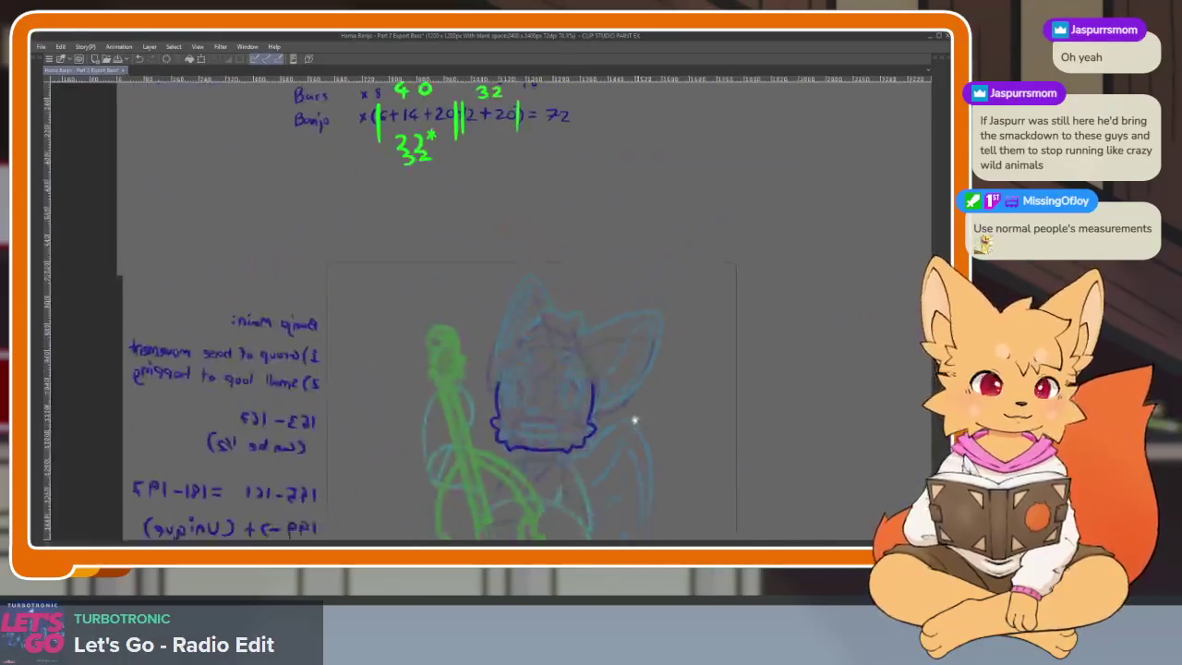
# - Mirror the canvas view and ink dark-blue fur tufts along the chin and right cheek
pyautogui.press('h')
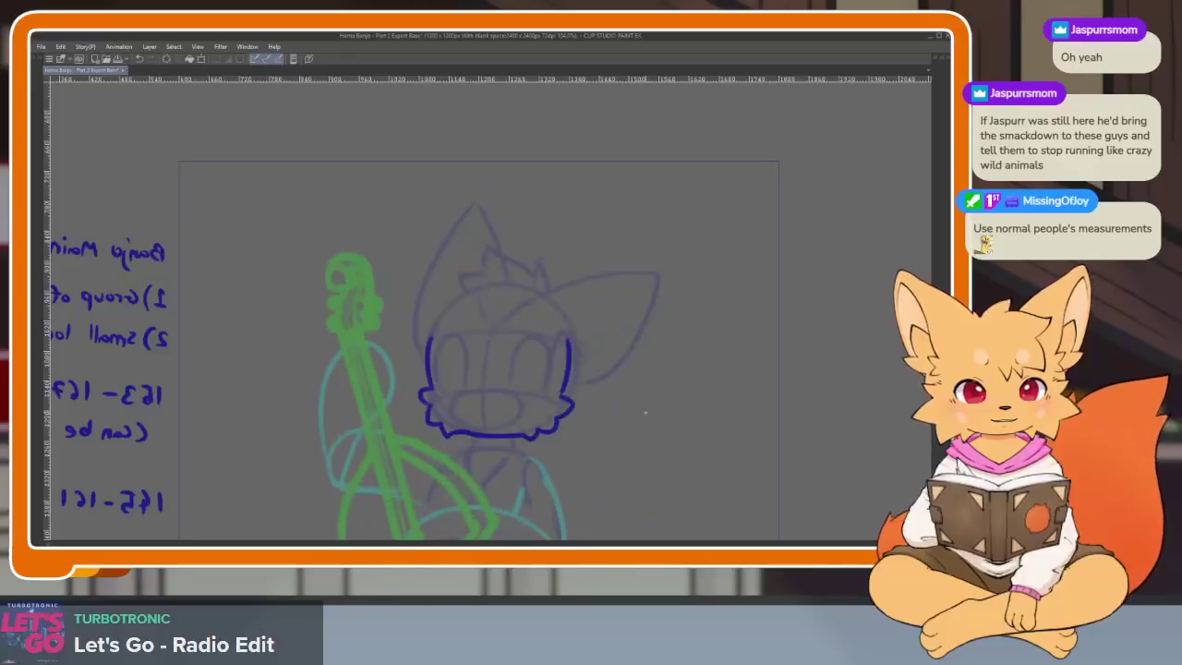
pyautogui.scroll(2, 517, 397)
pyautogui.scroll(3, 453, 407)
pyautogui.moveTo(436, 413); pyautogui.dragTo(425, 457)
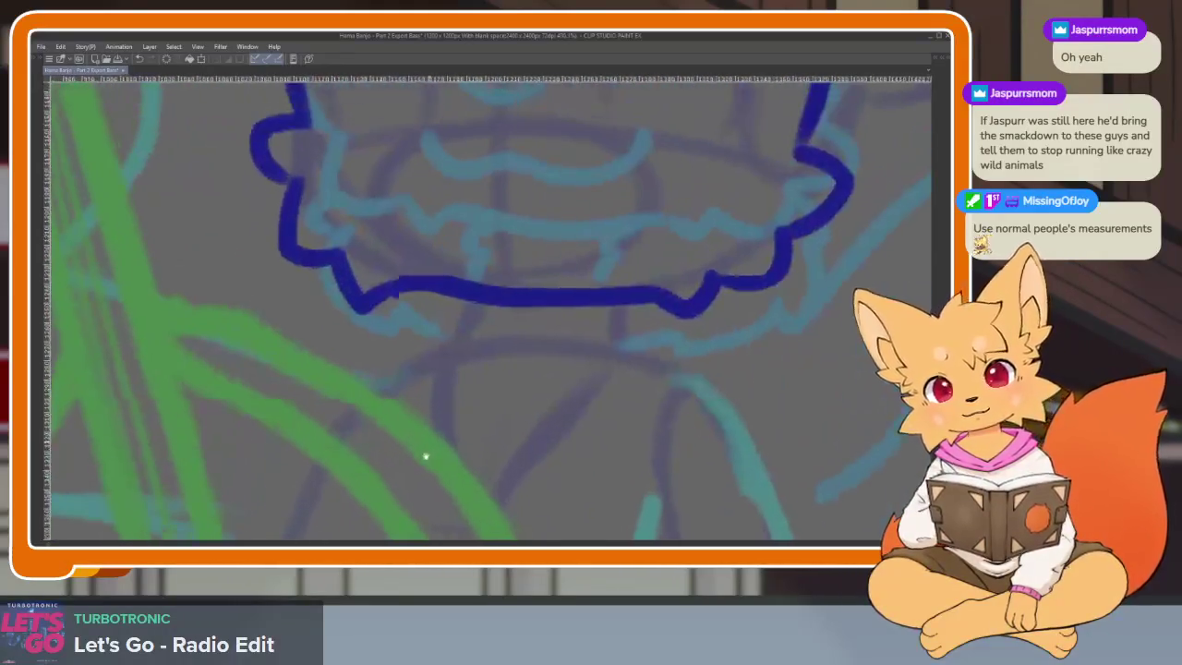
pyautogui.moveTo(334, 269)
pyautogui.mouseDown()
pyautogui.moveTo(298, 369)
pyautogui.moveTo(360, 434)
pyautogui.moveTo(423, 449)
pyautogui.mouseUp()
pyautogui.moveTo(788, 346); pyautogui.dragTo(741, 342)
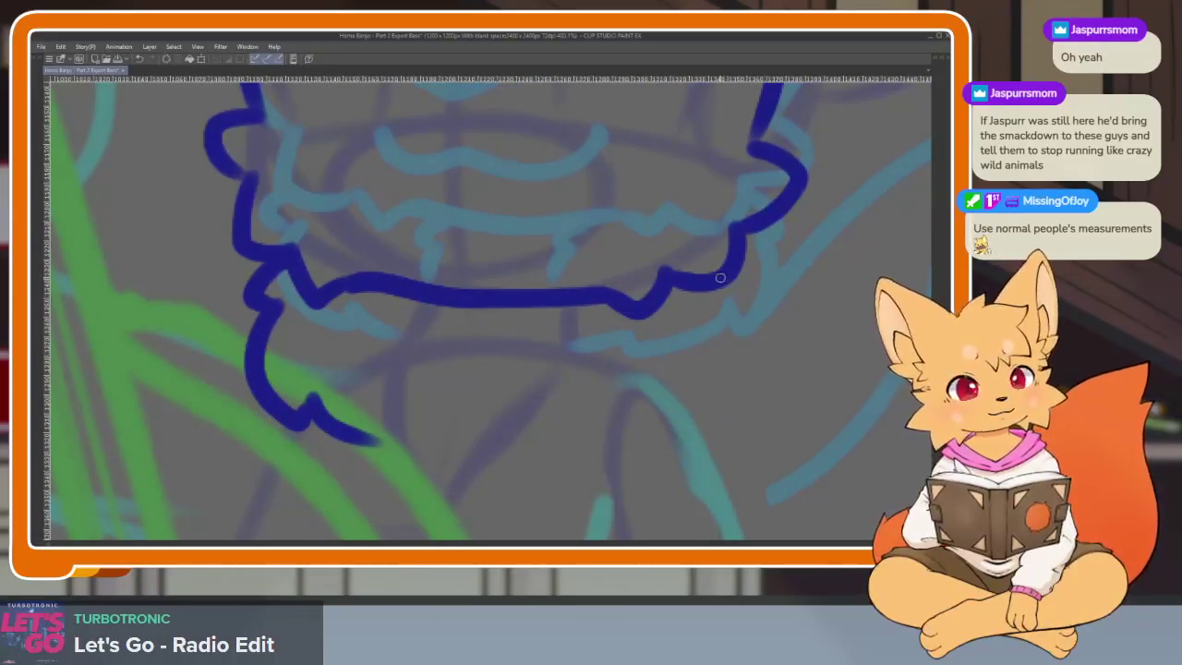
pyautogui.moveTo(749, 265)
pyautogui.mouseDown()
pyautogui.moveTo(774, 321)
pyautogui.moveTo(711, 407)
pyautogui.moveTo(664, 436)
pyautogui.moveTo(559, 448)
pyautogui.mouseUp()
pyautogui.moveTo(435, 305); pyautogui.dragTo(423, 375)
pyautogui.moveTo(553, 297); pyautogui.dragTo(558, 383)
# - Bring the head top into view and show the light-blue sketch of the previous frame's head
pyautogui.scroll(-3, 564, 471)
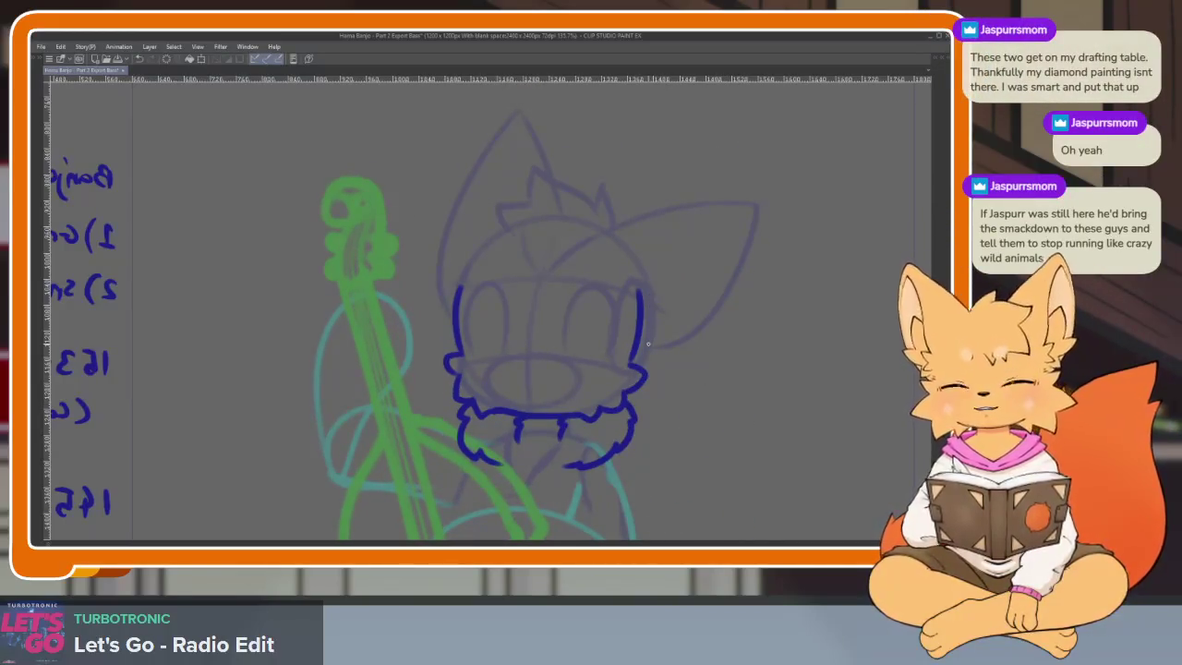
pyautogui.moveTo(647, 343); pyautogui.dragTo(637, 399)
pyautogui.scroll(2, 588, 375)
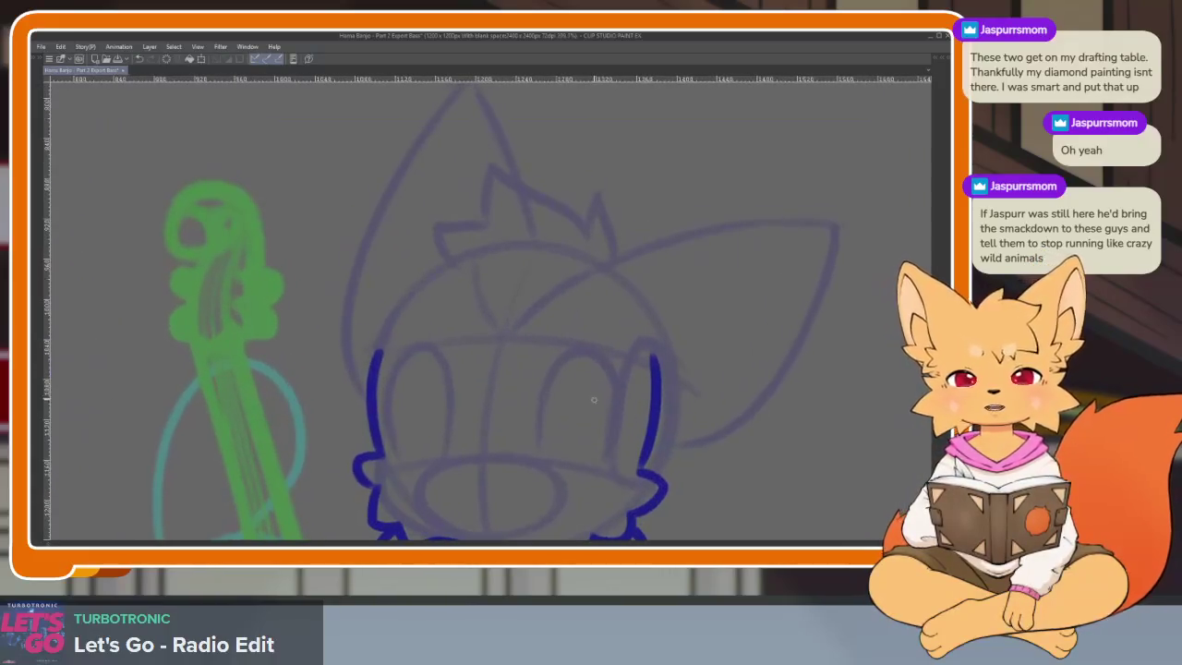
pyautogui.moveTo(583, 409); pyautogui.dragTo(576, 424)
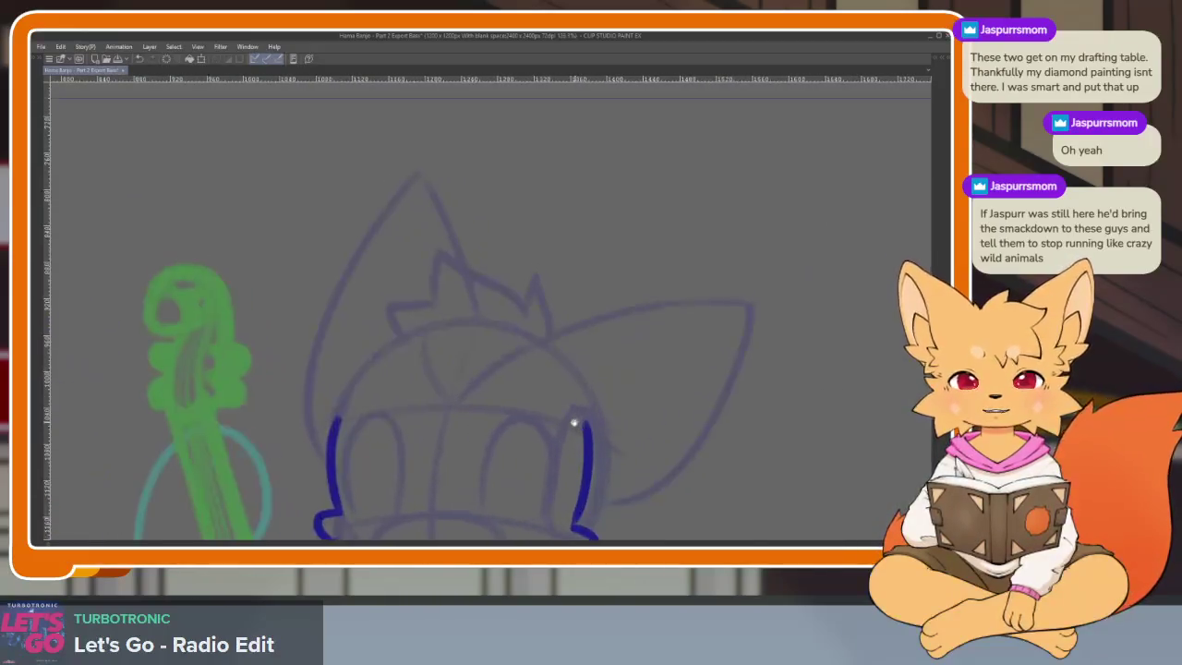
pyautogui.scroll(2, 563, 429)
pyautogui.moveTo(561, 428); pyautogui.dragTo(567, 442)
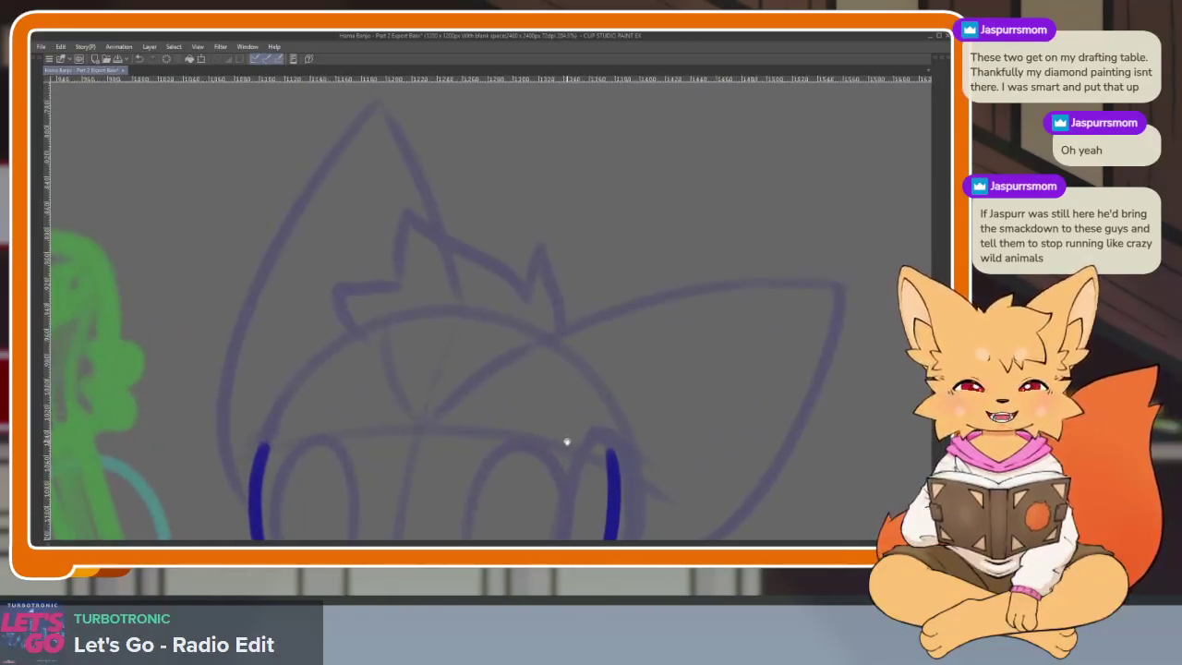
pyautogui.hotkey('ctrl', 'z')
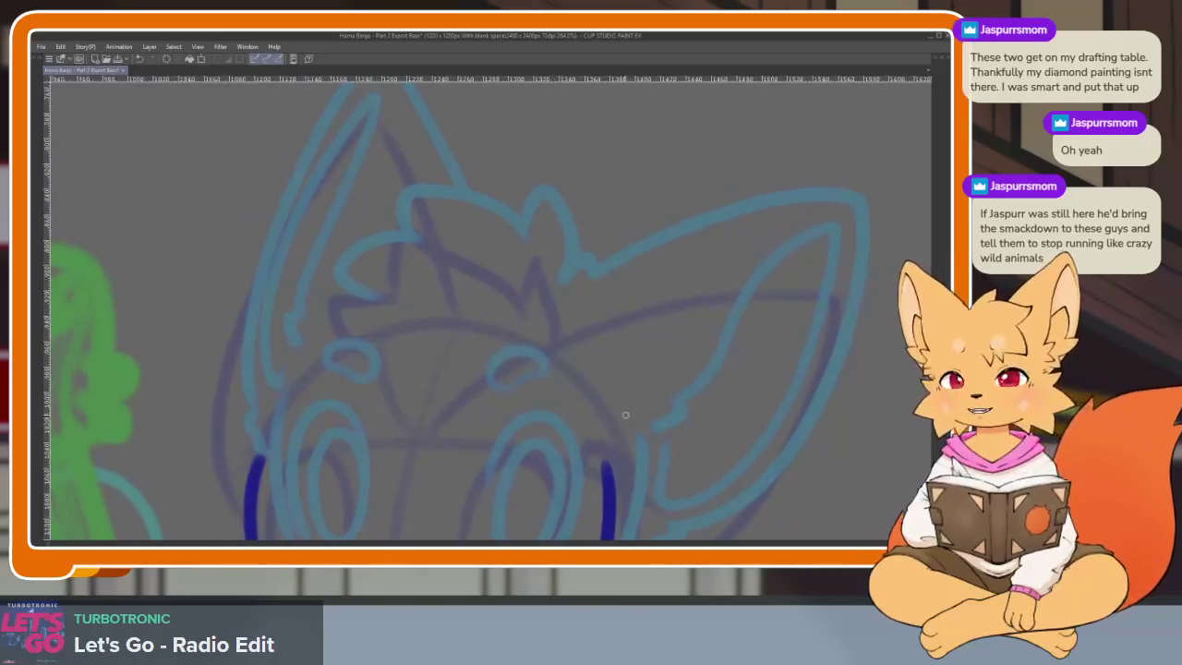
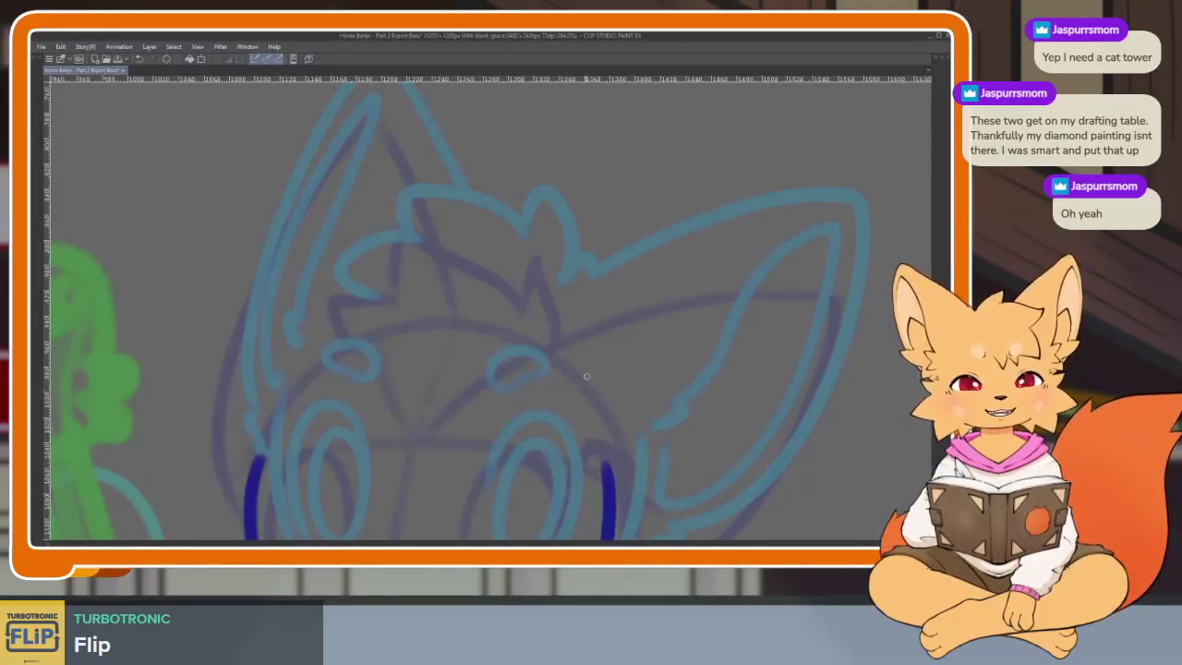
# - Ink the fox's tufted head-top outline in dark blue, extending it over to the left
pyautogui.moveTo(587, 376); pyautogui.dragTo(646, 315)
pyautogui.hotkey('ctrl', 'z')
pyautogui.scroll(-2, 562, 378)
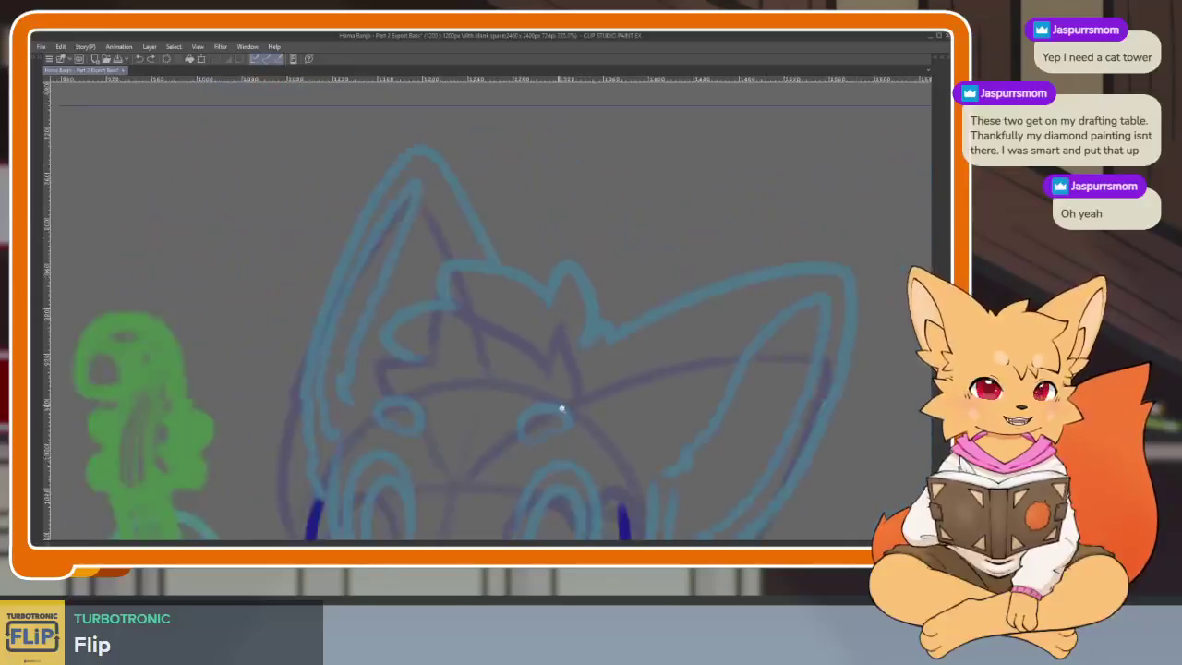
pyautogui.scroll(2, 561, 407)
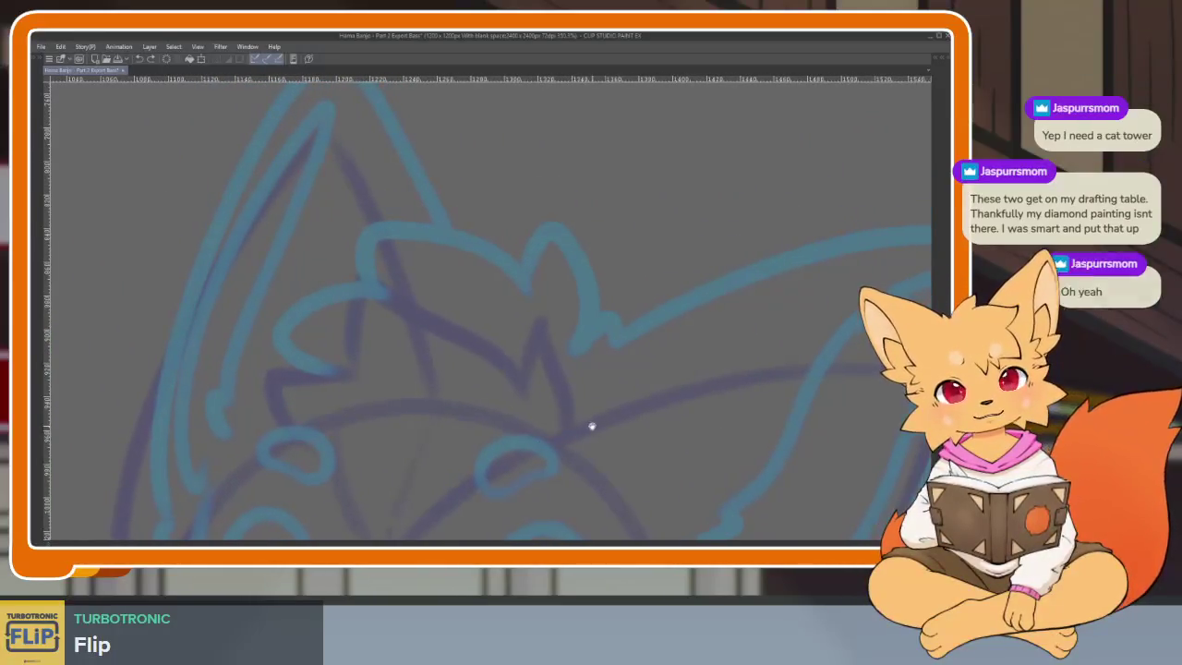
pyautogui.hscroll(2, 601, 415)
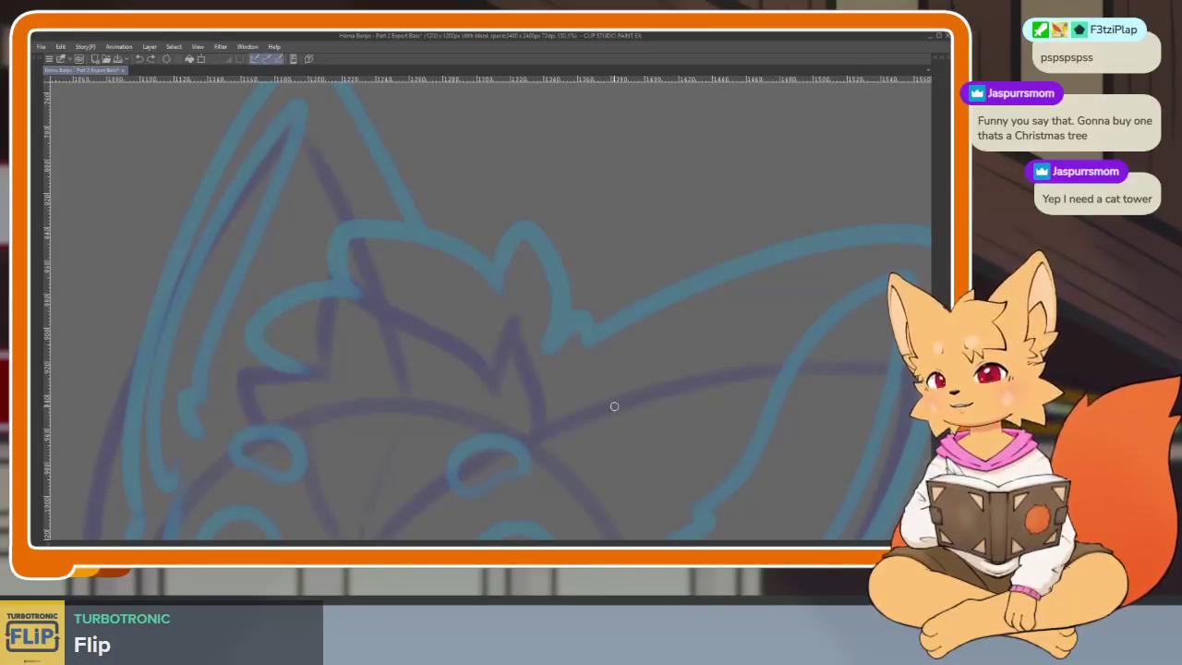
pyautogui.scroll(2, 631, 404)
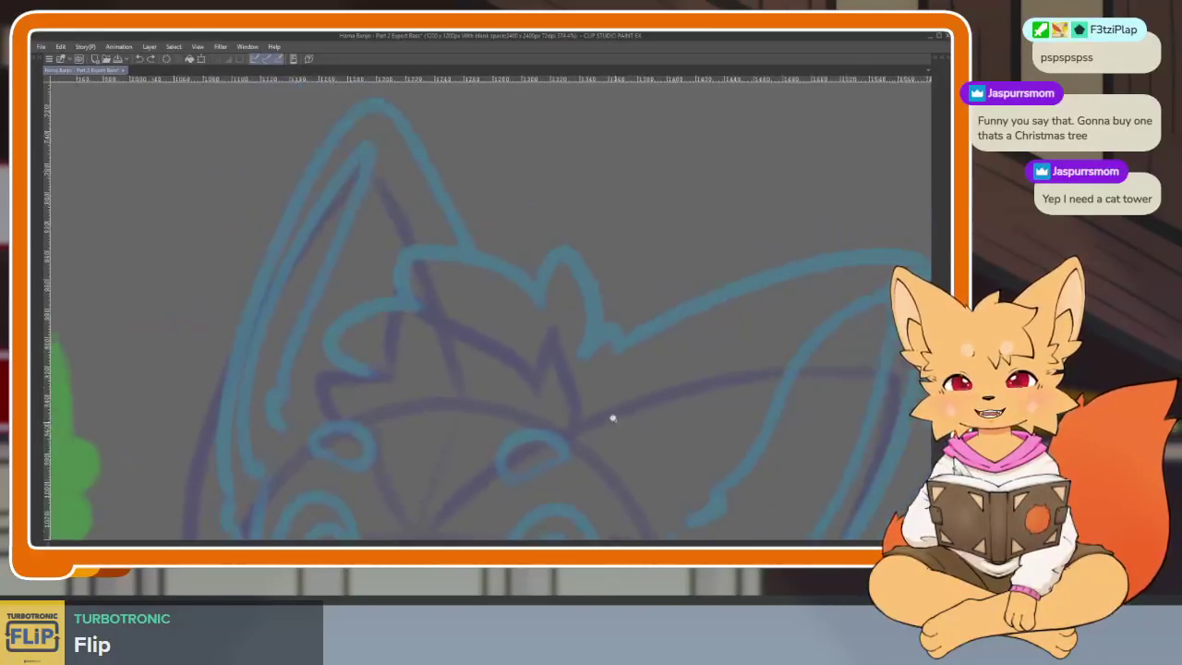
pyautogui.scroll(-2, 625, 411)
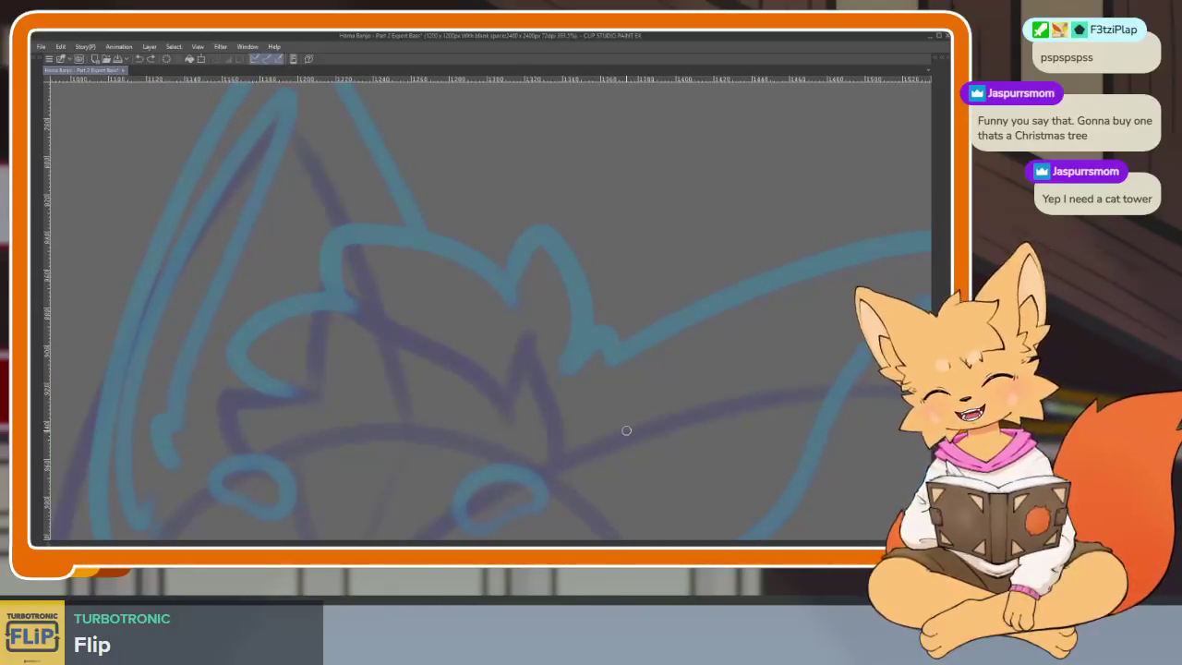
pyautogui.scroll(1, 608, 439)
pyautogui.moveTo(561, 451); pyautogui.dragTo(510, 388)
pyautogui.moveTo(493, 340)
pyautogui.mouseDown()
pyautogui.moveTo(377, 275)
pyautogui.moveTo(330, 315)
pyautogui.moveTo(304, 370)
pyautogui.moveTo(245, 384)
pyautogui.mouseUp()
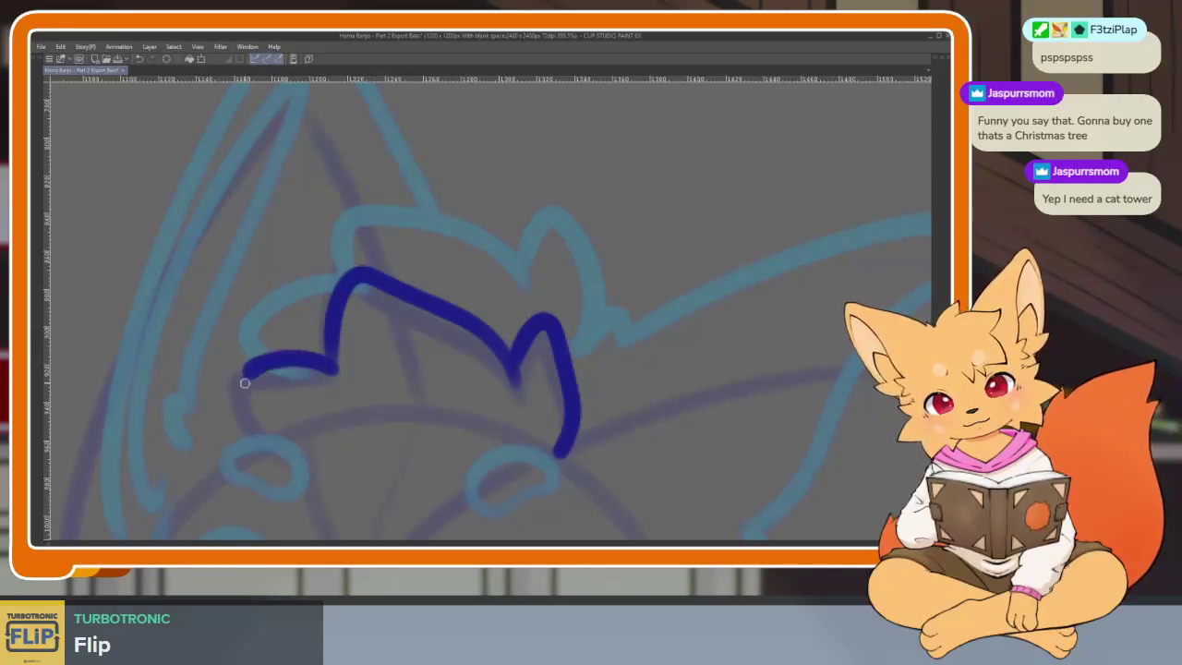
pyautogui.scroll(-3, 582, 434)
# - Compare with the fully inked frame, then draw the first dark-blue brow loop
pyautogui.press('Left')
pyautogui.press('Right')
pyautogui.press('Left')
pyautogui.press('Right')
pyautogui.press('Right')
pyautogui.scroll(1, 527, 414)
pyautogui.scroll(2, 551, 428)
pyautogui.scroll(2, 554, 429)
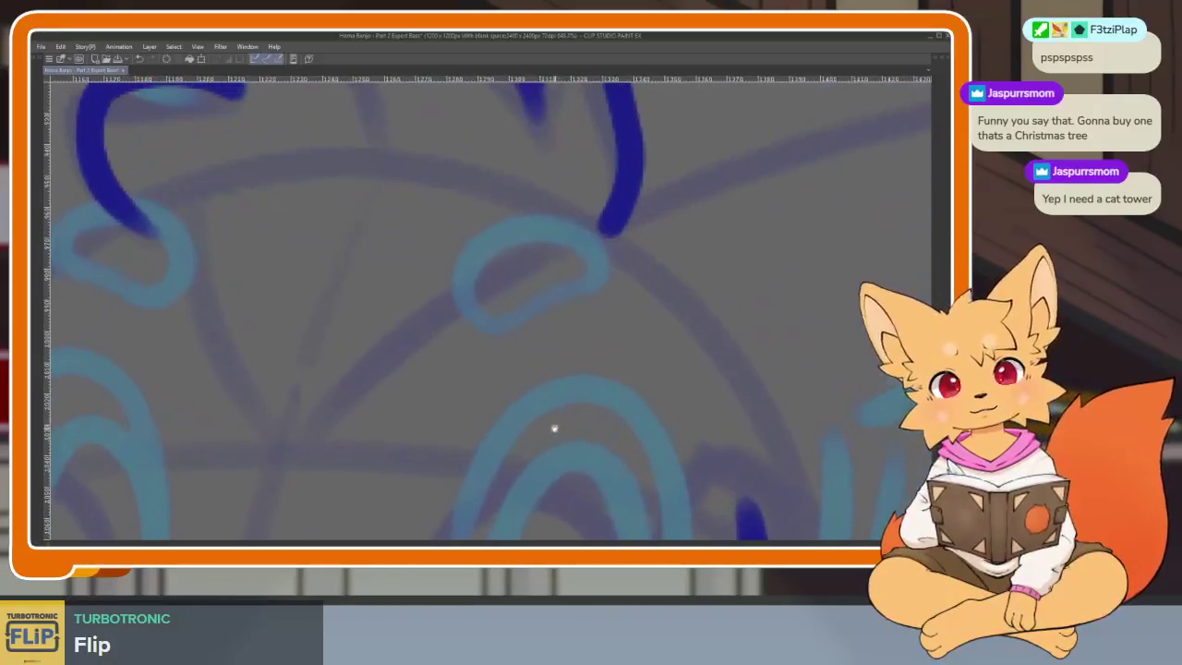
pyautogui.scroll(1, 554, 429)
pyautogui.moveTo(593, 335)
pyautogui.mouseDown()
pyautogui.moveTo(470, 314)
pyautogui.moveTo(483, 425)
pyautogui.moveTo(599, 361)
pyautogui.moveTo(582, 319)
pyautogui.mouseUp()
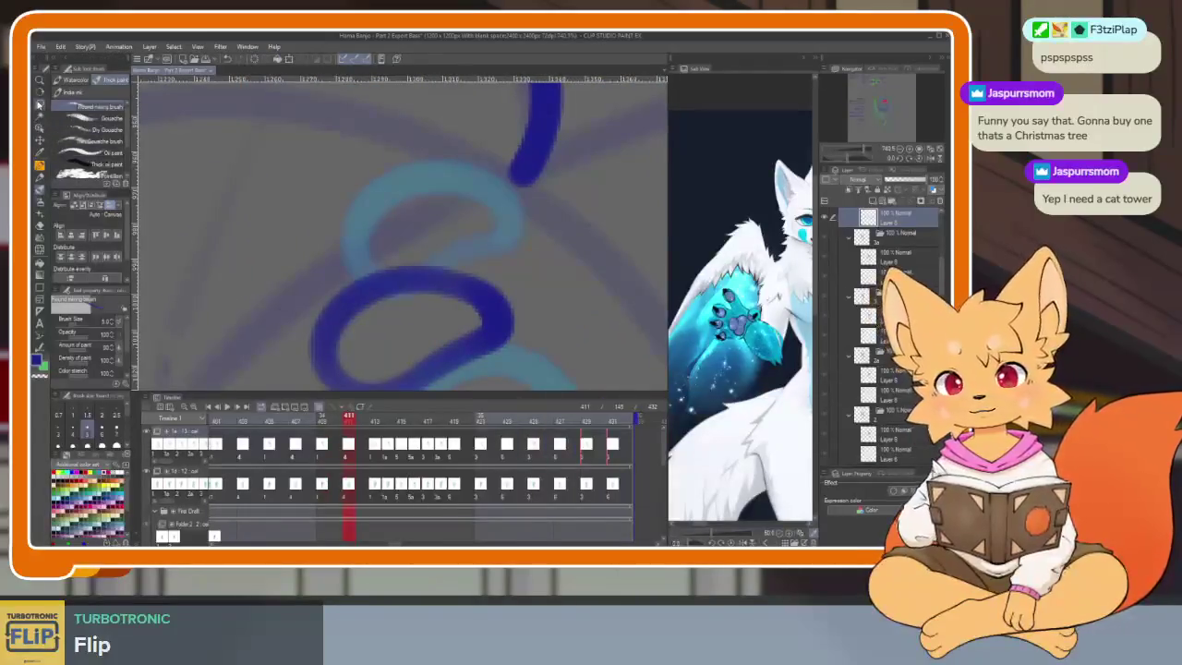
# - Narrow the first brow loop with Free Transform and draw the second brow loop
pyautogui.press('Tab')
pyautogui.moveTo(567, 309); pyautogui.dragTo(443, 324)
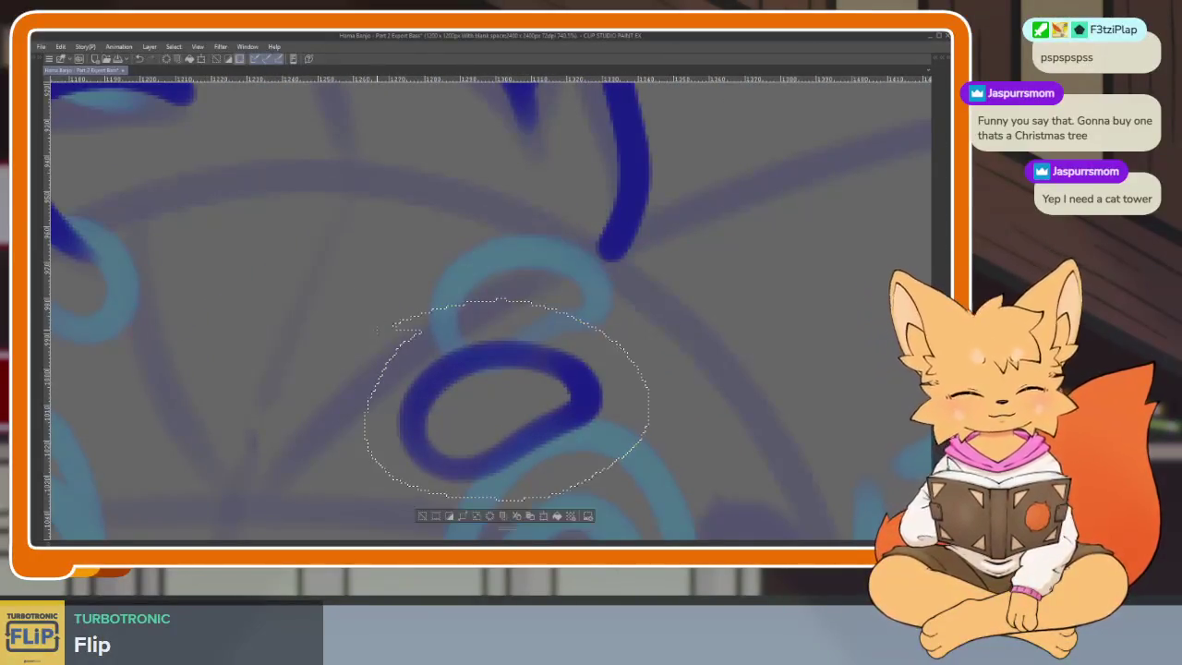
pyautogui.hotkey('ctrl', 't')
pyautogui.moveTo(361, 404); pyautogui.dragTo(371, 399)
pyautogui.press('Return')
pyautogui.scroll(-5, 618, 433)
pyautogui.scroll(3, 443, 432)
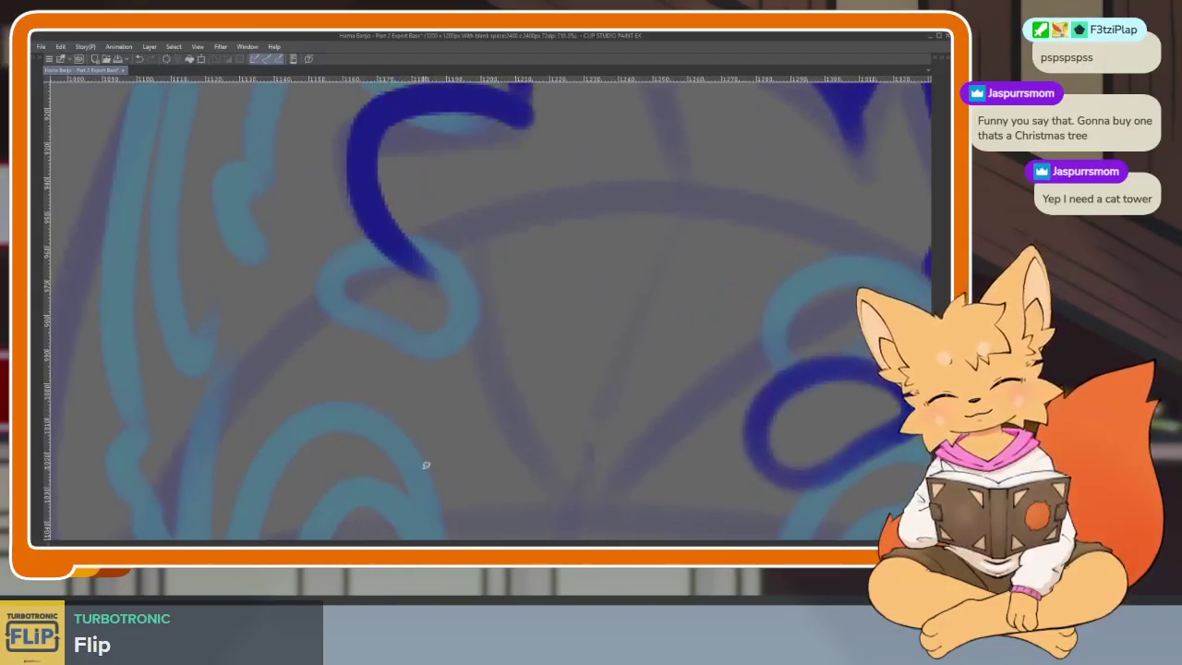
pyautogui.moveTo(350, 355); pyautogui.dragTo(337, 356)
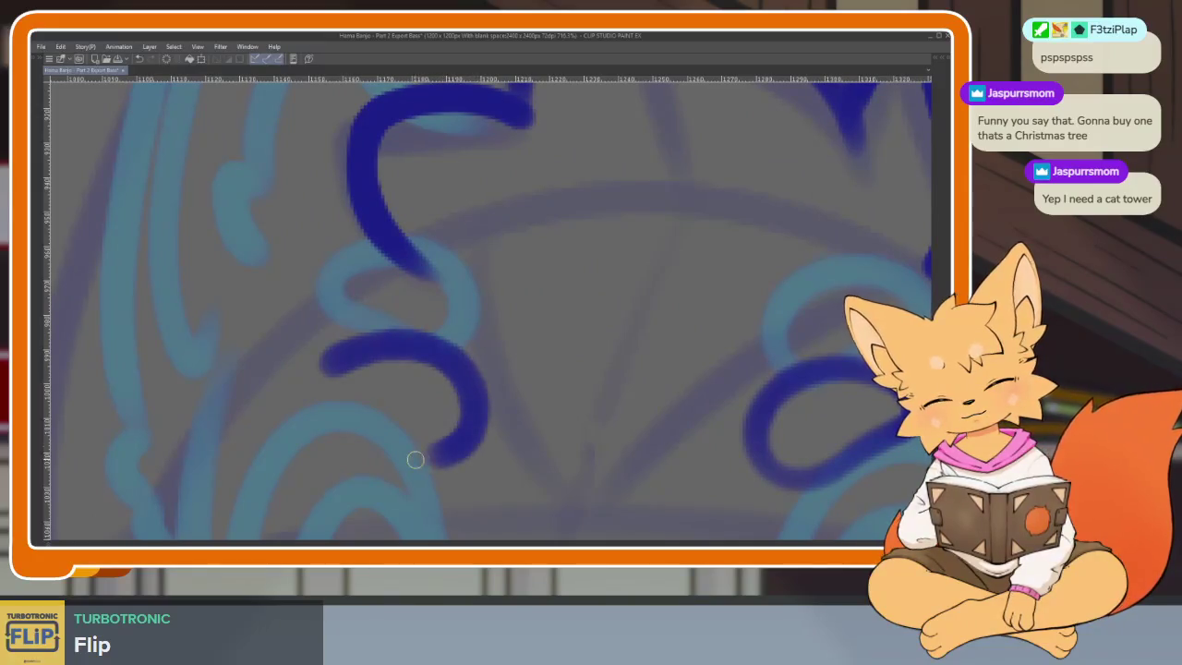
pyautogui.scroll(-3, 460, 359)
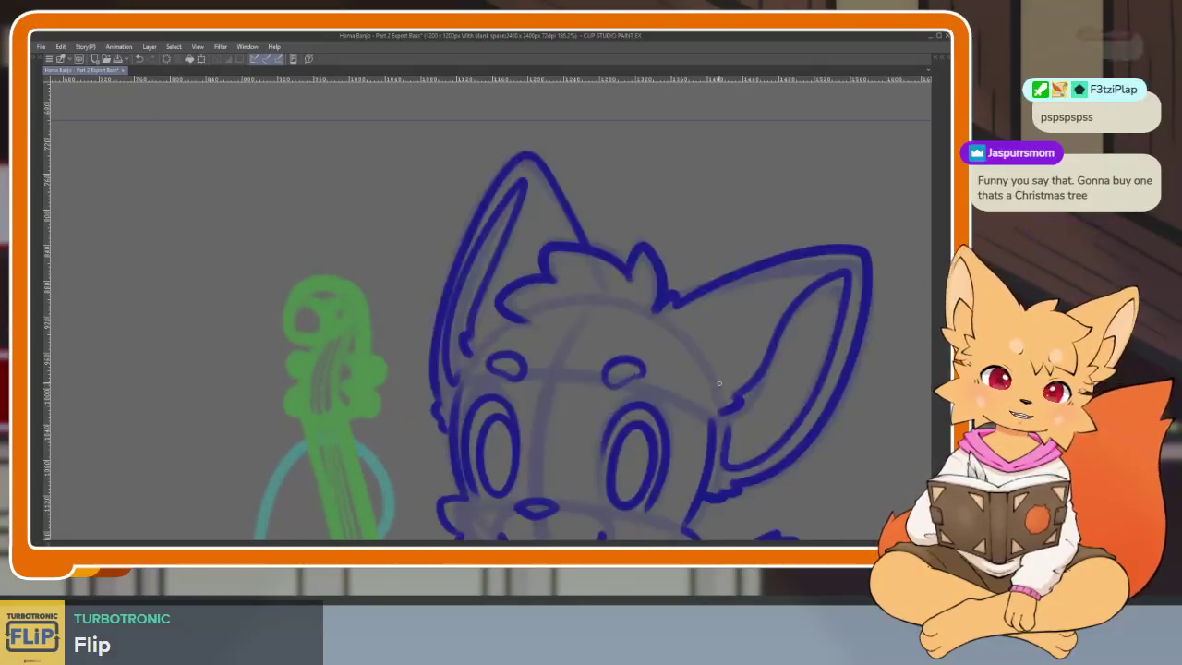
# - Flip between the partial and fully inked frames to compare them through onion skin
pyautogui.press('Right')
pyautogui.press('Left')
pyautogui.press('Right')
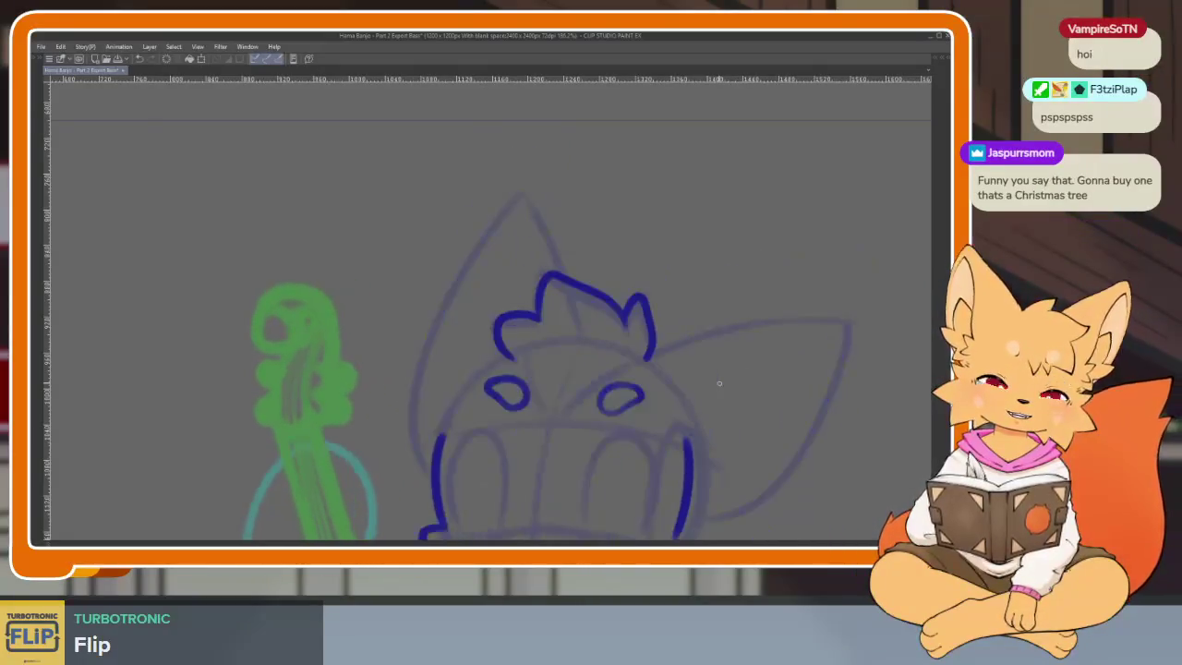
pyautogui.press('Left')
pyautogui.press('Right')
pyautogui.press('Left')
pyautogui.press('Right')
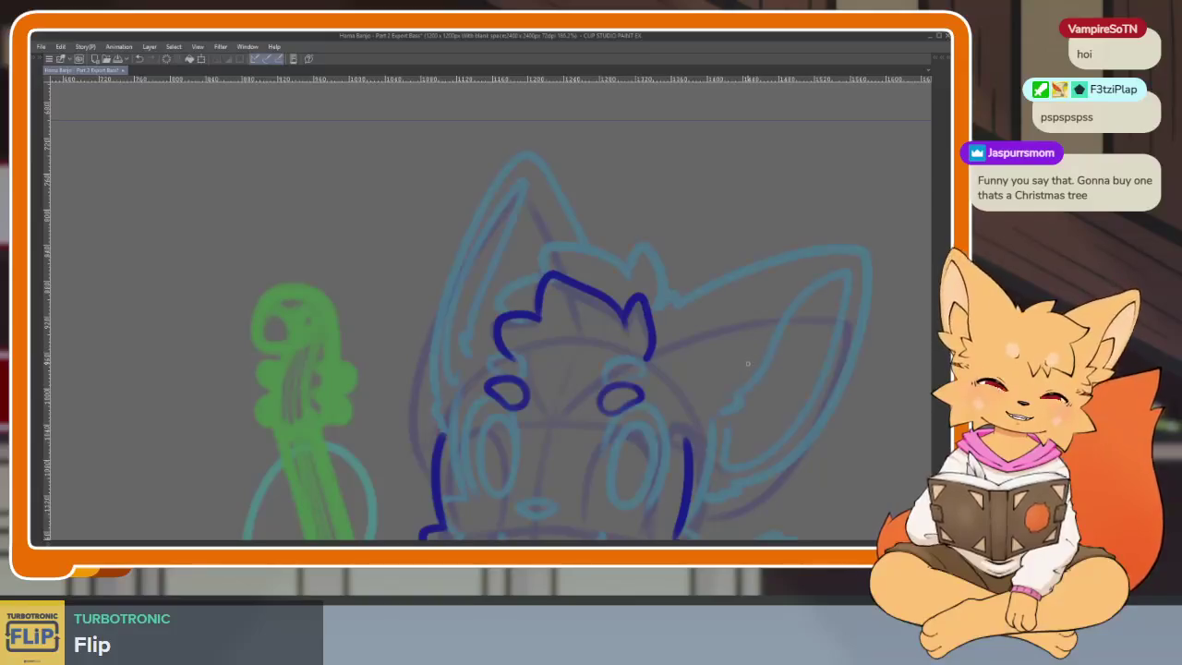
pyautogui.scroll(3, 621, 412)
pyautogui.press('Left')
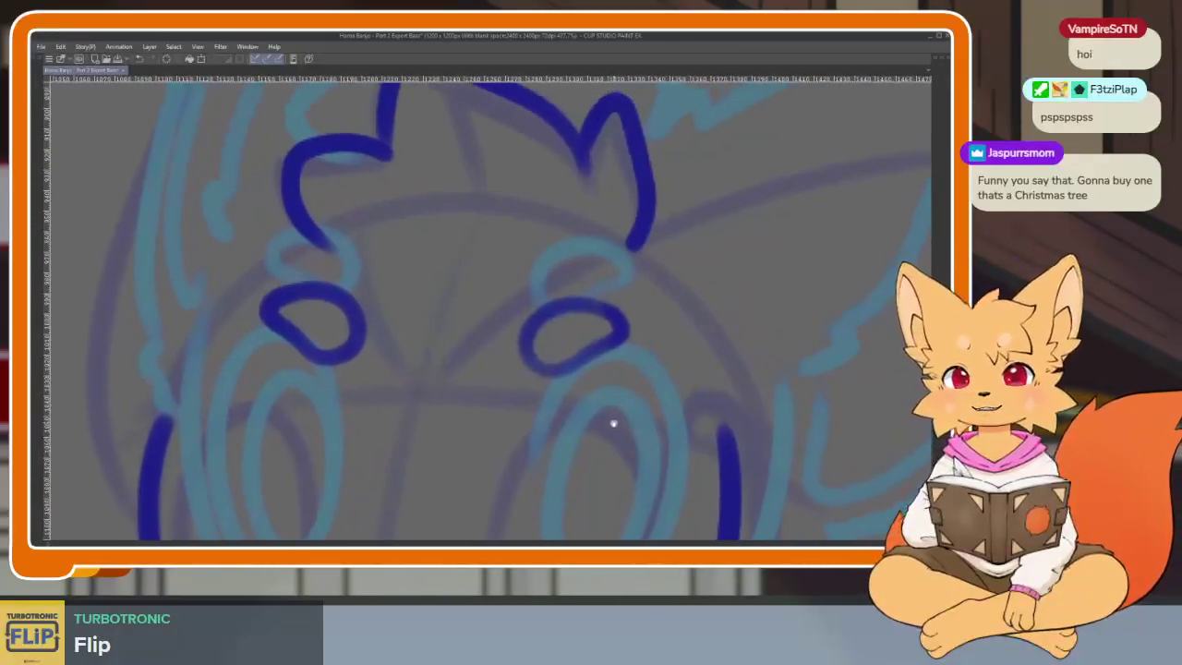
pyautogui.press('Right')
pyautogui.scroll(1, 612, 416)
pyautogui.press('Left')
pyautogui.press('Right')
# - Lasso both brow loops with the freehand selection, then clear the selection
pyautogui.press('Tab')
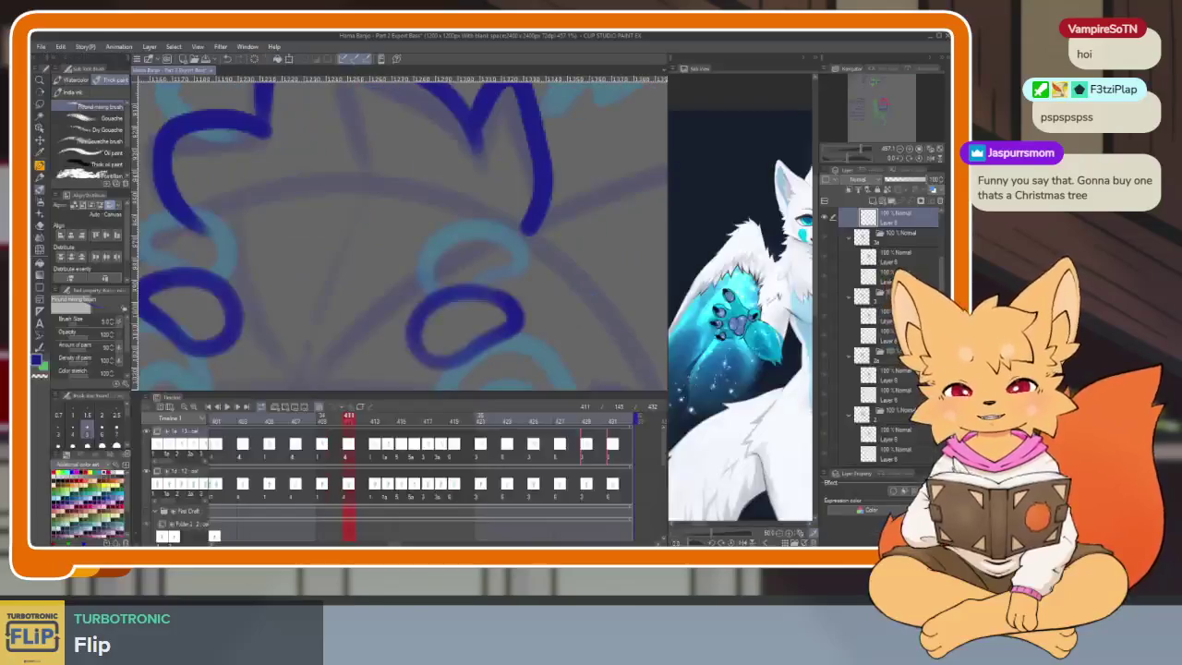
pyautogui.click(39, 108)
pyautogui.press('Tab')
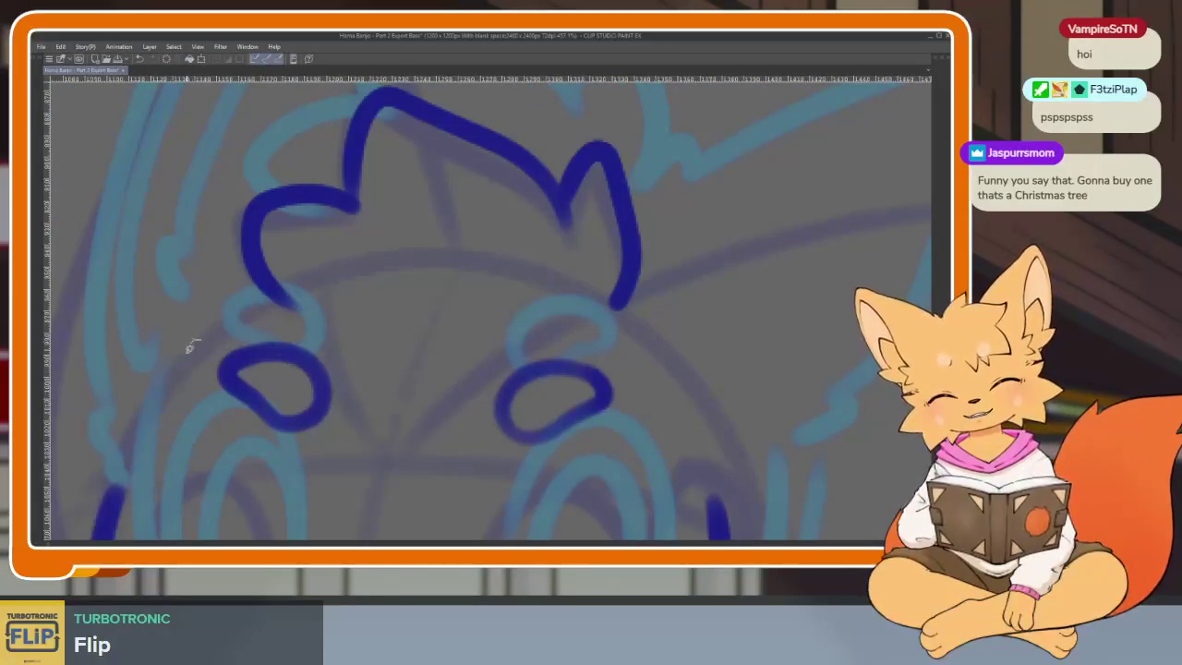
pyautogui.moveTo(638, 425); pyautogui.dragTo(181, 350)
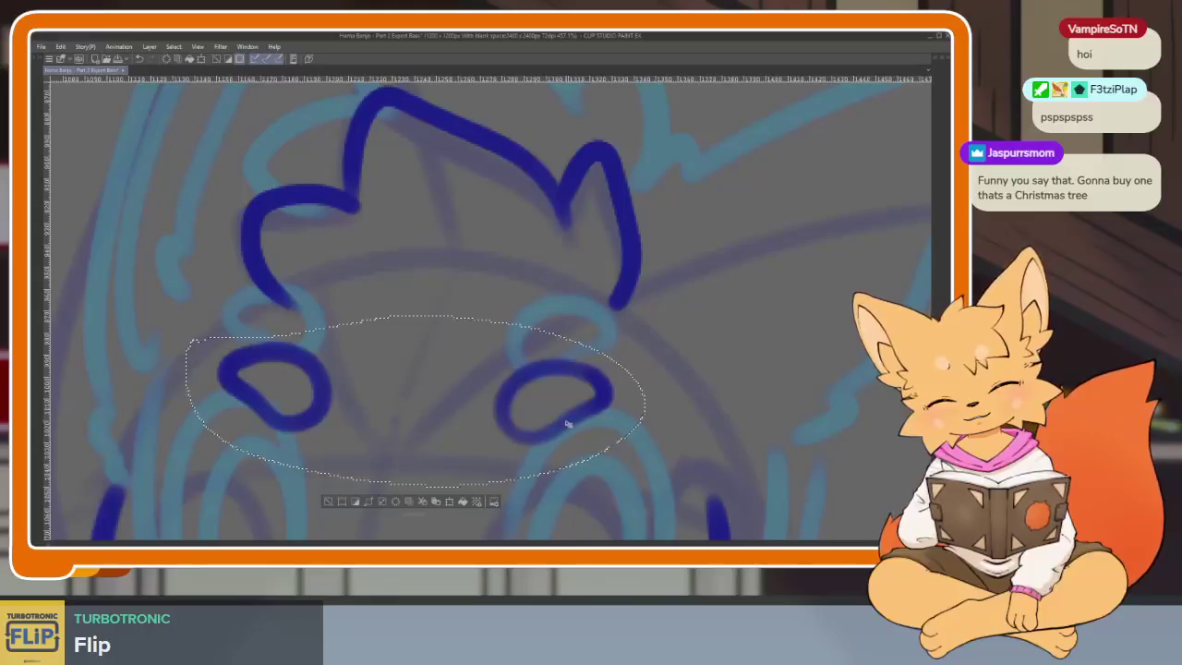
pyautogui.hotkey('ctrl', 'd')
pyautogui.scroll(-5, 644, 462)
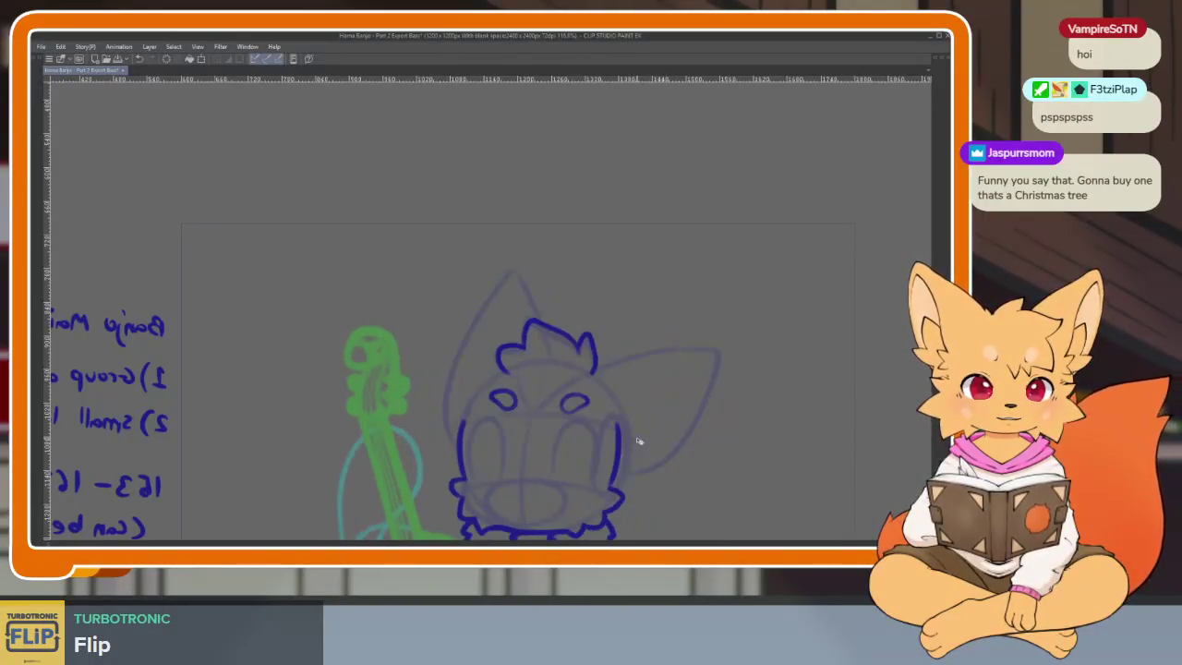
pyautogui.scroll(5, 561, 401)
pyautogui.scroll(3, 601, 410)
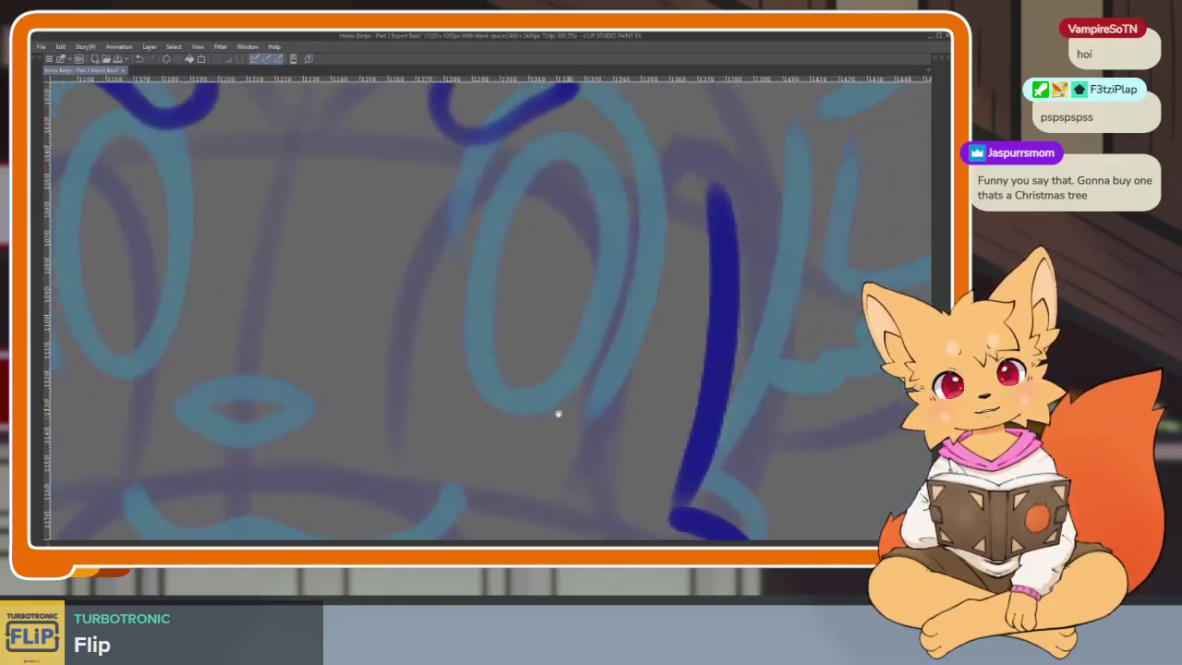
# - Ink the outer arcs of the right and left eyes in dark blue
pyautogui.moveTo(413, 269)
pyautogui.mouseDown()
pyautogui.moveTo(518, 171)
pyautogui.moveTo(609, 261)
pyautogui.moveTo(555, 503)
pyautogui.mouseUp()
pyautogui.hscroll(-5, 503, 442)
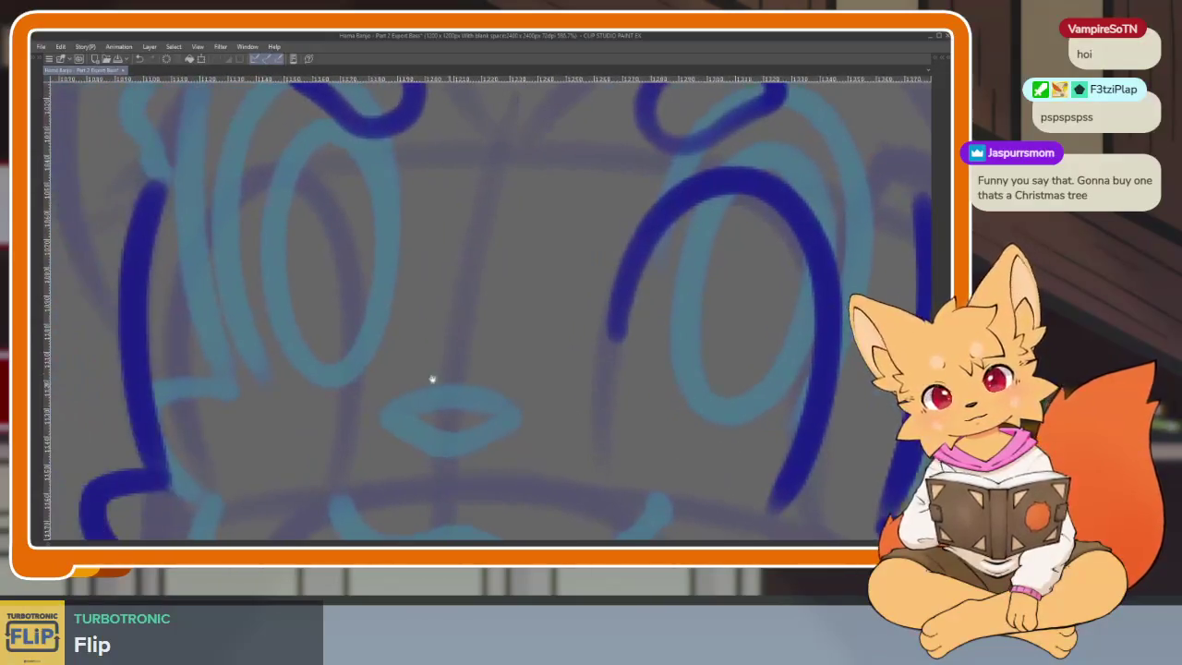
pyautogui.moveTo(350, 344)
pyautogui.mouseDown()
pyautogui.moveTo(345, 246)
pyautogui.moveTo(238, 193)
pyautogui.moveTo(177, 377)
pyautogui.moveTo(221, 497)
pyautogui.mouseUp()
pyautogui.scroll(-3, 739, 398)
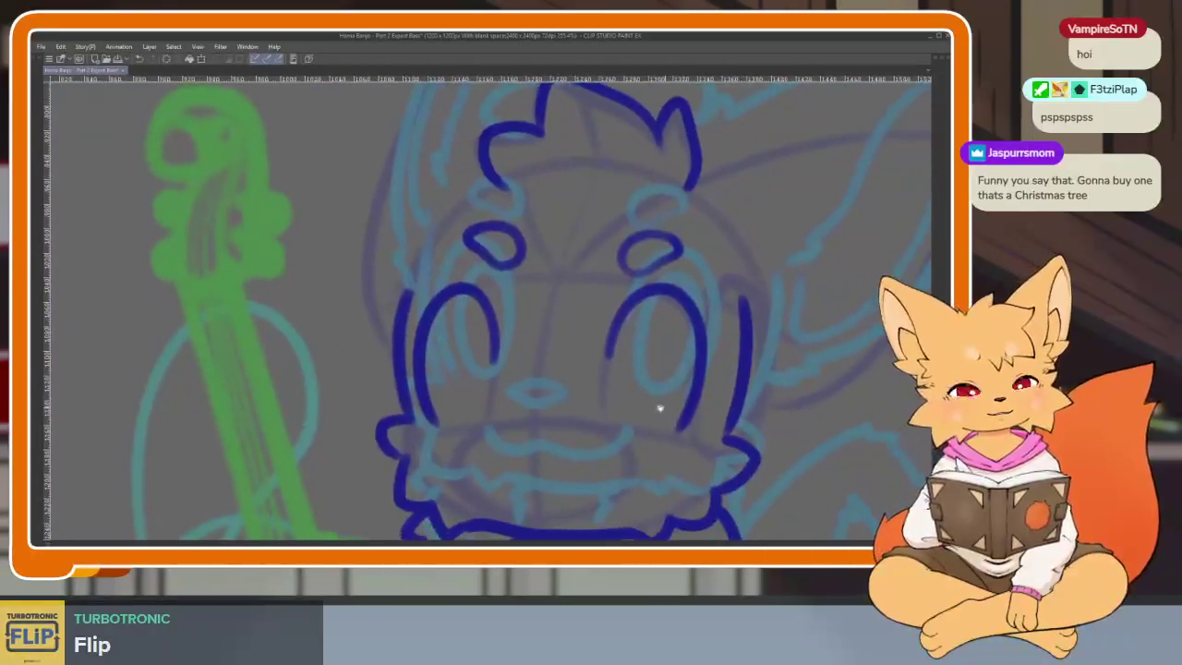
pyautogui.scroll(3, 591, 411)
pyautogui.scroll(-2, 512, 413)
pyautogui.scroll(1, 502, 423)
# - Ink the left eye's inner oval, undoing and redrawing the rejected strokes
pyautogui.moveTo(495, 293)
pyautogui.mouseDown()
pyautogui.moveTo(489, 427)
pyautogui.moveTo(403, 475)
pyautogui.moveTo(401, 259)
pyautogui.mouseUp()
pyautogui.hotkey('ctrl', 'z')
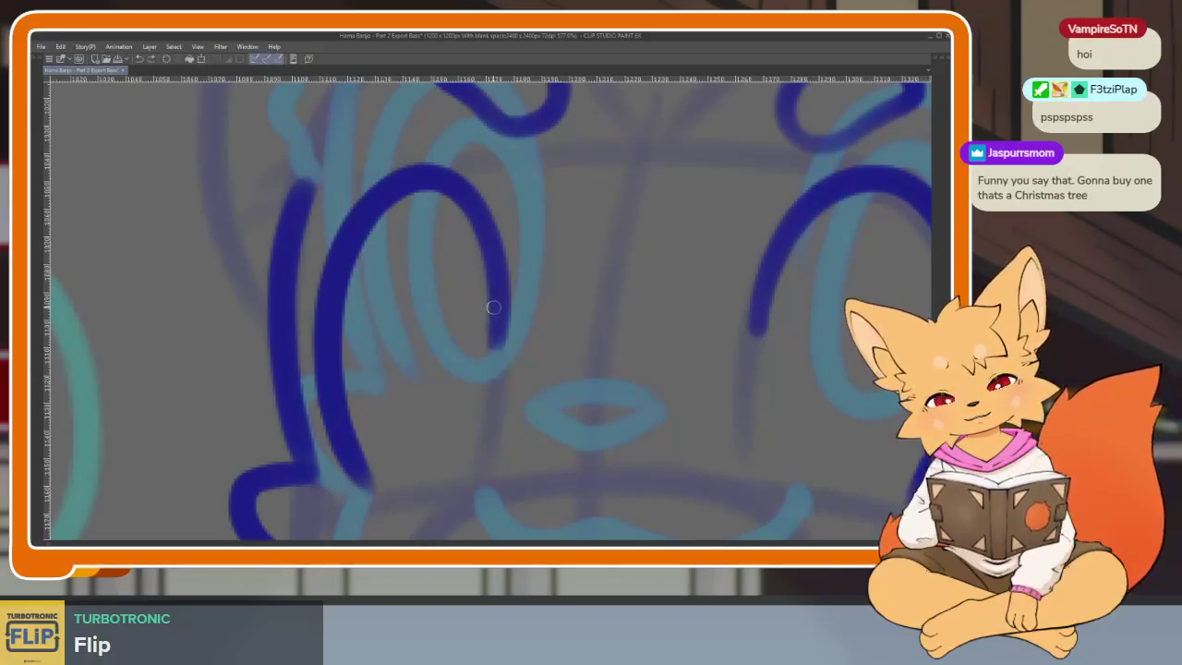
pyautogui.moveTo(497, 329)
pyautogui.mouseDown()
pyautogui.moveTo(453, 470)
pyautogui.moveTo(377, 363)
pyautogui.moveTo(461, 243)
pyautogui.moveTo(477, 432)
pyautogui.mouseUp()
pyautogui.scroll(-3, 478, 431)
pyautogui.scroll(3, 646, 434)
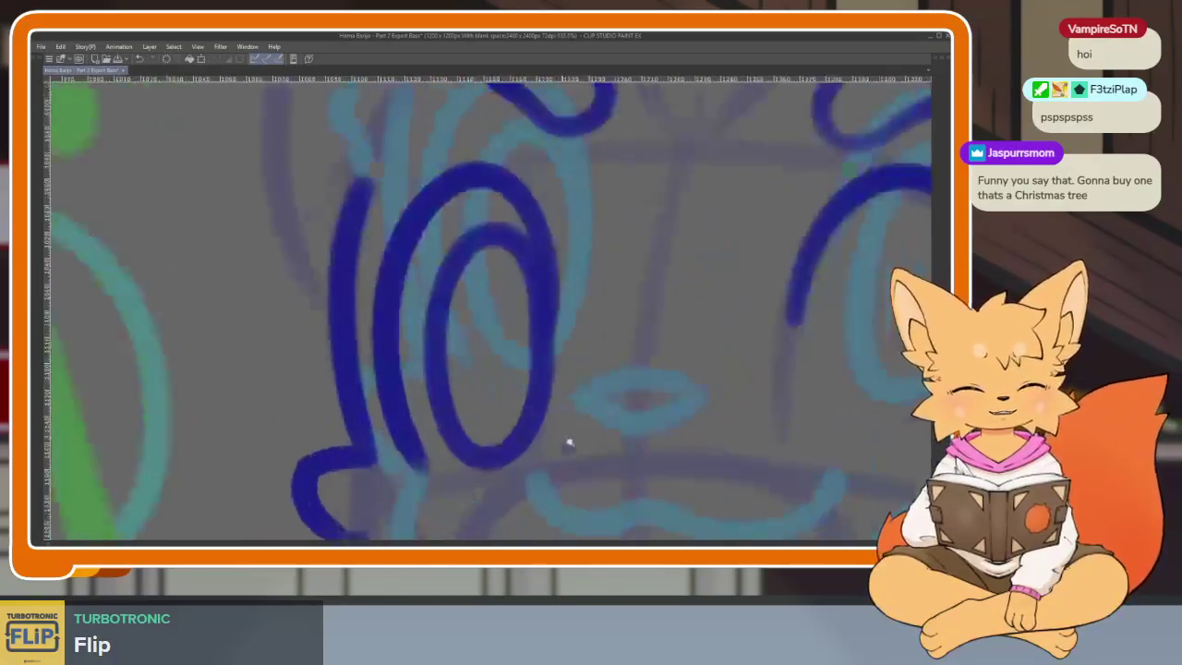
pyautogui.hotkey('ctrl', 'z')
pyautogui.moveTo(551, 286)
pyautogui.mouseDown()
pyautogui.moveTo(544, 407)
pyautogui.moveTo(475, 477)
pyautogui.moveTo(430, 344)
pyautogui.mouseUp()
pyautogui.moveTo(439, 292)
pyautogui.mouseDown()
pyautogui.moveTo(536, 259)
pyautogui.moveTo(515, 473)
pyautogui.mouseUp()
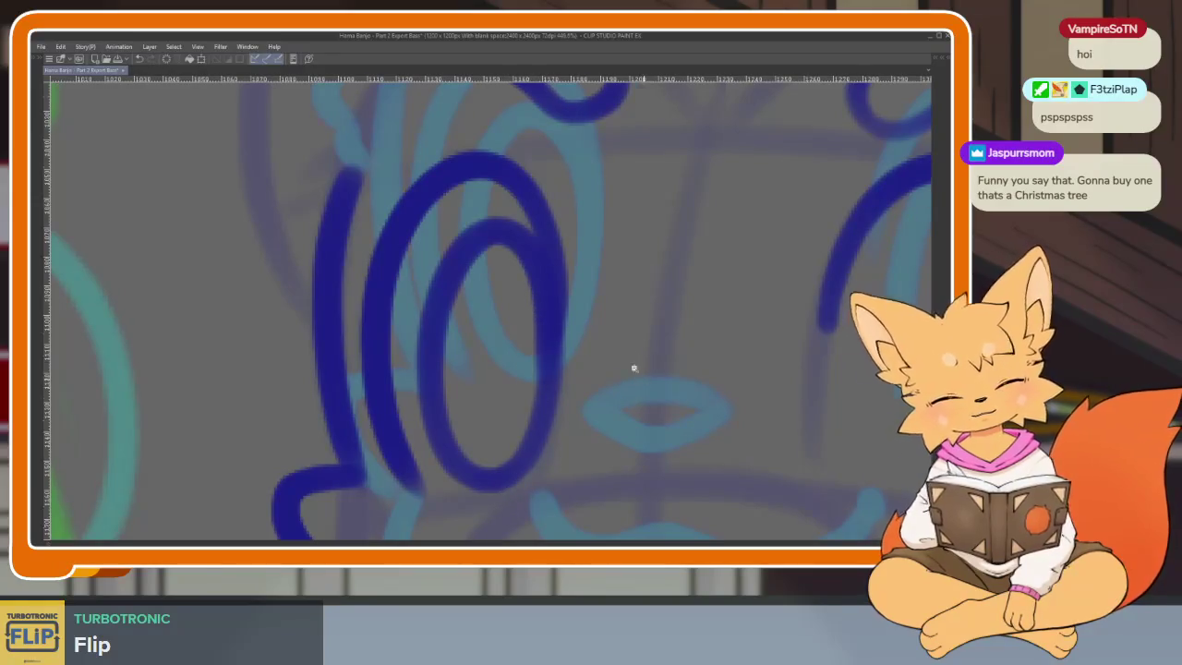
# - Draw the dark-blue inner oval inside the right eye
pyautogui.scroll(-3, 634, 368)
pyautogui.scroll(3, 702, 410)
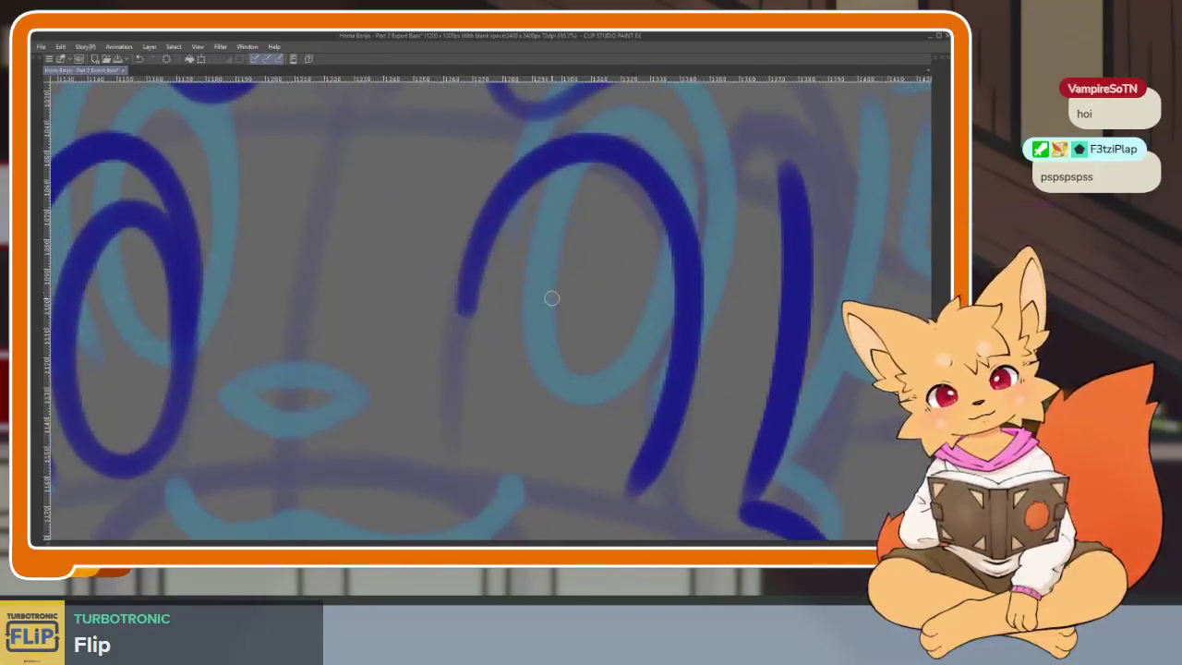
pyautogui.moveTo(513, 325)
pyautogui.mouseDown()
pyautogui.moveTo(555, 477)
pyautogui.moveTo(637, 303)
pyautogui.moveTo(546, 245)
pyautogui.moveTo(506, 417)
pyautogui.moveTo(560, 489)
pyautogui.mouseUp()
pyautogui.scroll(-3, 655, 467)
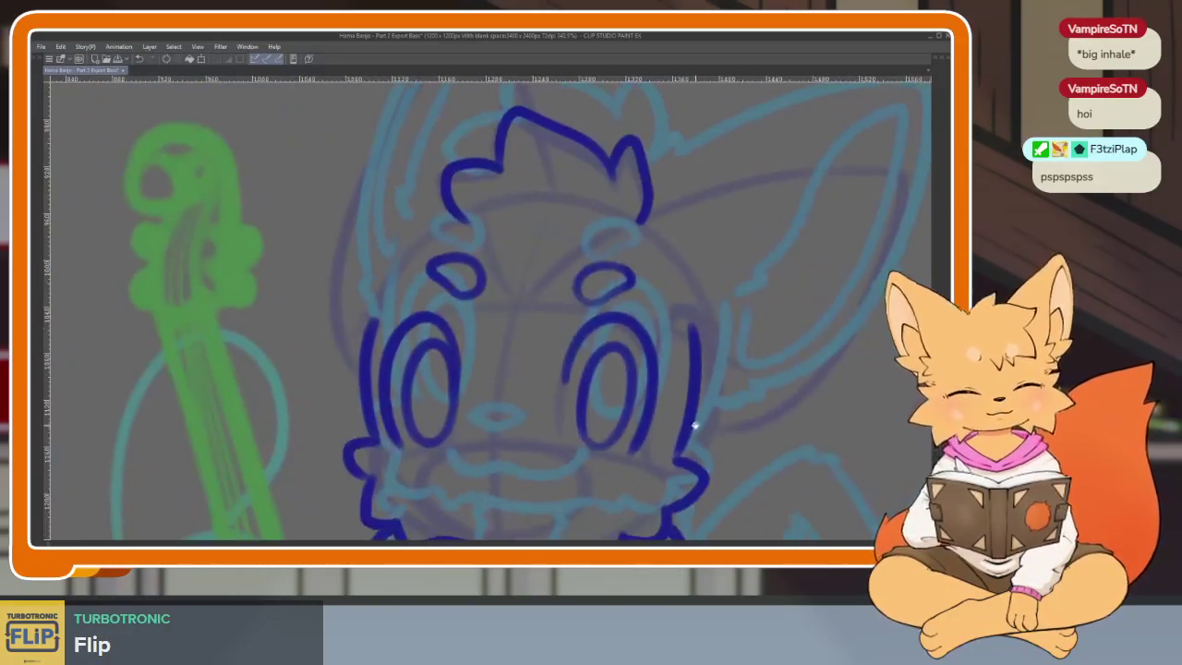
# - Move to the next animation drawing and zoom in on the lower face
pyautogui.press('Right')
pyautogui.press('Left')
pyautogui.press('Right')
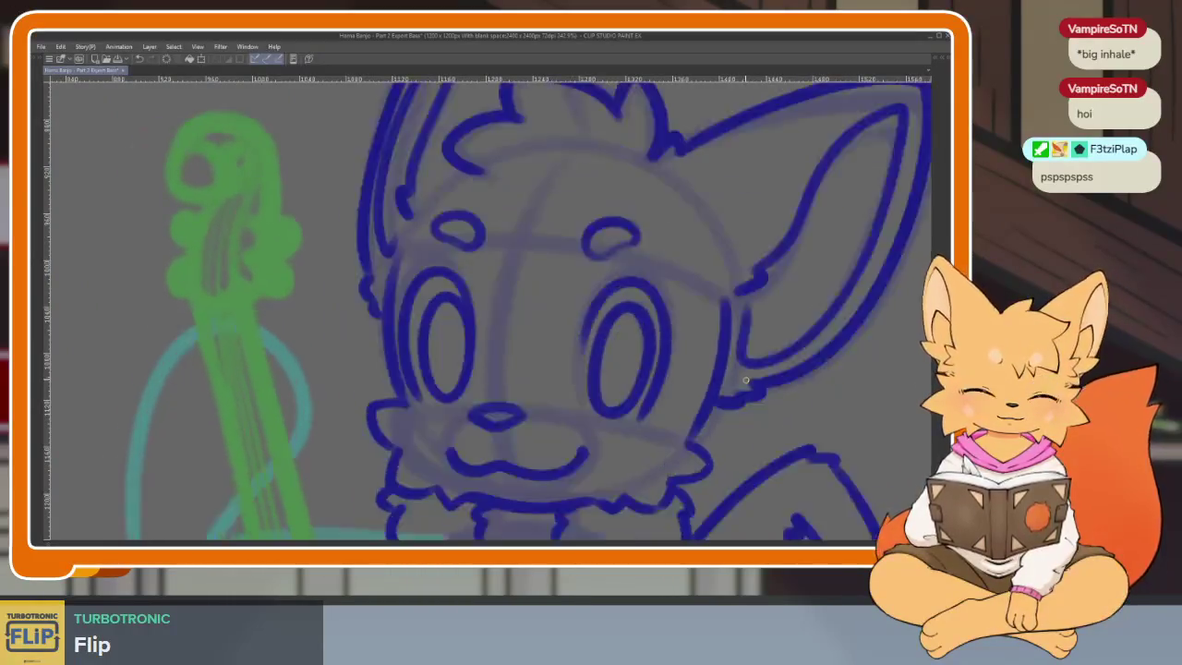
pyautogui.press('Right')
pyautogui.scroll(1, 641, 422)
pyautogui.scroll(3, 541, 417)
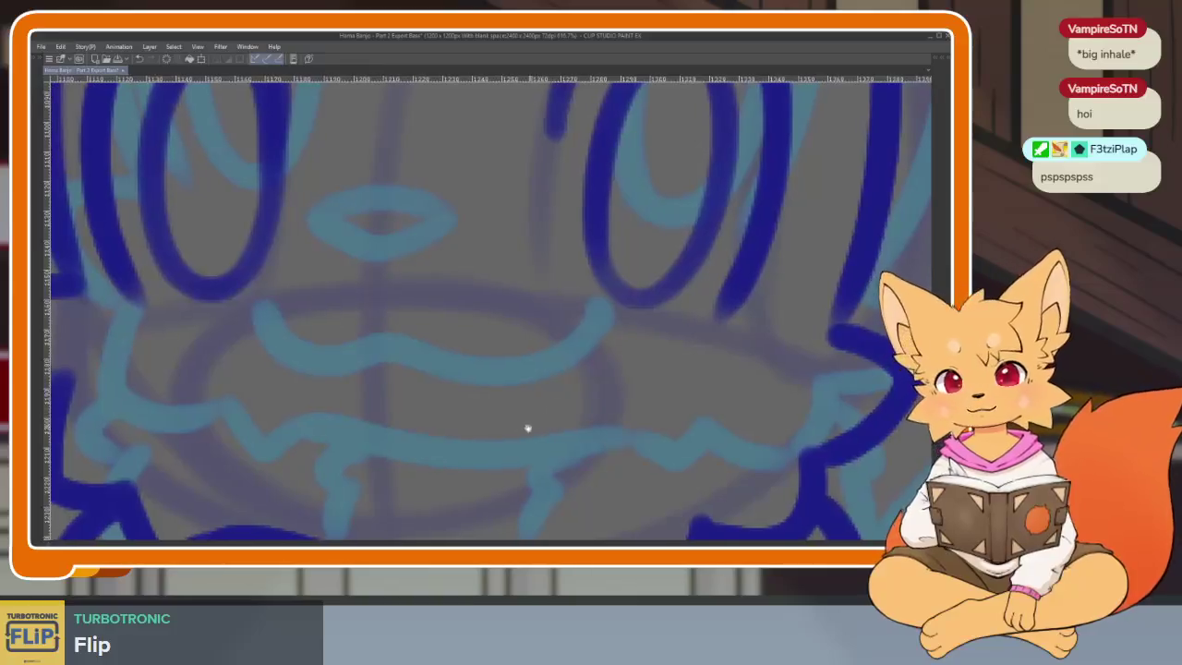
pyautogui.moveTo(528, 428); pyautogui.dragTo(536, 401)
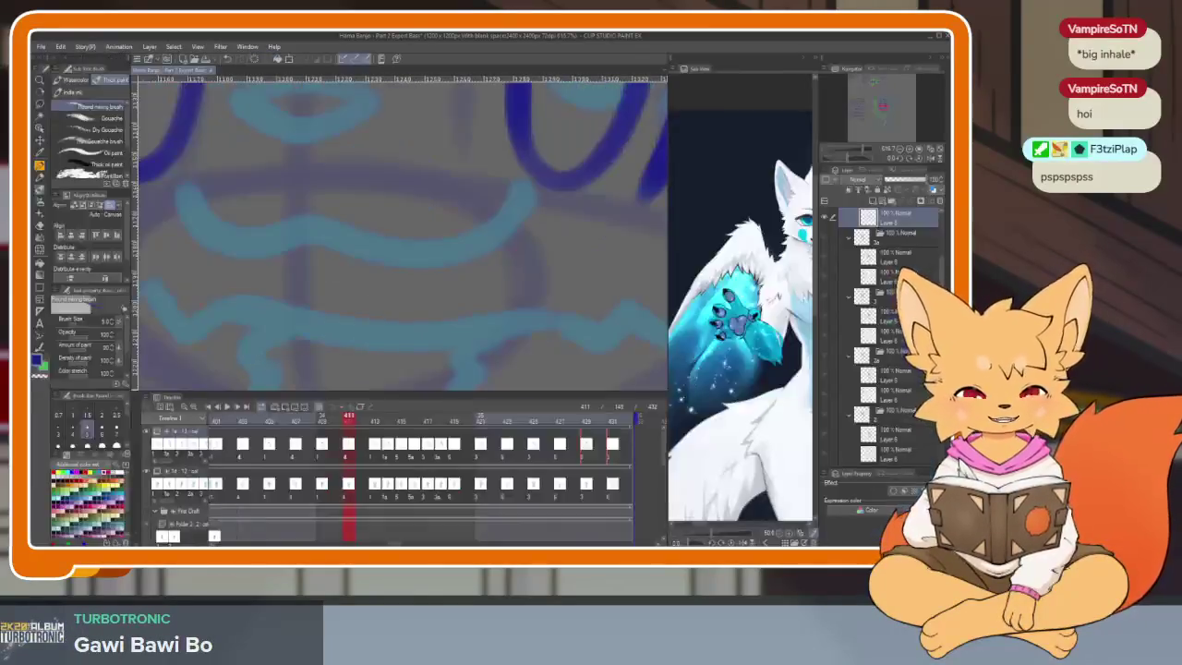
pyautogui.scroll(-3, 555, 416)
pyautogui.scroll(3, 486, 409)
pyautogui.scroll(1, 444, 422)
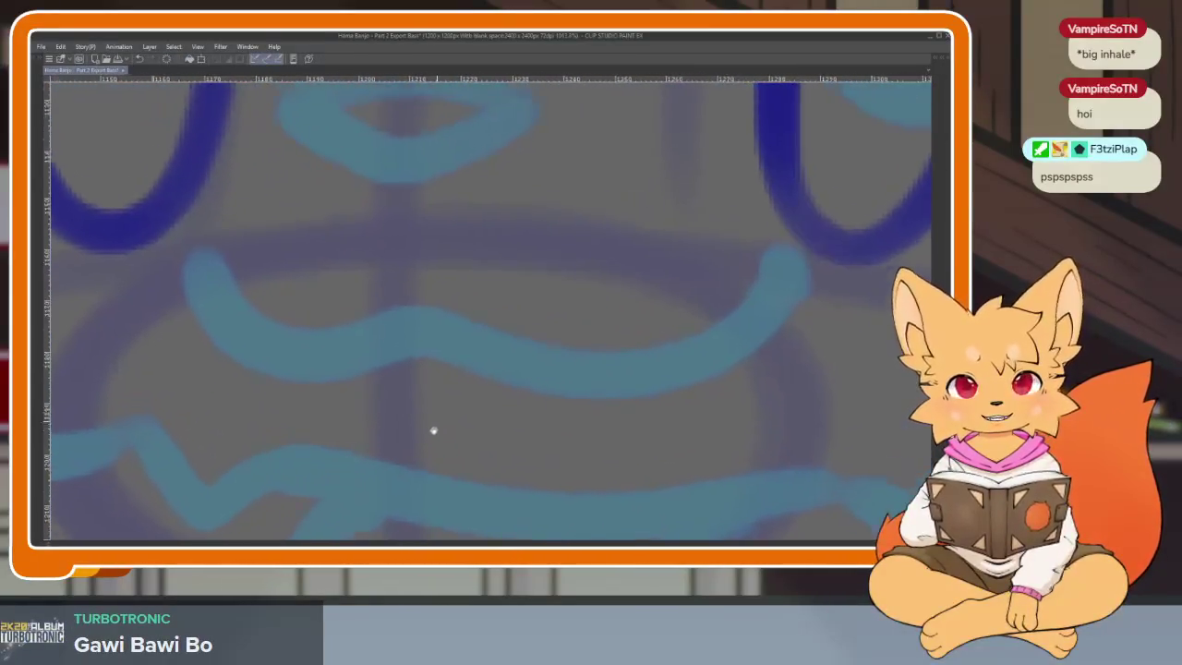
pyautogui.scroll(2, 433, 428)
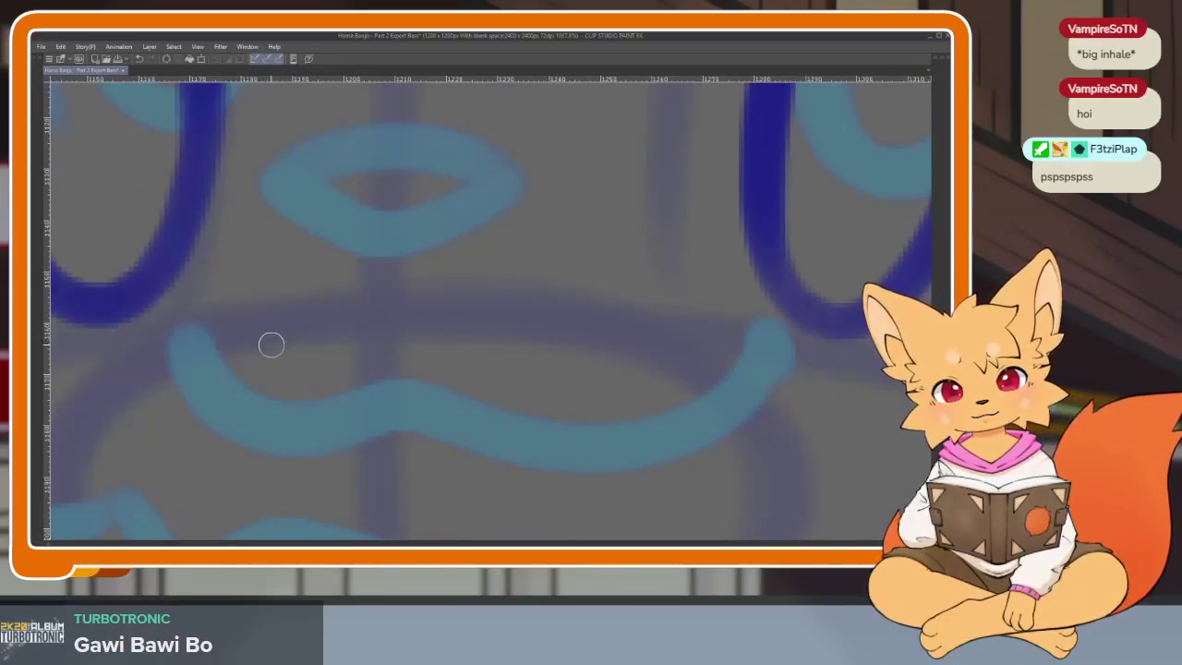
# - Ink the lower edge of the fox's nose, redrawing it until it fits
pyautogui.moveTo(268, 348); pyautogui.dragTo(474, 346)
pyautogui.hotkey('ctrl', 'z')
pyautogui.moveTo(268, 345); pyautogui.dragTo(497, 334)
pyautogui.hotkey('ctrl', 'z')
pyautogui.moveTo(275, 330)
pyautogui.mouseDown()
pyautogui.moveTo(497, 342)
pyautogui.moveTo(335, 378)
pyautogui.moveTo(293, 335)
pyautogui.moveTo(491, 351)
pyautogui.mouseUp()
pyautogui.scroll(-10, 647, 423)
pyautogui.scroll(5, 541, 449)
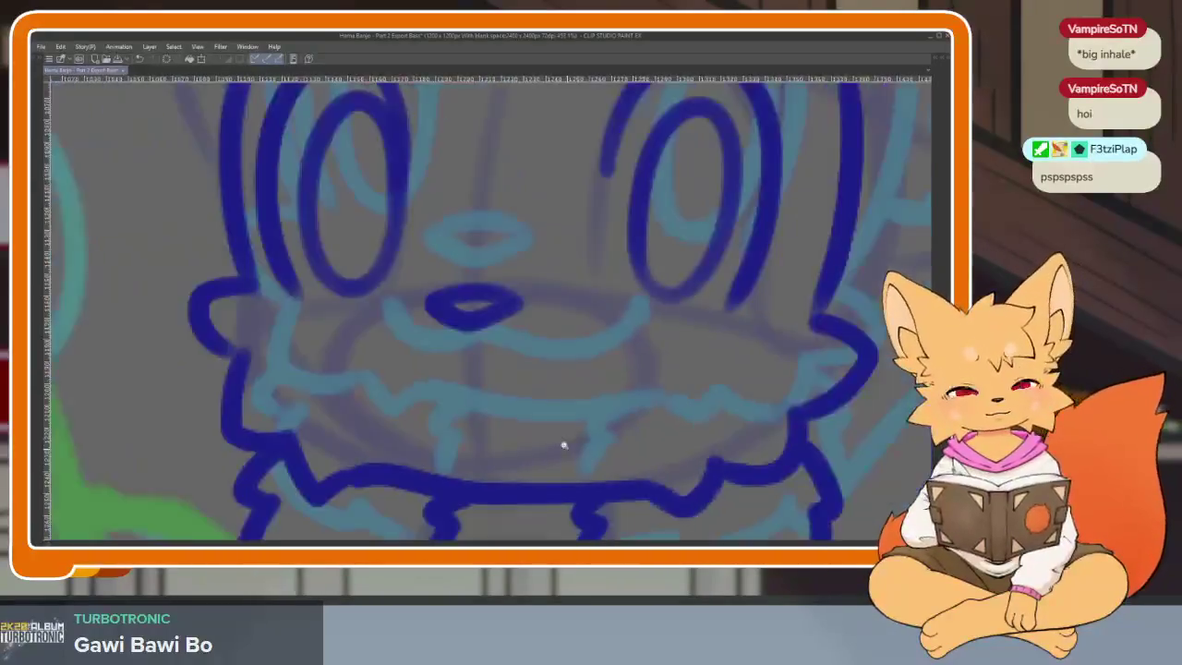
pyautogui.scroll(1, 561, 443)
# - Draw the fox's curved smiling mouth in dark blue
pyautogui.moveTo(293, 381)
pyautogui.mouseDown()
pyautogui.moveTo(349, 427)
pyautogui.moveTo(592, 425)
pyautogui.moveTo(629, 399)
pyautogui.mouseUp()
pyautogui.scroll(-10, 629, 399)
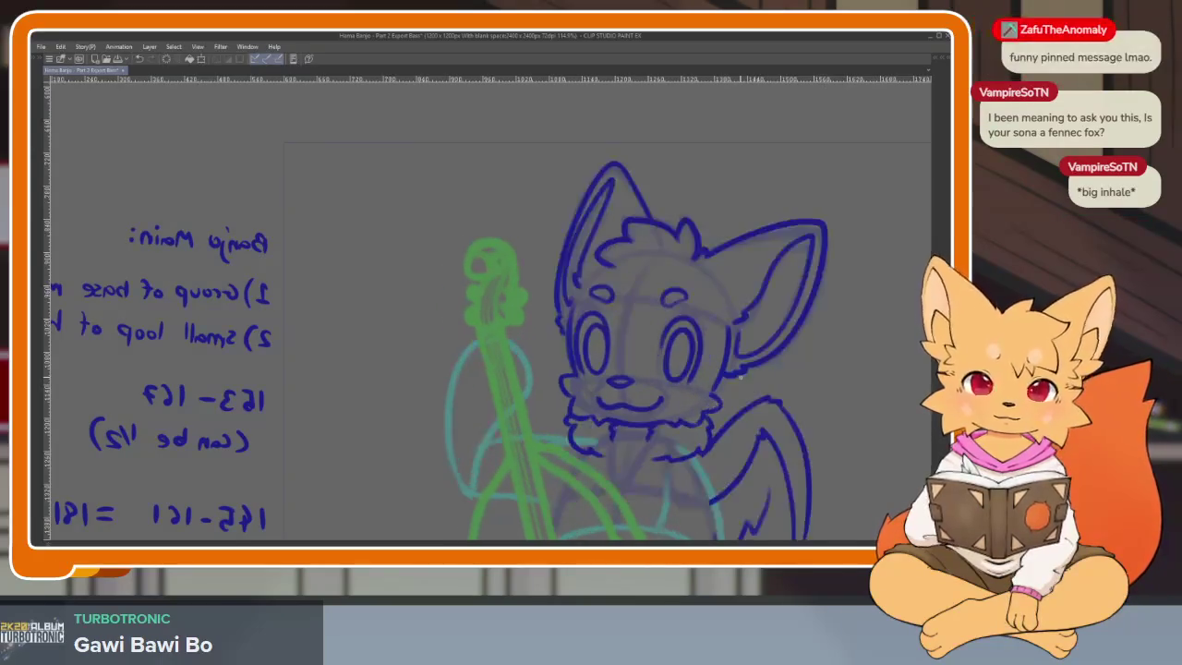
pyautogui.scroll(4, 721, 383)
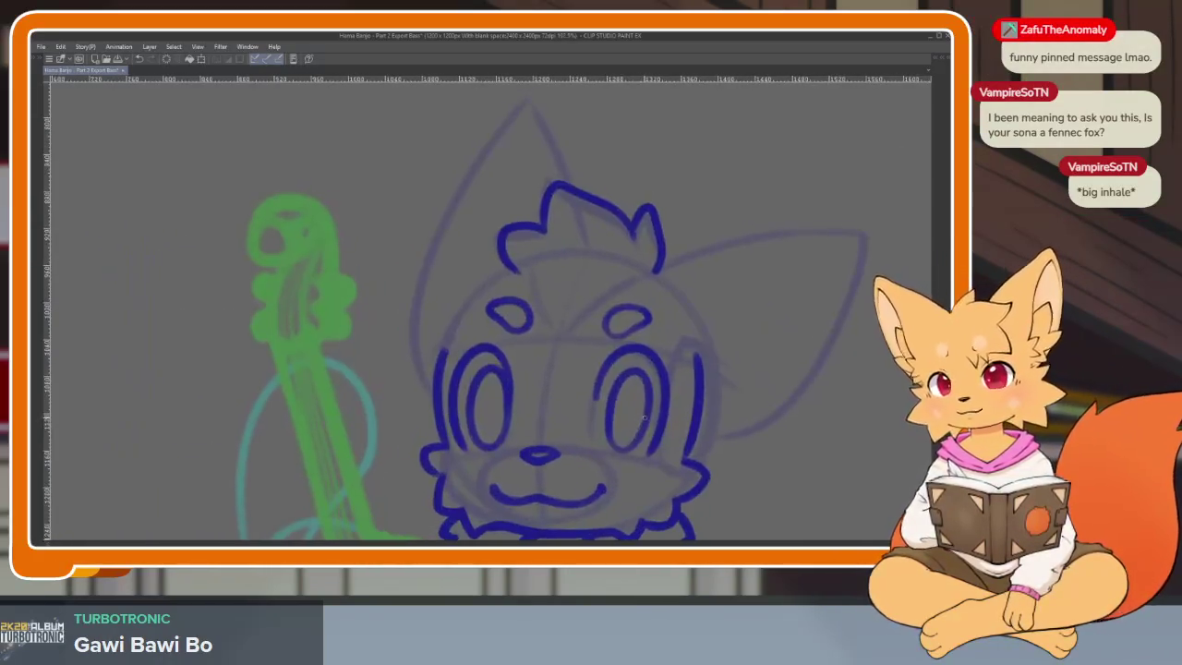
# - Zoom in on the fox's head with the adjacent frame shown as light-blue onion skin
pyautogui.hscroll(3, 639, 437)
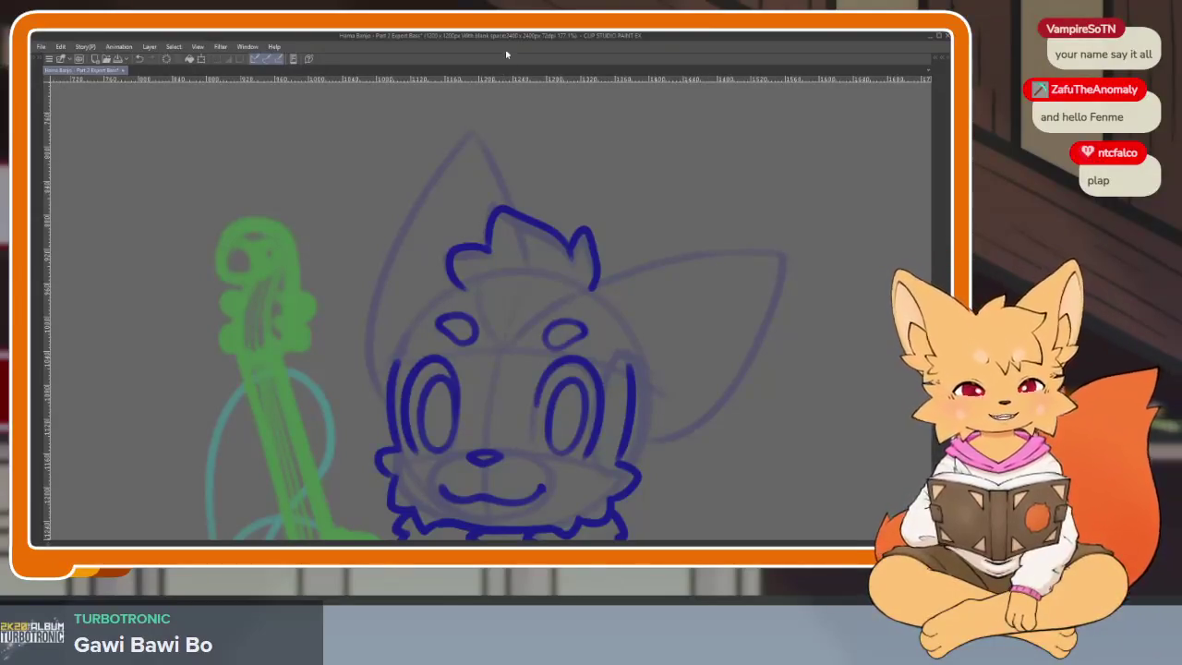
pyautogui.moveTo(514, 401)
pyautogui.mouseDown()
pyautogui.moveTo(514, 436)
pyautogui.moveTo(536, 425)
pyautogui.moveTo(509, 435)
pyautogui.mouseUp()
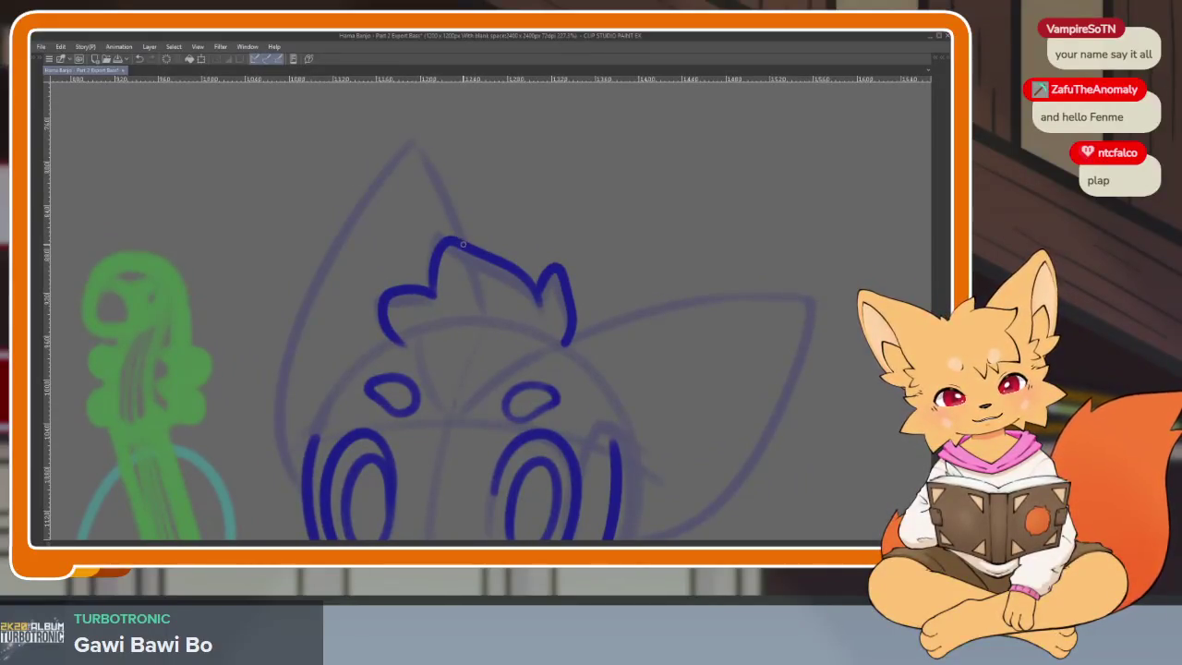
pyautogui.scroll(-2, 467, 246)
pyautogui.scroll(-2, 490, 251)
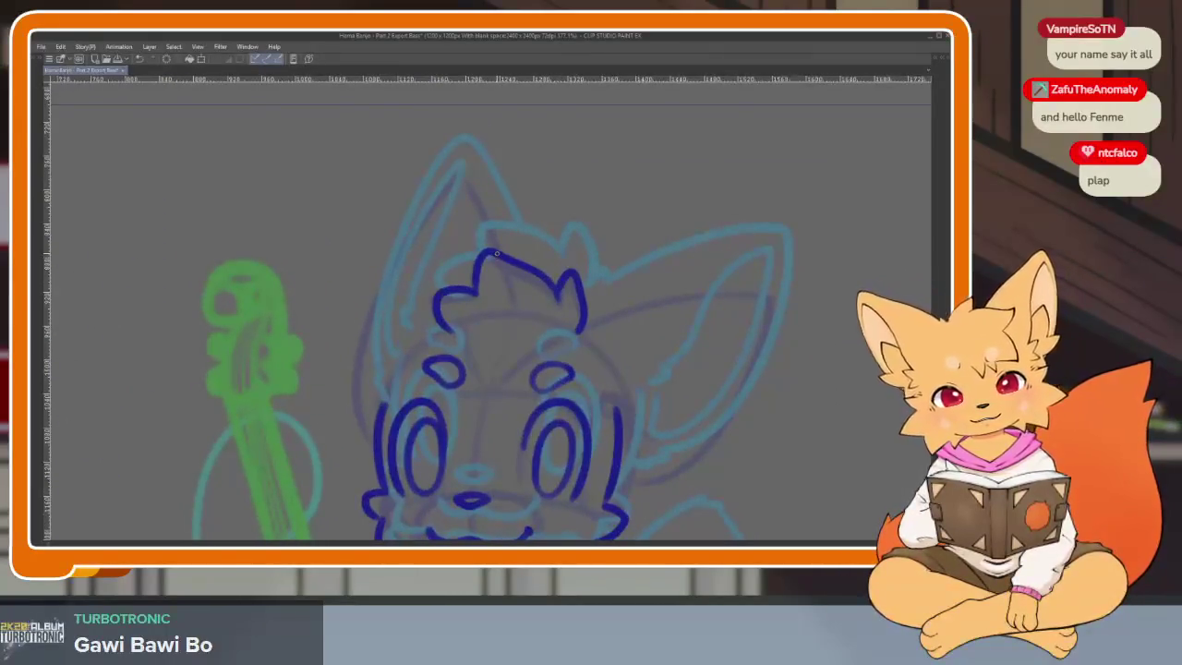
# - Ink the outer line of the fox's left ear in dark blue
pyautogui.moveTo(454, 186); pyautogui.dragTo(354, 392)
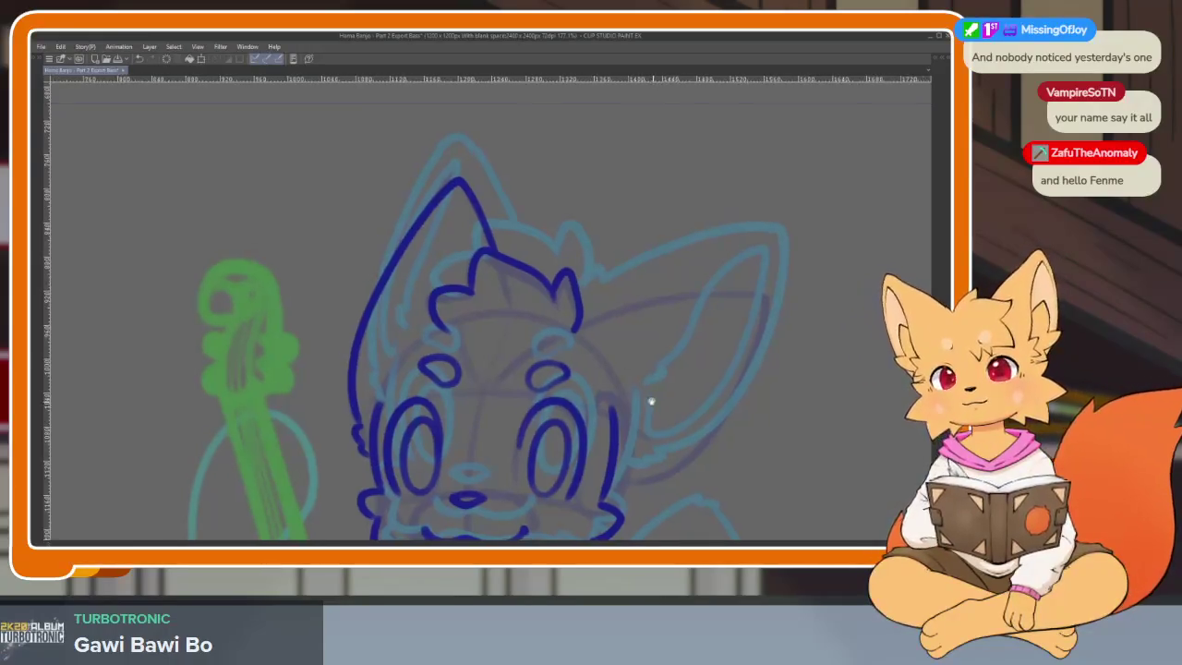
pyautogui.hscroll(3, 591, 409)
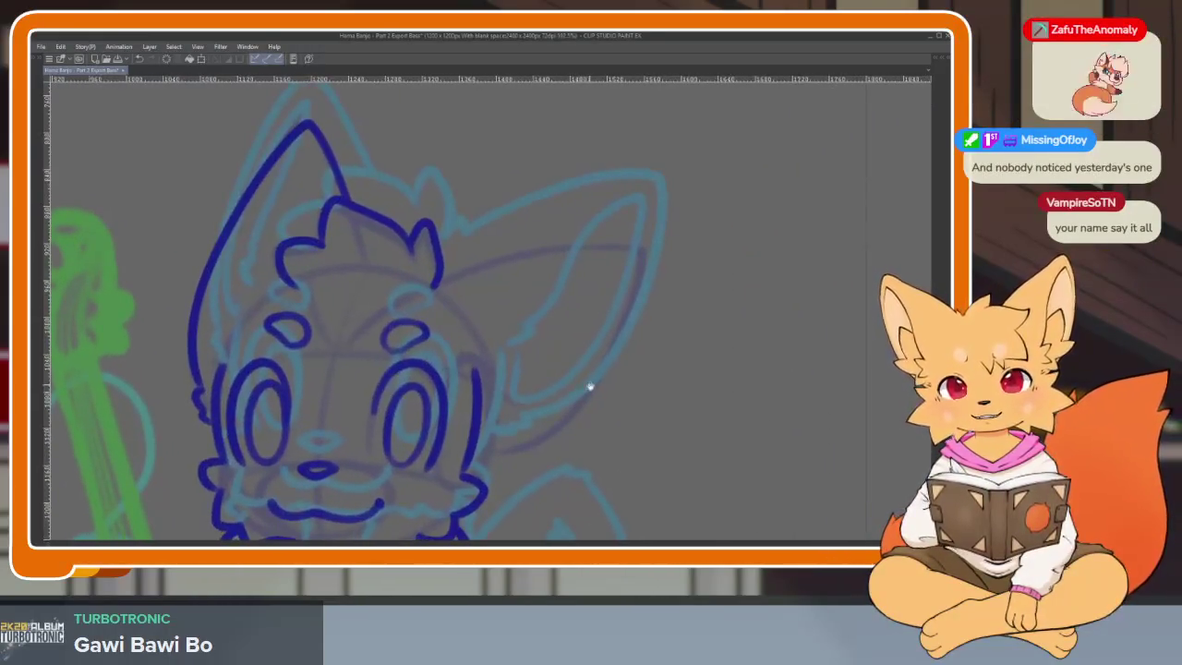
pyautogui.scroll(2, 564, 409)
pyautogui.scroll(2, 563, 424)
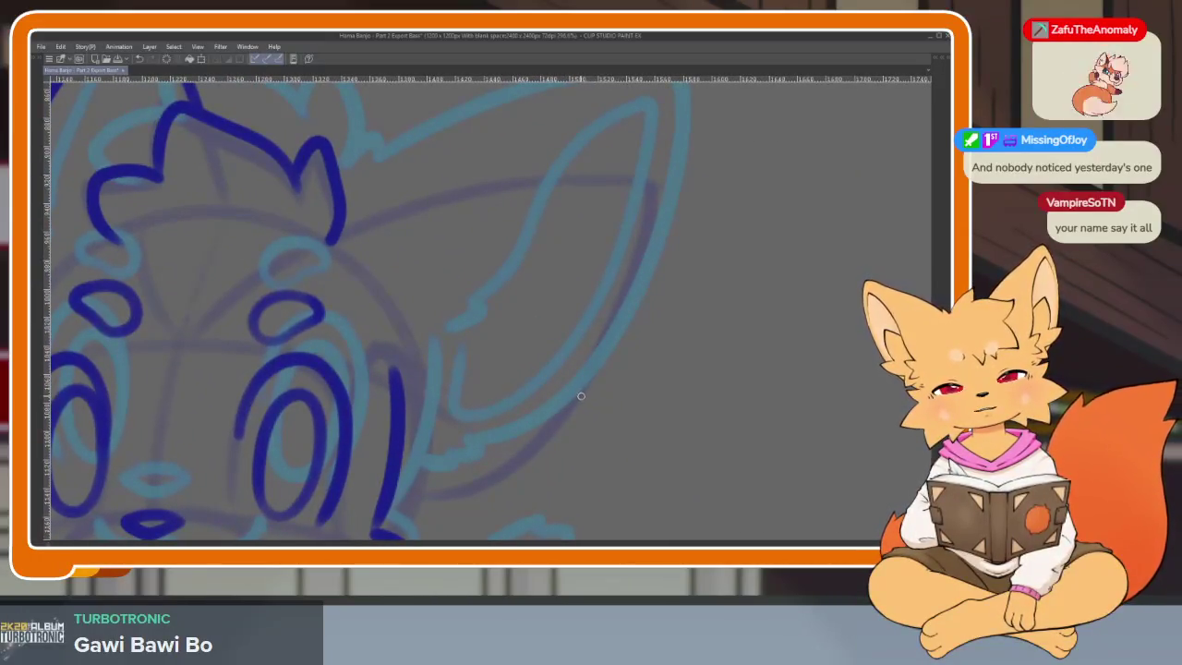
pyautogui.scroll(-1, 565, 416)
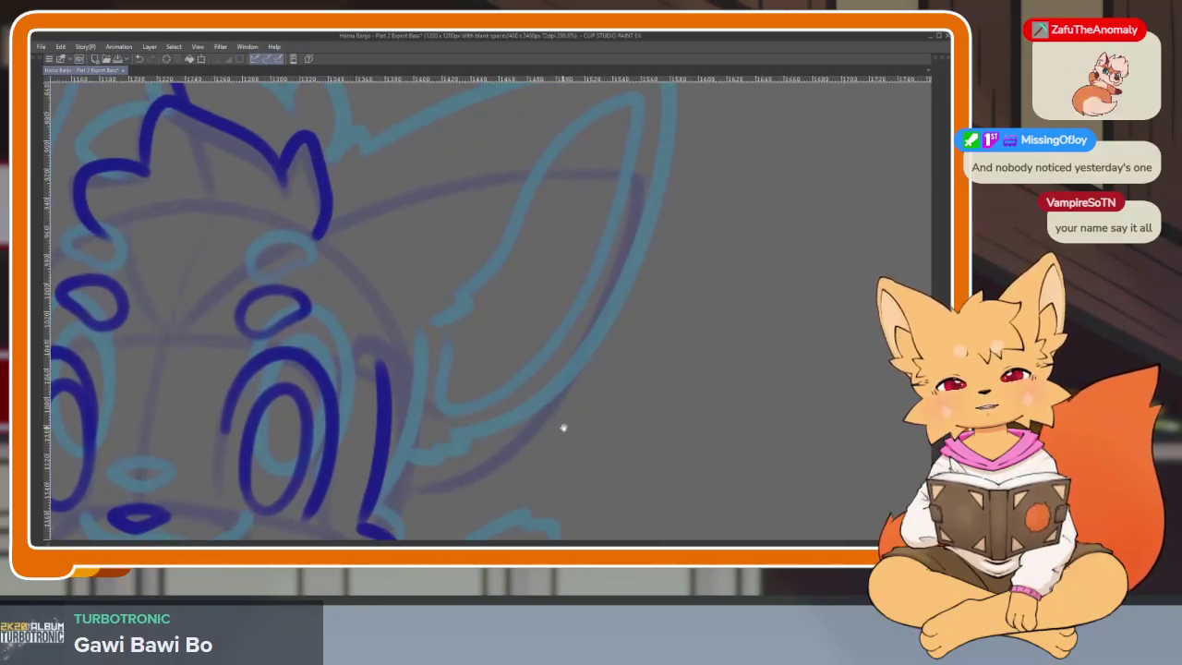
pyautogui.scroll(-1, 562, 427)
pyautogui.scroll(-1, 563, 428)
pyautogui.scroll(-1, 573, 422)
pyautogui.scroll(2, 550, 436)
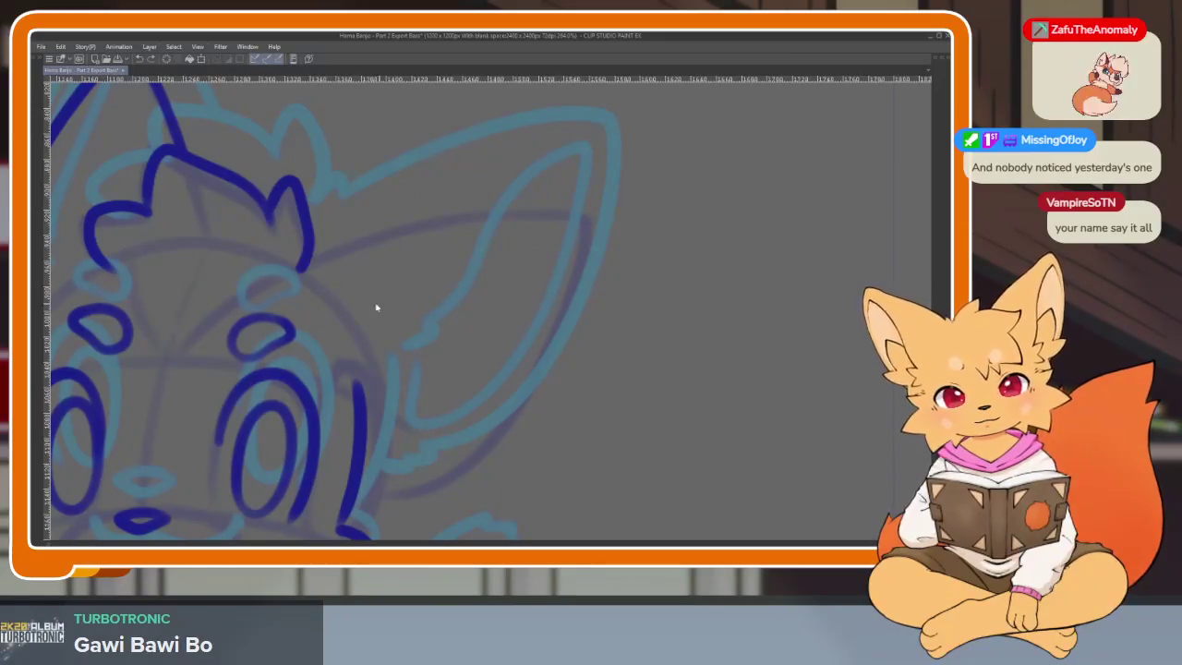
pyautogui.scroll(1, 583, 240)
pyautogui.scroll(-1, 314, 264)
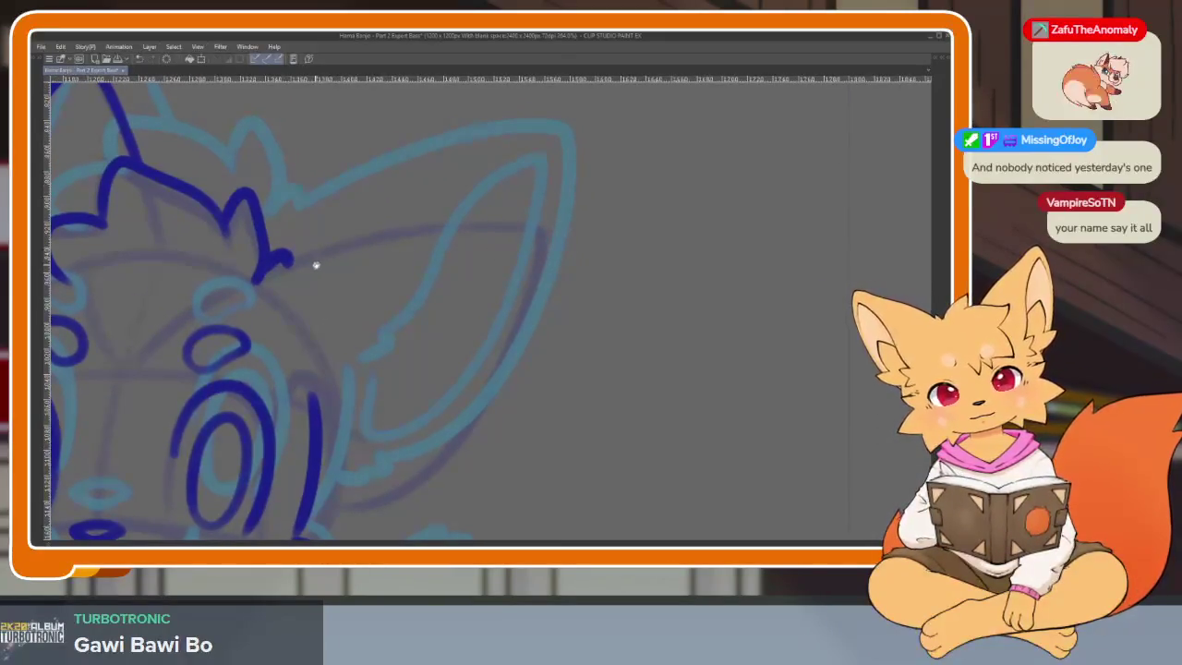
# - Ink the right ear's top line and inner line, redrawing the inner line once
pyautogui.moveTo(403, 209)
pyautogui.mouseDown()
pyautogui.moveTo(513, 197)
pyautogui.moveTo(522, 302)
pyautogui.moveTo(423, 459)
pyautogui.mouseUp()
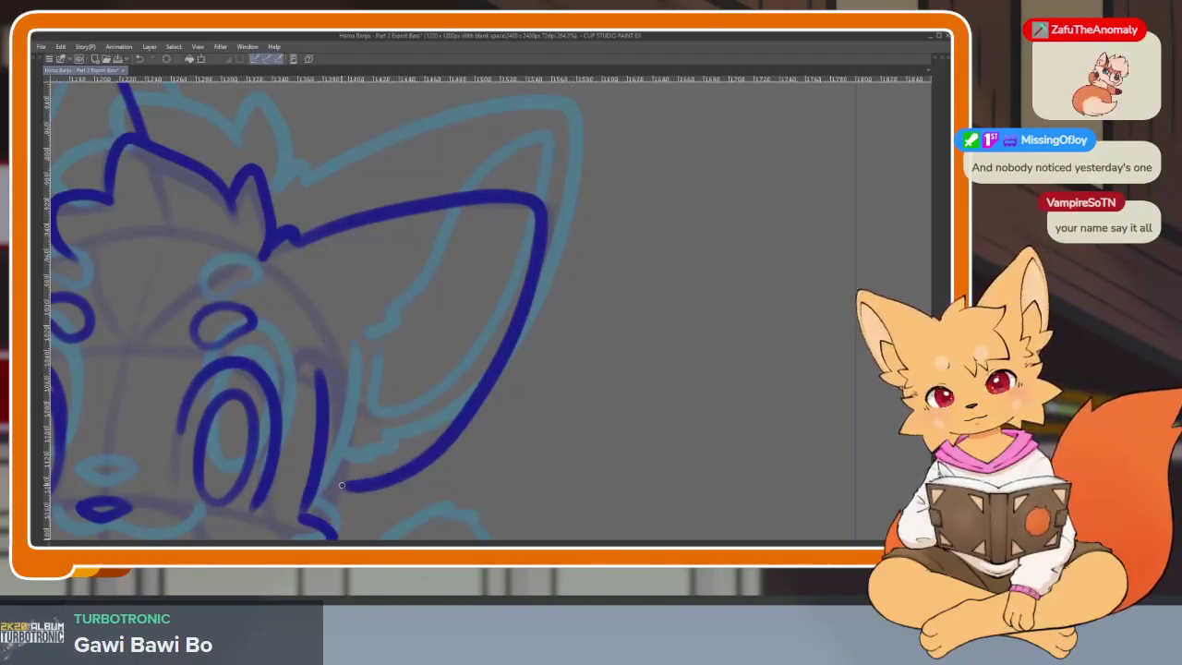
pyautogui.scroll(1, 453, 386)
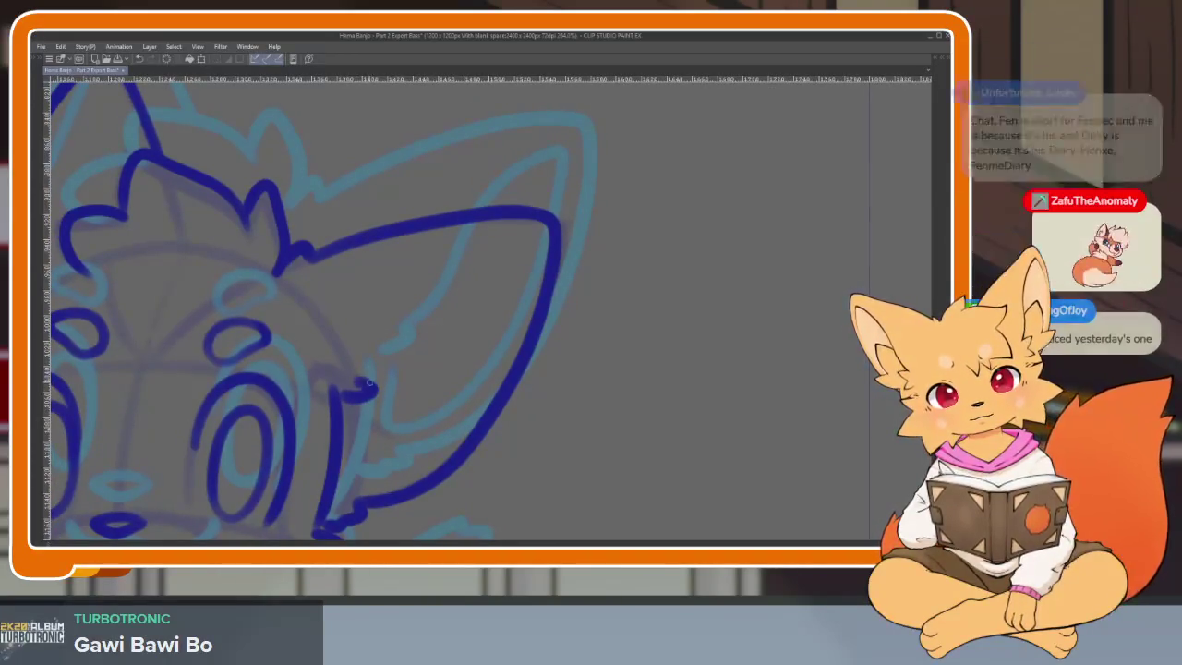
pyautogui.moveTo(377, 388); pyautogui.dragTo(432, 316)
pyautogui.hotkey('ctrl', 'z')
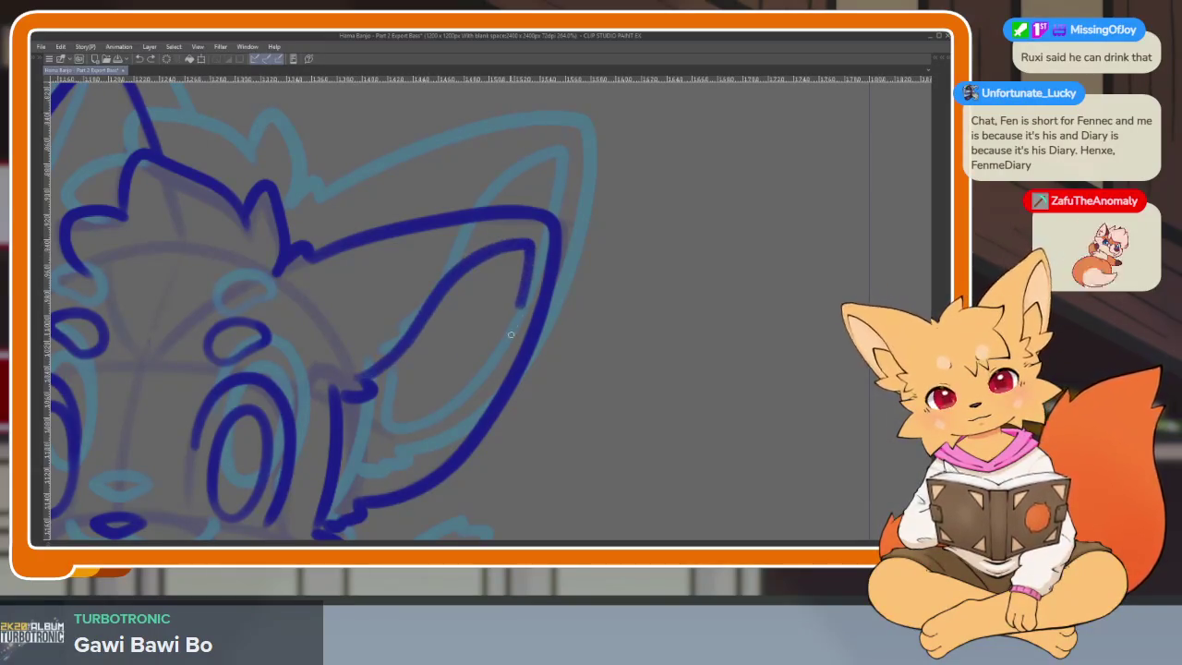
pyautogui.moveTo(510, 335); pyautogui.dragTo(417, 464)
pyautogui.scroll(-5, 354, 410)
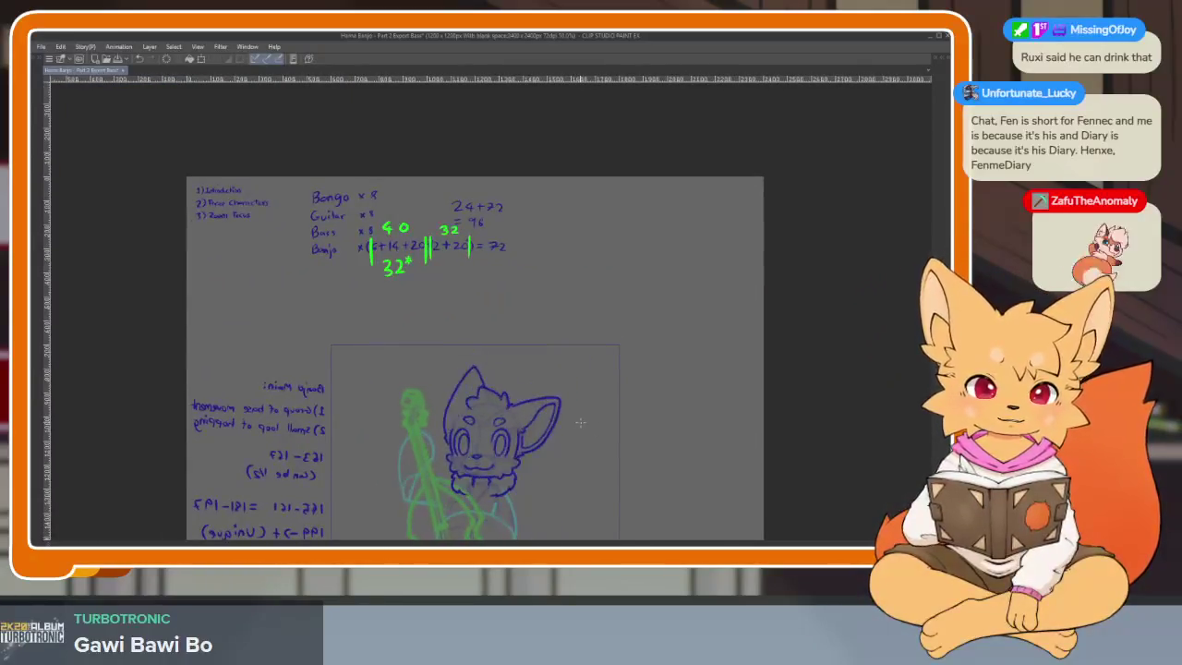
# - Pan and zoom the view around the fox's left ear
pyautogui.scroll(5, 420, 467)
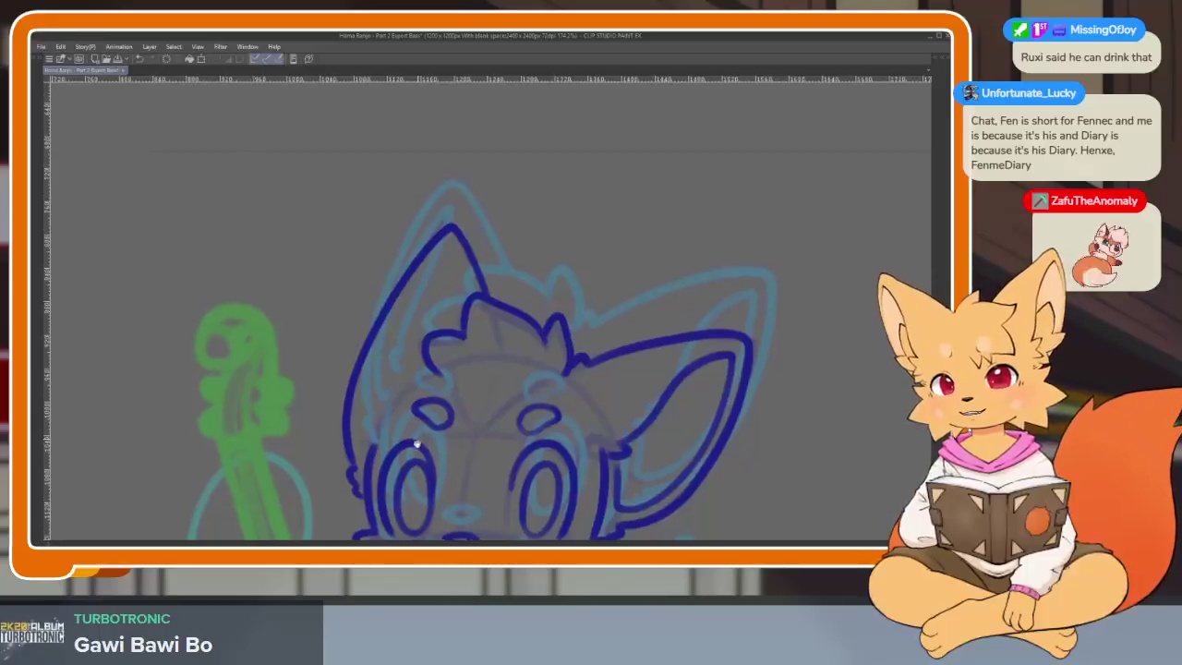
pyautogui.scroll(2, 417, 468)
pyautogui.moveTo(496, 440); pyautogui.dragTo(469, 409)
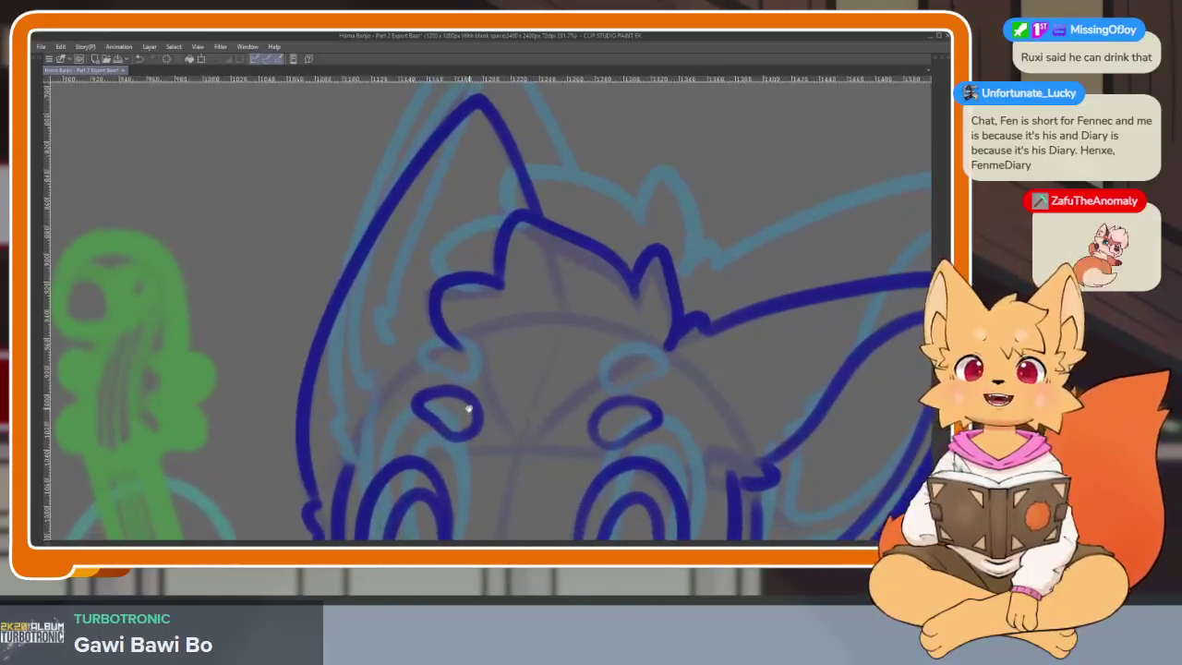
pyautogui.scroll(-1, 498, 420)
pyautogui.scroll(-2, 475, 443)
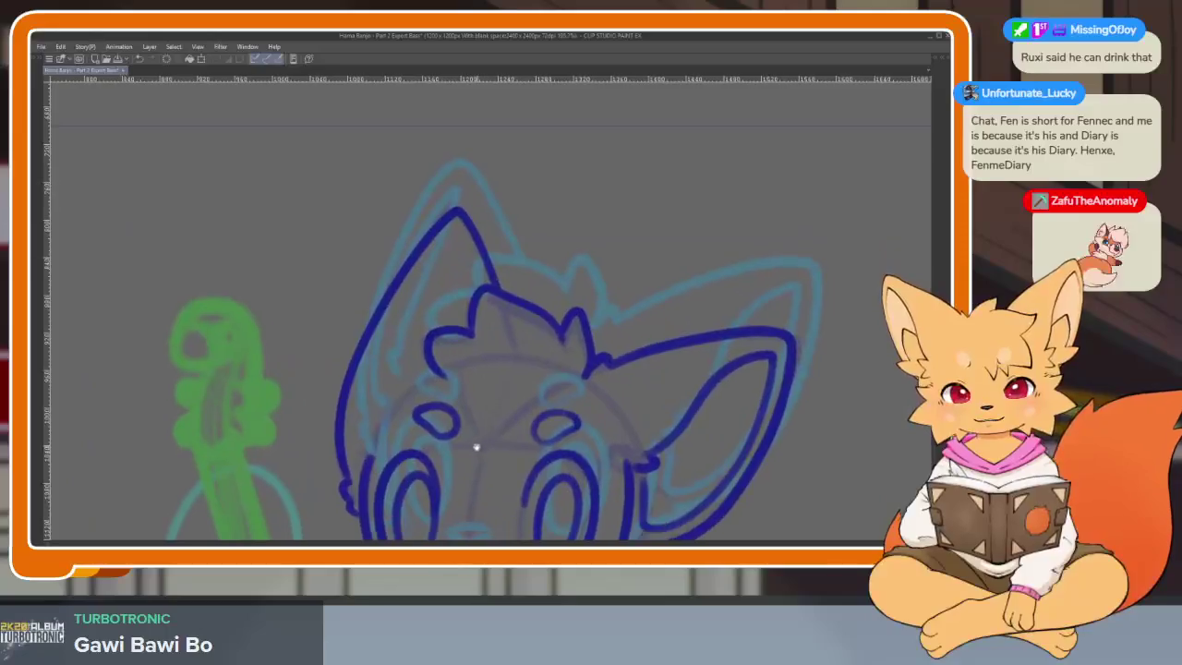
pyautogui.scroll(3, 429, 473)
pyautogui.scroll(-1, 427, 474)
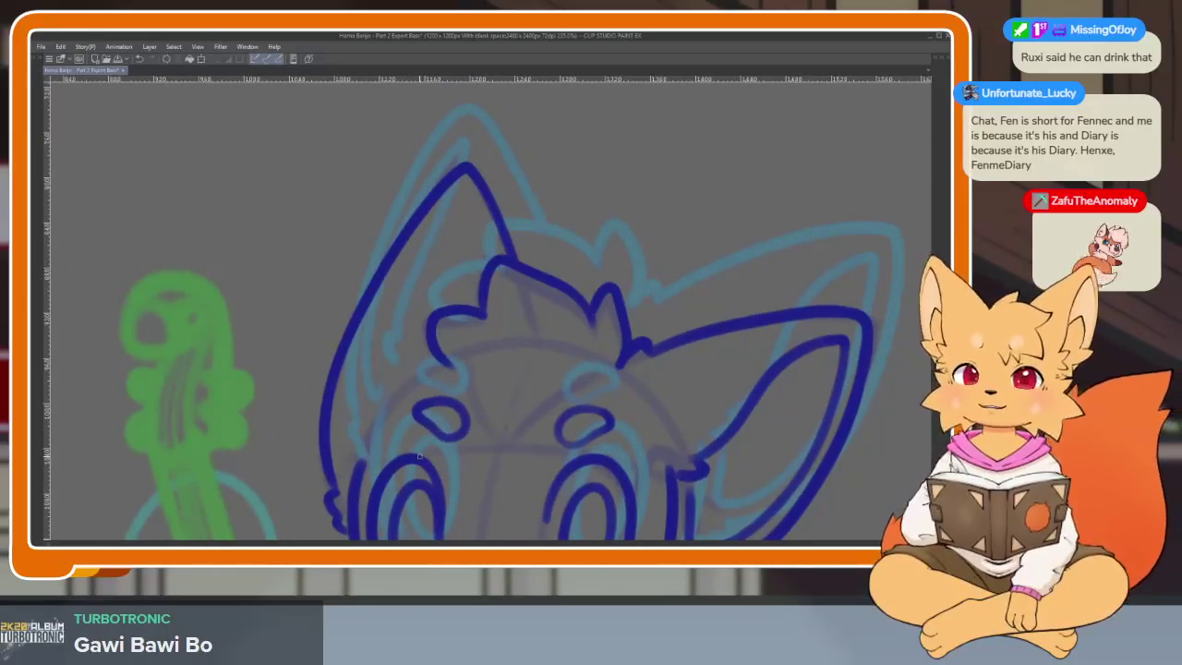
pyautogui.scroll(-1, 419, 455)
pyautogui.scroll(1, 485, 430)
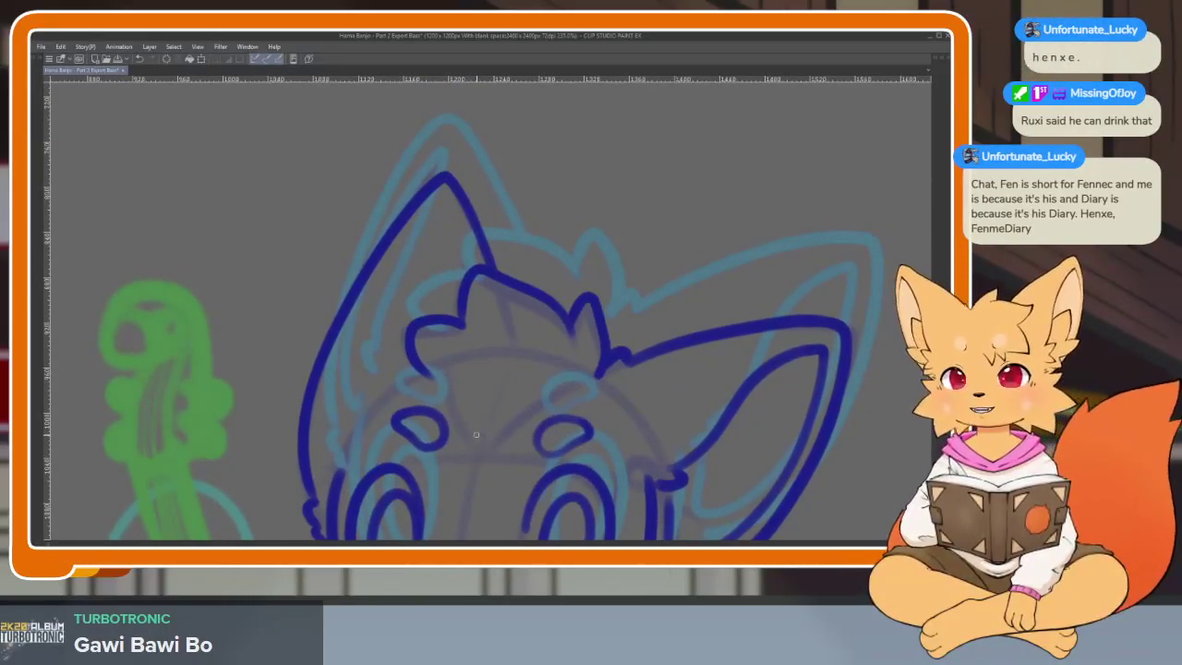
pyautogui.scroll(-1, 435, 461)
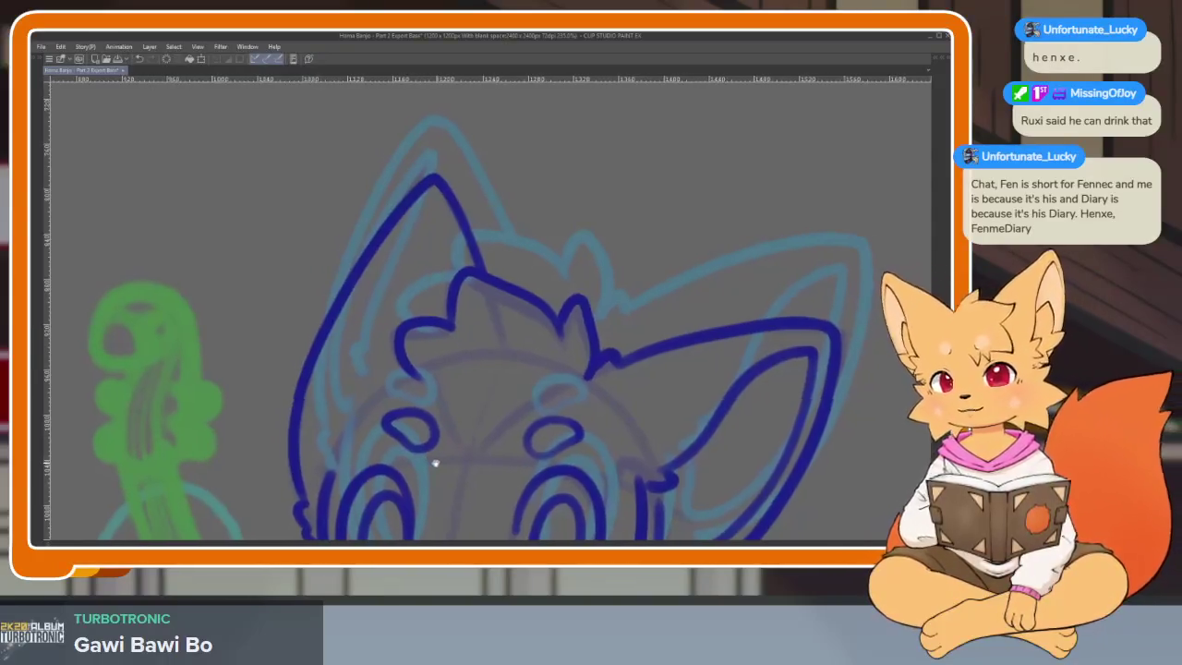
pyautogui.scroll(-1, 483, 470)
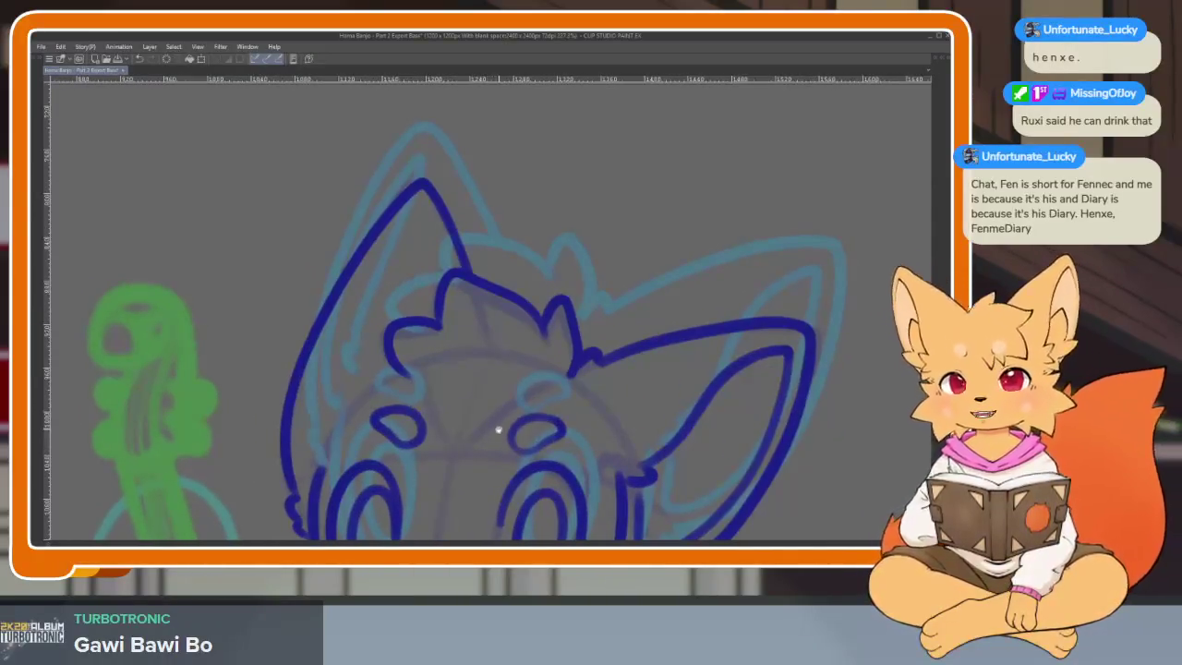
pyautogui.scroll(-1, 494, 434)
pyautogui.scroll(-1, 493, 453)
pyautogui.scroll(1, 475, 457)
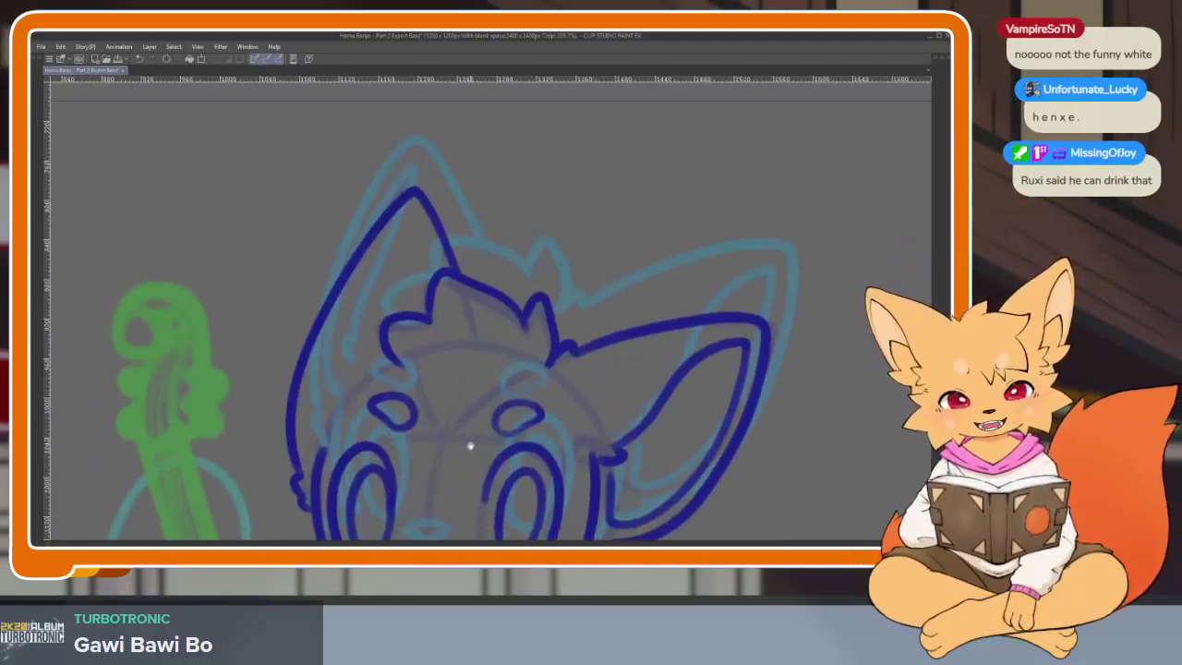
pyautogui.scroll(1, 467, 443)
pyautogui.scroll(1, 464, 459)
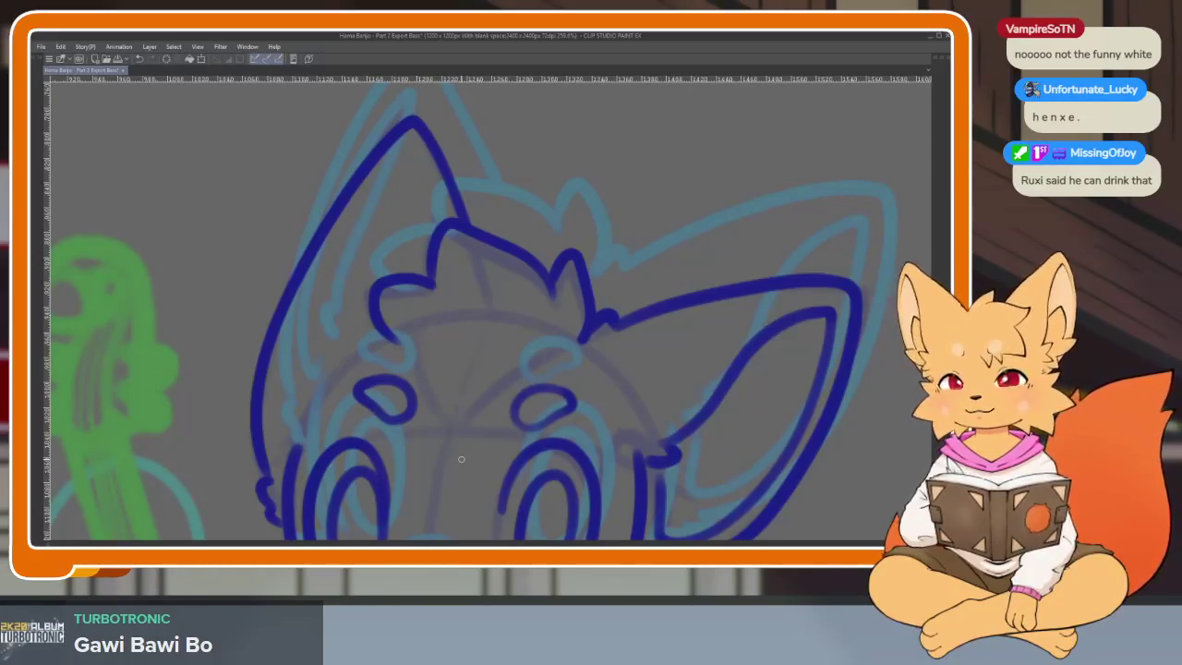
# - Undo the stray stroke and draw a dark-blue inner line up the left ear to its tip
pyautogui.hotkey('ctrl', 'z')
pyautogui.scroll(1, 307, 445)
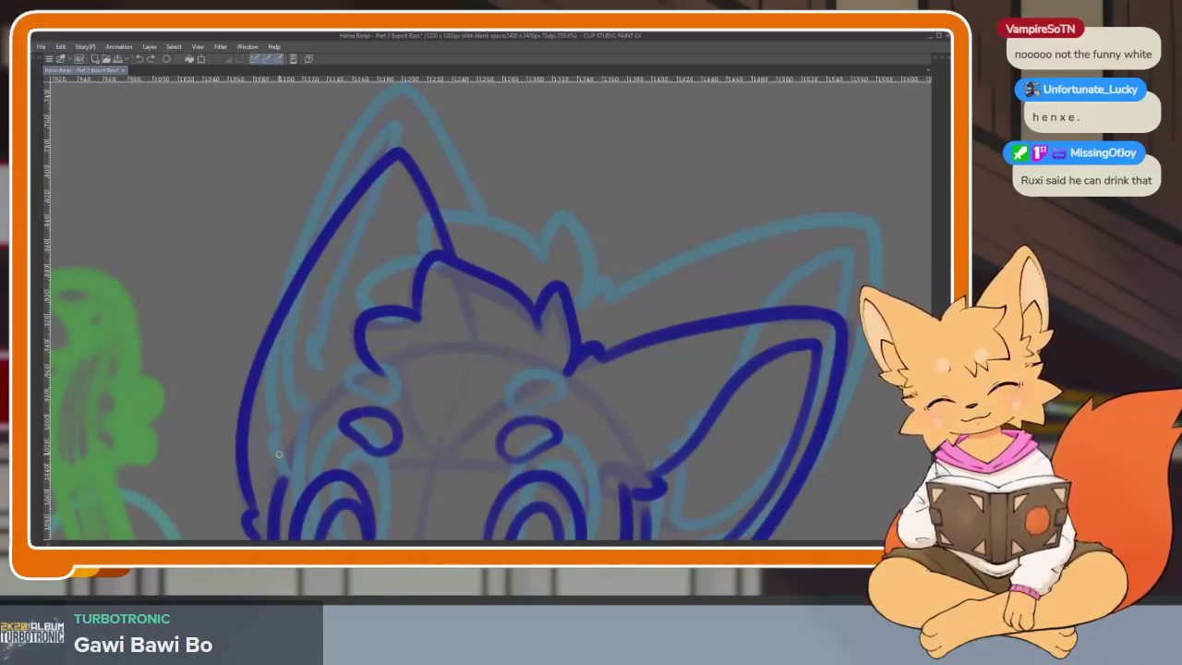
pyautogui.scroll(-1, 283, 449)
pyautogui.moveTo(286, 441); pyautogui.dragTo(283, 409)
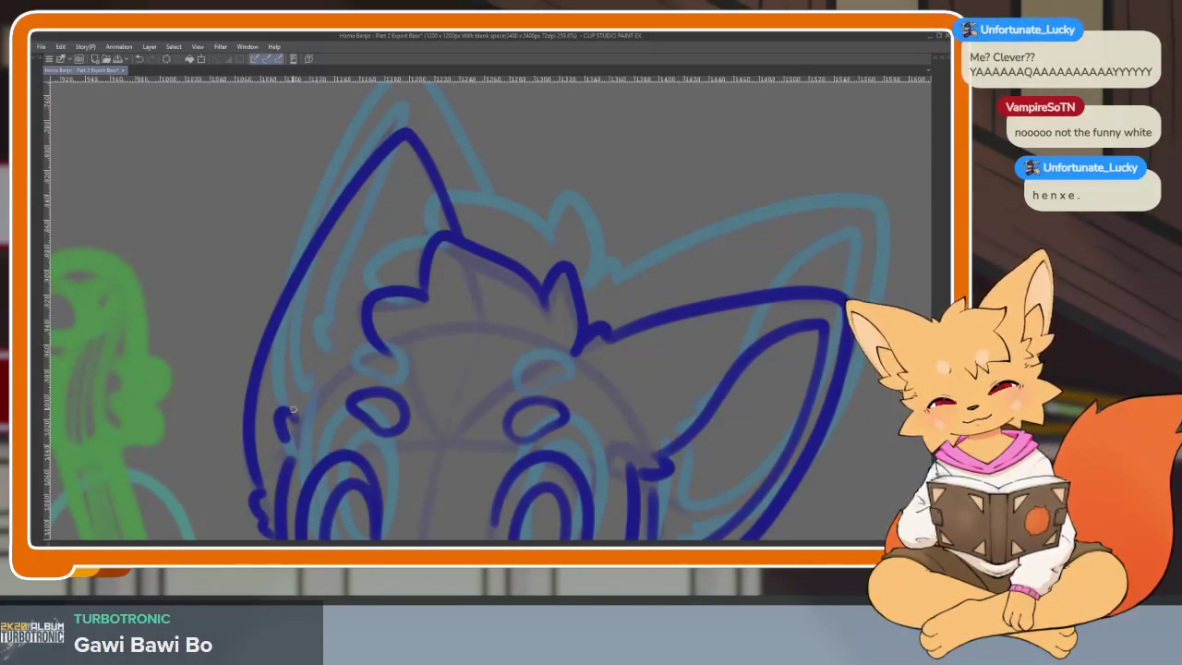
pyautogui.moveTo(291, 418)
pyautogui.mouseDown()
pyautogui.moveTo(323, 324)
pyautogui.moveTo(403, 166)
pyautogui.moveTo(374, 192)
pyautogui.mouseUp()
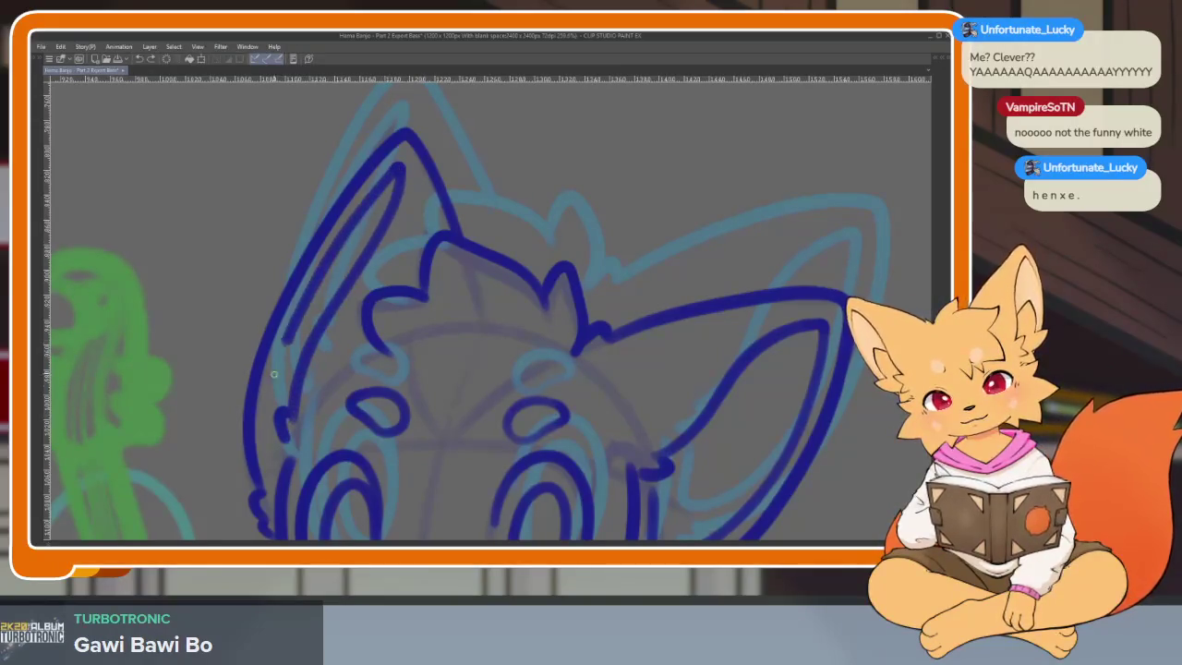
pyautogui.scroll(-2, 545, 424)
pyautogui.moveTo(663, 425); pyautogui.dragTo(683, 342)
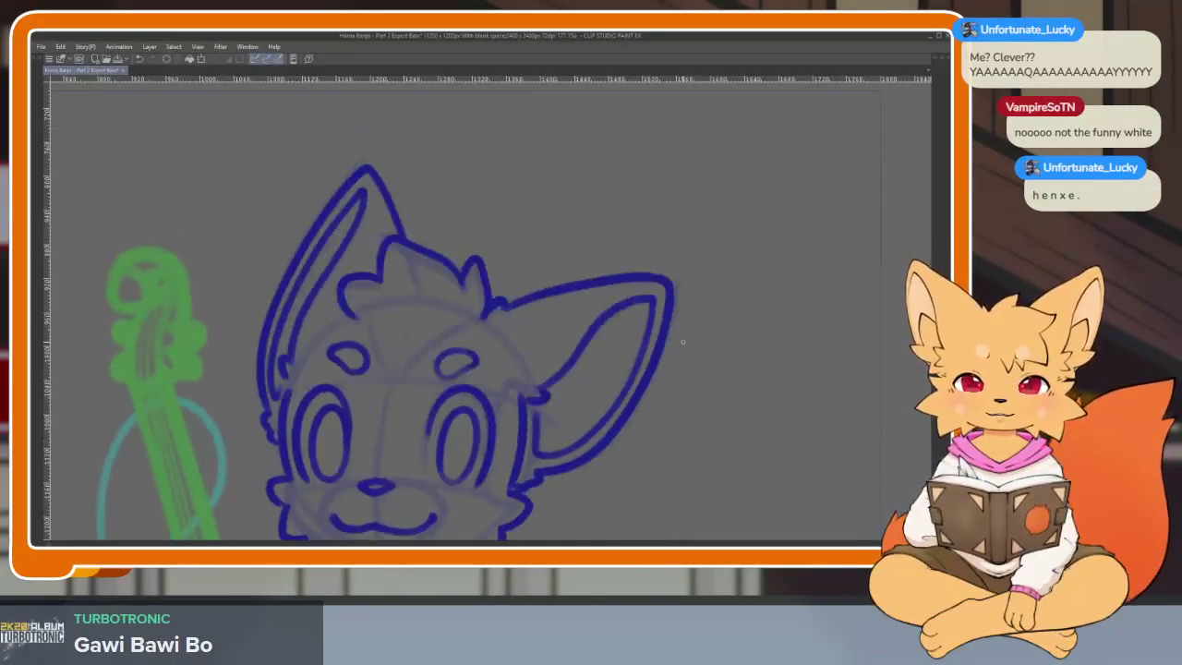
# - Rotate the canvas back to upright and pan down to the fox's lower body and banjo
pyautogui.press('-')
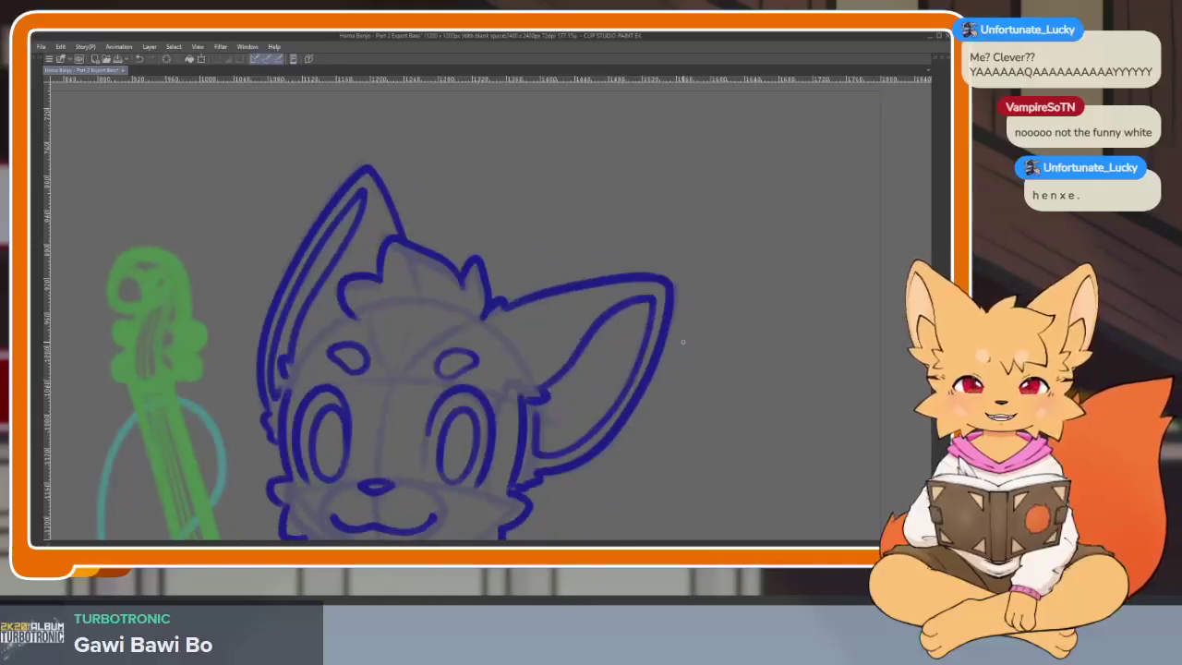
pyautogui.moveTo(650, 441); pyautogui.dragTo(647, 302)
pyautogui.press('-')
pyautogui.press('-')
pyautogui.press('-')
pyautogui.press('-')
pyautogui.press('-')
pyautogui.press('-')
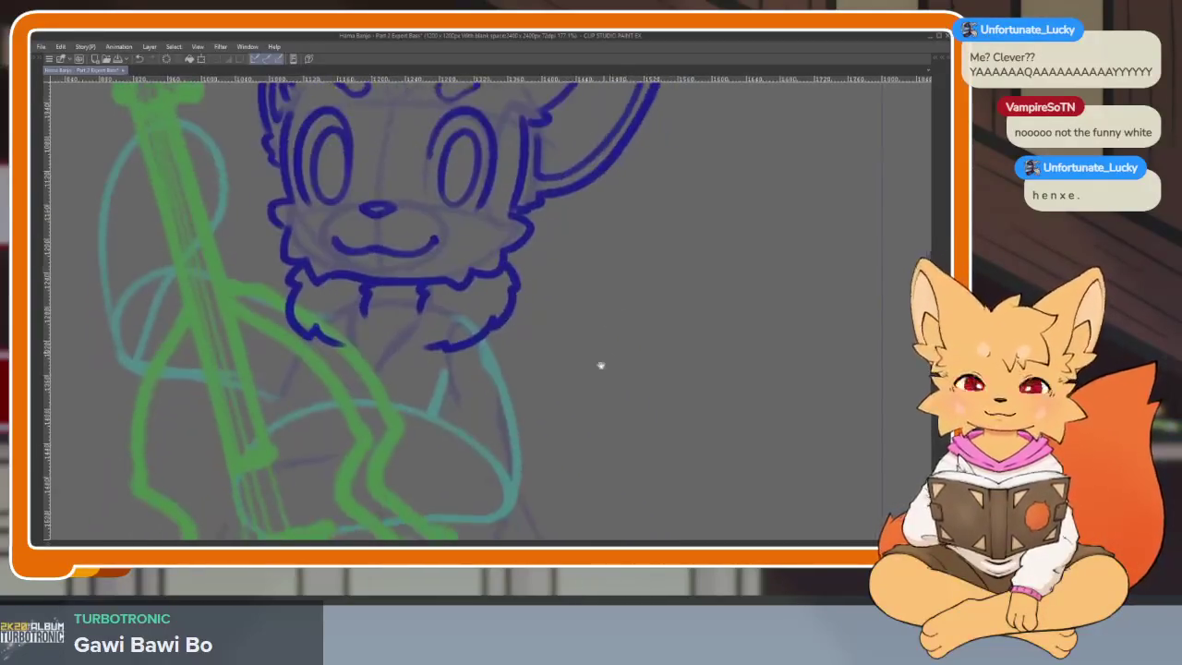
pyautogui.scroll(-5, 600, 366)
pyautogui.scroll(-2, 610, 379)
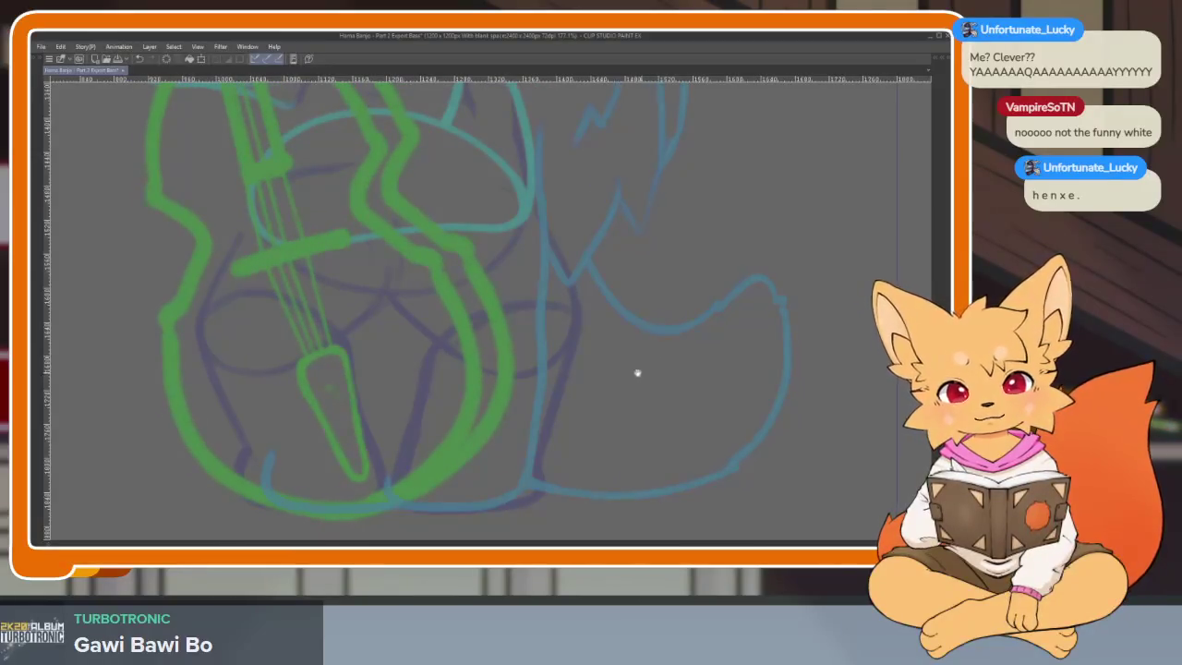
pyautogui.moveTo(638, 373); pyautogui.dragTo(620, 401)
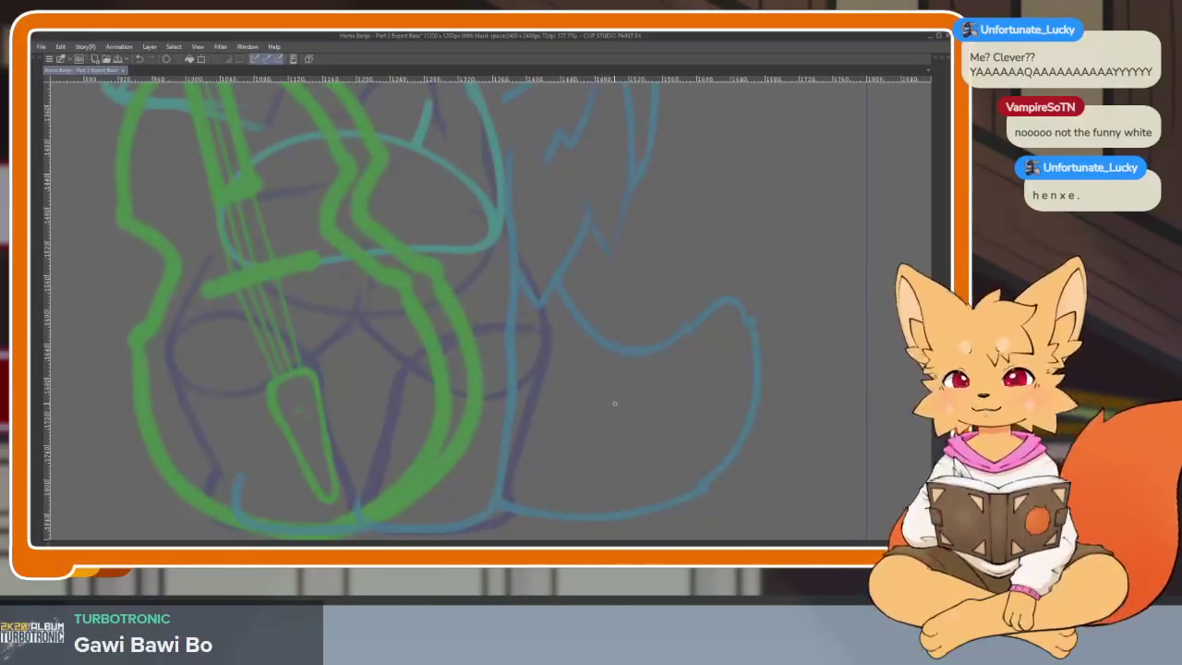
pyautogui.scroll(2, 604, 403)
pyautogui.scroll(3, 551, 419)
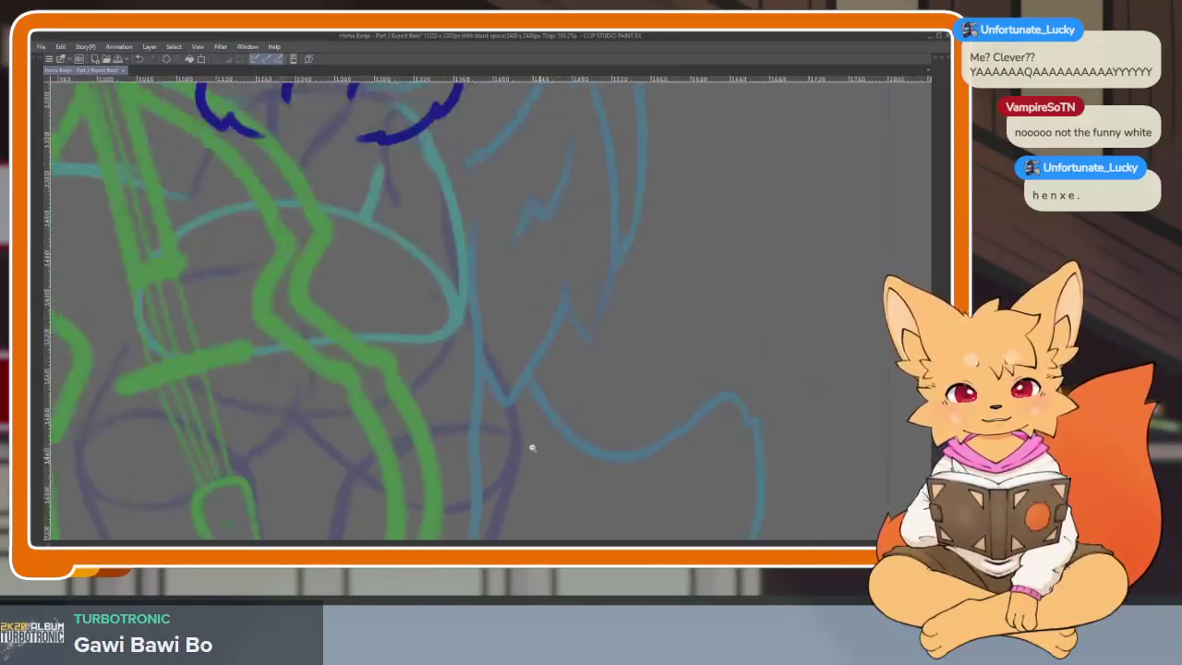
# - Ink the long body outline beside the tail, curving along the seat's bottom
pyautogui.scroll(3, 554, 420)
pyautogui.scroll(-1, 585, 370)
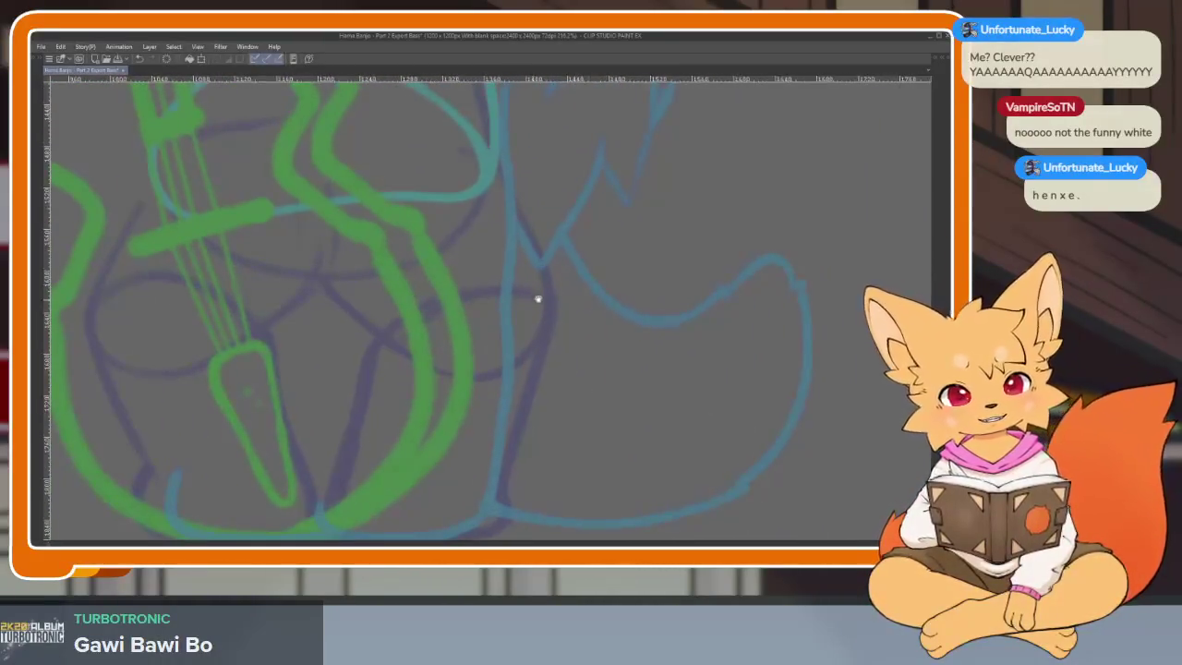
pyautogui.scroll(-1, 538, 299)
pyautogui.moveTo(506, 160)
pyautogui.mouseDown()
pyautogui.moveTo(554, 282)
pyautogui.moveTo(505, 483)
pyautogui.moveTo(422, 523)
pyautogui.moveTo(340, 523)
pyautogui.mouseUp()
# - Check the new contour at several zoom levels, then show all palettes and the timeline
pyautogui.scroll(-3, 641, 461)
pyautogui.scroll(2, 684, 397)
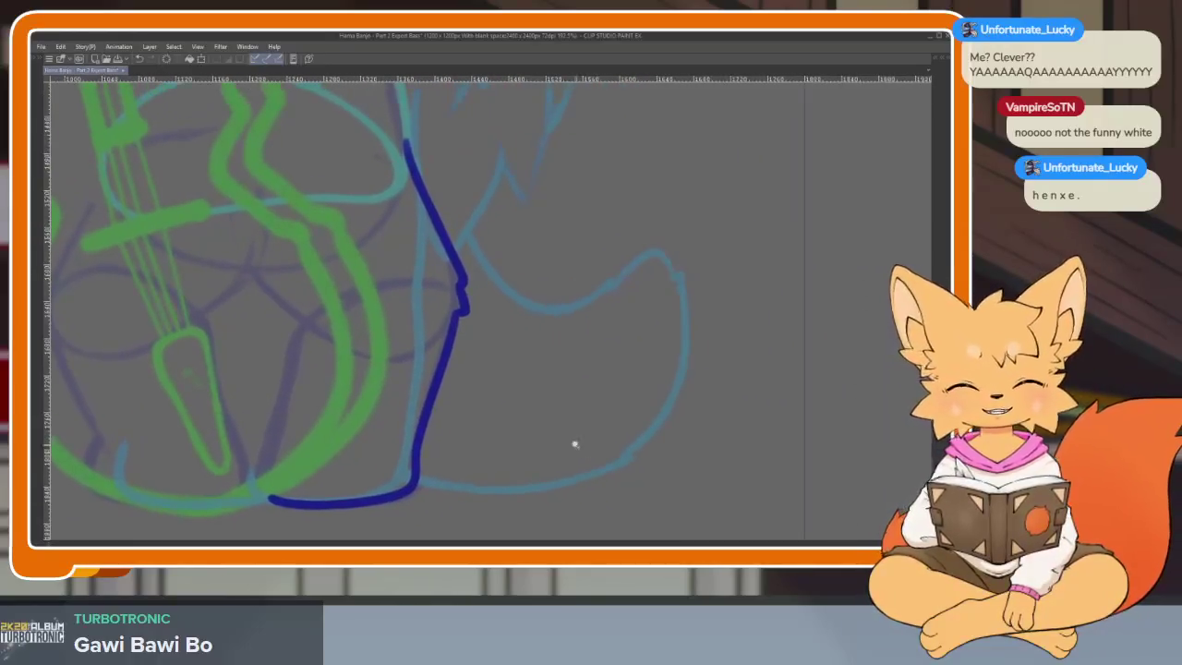
pyautogui.scroll(-3, 601, 444)
pyautogui.scroll(-3, 573, 434)
pyautogui.scroll(3, 554, 448)
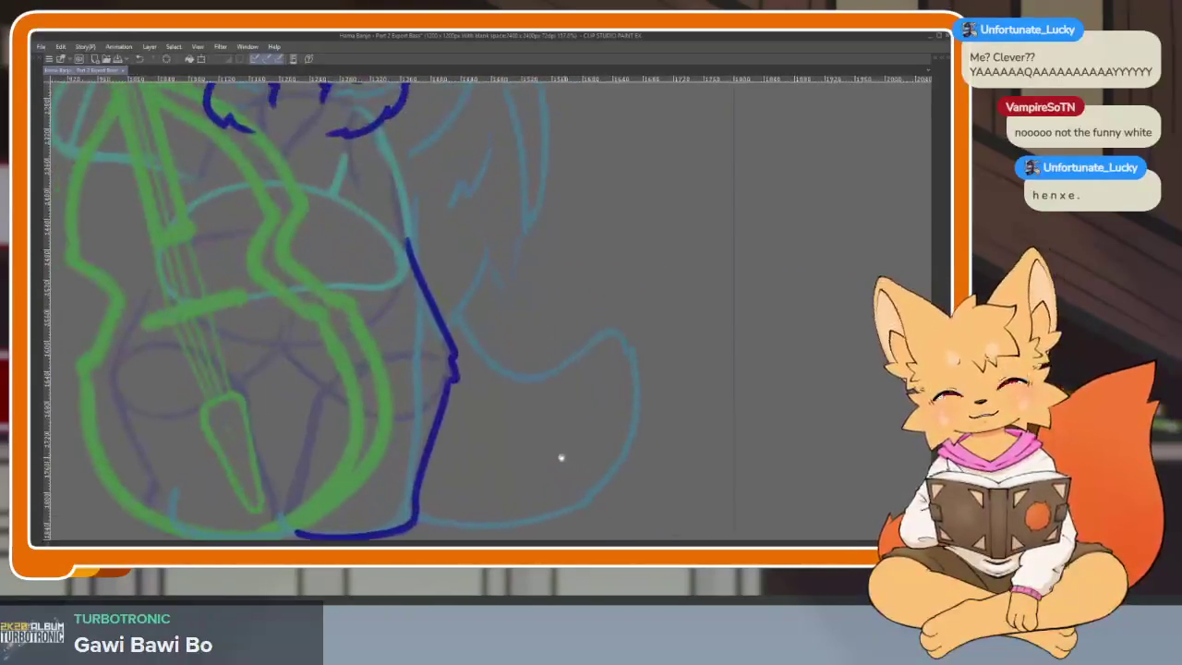
pyautogui.scroll(1, 580, 444)
pyautogui.scroll(3, 594, 436)
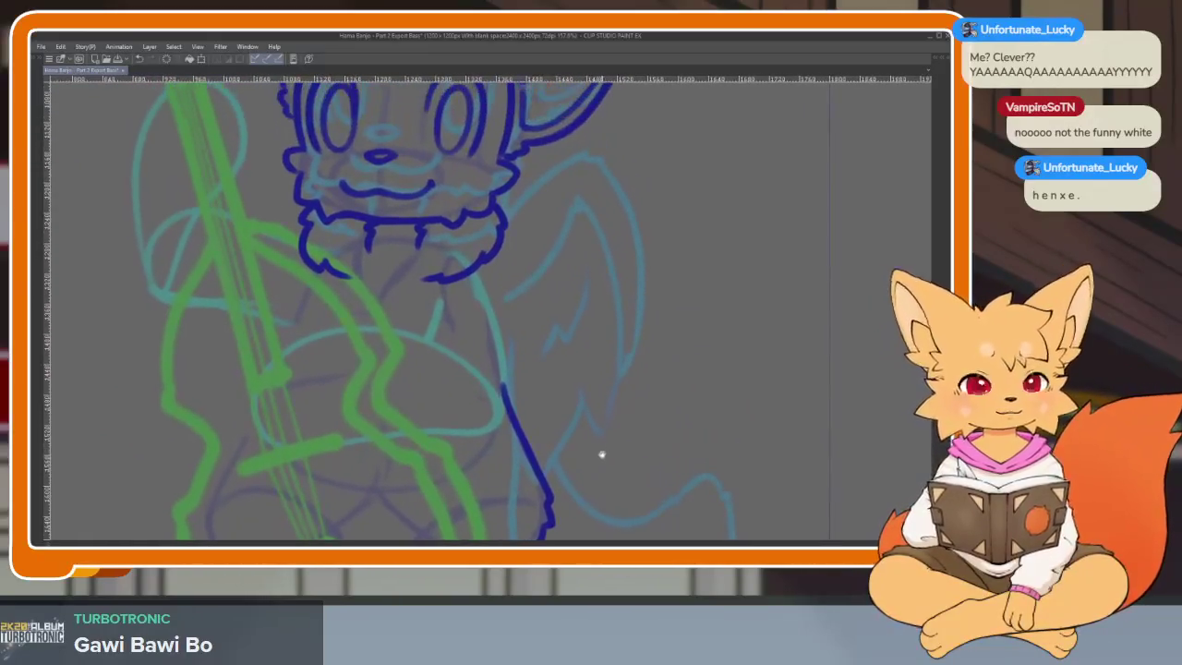
pyautogui.scroll(1, 614, 442)
pyautogui.scroll(-2, 617, 437)
pyautogui.scroll(1, 606, 425)
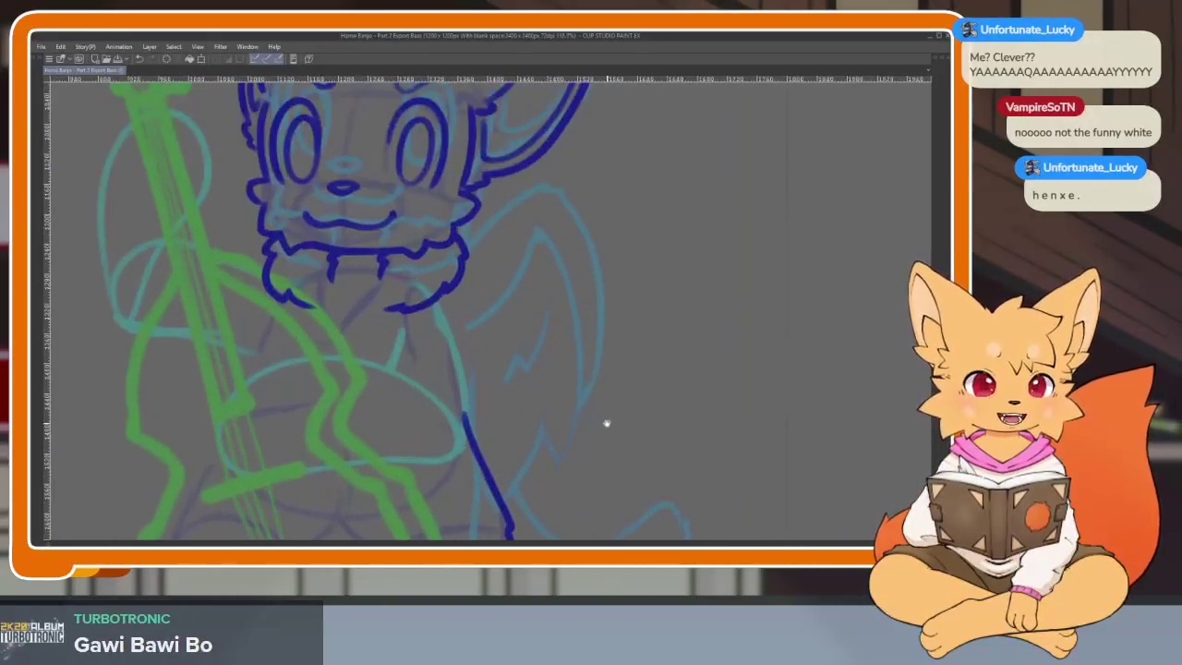
pyautogui.press('Tab')
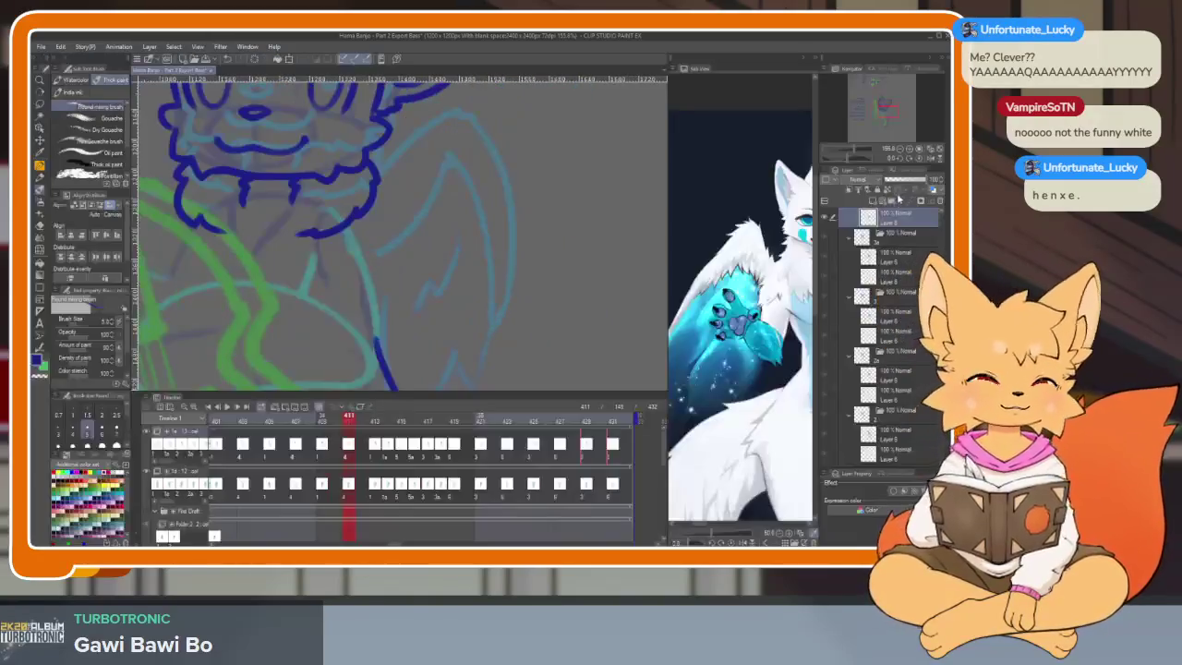
pyautogui.press('Tab')
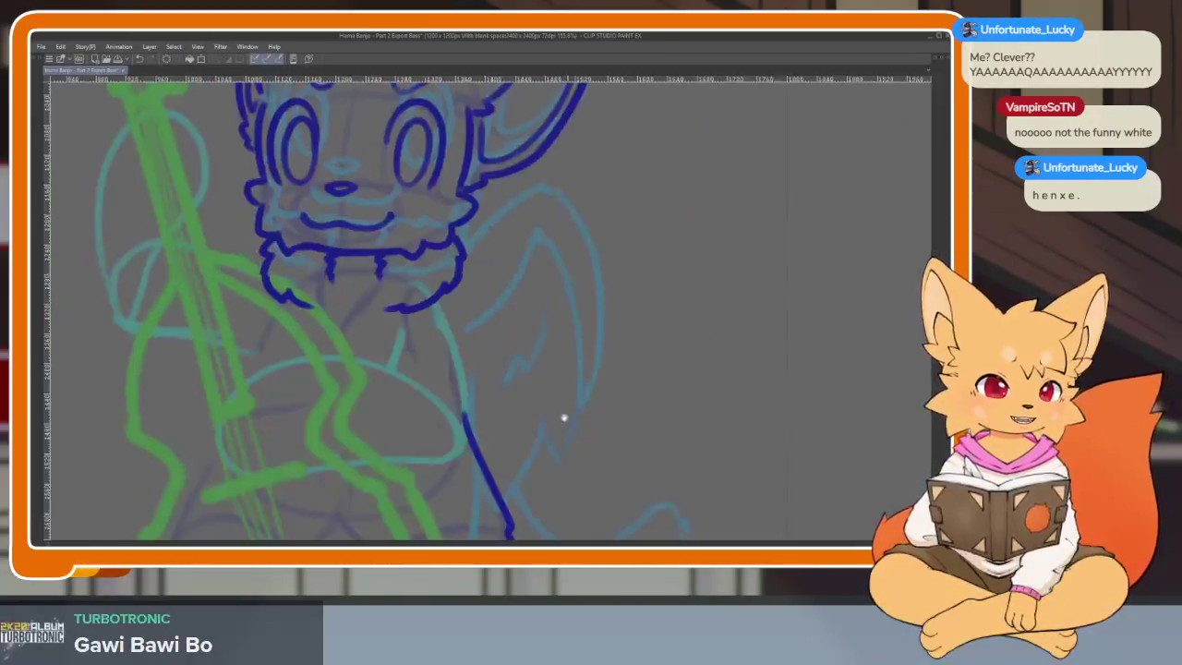
pyautogui.scroll(-1, 554, 420)
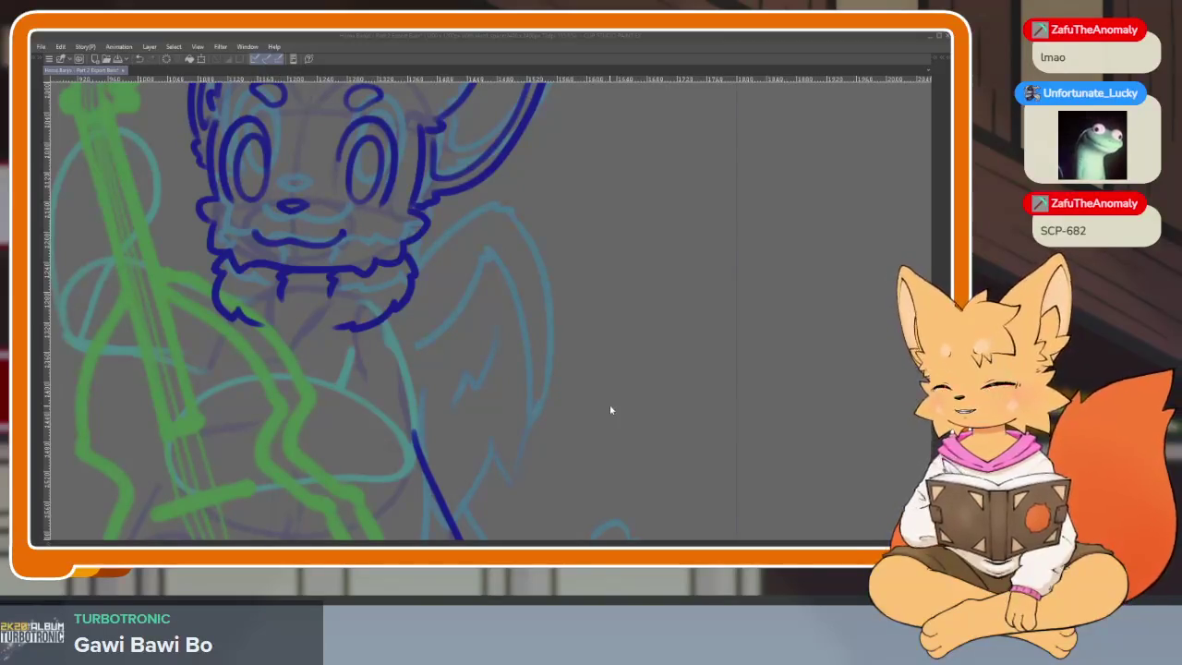
pyautogui.moveTo(631, 385)
pyautogui.mouseDown()
pyautogui.moveTo(507, 441)
pyautogui.moveTo(528, 409)
pyautogui.moveTo(461, 308)
pyautogui.mouseUp()
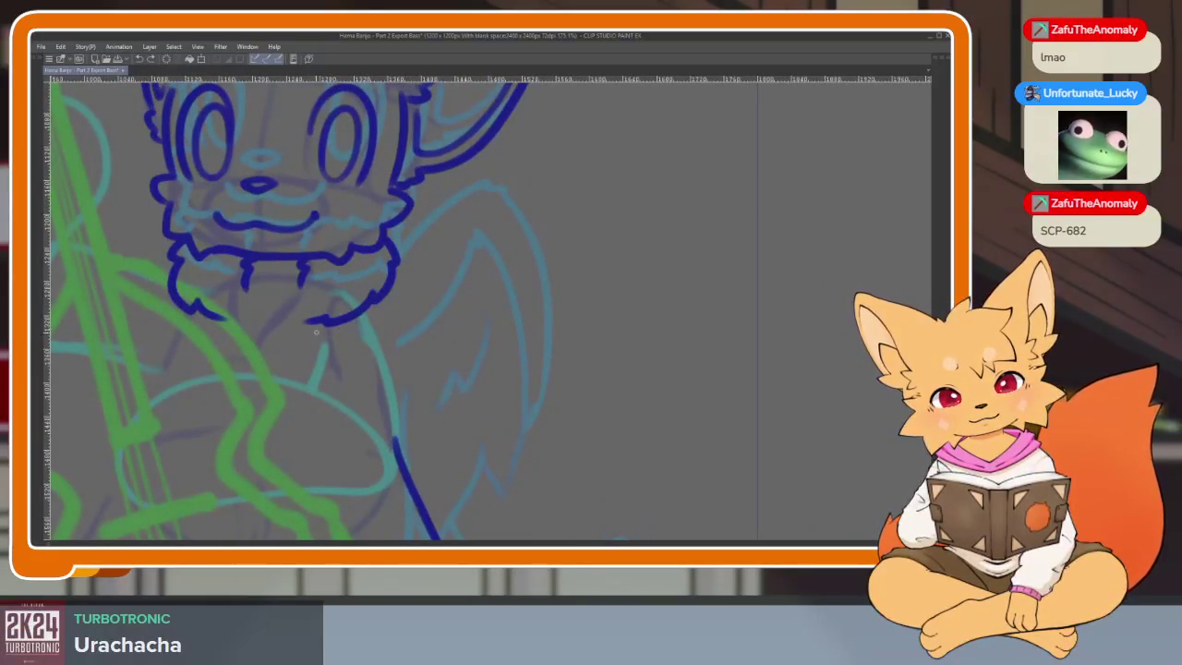
# - Draw a thin dark-blue curve from below the muzzle sweeping down to the right
pyautogui.moveTo(314, 329); pyautogui.dragTo(371, 336)
pyautogui.moveTo(506, 293); pyautogui.dragTo(638, 409)
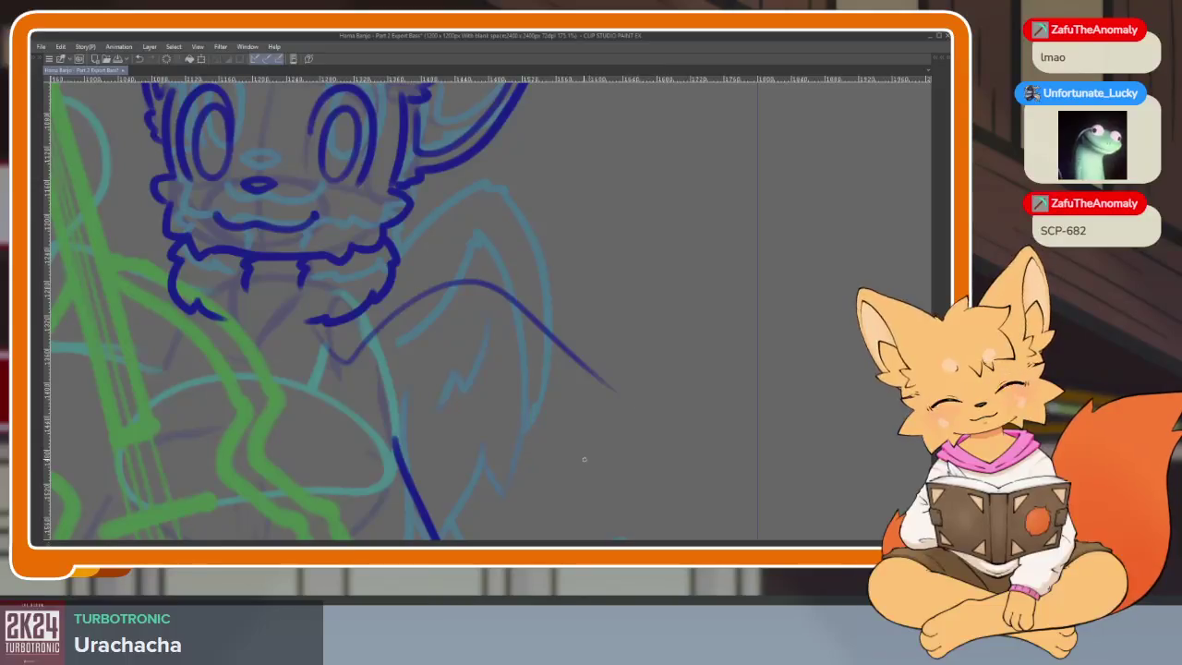
pyautogui.scroll(2, 565, 414)
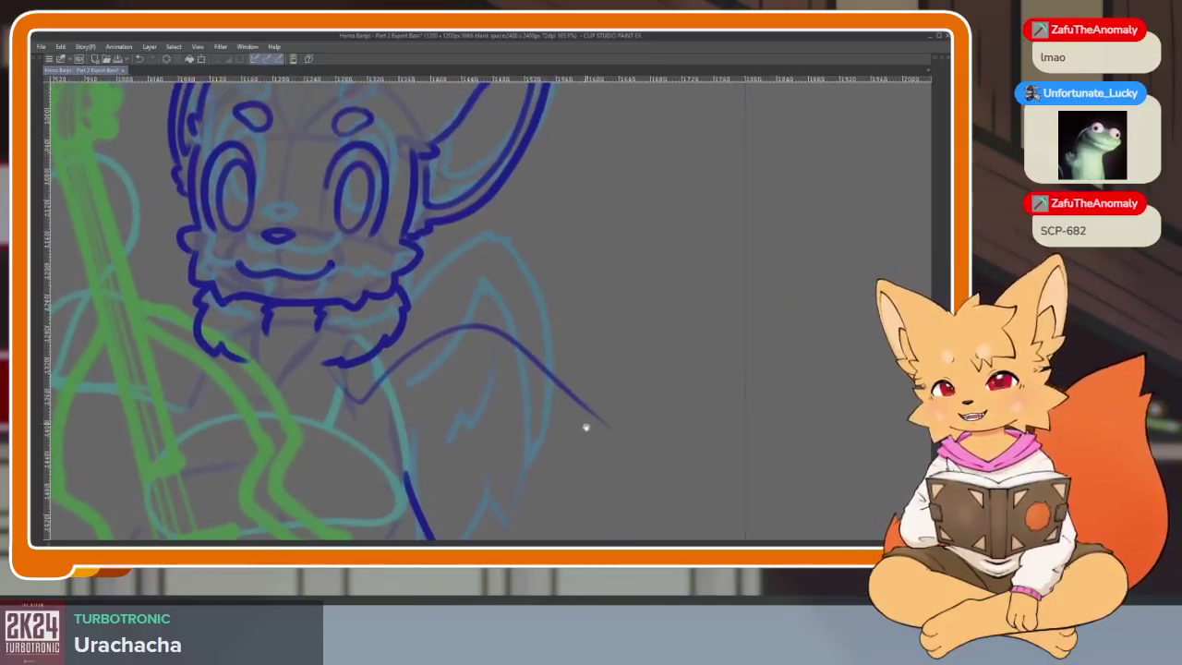
pyautogui.scroll(-3, 564, 414)
pyautogui.scroll(2, 566, 419)
pyautogui.scroll(2, 563, 415)
pyautogui.scroll(1, 568, 414)
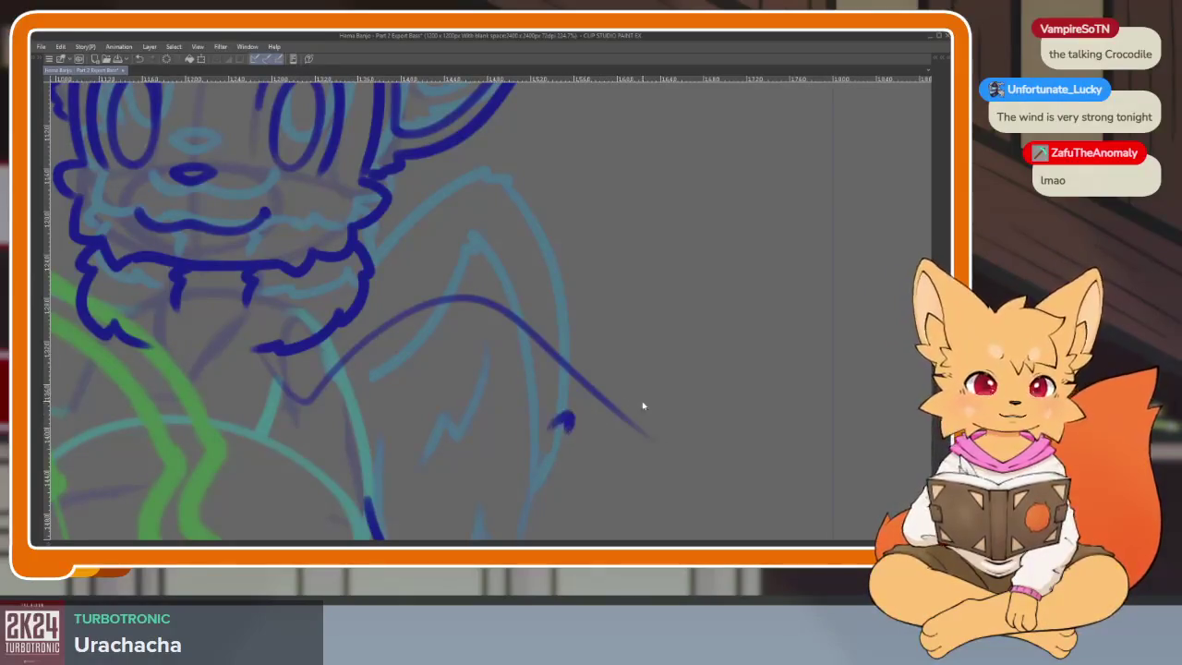
pyautogui.scroll(2, 570, 438)
pyautogui.scroll(2, 586, 446)
pyautogui.scroll(1, 598, 447)
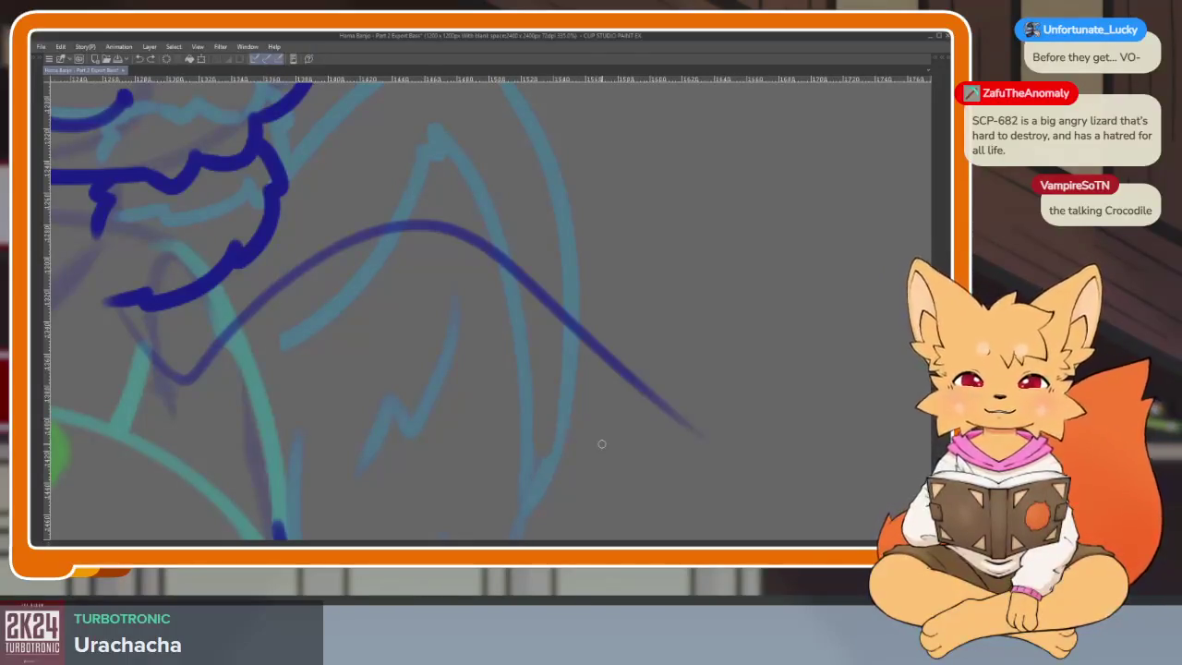
# - Undo a stray short stroke and play the animation to compare frames
pyautogui.moveTo(482, 415); pyautogui.dragTo(520, 380)
pyautogui.hotkey('ctrl', 'z')
pyautogui.press('space')
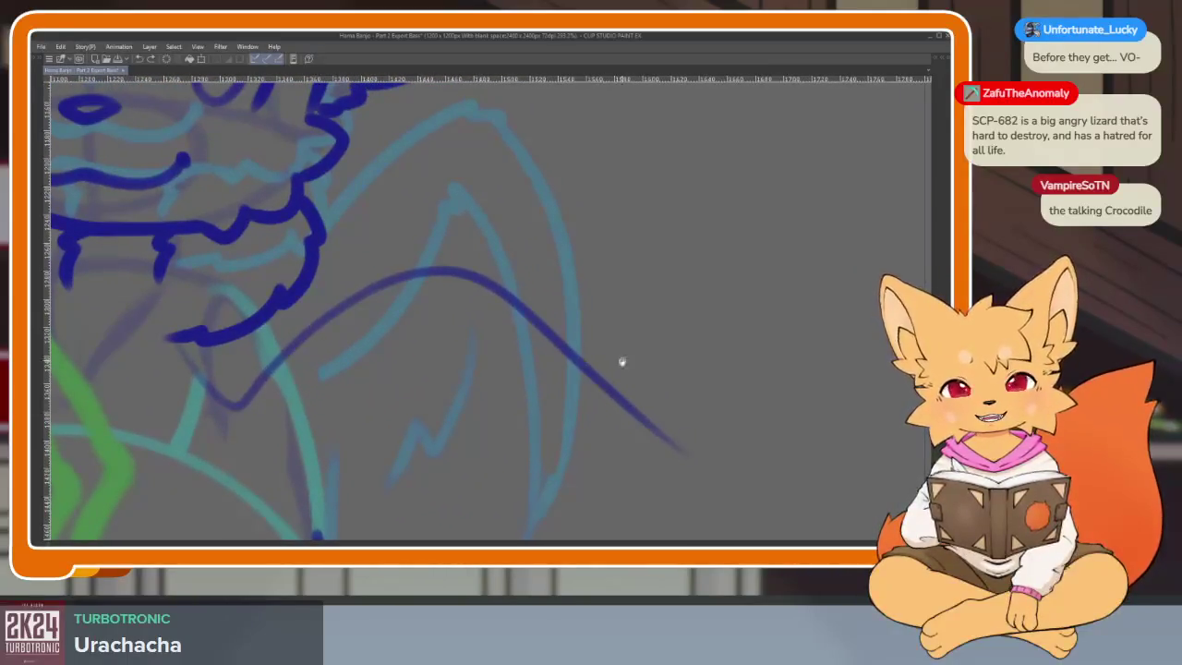
pyautogui.scroll(-1, 617, 404)
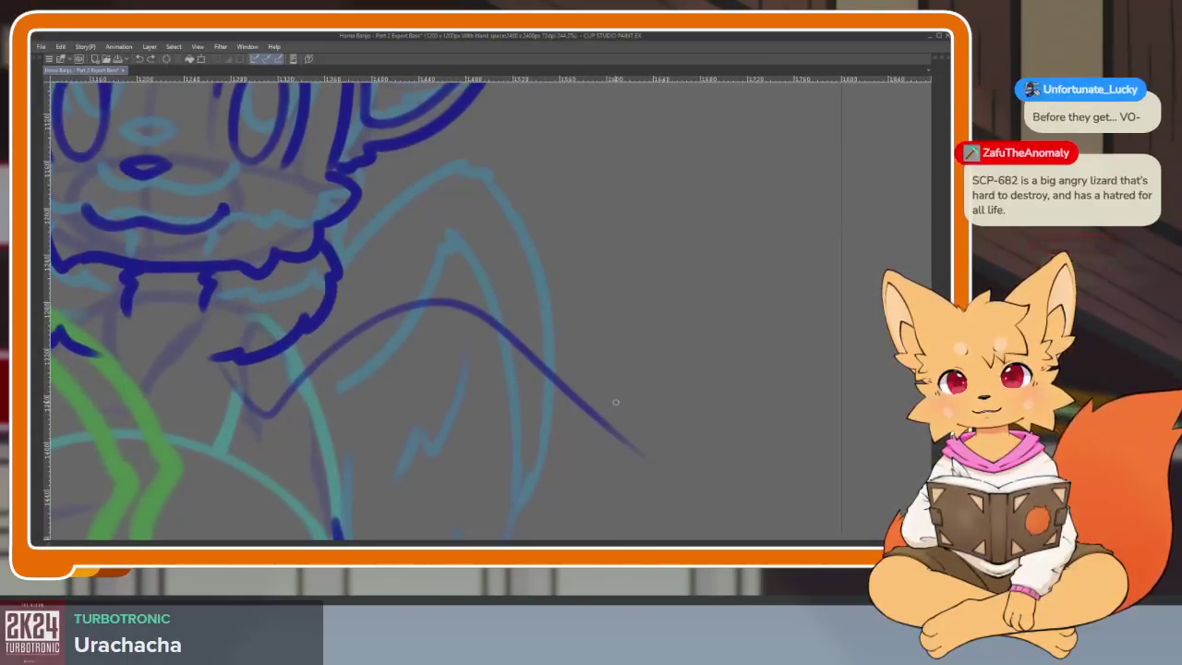
pyautogui.hscroll(1, 611, 409)
pyautogui.hscroll(1, 618, 406)
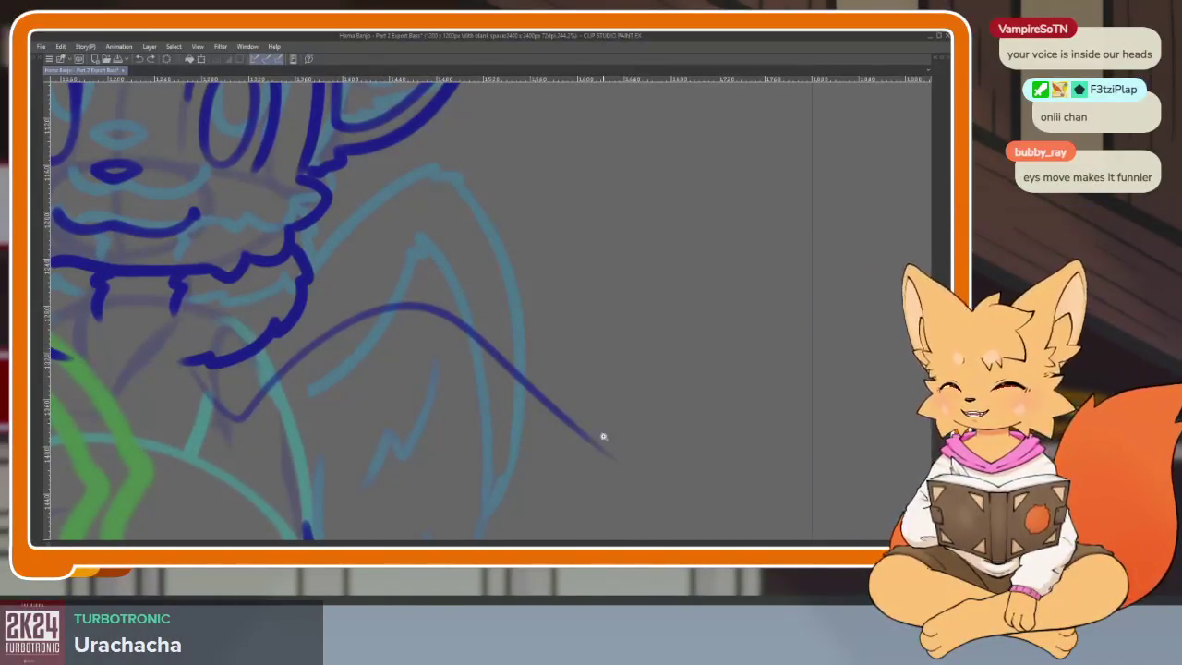
pyautogui.scroll(-1, 605, 430)
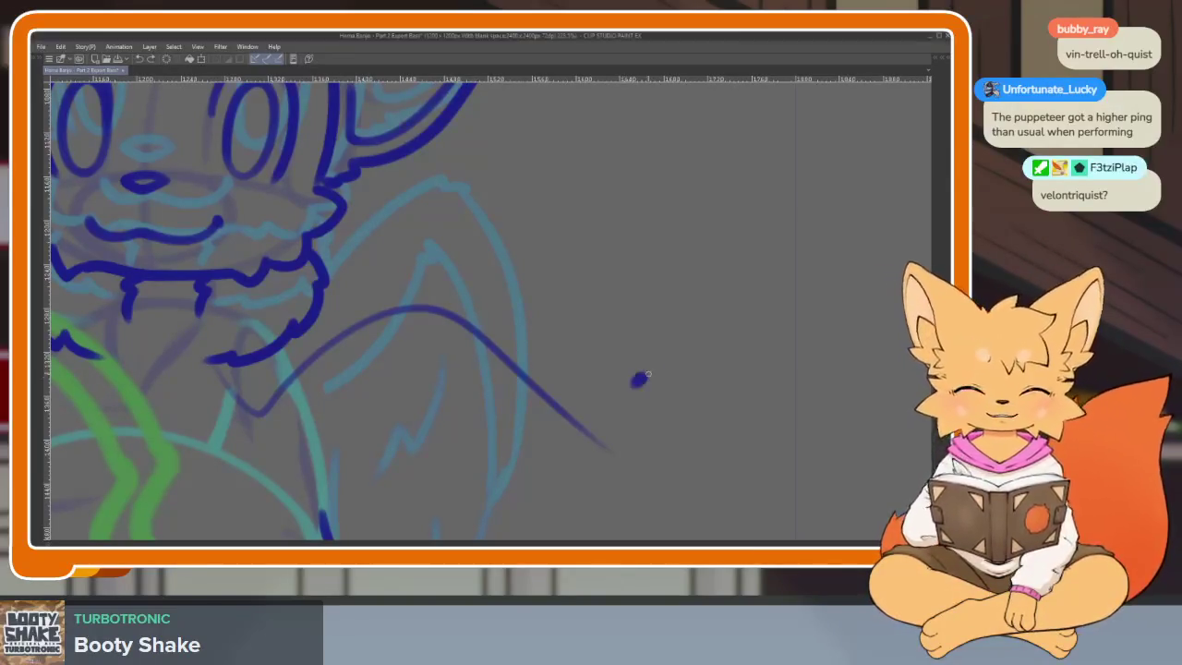
# - Touch up the arm's tapered tip and ink its upper edge, redrawn slightly lower and thicker
pyautogui.scroll(-1, 595, 385)
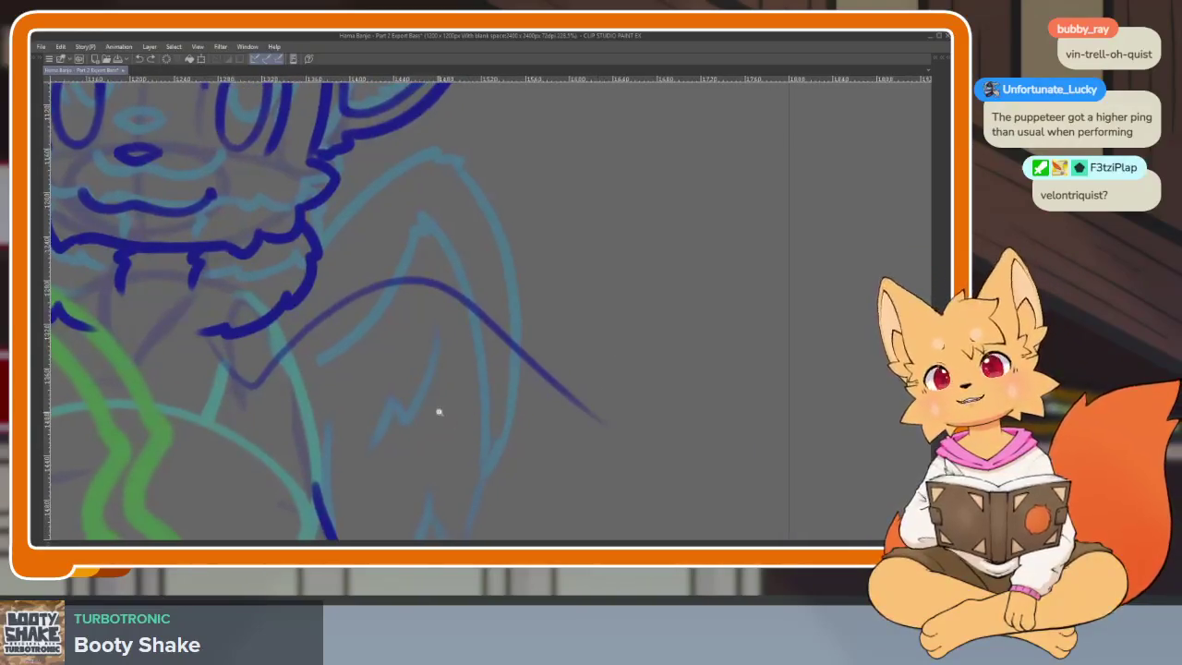
pyautogui.scroll(2, 438, 412)
pyautogui.scroll(-1, 461, 422)
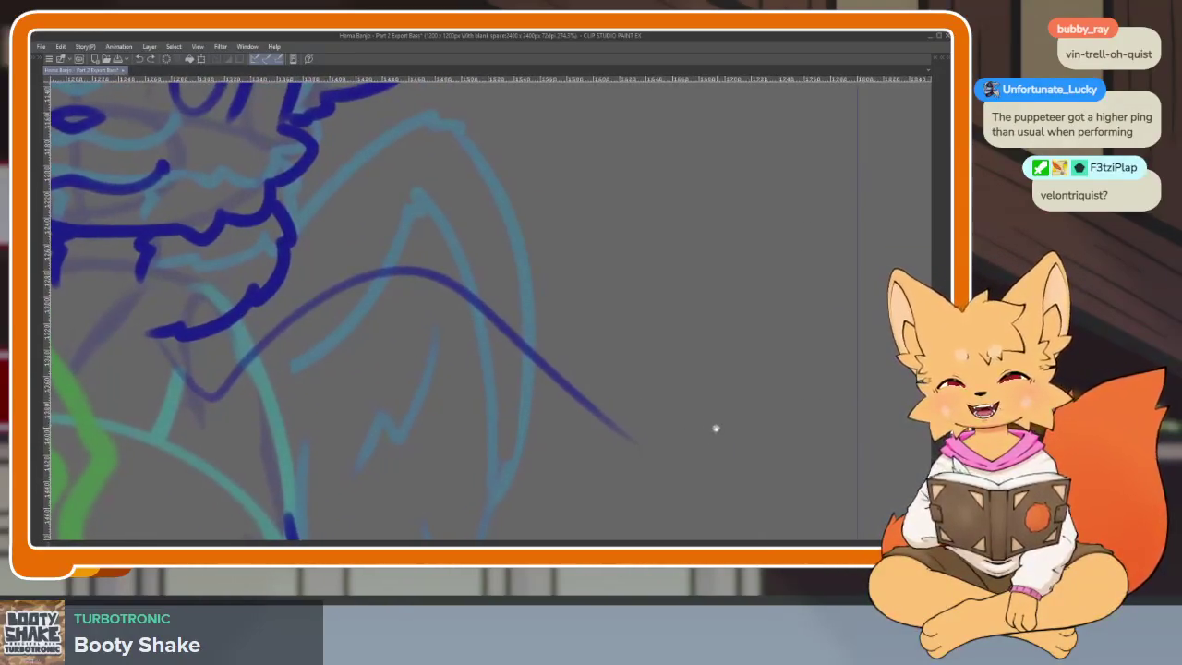
pyautogui.scroll(1, 570, 444)
pyautogui.scroll(-1, 582, 436)
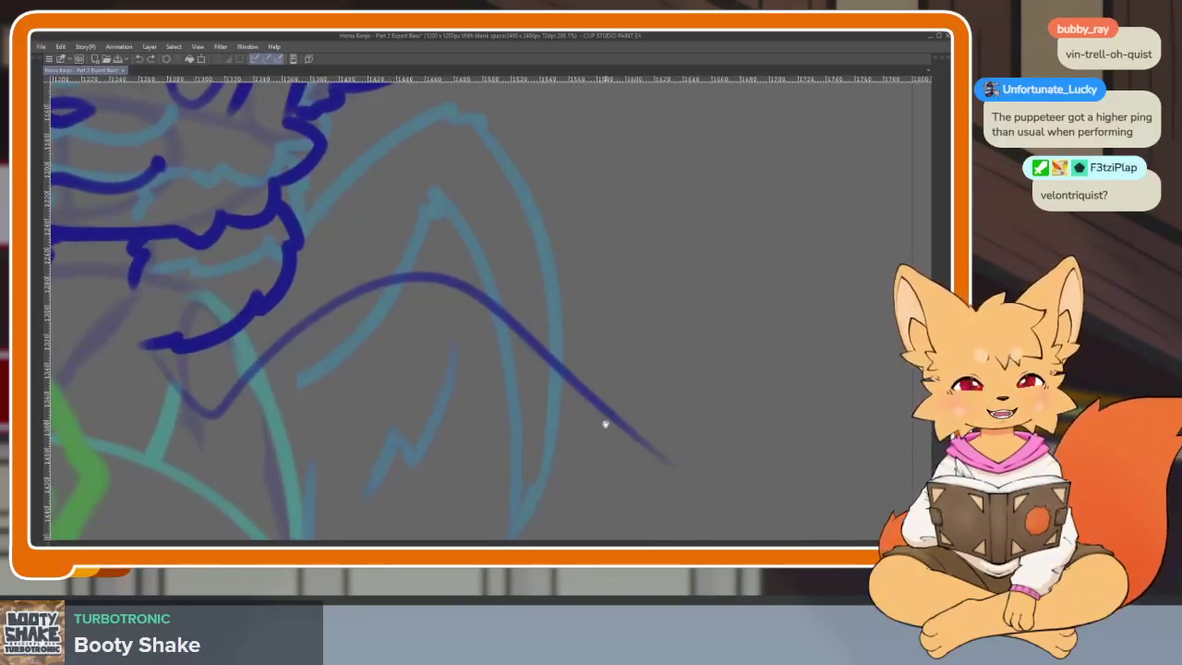
pyautogui.scroll(1, 683, 443)
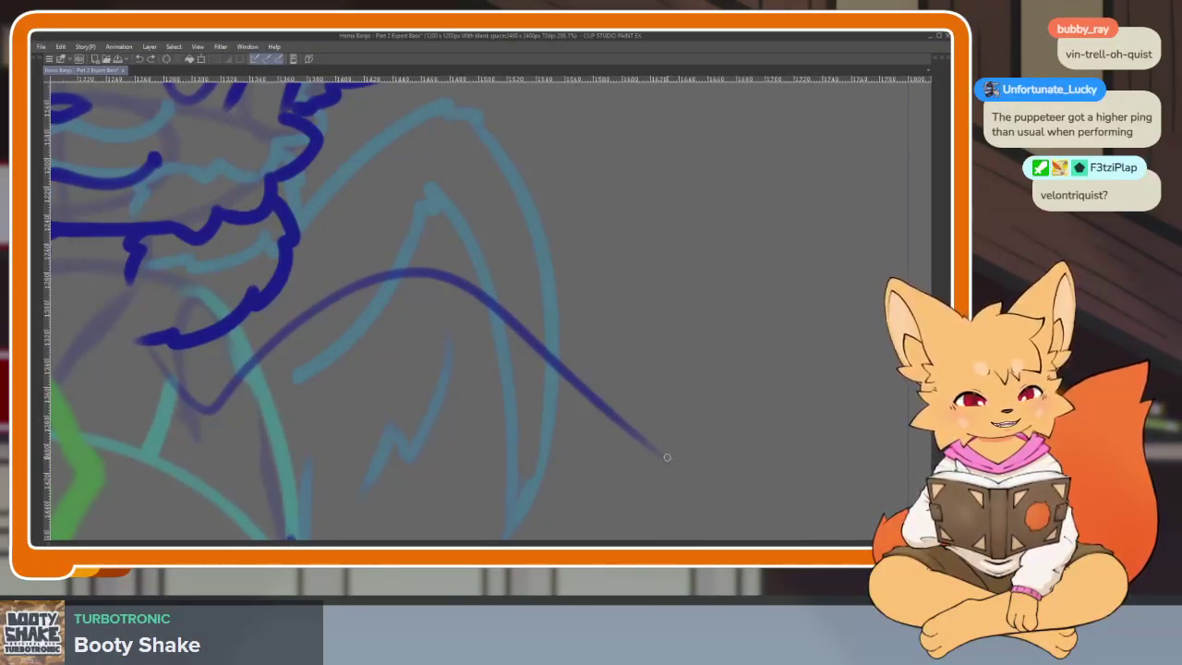
pyautogui.moveTo(668, 458); pyautogui.dragTo(425, 242)
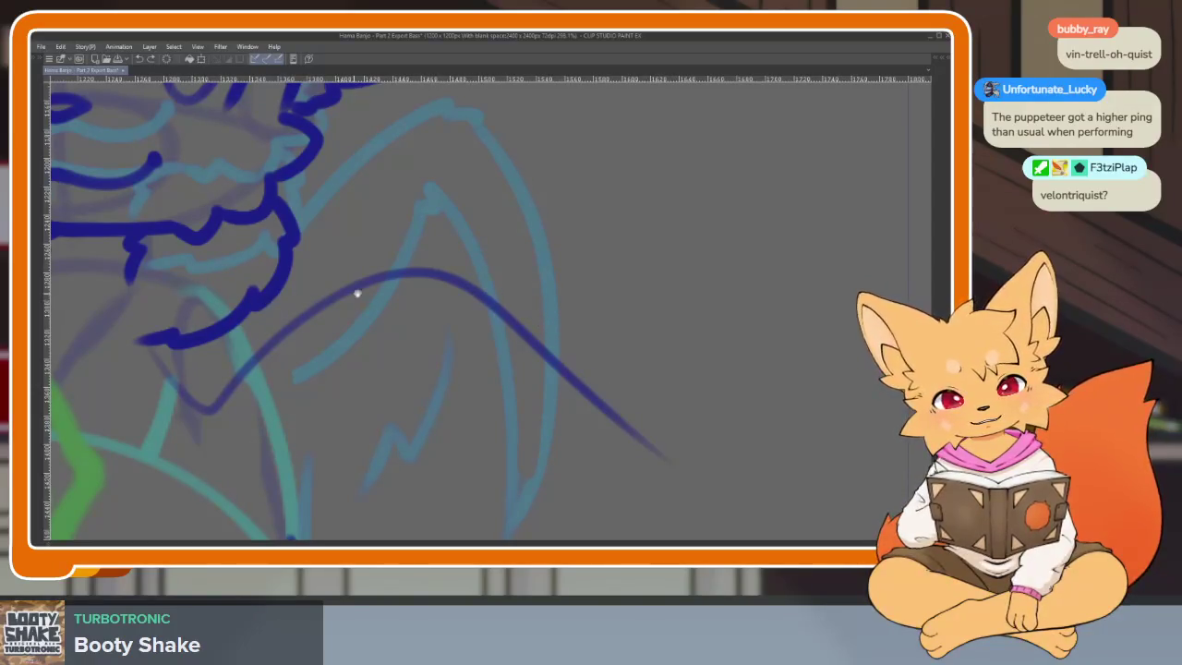
pyautogui.scroll(1, 356, 290)
pyautogui.moveTo(248, 333); pyautogui.dragTo(420, 231)
pyautogui.hotkey('ctrl', 'z')
pyautogui.moveTo(249, 331); pyautogui.dragTo(421, 254)
# - Ink the arm's outer edge from the top bend down to its pointed tip
pyautogui.moveTo(517, 248); pyautogui.dragTo(486, 216)
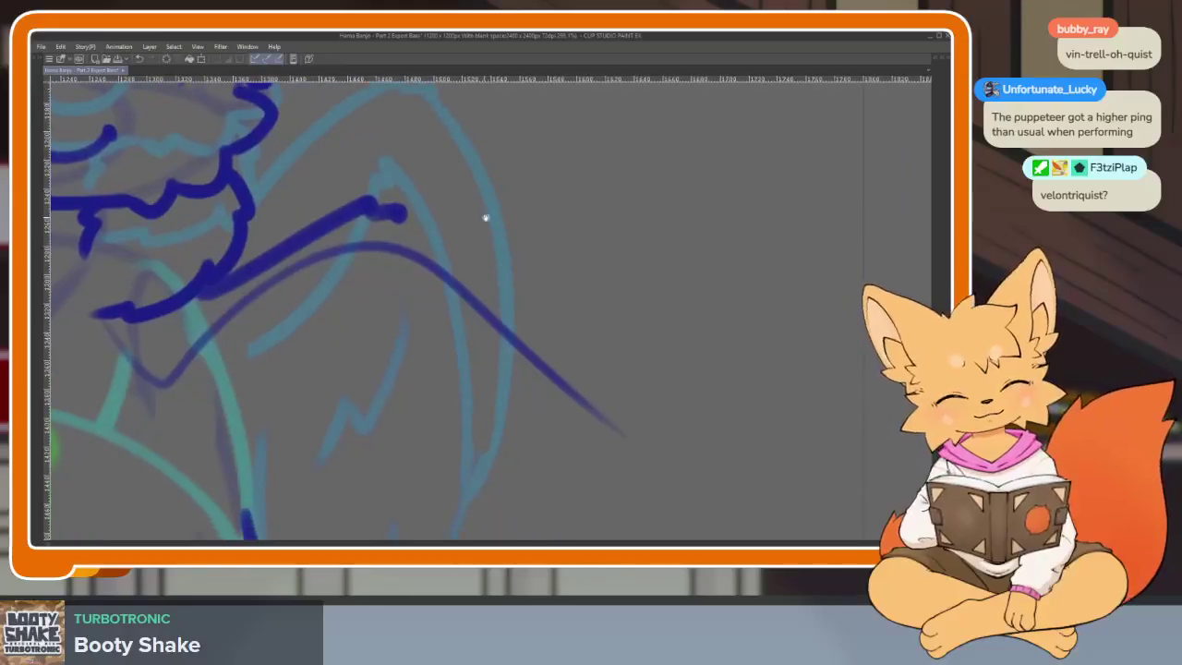
pyautogui.moveTo(399, 218)
pyautogui.mouseDown()
pyautogui.moveTo(462, 246)
pyautogui.moveTo(614, 421)
pyautogui.mouseUp()
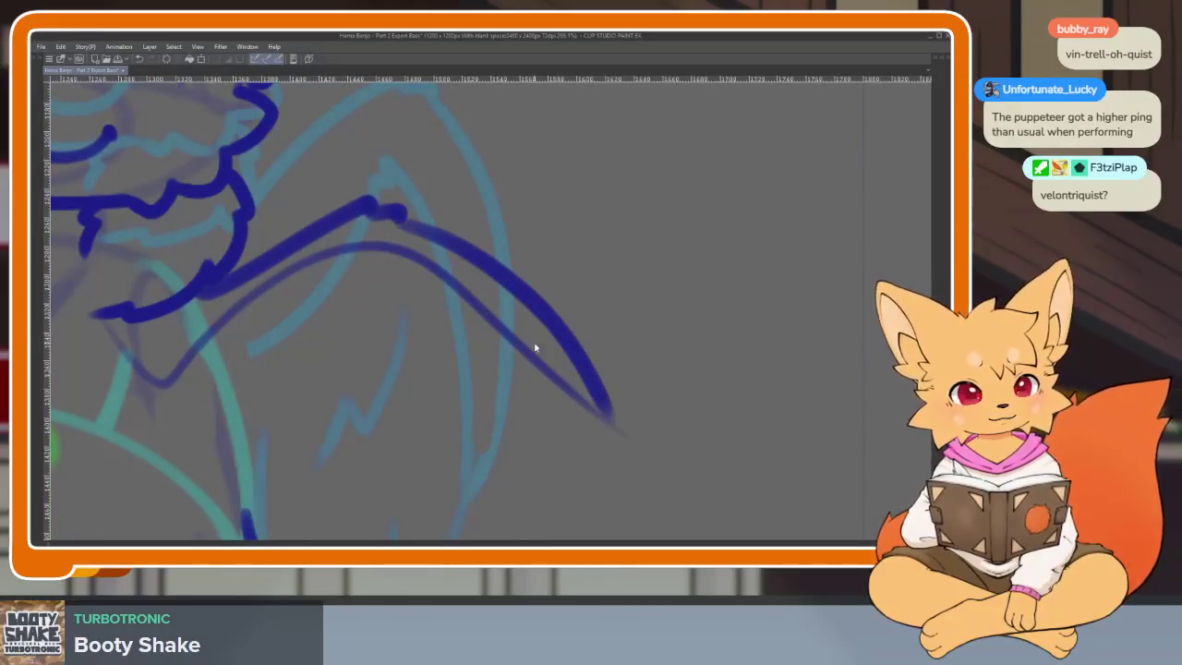
pyautogui.hotkey('ctrl', 'z')
pyautogui.moveTo(401, 221)
pyautogui.mouseDown()
pyautogui.moveTo(525, 317)
pyautogui.moveTo(593, 406)
pyautogui.mouseUp()
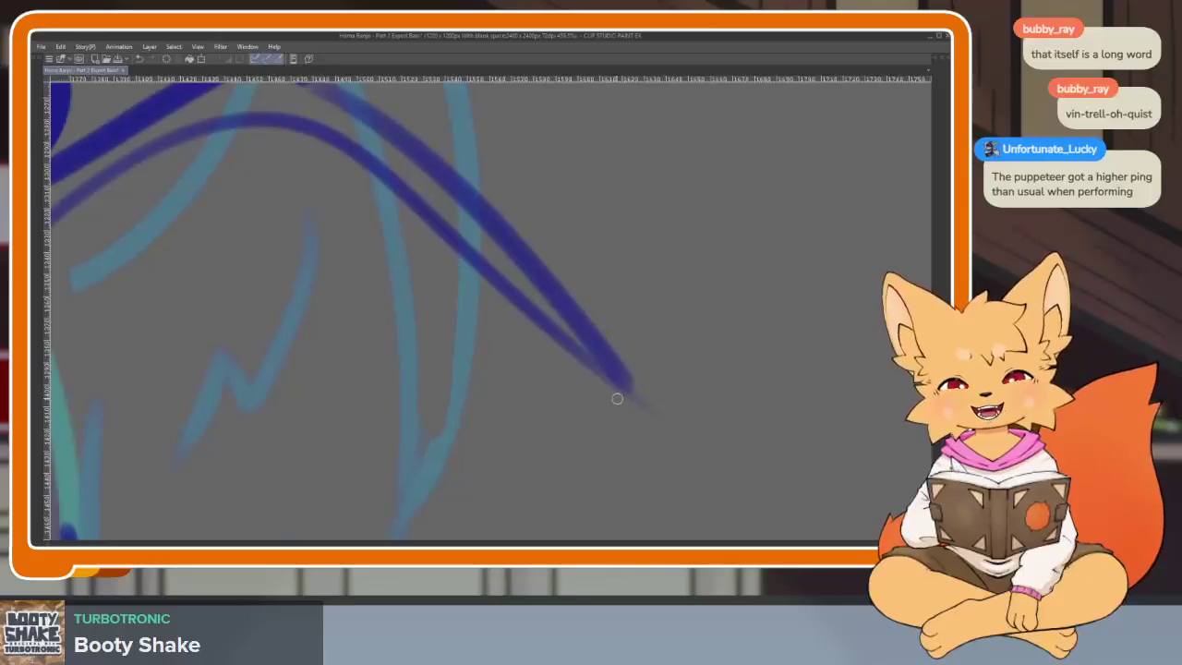
pyautogui.scroll(1, 599, 412)
pyautogui.scroll(1, 598, 412)
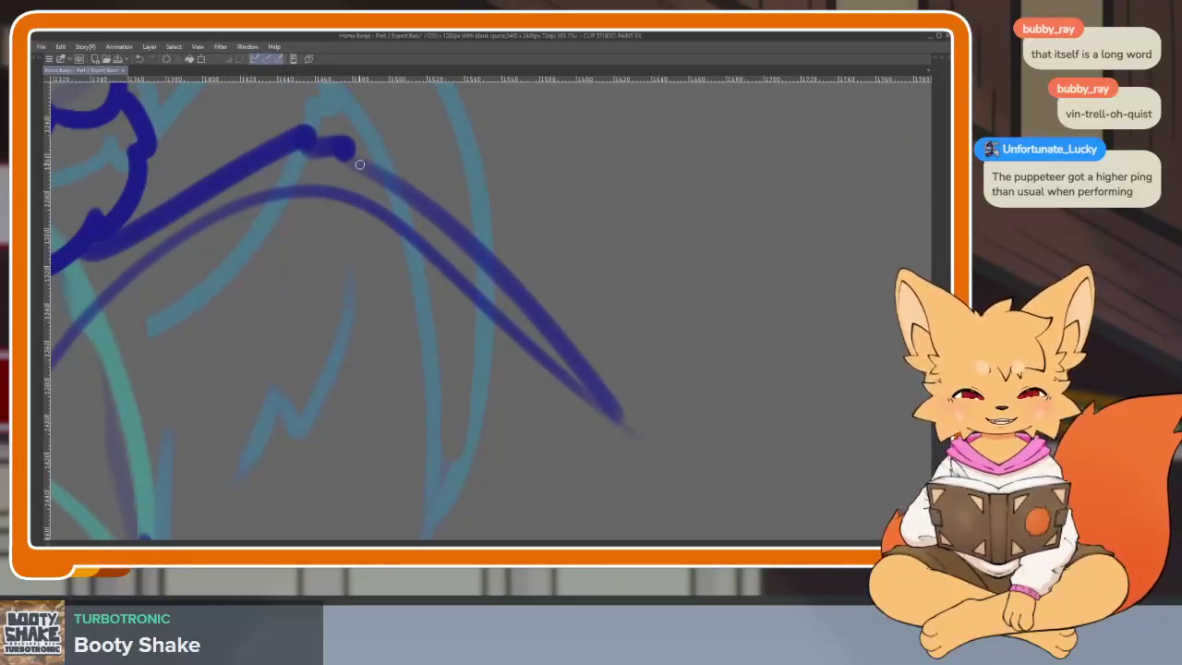
pyautogui.moveTo(340, 157)
pyautogui.mouseDown()
pyautogui.moveTo(414, 194)
pyautogui.moveTo(620, 423)
pyautogui.moveTo(669, 438)
pyautogui.moveTo(476, 293)
pyautogui.moveTo(386, 256)
pyautogui.moveTo(367, 257)
pyautogui.moveTo(288, 351)
pyautogui.mouseUp()
pyautogui.scroll(1, 638, 435)
pyautogui.scroll(-3, 589, 369)
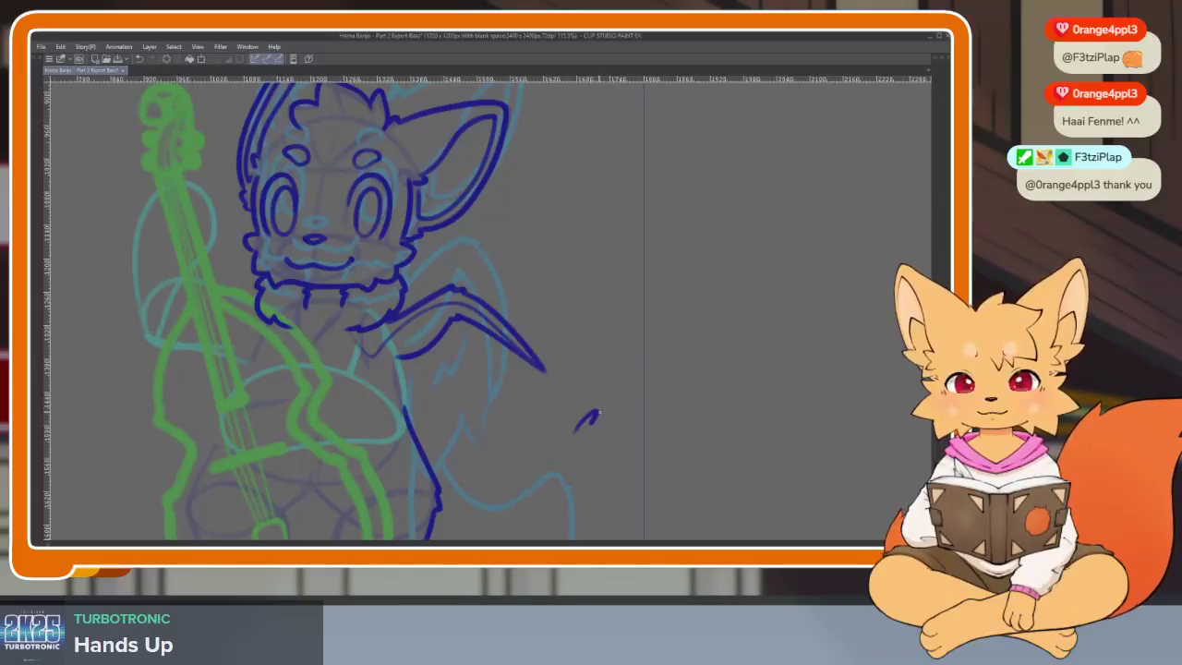
# - Shift the view slightly to review the inked head, body and pointed arm
pyautogui.moveTo(570, 422); pyautogui.dragTo(576, 412)
pyautogui.scroll(-3, 576, 413)
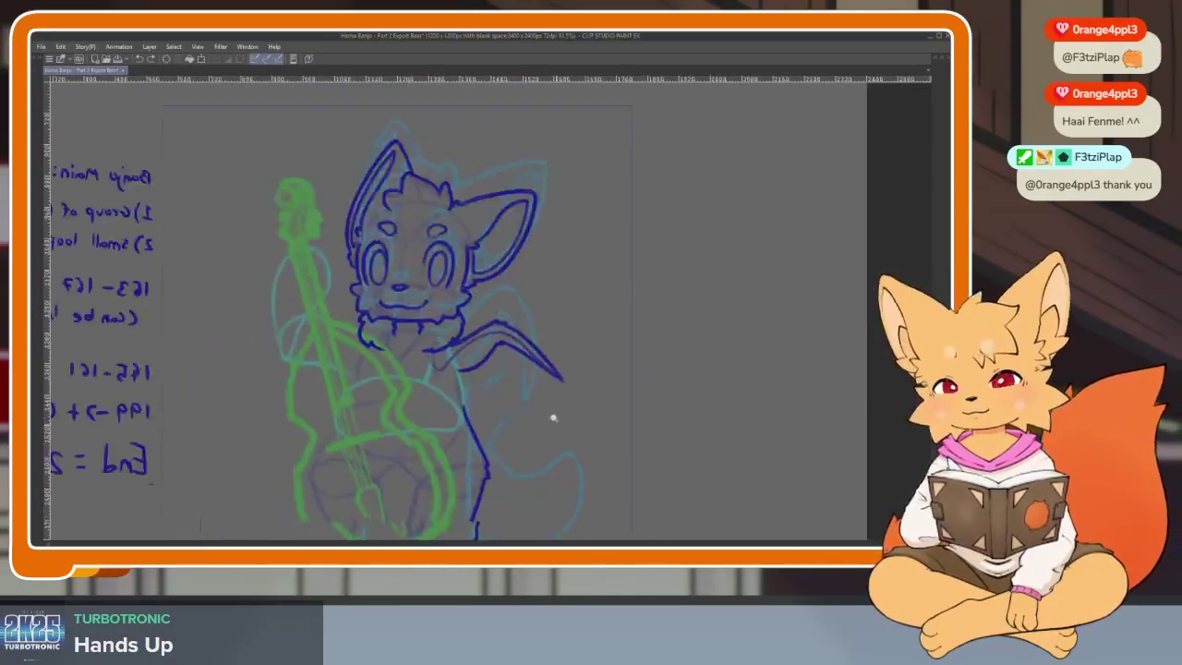
pyautogui.scroll(2, 555, 417)
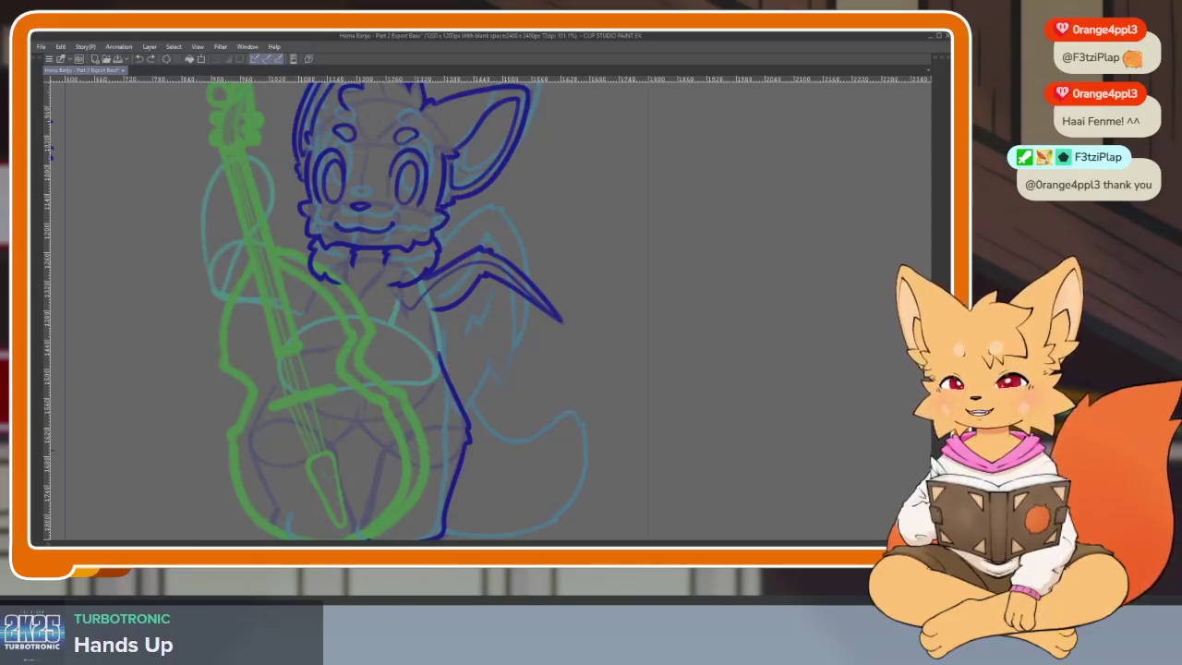
pyautogui.scroll(-2, 530, 401)
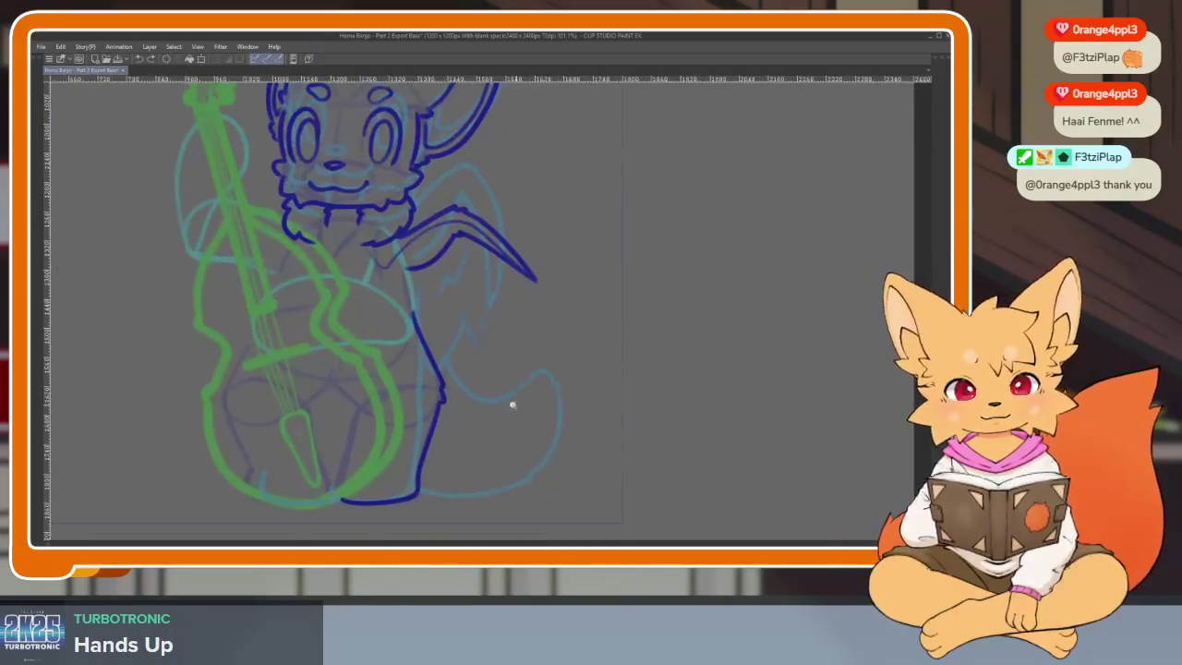
pyautogui.scroll(2, 513, 404)
pyautogui.scroll(2, 512, 407)
pyautogui.scroll(2, 486, 400)
pyautogui.scroll(2, 425, 378)
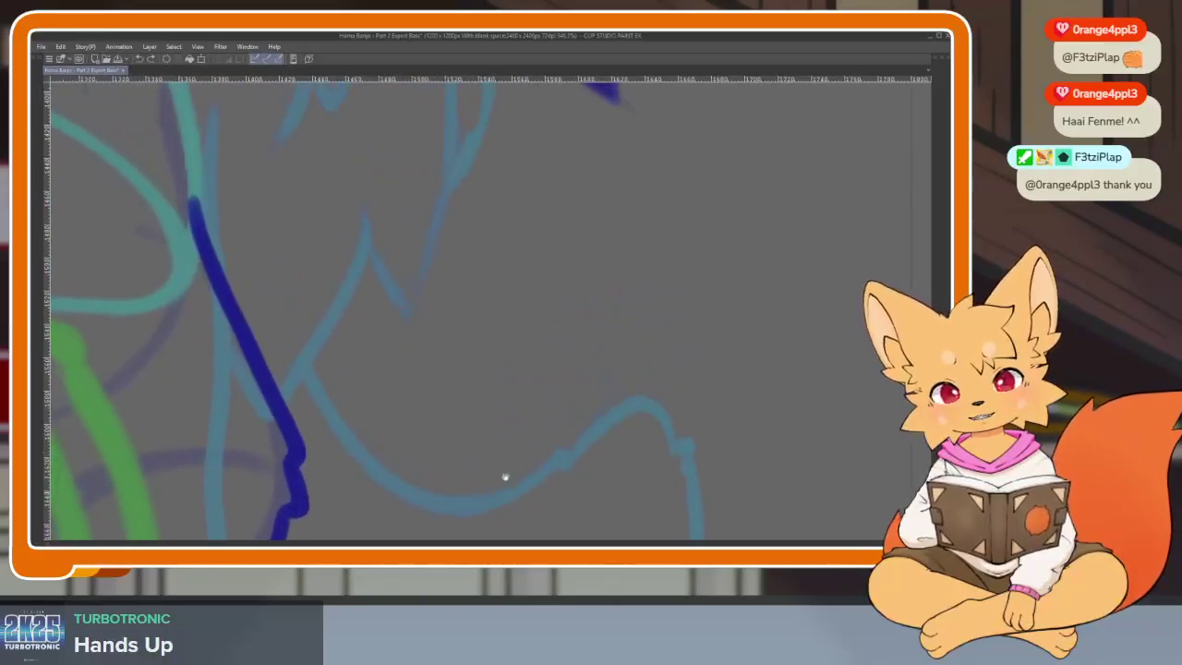
pyautogui.scroll(-2, 505, 476)
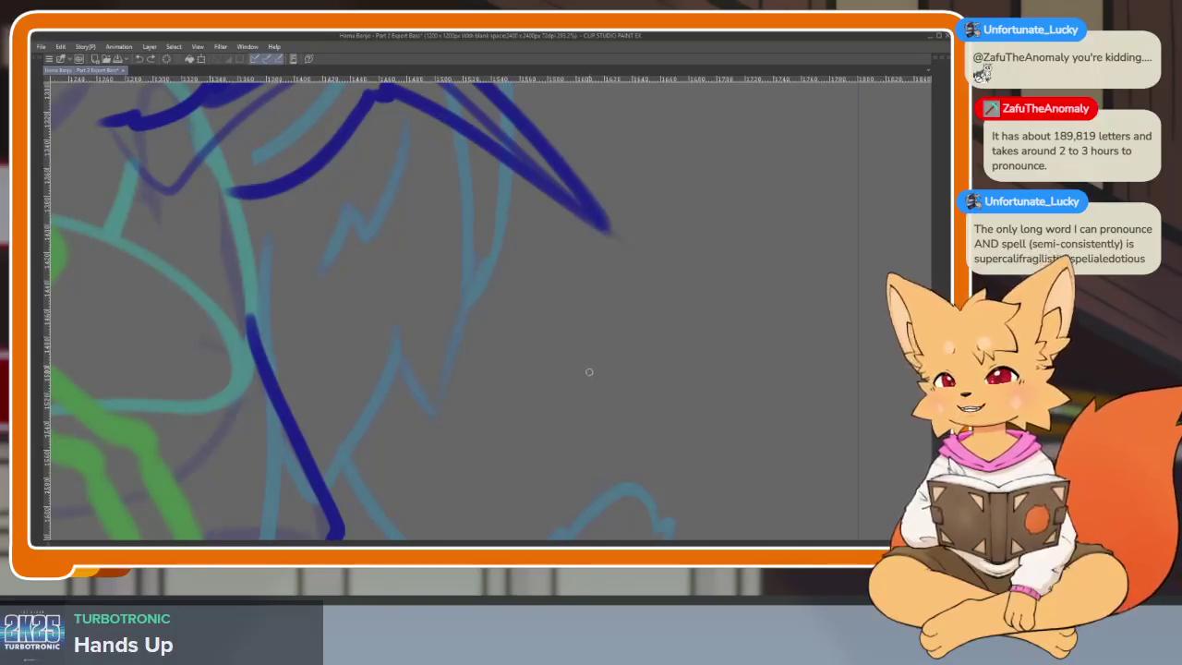
pyautogui.moveTo(559, 403); pyautogui.dragTo(579, 384)
pyautogui.hotkey('ctrl', 'z')
pyautogui.scroll(-3, 675, 367)
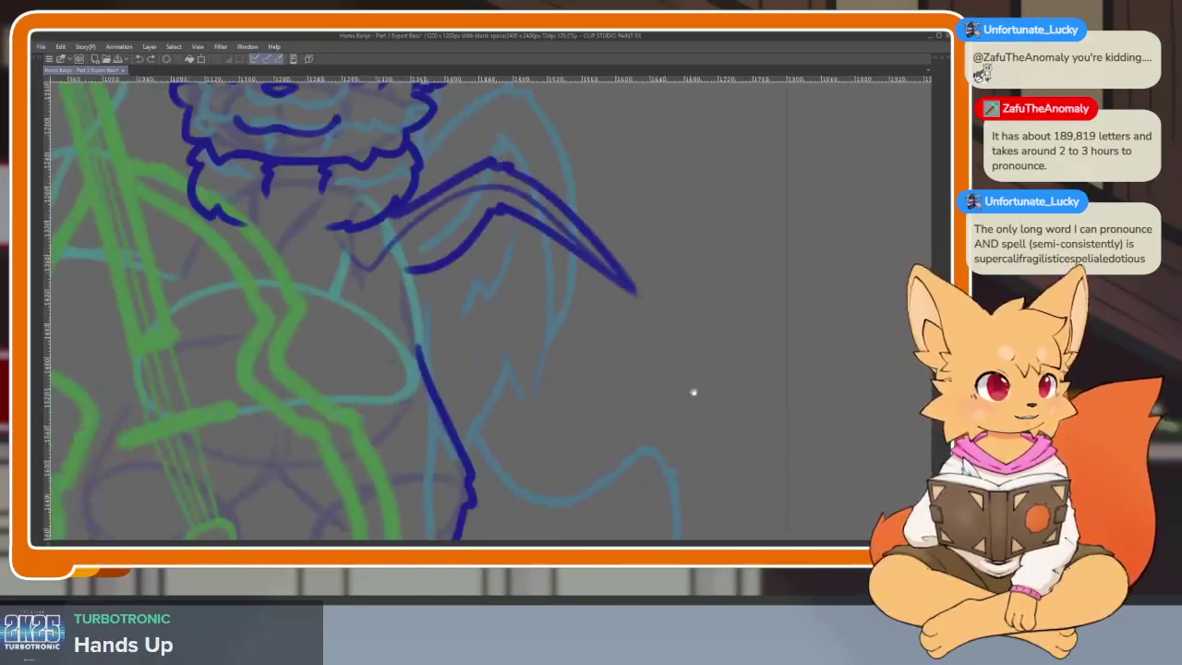
pyautogui.scroll(-2, 694, 394)
pyautogui.scroll(-1, 646, 378)
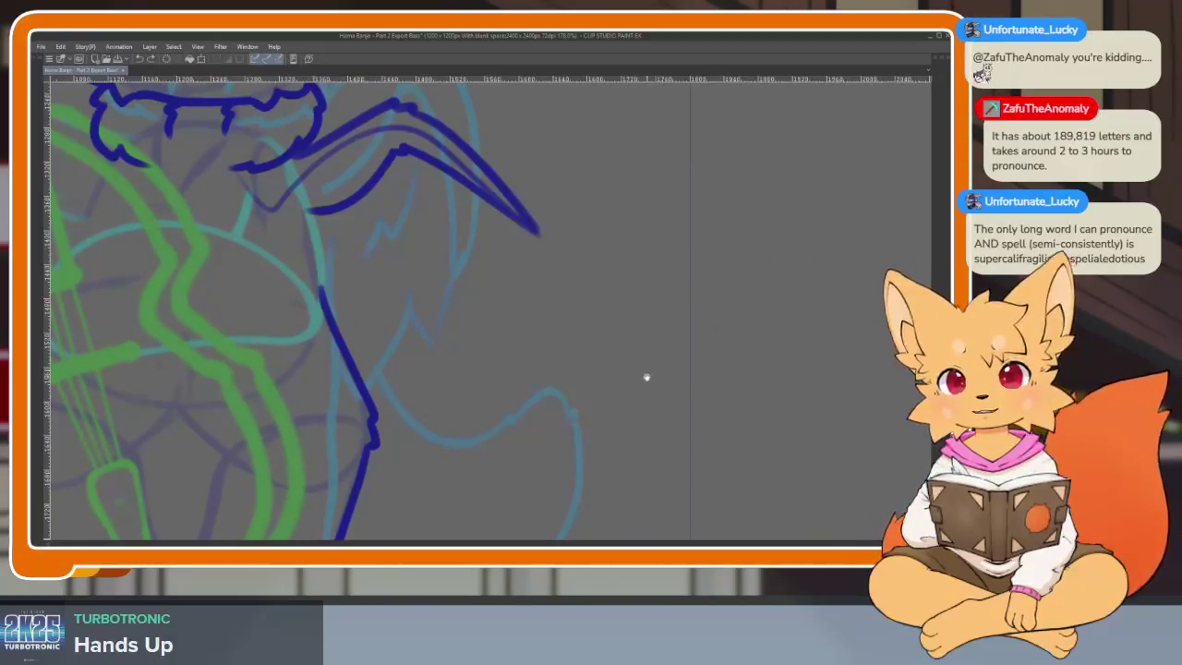
pyautogui.scroll(-1, 647, 378)
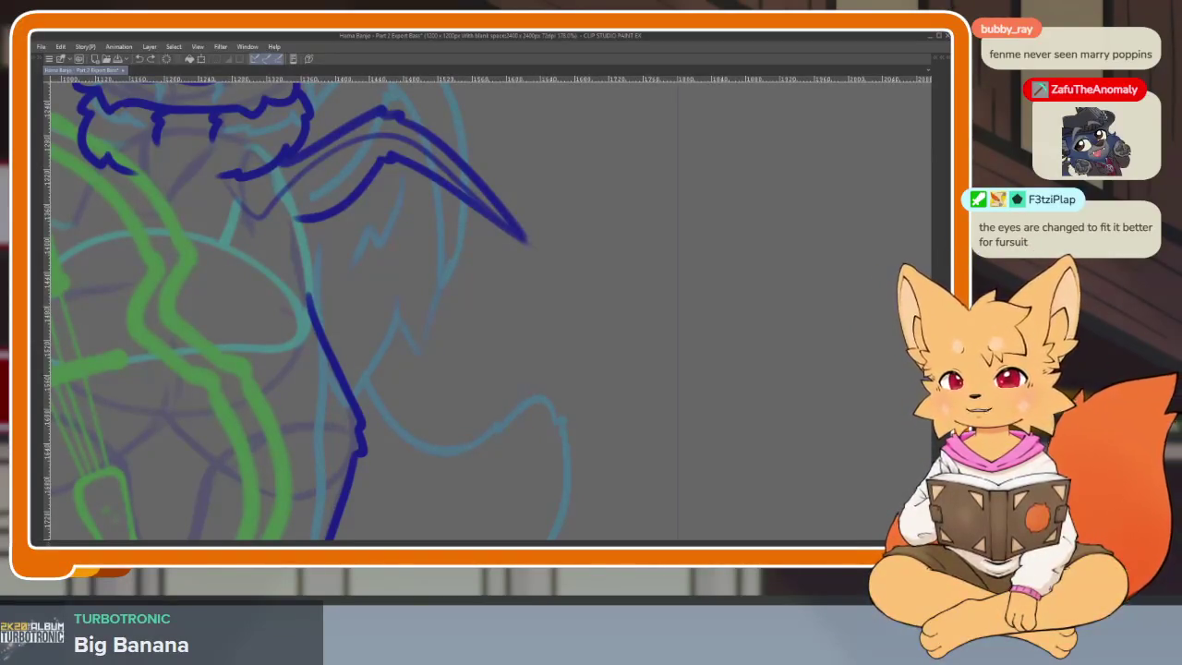
pyautogui.moveTo(534, 362); pyautogui.dragTo(582, 335)
pyautogui.hotkey('ctrl', 'z')
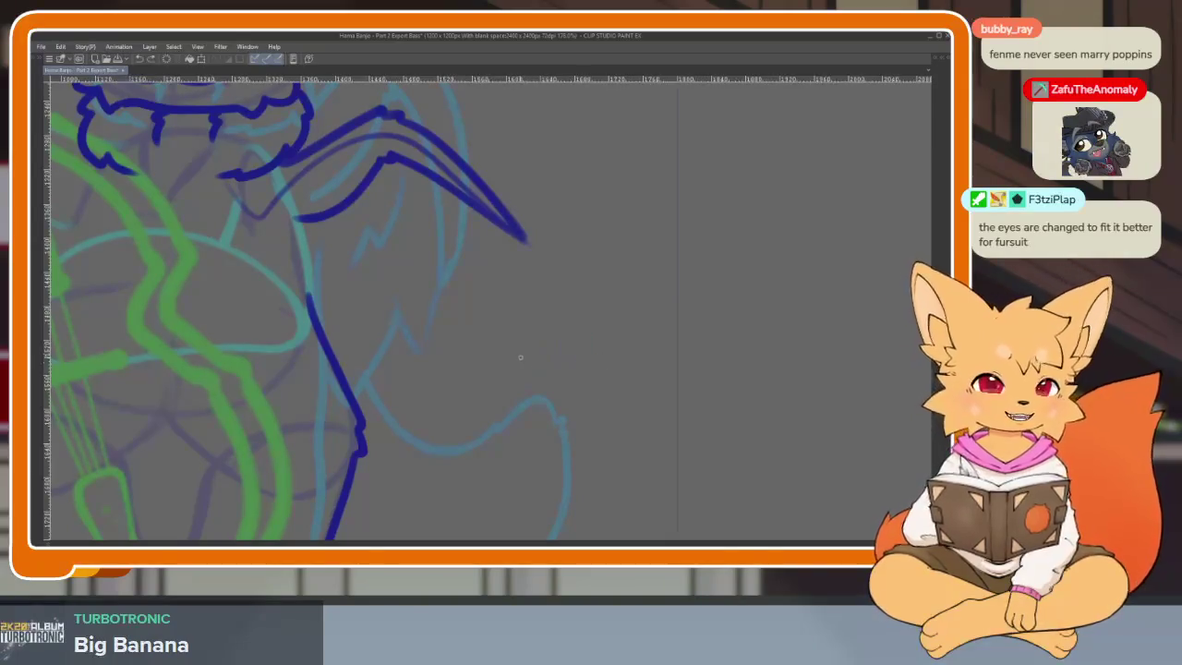
pyautogui.scroll(2, 514, 383)
pyautogui.scroll(2, 513, 394)
pyautogui.scroll(1, 517, 399)
pyautogui.scroll(1, 536, 388)
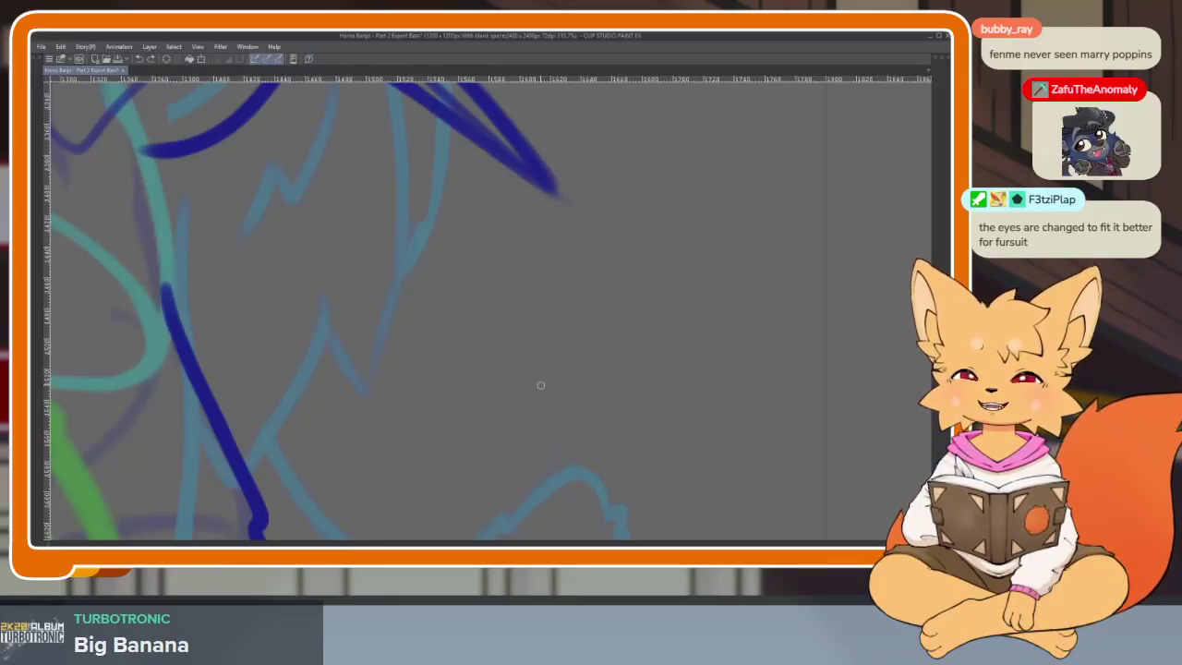
pyautogui.scroll(-1, 507, 363)
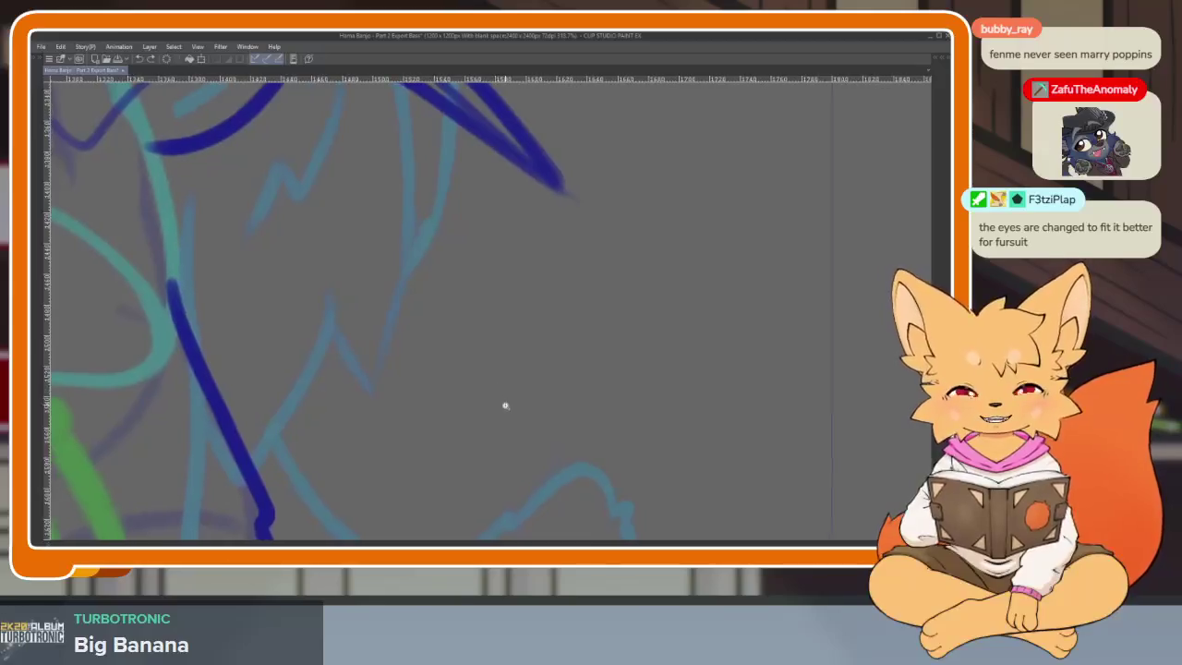
pyautogui.scroll(-1, 504, 403)
pyautogui.scroll(-1, 511, 371)
pyautogui.scroll(-1, 490, 411)
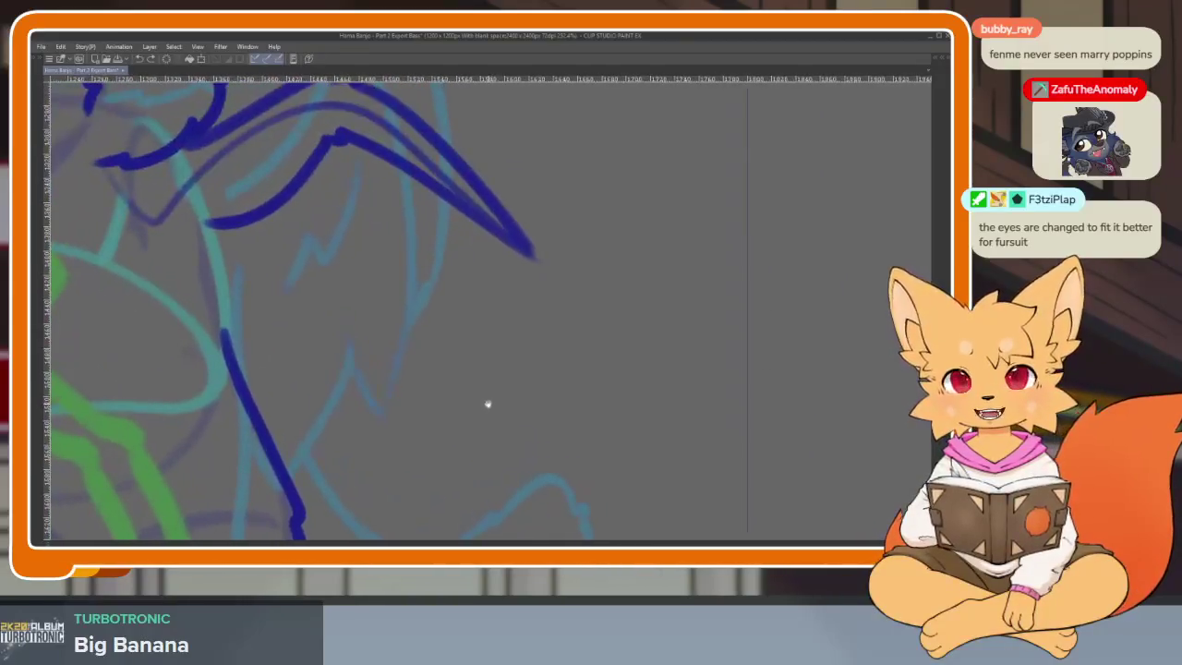
pyautogui.scroll(1, 553, 415)
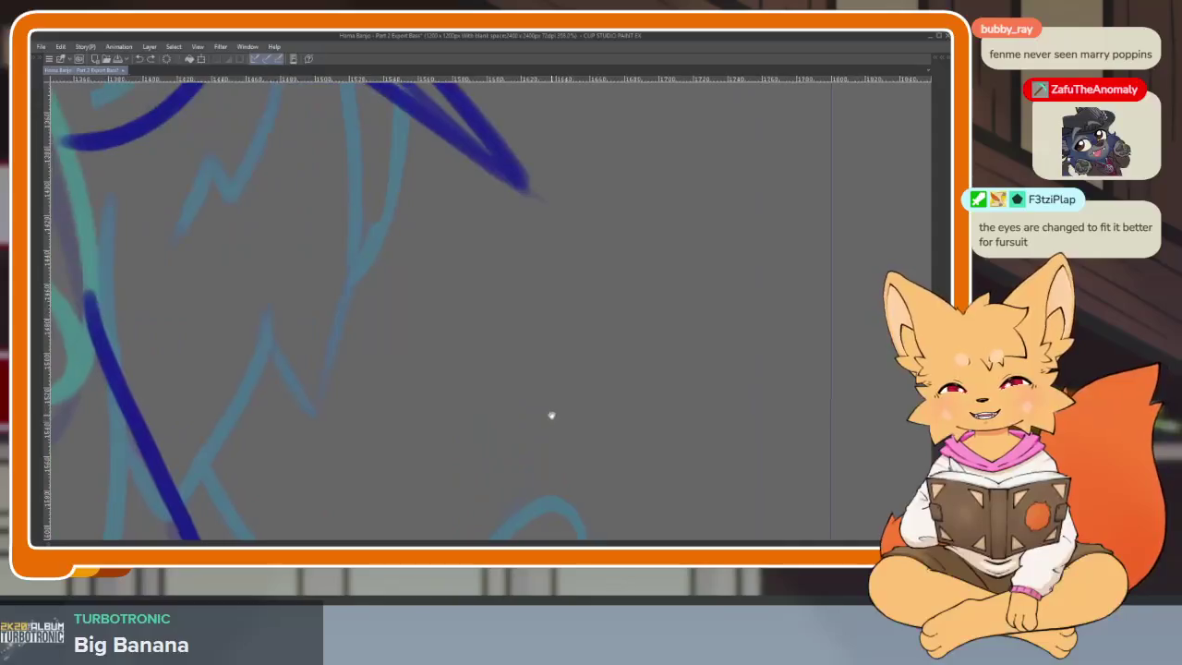
pyautogui.scroll(1, 548, 415)
pyautogui.scroll(1, 548, 420)
pyautogui.moveTo(510, 201); pyautogui.dragTo(550, 327)
pyautogui.hotkey('ctrl', 'z')
pyautogui.moveTo(510, 201)
pyautogui.mouseDown()
pyautogui.moveTo(543, 299)
pyautogui.moveTo(263, 377)
pyautogui.moveTo(221, 427)
pyautogui.mouseUp()
pyautogui.scroll(-2, 570, 401)
pyautogui.scroll(-1, 567, 399)
pyautogui.scroll(1, 567, 399)
pyautogui.scroll(3, 536, 388)
pyautogui.scroll(1, 567, 388)
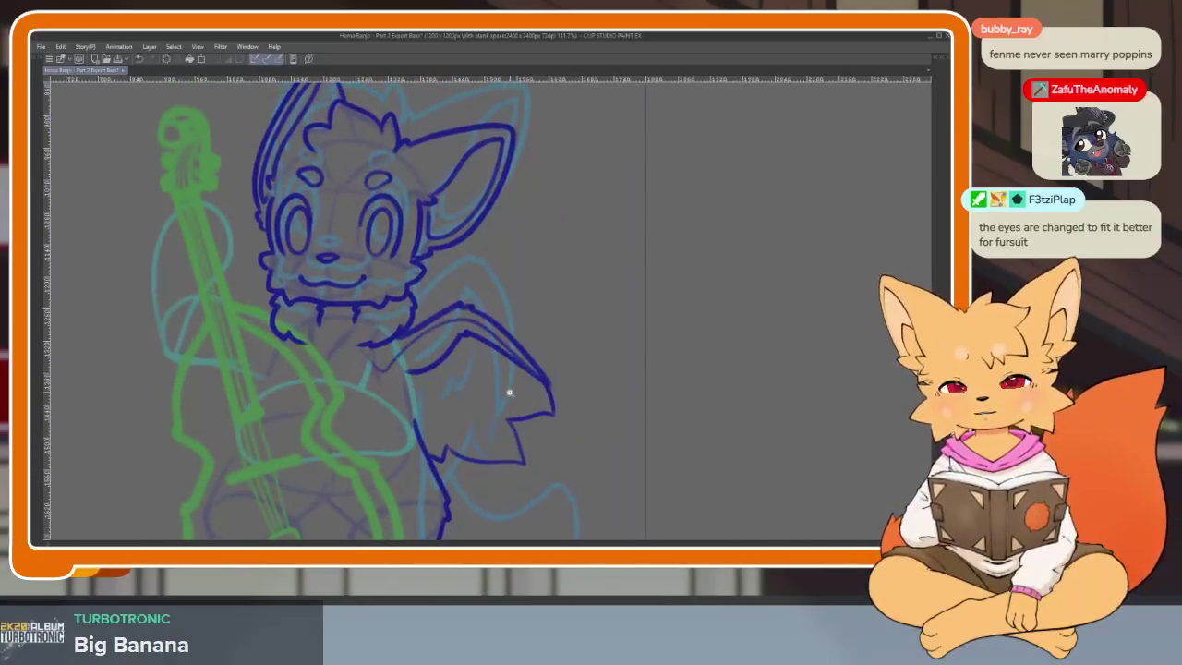
pyautogui.scroll(2, 509, 393)
pyautogui.scroll(1, 523, 416)
pyautogui.scroll(-1, 509, 425)
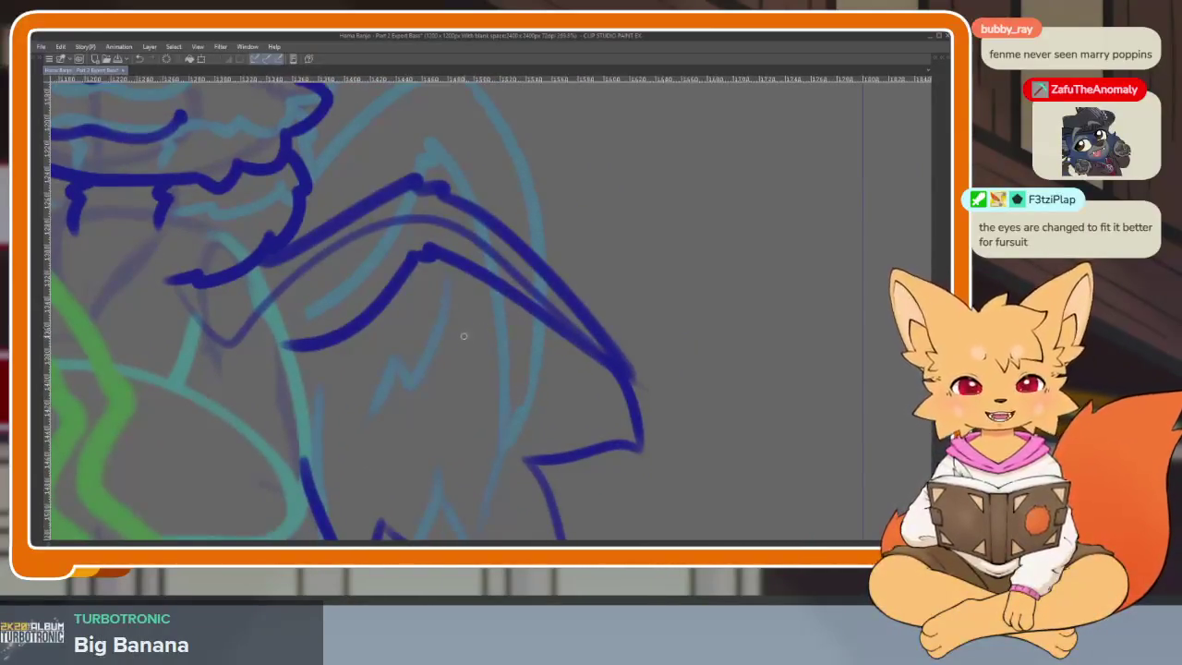
pyautogui.scroll(-2, 396, 464)
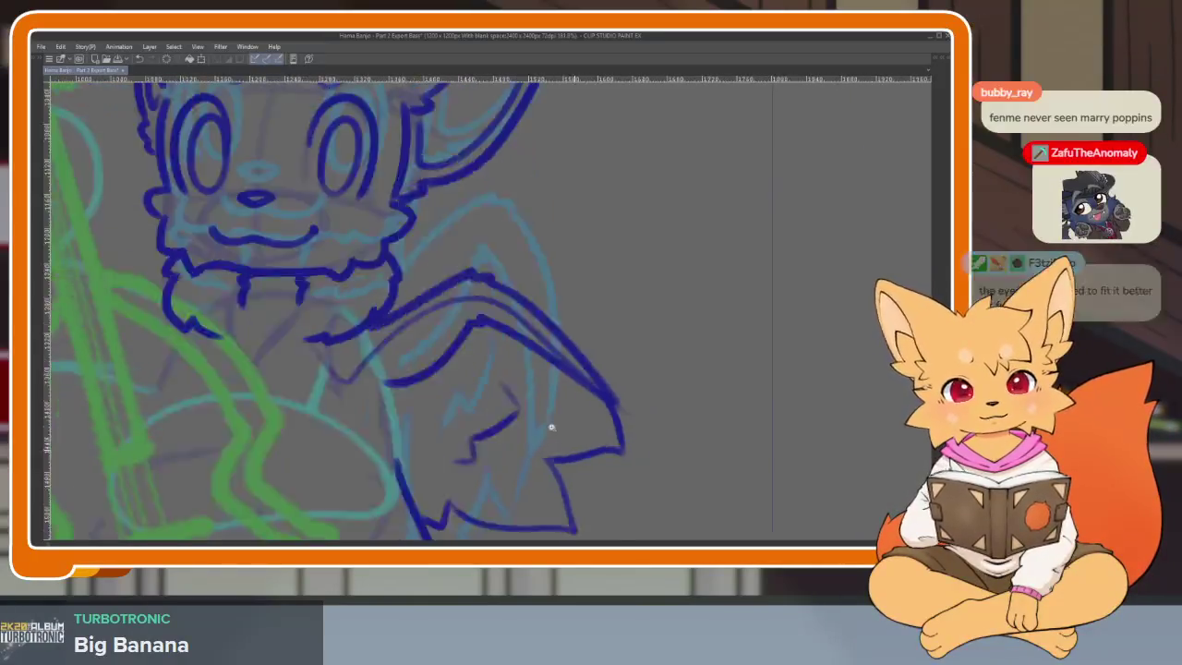
pyautogui.scroll(-1, 601, 438)
pyautogui.scroll(-1, 653, 450)
pyautogui.scroll(-2, 634, 435)
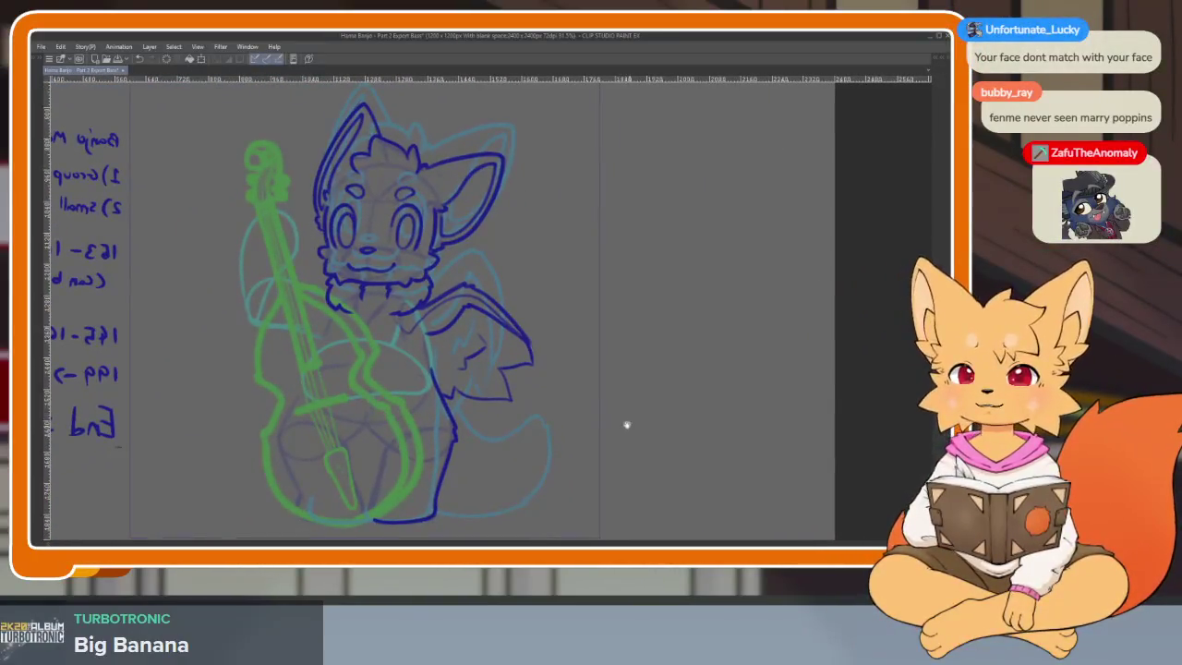
pyautogui.scroll(-1, 625, 425)
pyautogui.scroll(1, 591, 411)
pyautogui.scroll(1, 602, 422)
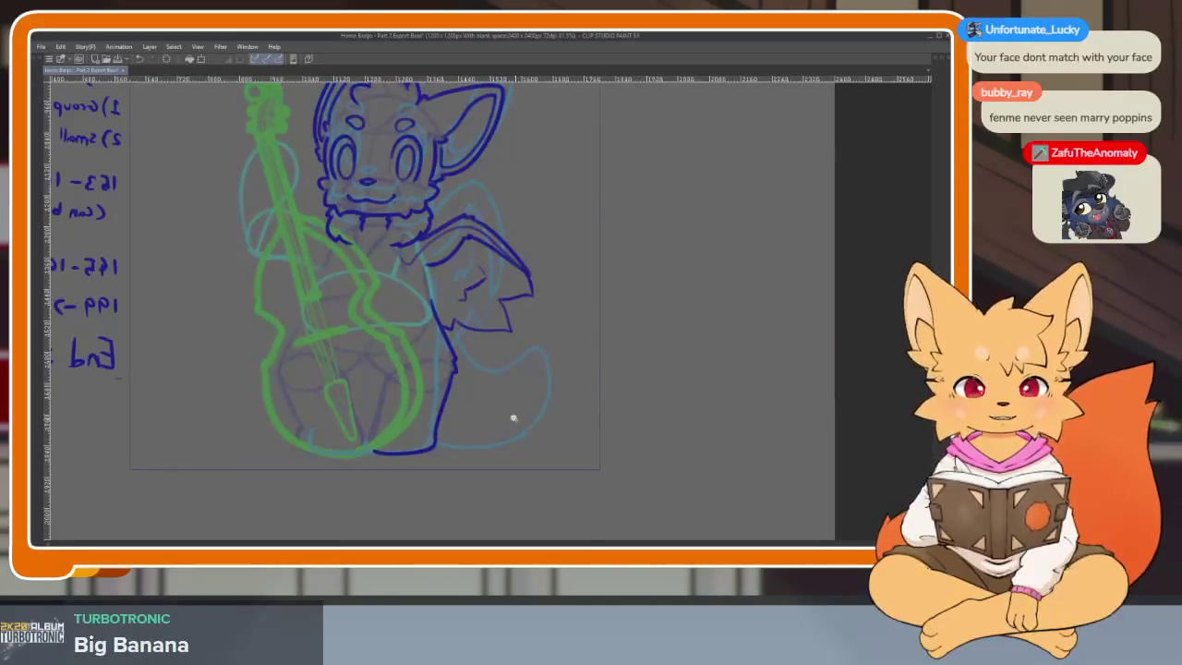
pyautogui.scroll(2, 530, 433)
pyautogui.scroll(1, 534, 431)
pyautogui.hscroll(1, 584, 407)
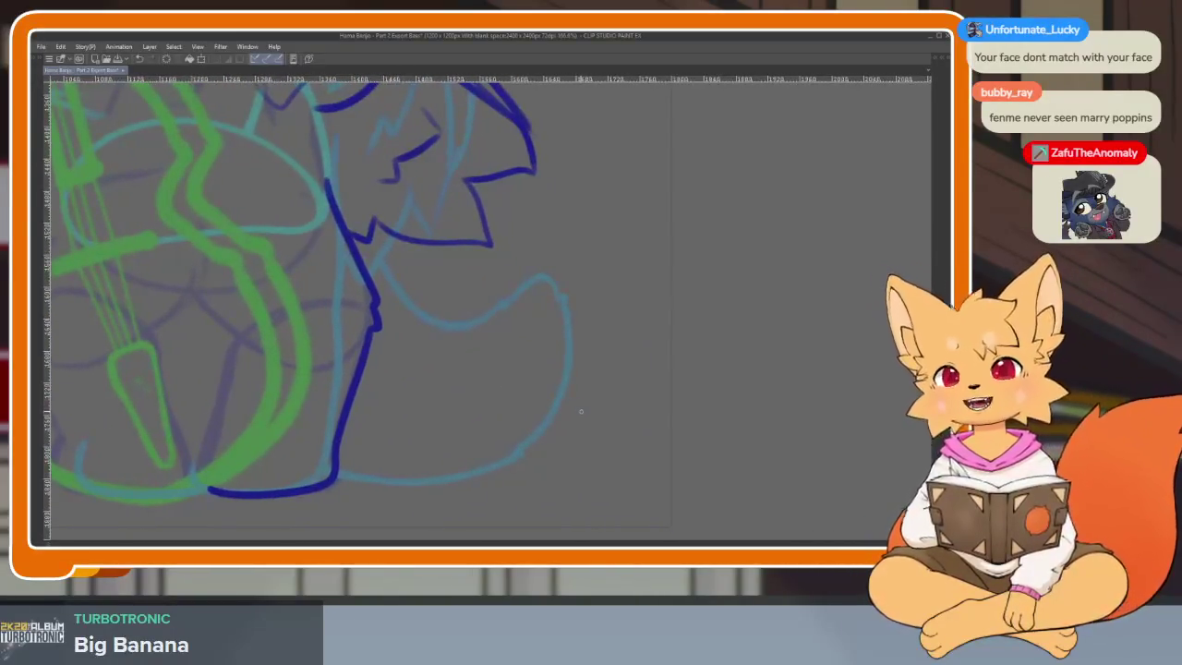
pyautogui.hscroll(1, 598, 427)
pyautogui.scroll(1, 594, 426)
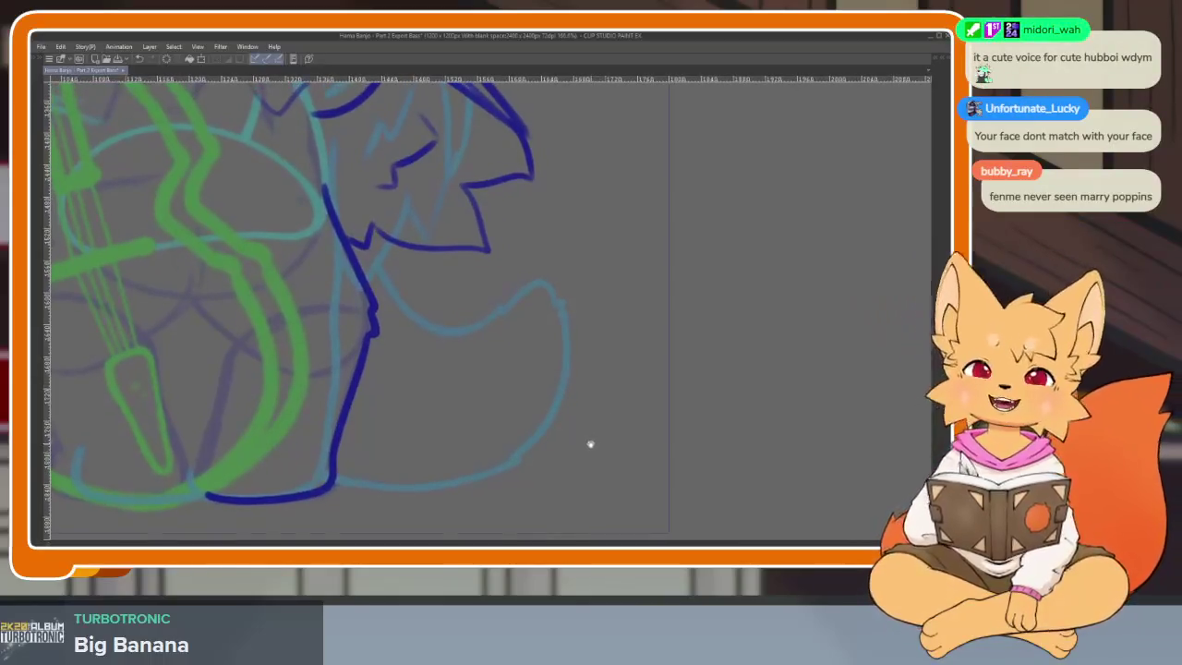
pyautogui.scroll(1, 575, 451)
pyautogui.scroll(-1, 570, 457)
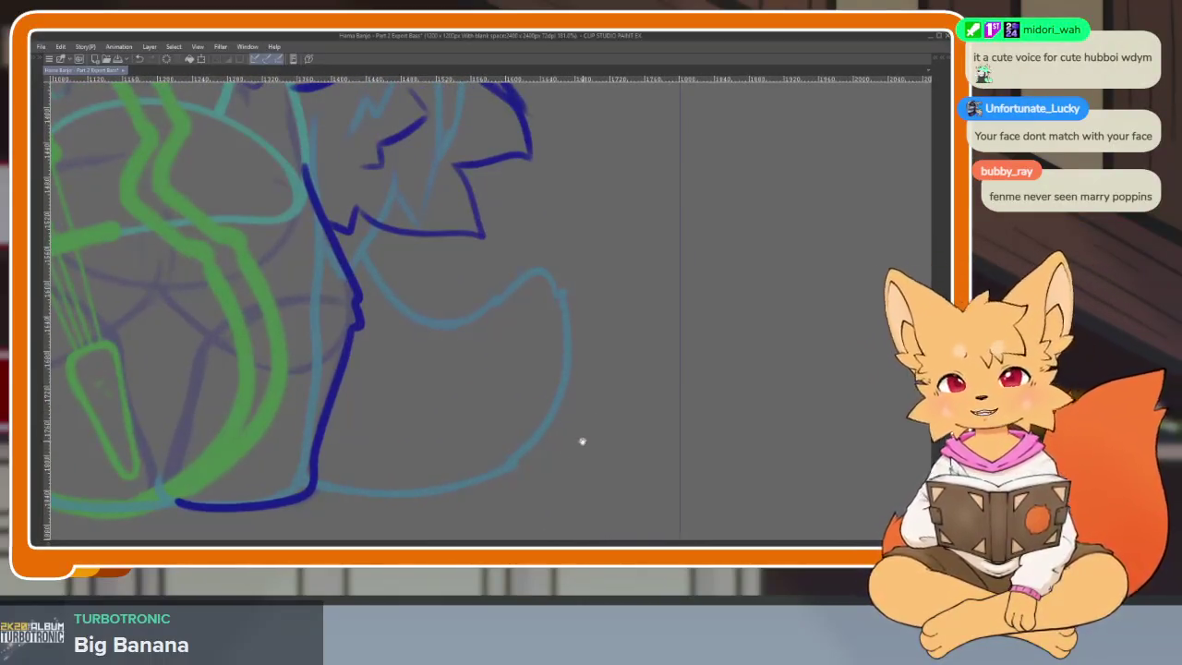
pyautogui.hscroll(-1, 580, 440)
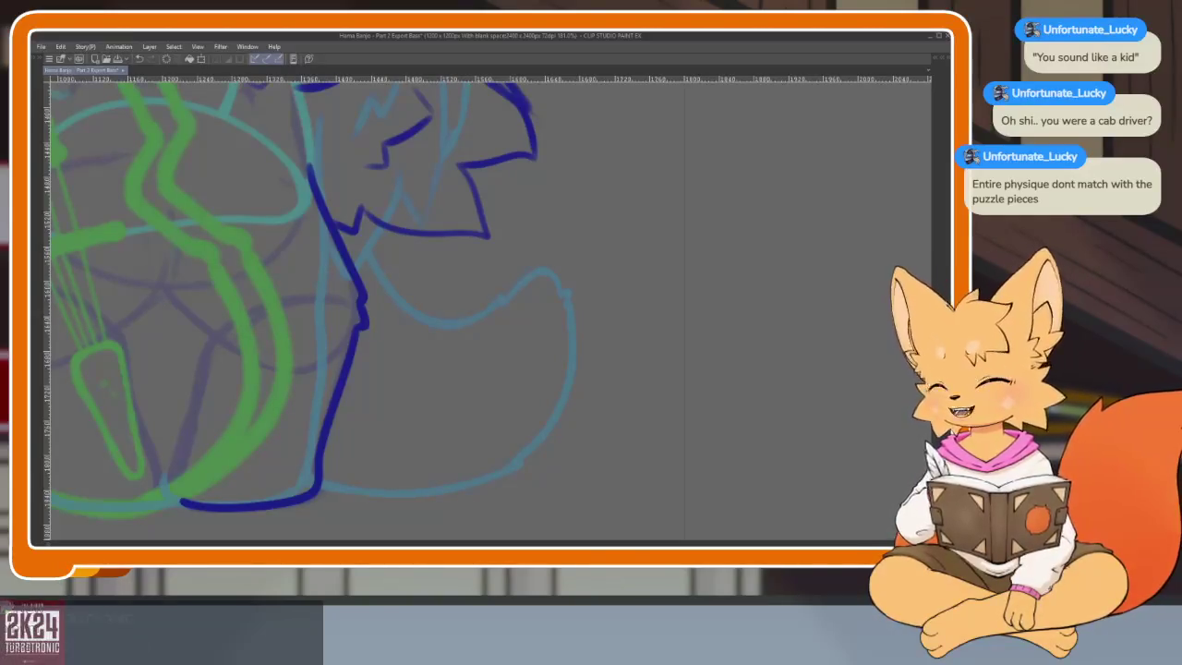
# - Remove a stray test stroke beside the tail and move the view onto the tail
pyautogui.moveTo(574, 354); pyautogui.dragTo(606, 336)
pyautogui.hotkey('ctrl', 'z')
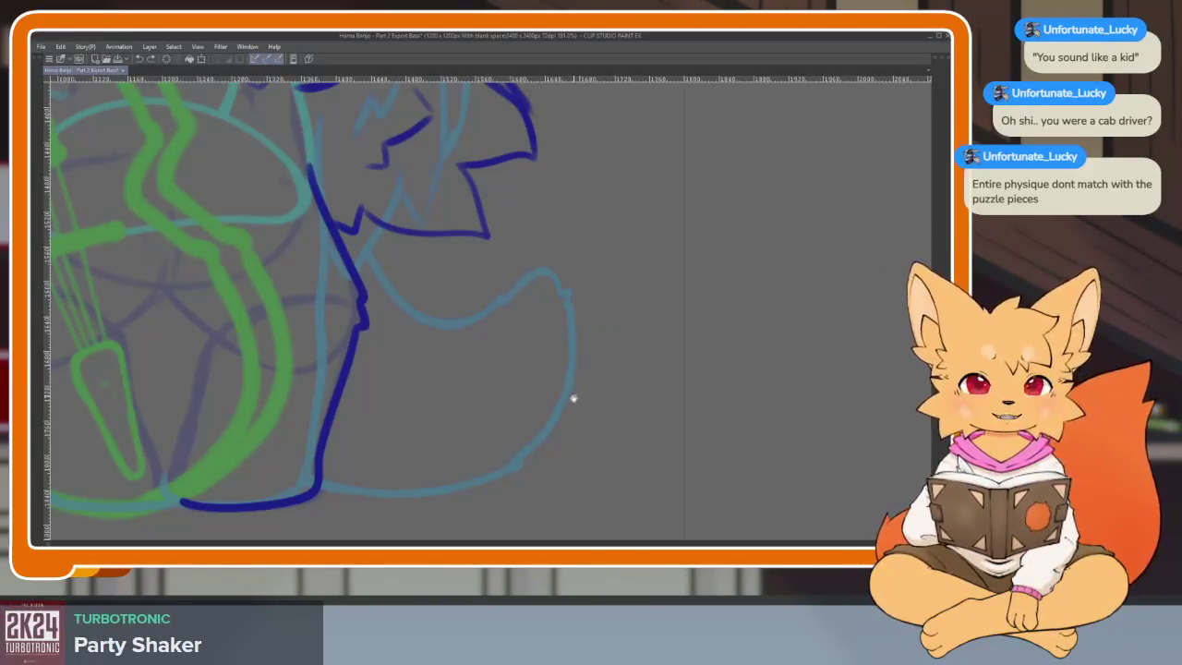
pyautogui.moveTo(570, 384); pyautogui.dragTo(533, 409)
# - Zoom in on the tail and ink its upper curve in dark blue
pyautogui.scroll(3, 443, 388)
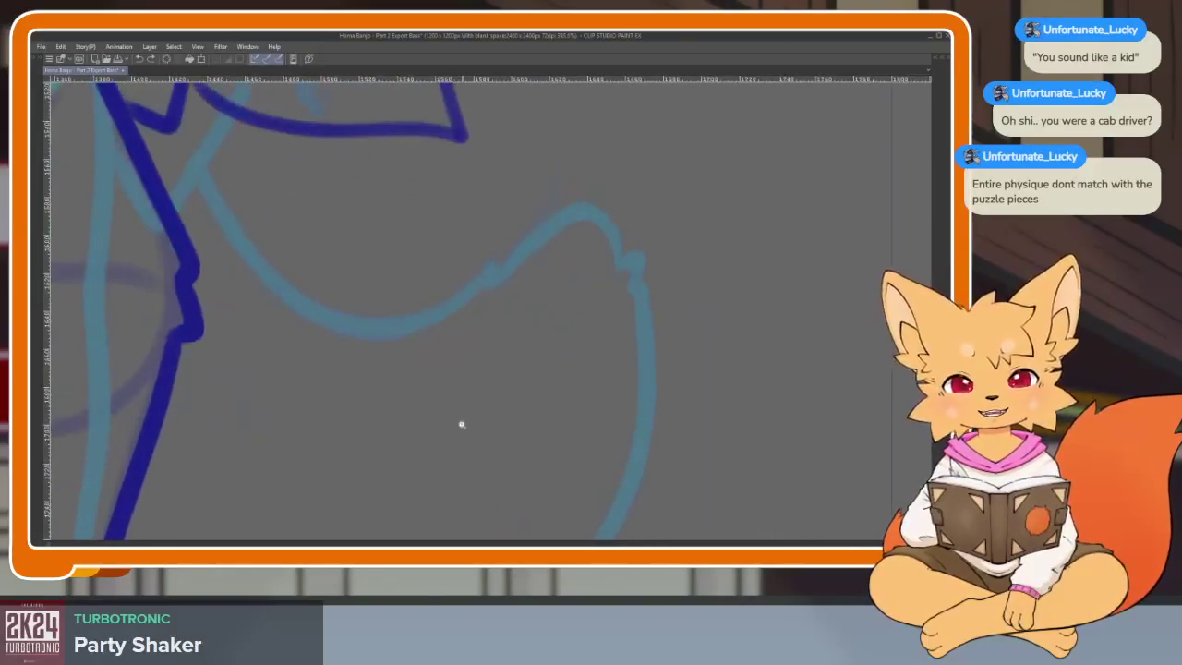
pyautogui.scroll(1, 465, 443)
pyautogui.scroll(1, 469, 449)
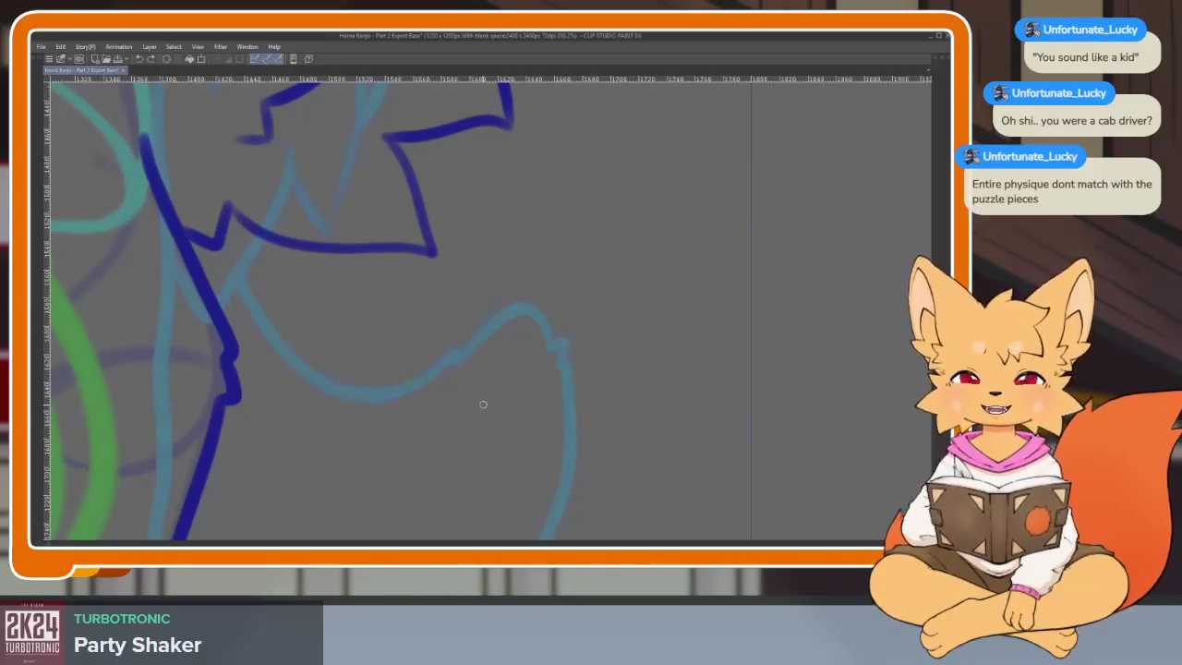
pyautogui.scroll(1, 435, 444)
pyautogui.scroll(1, 422, 454)
pyautogui.scroll(-2, 421, 455)
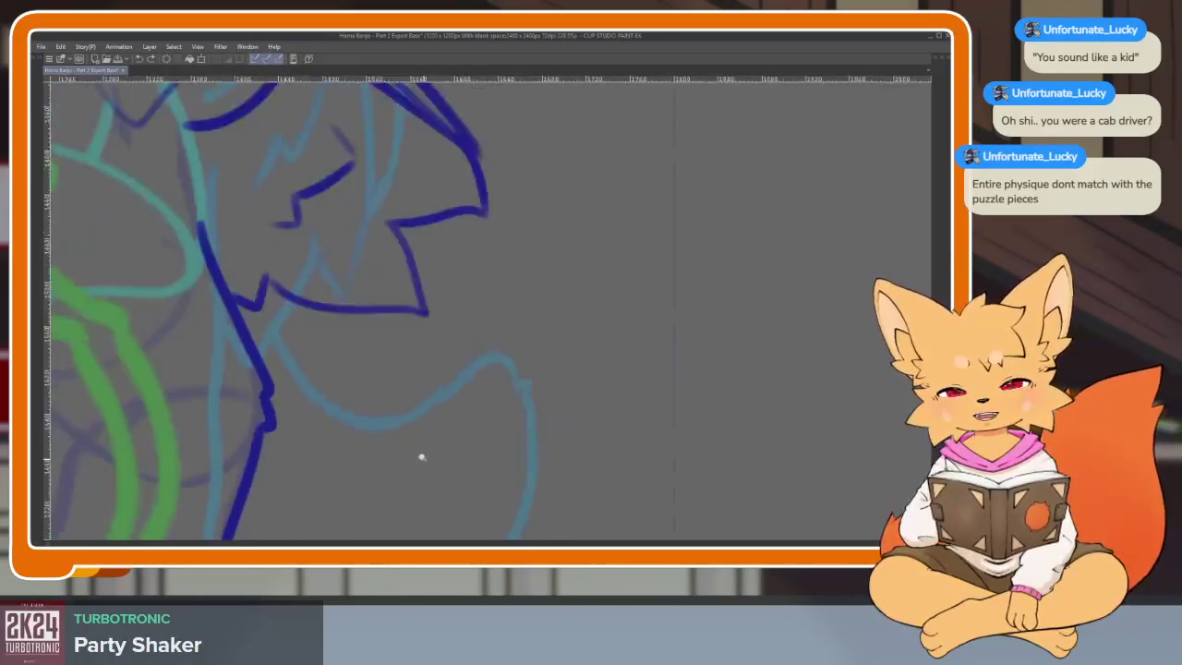
pyautogui.scroll(-1, 501, 327)
pyautogui.scroll(-1, 491, 330)
pyautogui.scroll(1, 499, 333)
pyautogui.scroll(2, 498, 333)
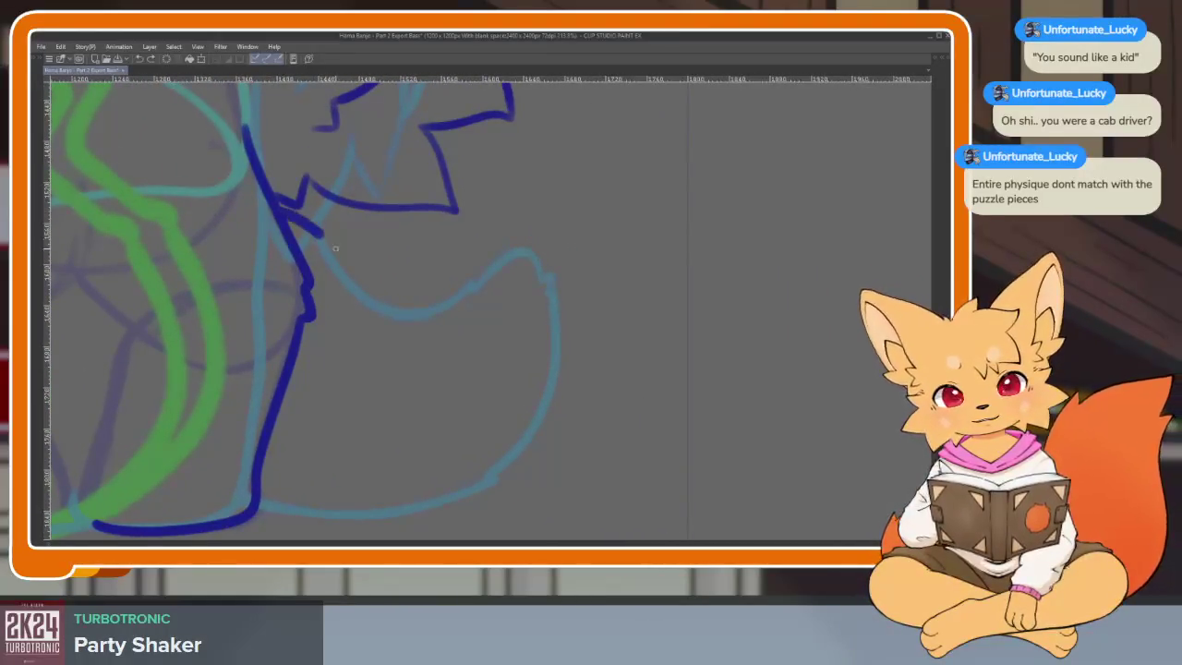
pyautogui.moveTo(275, 209)
pyautogui.mouseDown()
pyautogui.moveTo(495, 309)
pyautogui.moveTo(561, 368)
pyautogui.moveTo(569, 416)
pyautogui.moveTo(541, 462)
pyautogui.moveTo(488, 501)
pyautogui.moveTo(251, 517)
pyautogui.mouseUp()
pyautogui.scroll(-5, 646, 420)
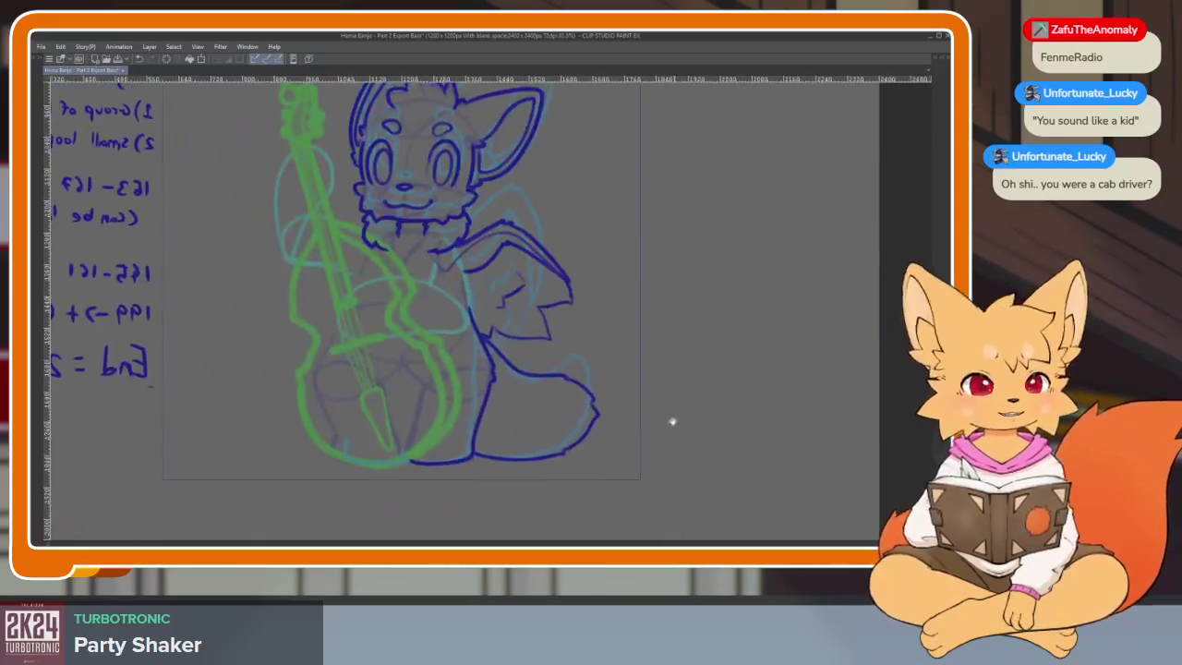
# - Step back and forth through neighbouring animation frames to compare wing and tail poses
pyautogui.scroll(3, 600, 434)
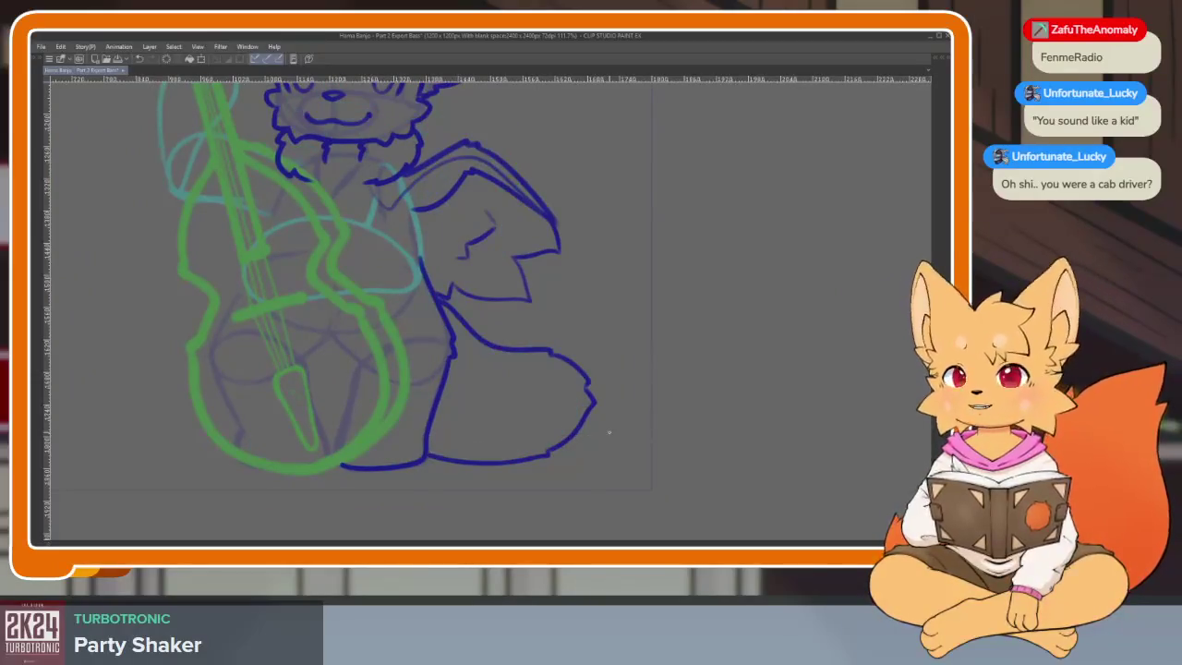
pyautogui.press('Right')
pyautogui.press('Right')
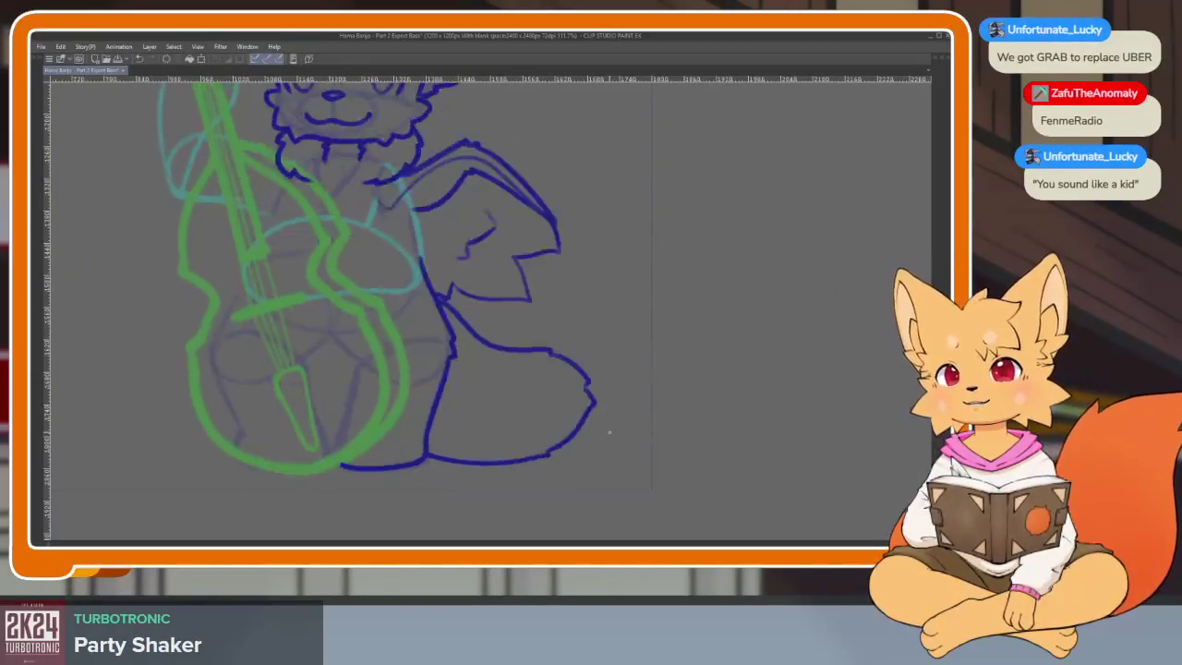
pyautogui.press('Left')
pyautogui.press('Right')
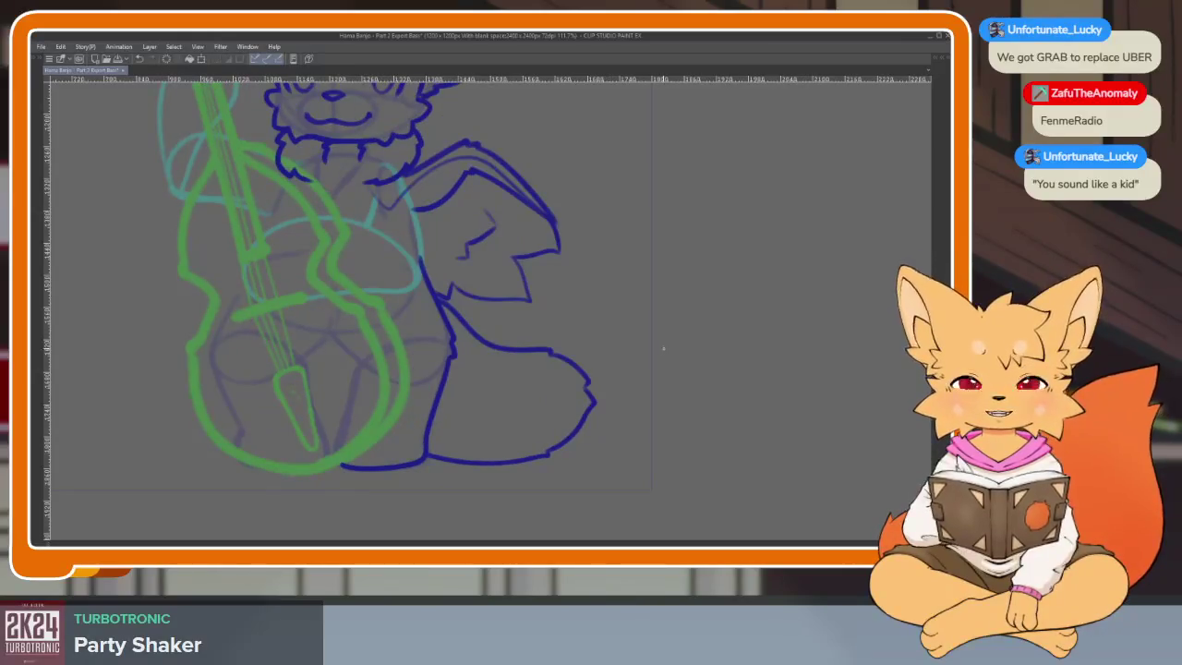
pyautogui.press('Right')
pyautogui.scroll(2, 489, 412)
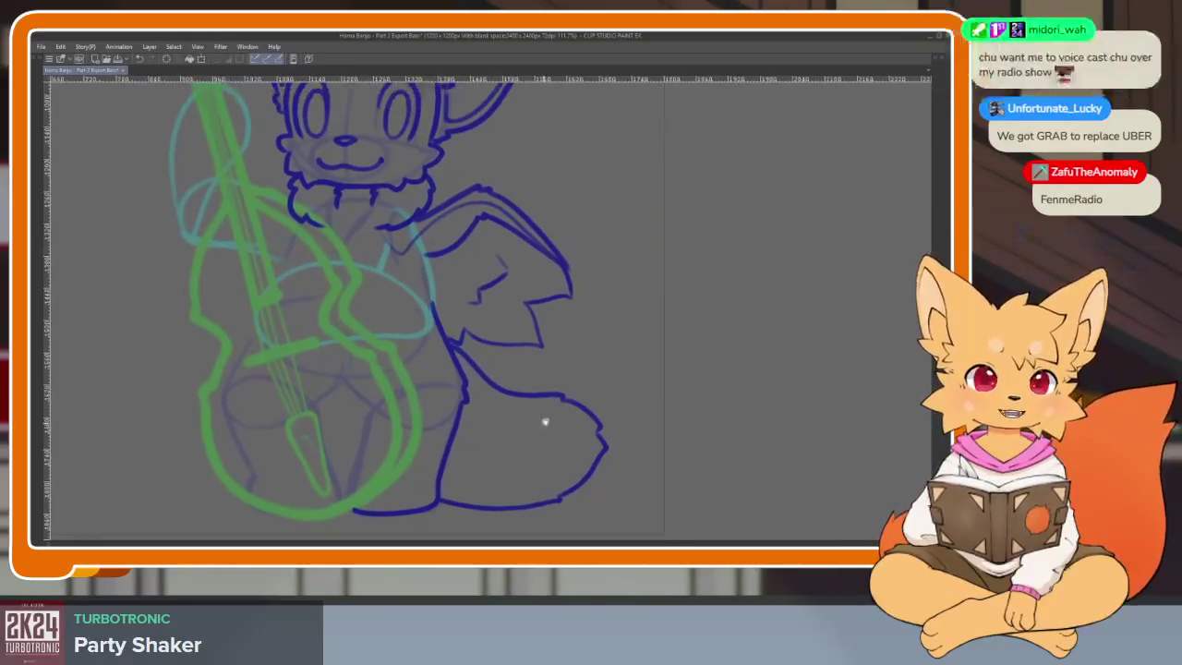
pyautogui.scroll(-3, 543, 425)
pyautogui.scroll(3, 543, 420)
pyautogui.scroll(-1, 545, 407)
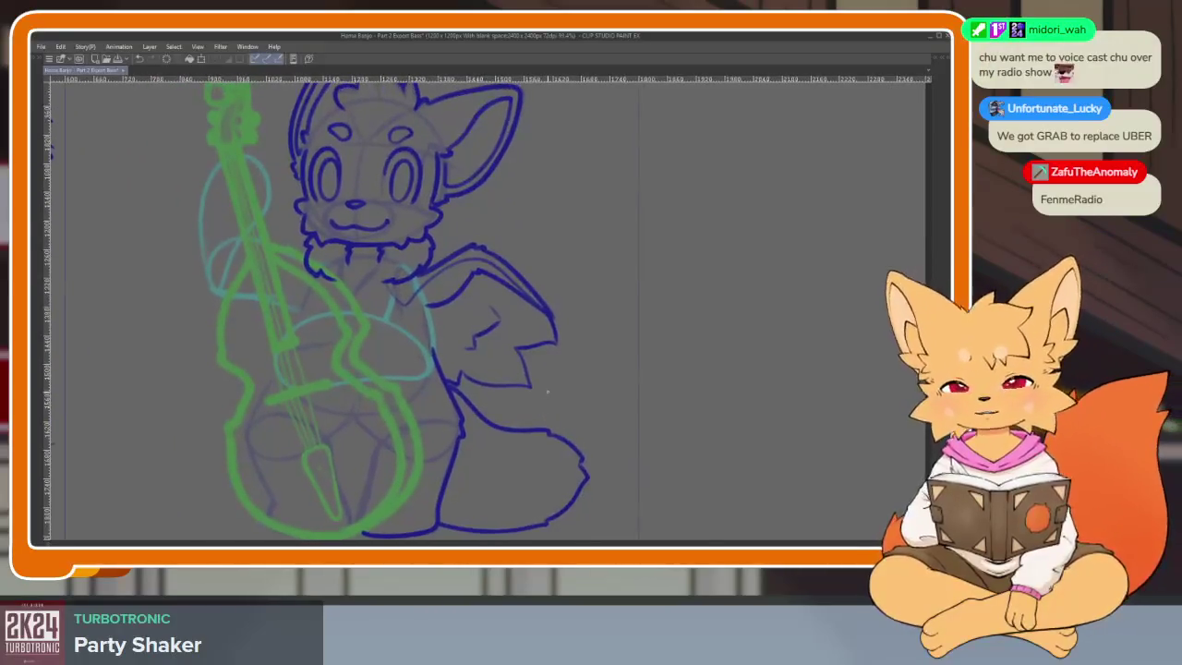
pyautogui.press('Right')
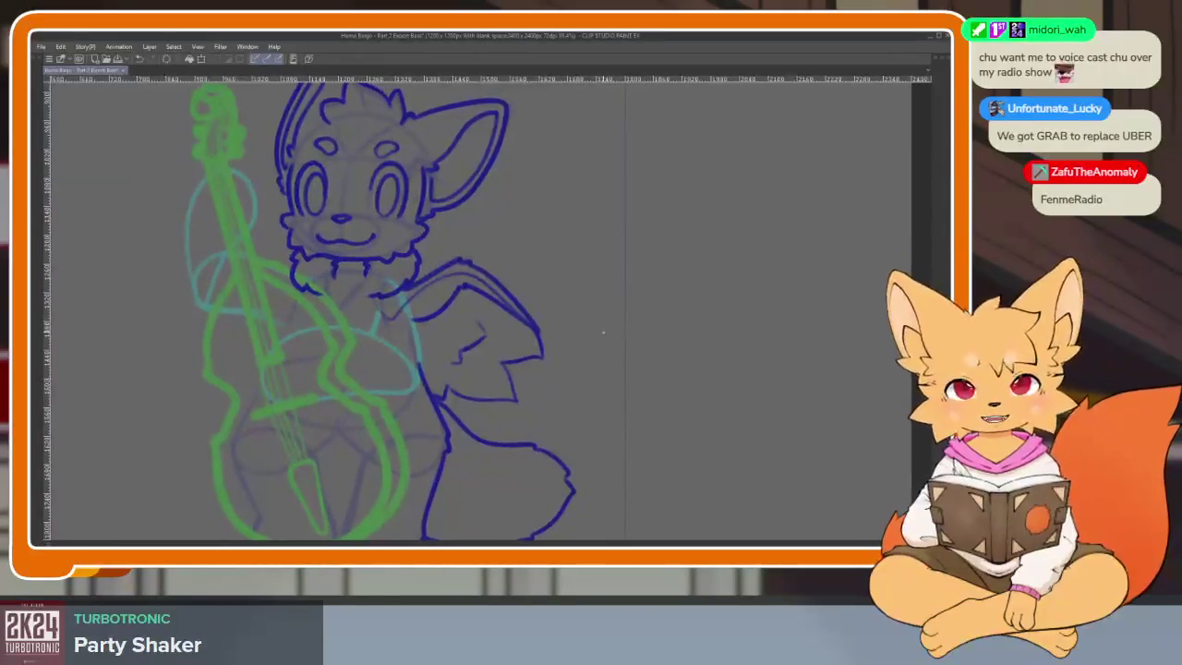
# - Zoom into the wing and erase the faint stray line between its strokes
pyautogui.scroll(-2, 570, 391)
pyautogui.scroll(5, 427, 277)
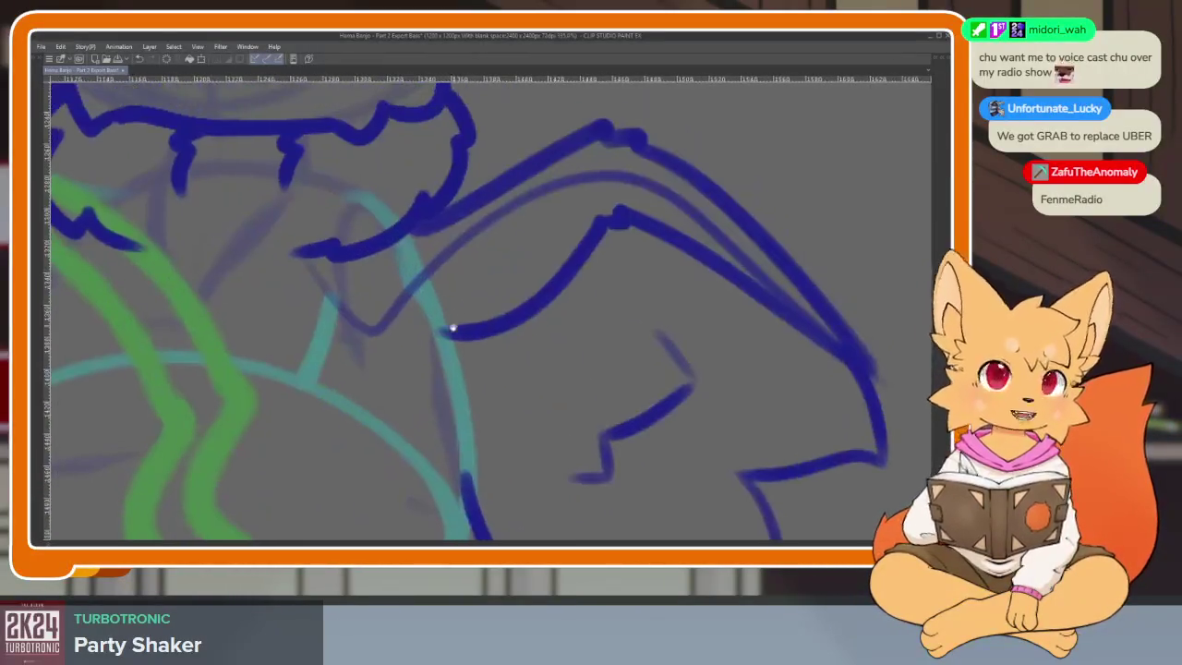
pyautogui.scroll(5, 449, 327)
pyautogui.scroll(3, 428, 372)
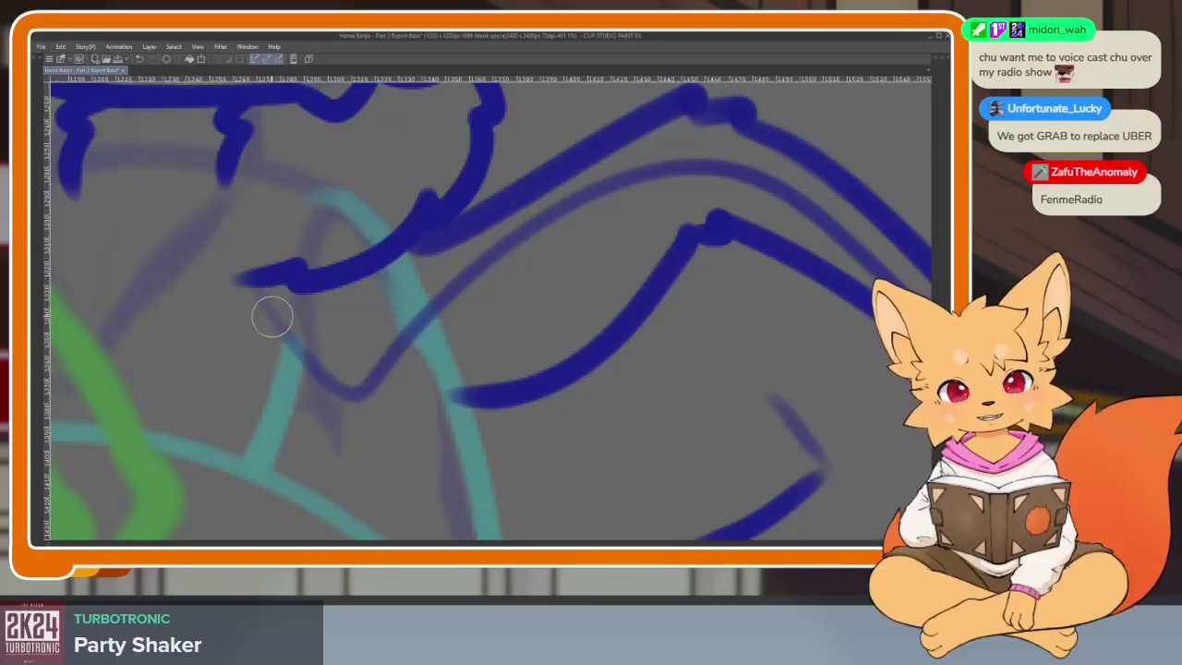
pyautogui.moveTo(539, 222); pyautogui.dragTo(502, 298)
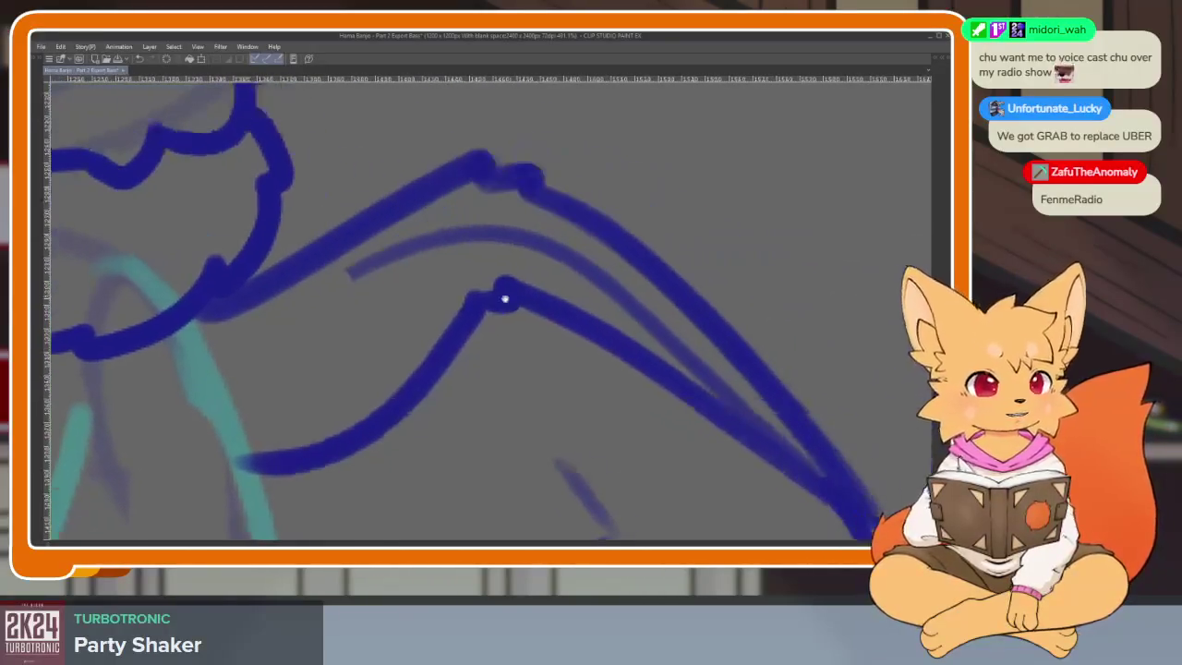
pyautogui.moveTo(468, 229)
pyautogui.mouseDown()
pyautogui.moveTo(491, 304)
pyautogui.moveTo(385, 246)
pyautogui.mouseUp()
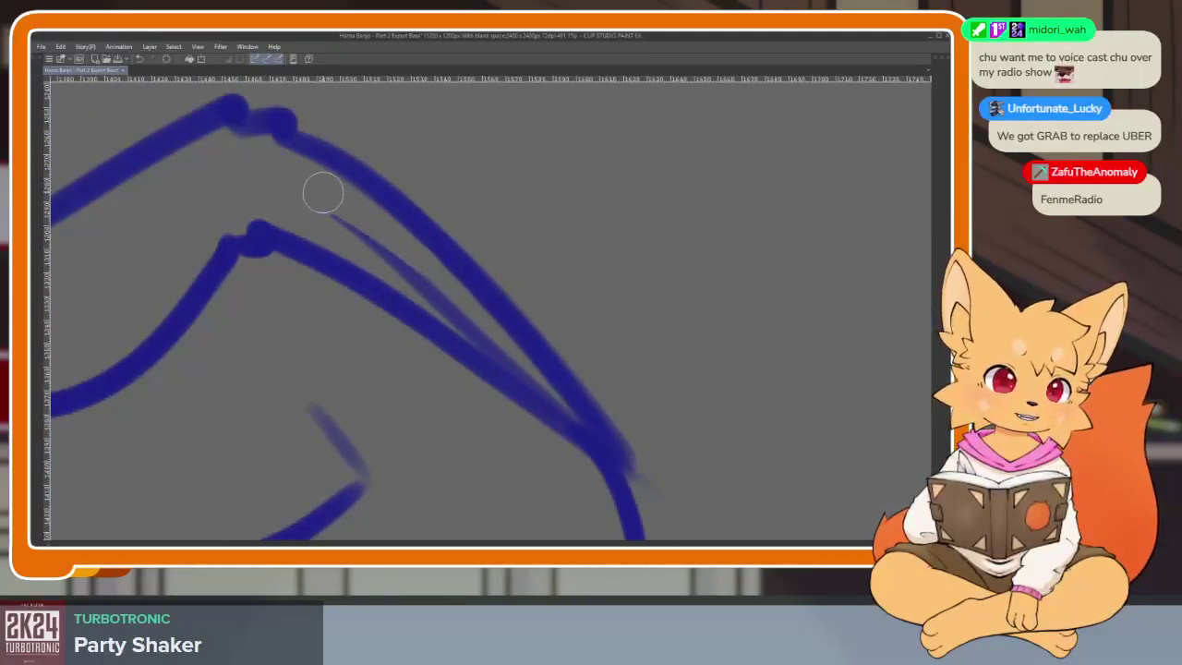
pyautogui.moveTo(333, 216)
pyautogui.mouseDown()
pyautogui.moveTo(409, 264)
pyautogui.moveTo(498, 363)
pyautogui.moveTo(586, 431)
pyautogui.moveTo(577, 424)
pyautogui.mouseUp()
# - Redraw the lower wing line thicker and darker, then pan toward empty canvas space
pyautogui.moveTo(417, 310); pyautogui.dragTo(617, 461)
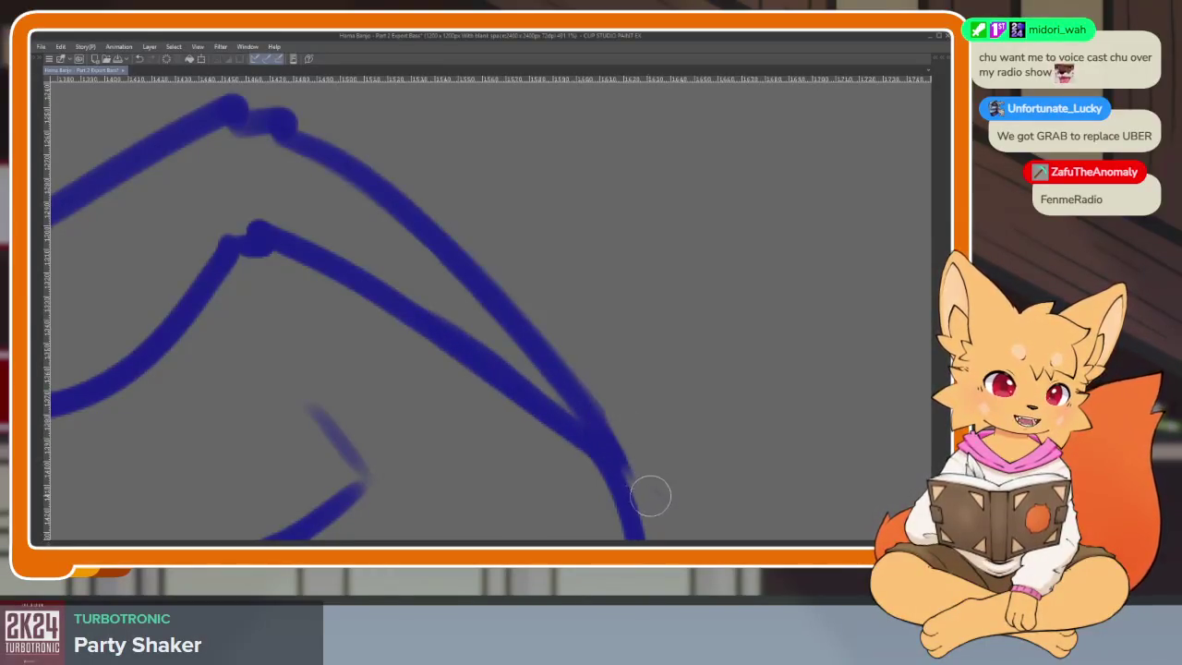
pyautogui.scroll(-3, 688, 397)
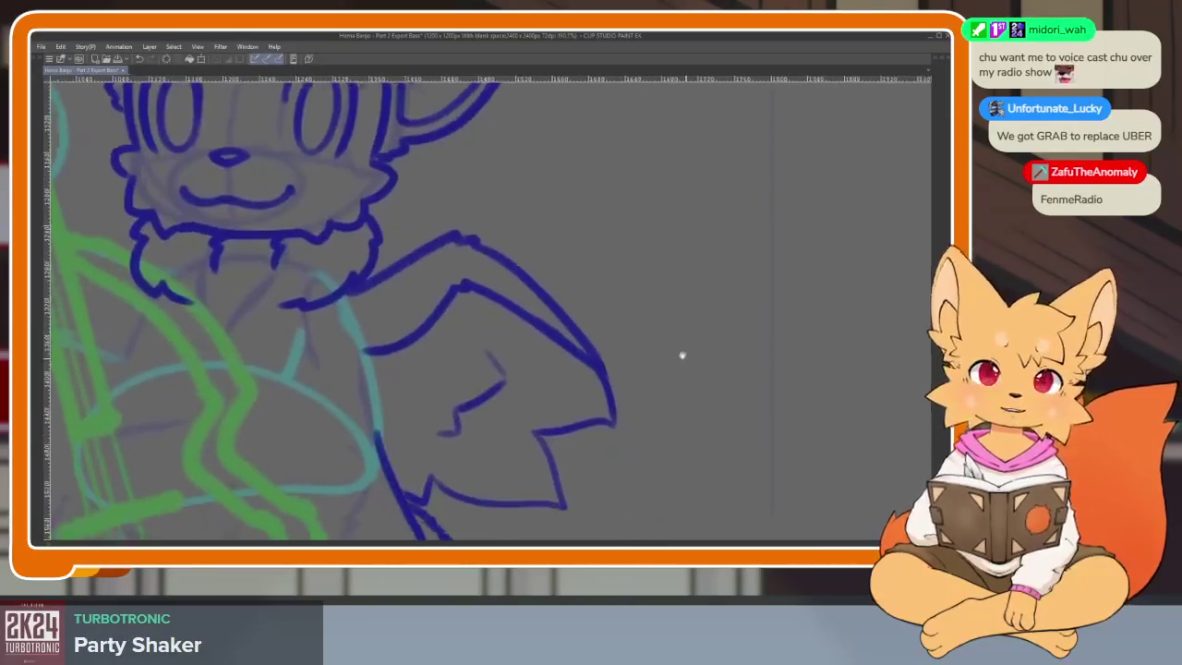
pyautogui.scroll(1, 689, 383)
pyautogui.scroll(1, 645, 369)
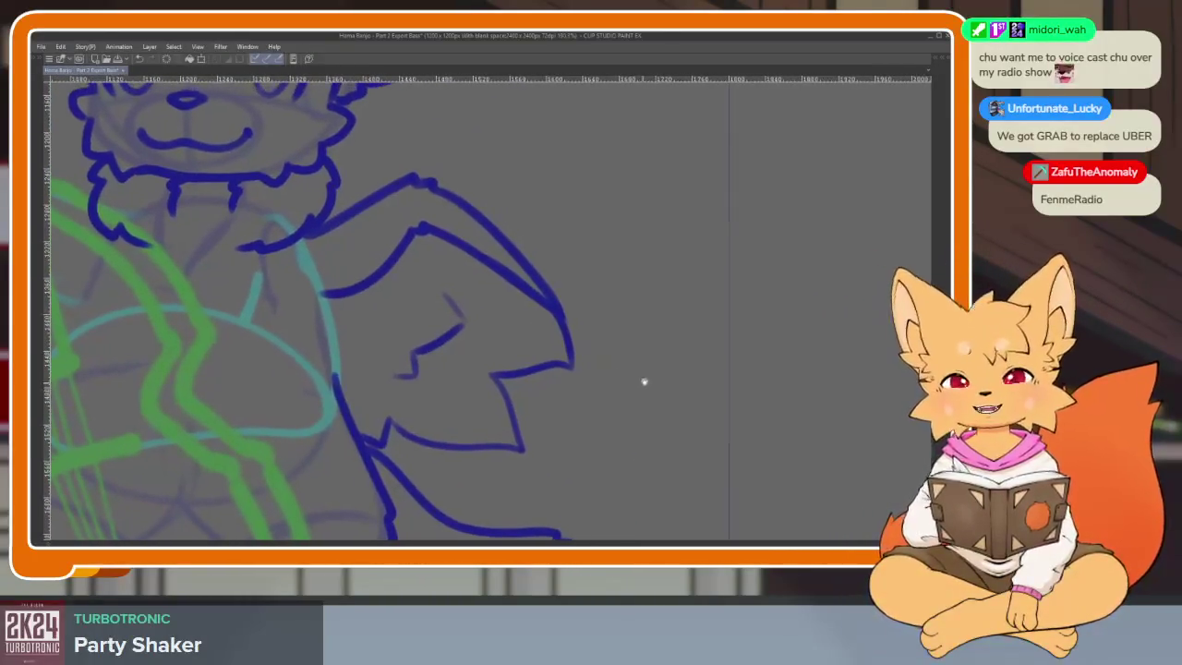
pyautogui.moveTo(616, 422); pyautogui.dragTo(482, 450)
pyautogui.scroll(-3, 482, 449)
pyautogui.scroll(3, 483, 415)
pyautogui.scroll(1, 477, 446)
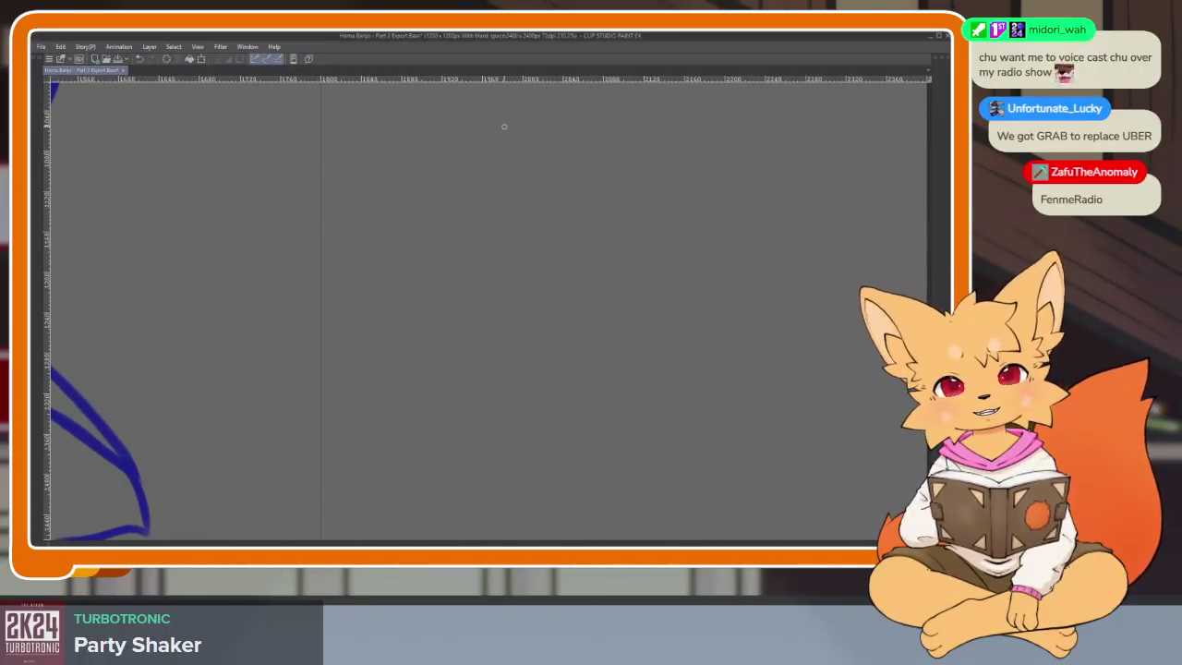
# - Handwrite the note "Hey, Gif char reff" on the canvas
pyautogui.moveTo(361, 209)
pyautogui.mouseDown()
pyautogui.moveTo(362, 260)
pyautogui.moveTo(386, 258)
pyautogui.mouseUp()
pyautogui.moveTo(362, 237)
pyautogui.mouseDown()
pyautogui.moveTo(418, 249)
pyautogui.moveTo(443, 241)
pyautogui.moveTo(430, 265)
pyautogui.mouseUp()
pyautogui.moveTo(459, 245); pyautogui.dragTo(454, 261)
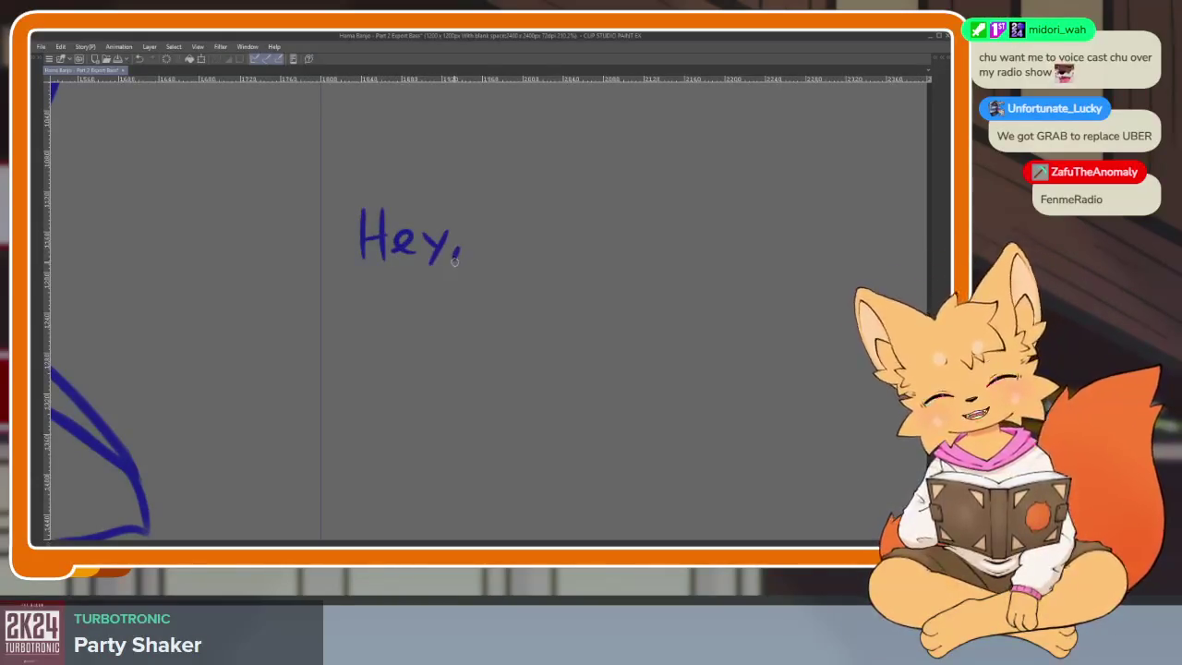
pyautogui.moveTo(508, 216); pyautogui.dragTo(557, 245)
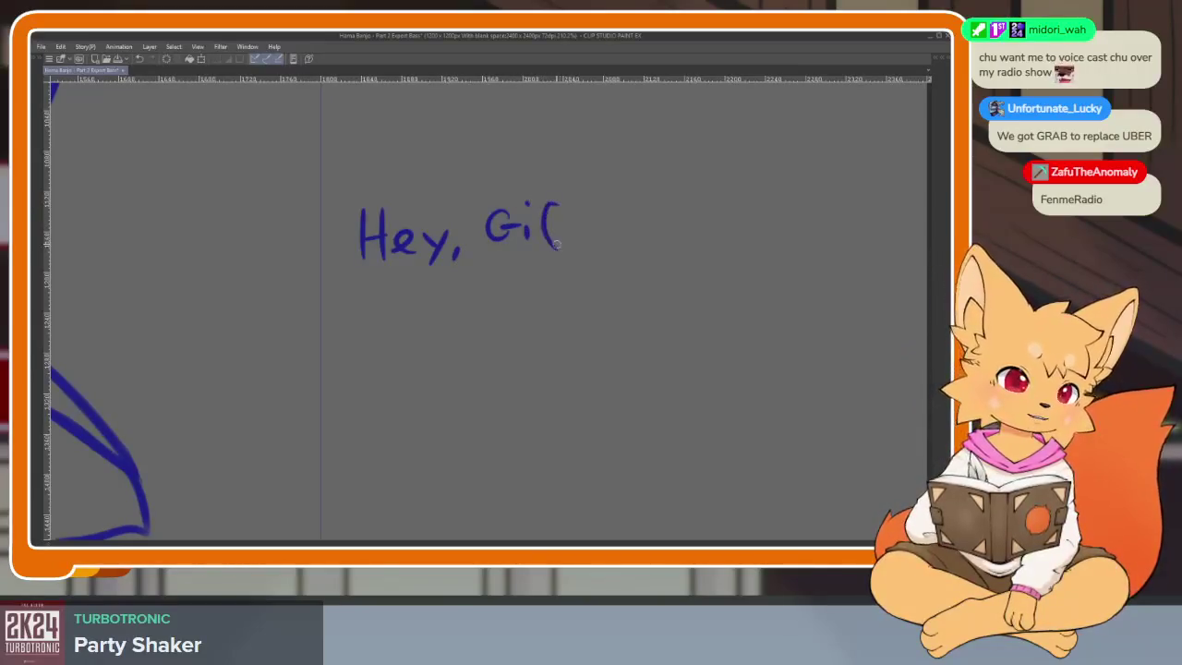
pyautogui.moveTo(630, 220)
pyautogui.mouseDown()
pyautogui.moveTo(624, 242)
pyautogui.moveTo(695, 241)
pyautogui.moveTo(723, 211)
pyautogui.moveTo(753, 239)
pyautogui.moveTo(768, 219)
pyautogui.mouseUp()
pyautogui.moveTo(775, 227); pyautogui.dragTo(800, 236)
pyautogui.moveTo(833, 196)
pyautogui.mouseDown()
pyautogui.moveTo(811, 238)
pyautogui.moveTo(834, 212)
pyautogui.mouseUp()
# - Draw a rectangular box below the note
pyautogui.hscroll(2, 845, 210)
pyautogui.hscroll(2, 736, 344)
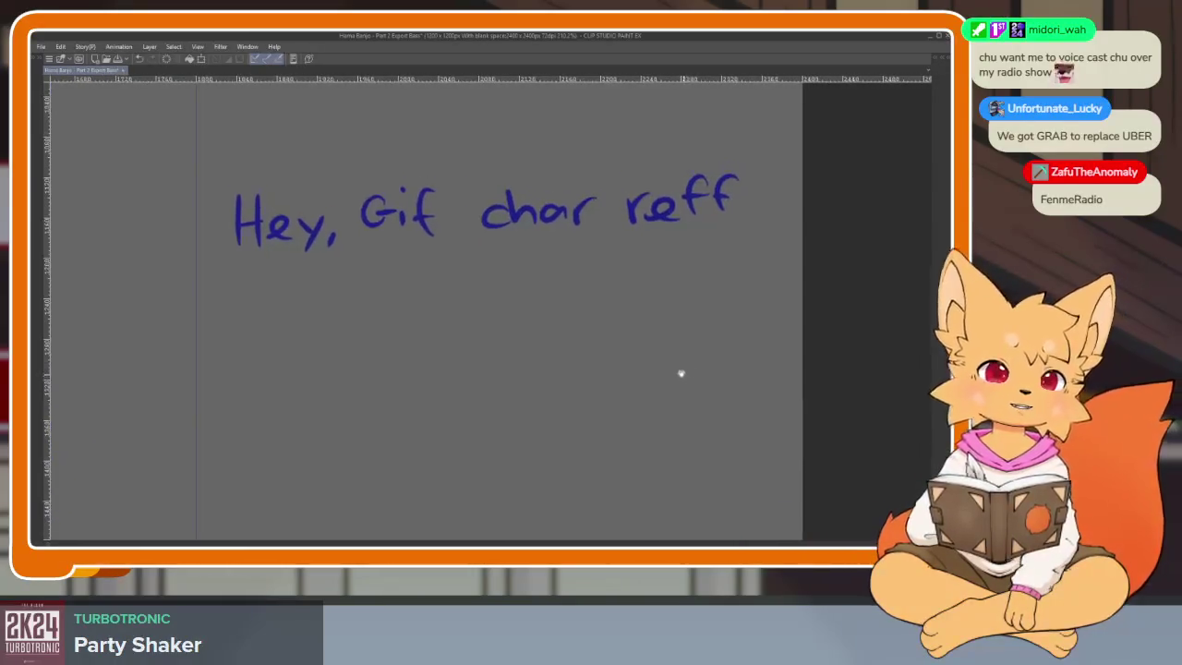
pyautogui.scroll(1, 681, 369)
pyautogui.scroll(-2, 655, 417)
pyautogui.scroll(-3, 638, 418)
pyautogui.moveTo(383, 297); pyautogui.dragTo(388, 502)
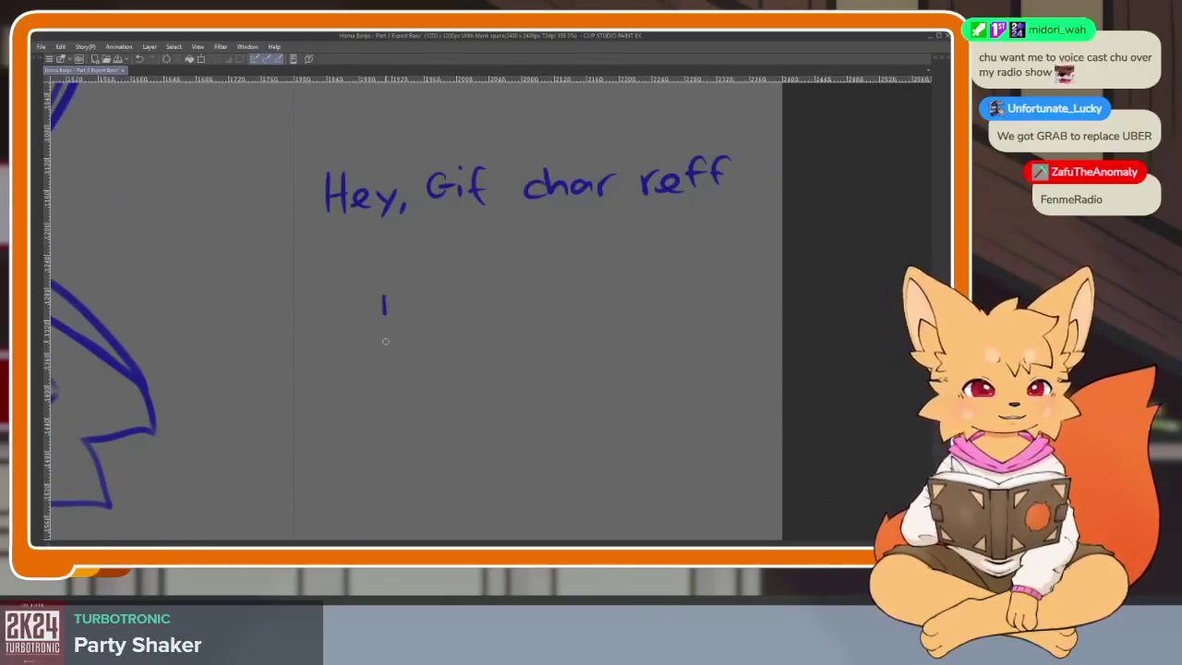
pyautogui.moveTo(382, 295)
pyautogui.mouseDown()
pyautogui.moveTo(511, 297)
pyautogui.moveTo(388, 513)
pyautogui.mouseUp()
pyautogui.scroll(2, 449, 427)
pyautogui.scroll(-1, 453, 339)
pyautogui.moveTo(382, 227)
pyautogui.mouseDown()
pyautogui.moveTo(426, 236)
pyautogui.moveTo(383, 222)
pyautogui.mouseUp()
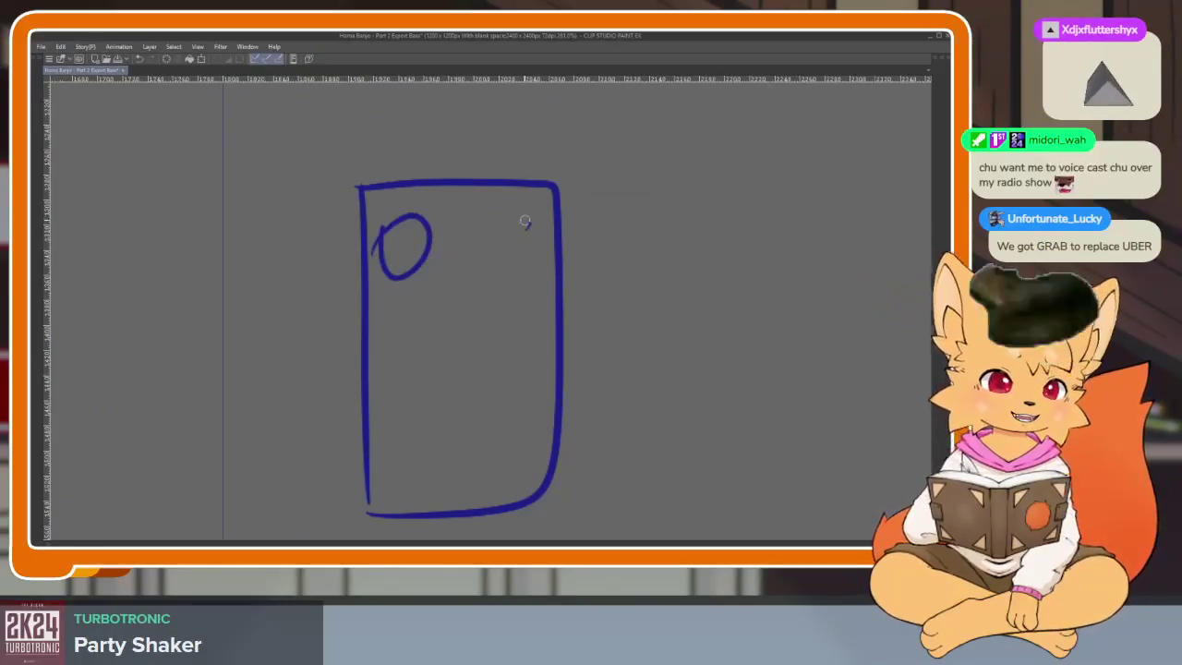
# - Add two eye circles, a keyhole and two lower circles inside the rectangle
pyautogui.moveTo(522, 221); pyautogui.dragTo(518, 220)
pyautogui.moveTo(458, 318)
pyautogui.mouseDown()
pyautogui.moveTo(454, 370)
pyautogui.moveTo(457, 319)
pyautogui.moveTo(488, 401)
pyautogui.moveTo(473, 349)
pyautogui.mouseUp()
pyautogui.moveTo(406, 442); pyautogui.dragTo(403, 441)
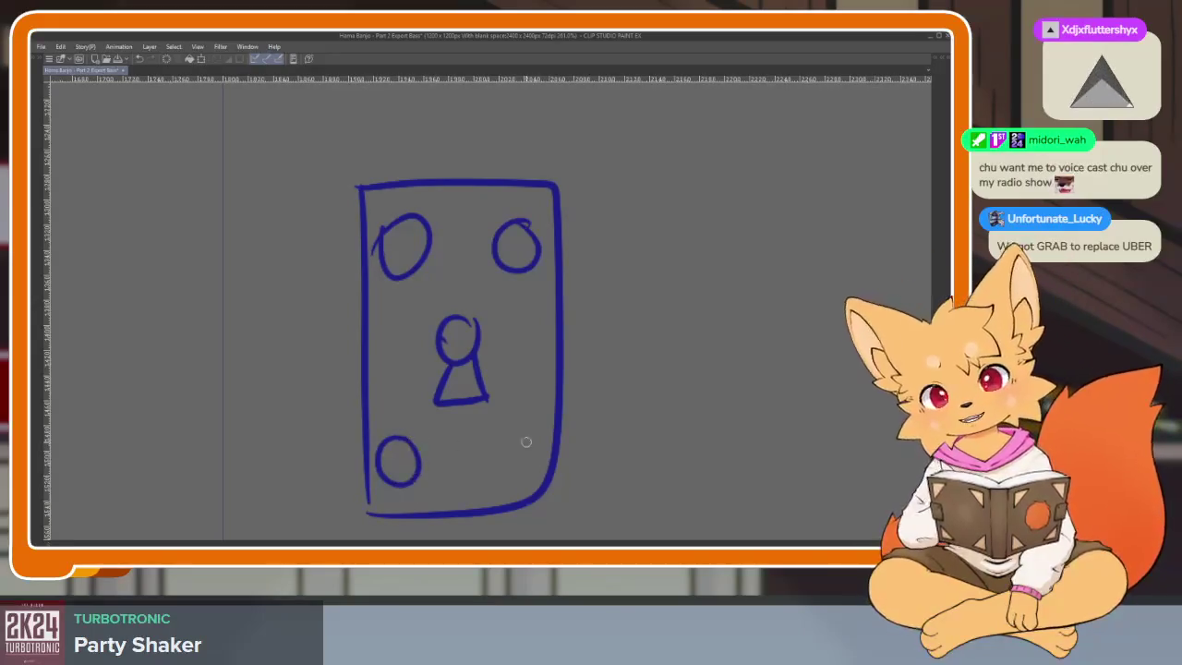
pyautogui.moveTo(519, 431); pyautogui.dragTo(523, 432)
# - Erase the handwritten note and the rectangle doodle
pyautogui.scroll(-2, 638, 413)
pyautogui.scroll(-2, 609, 391)
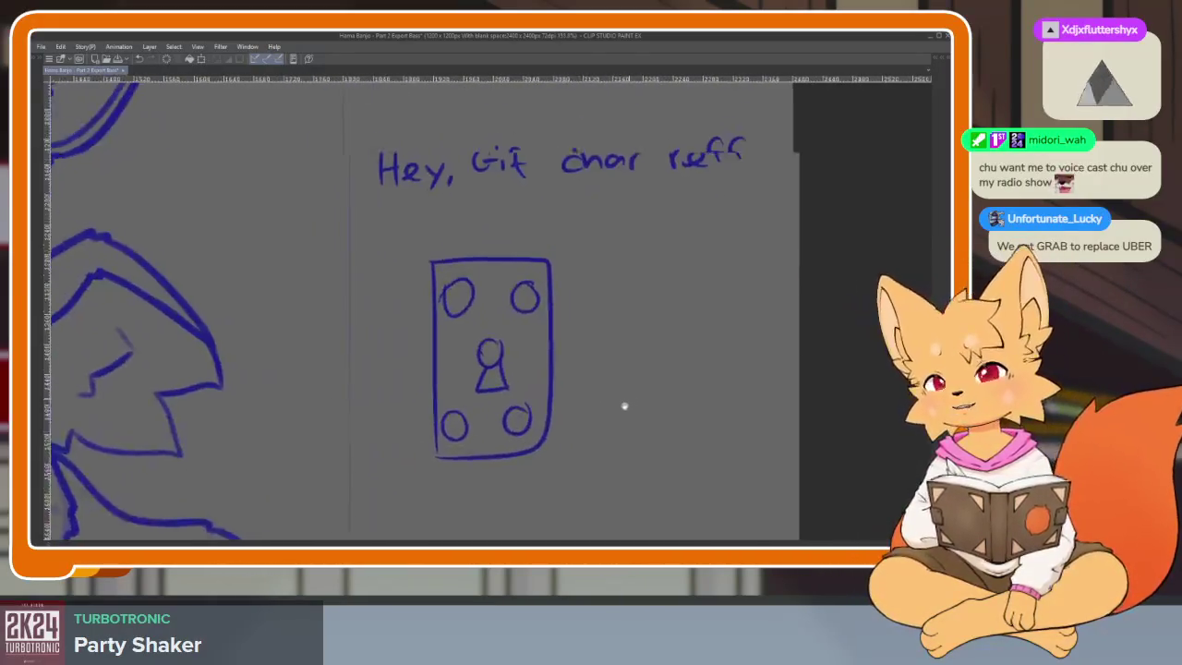
pyautogui.scroll(2, 625, 403)
pyautogui.scroll(-1, 545, 277)
pyautogui.scroll(-2, 555, 314)
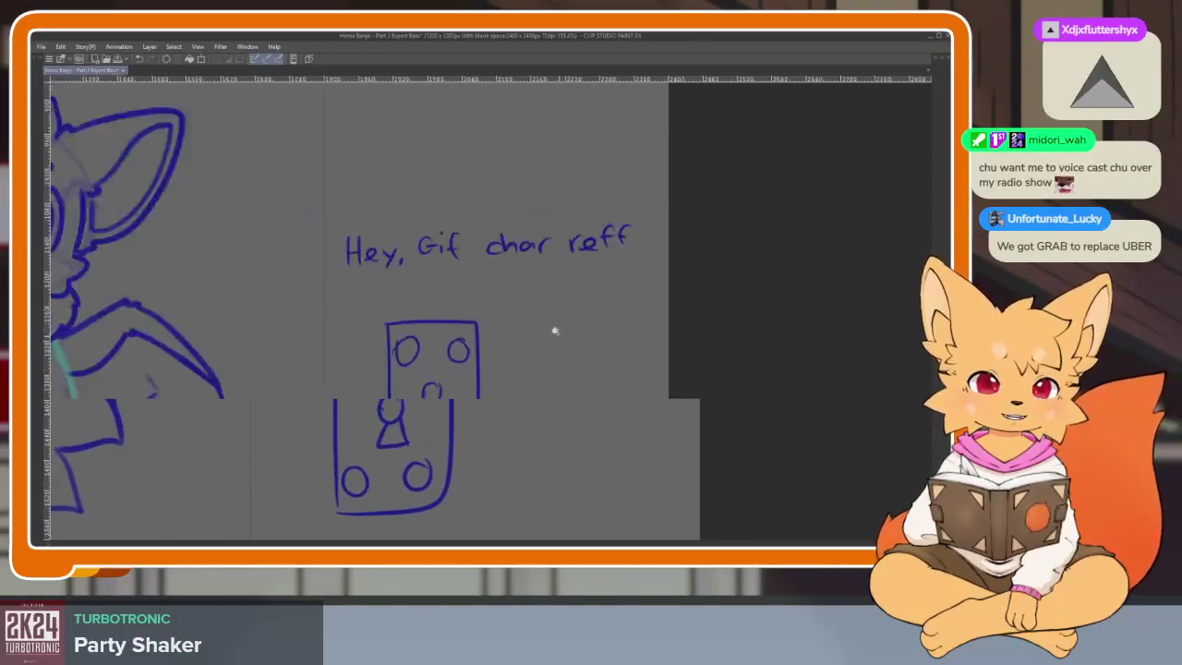
pyautogui.scroll(2, 508, 305)
pyautogui.moveTo(346, 191)
pyautogui.mouseDown()
pyautogui.moveTo(443, 198)
pyautogui.moveTo(449, 330)
pyautogui.moveTo(617, 221)
pyautogui.moveTo(357, 475)
pyautogui.moveTo(425, 468)
pyautogui.mouseUp()
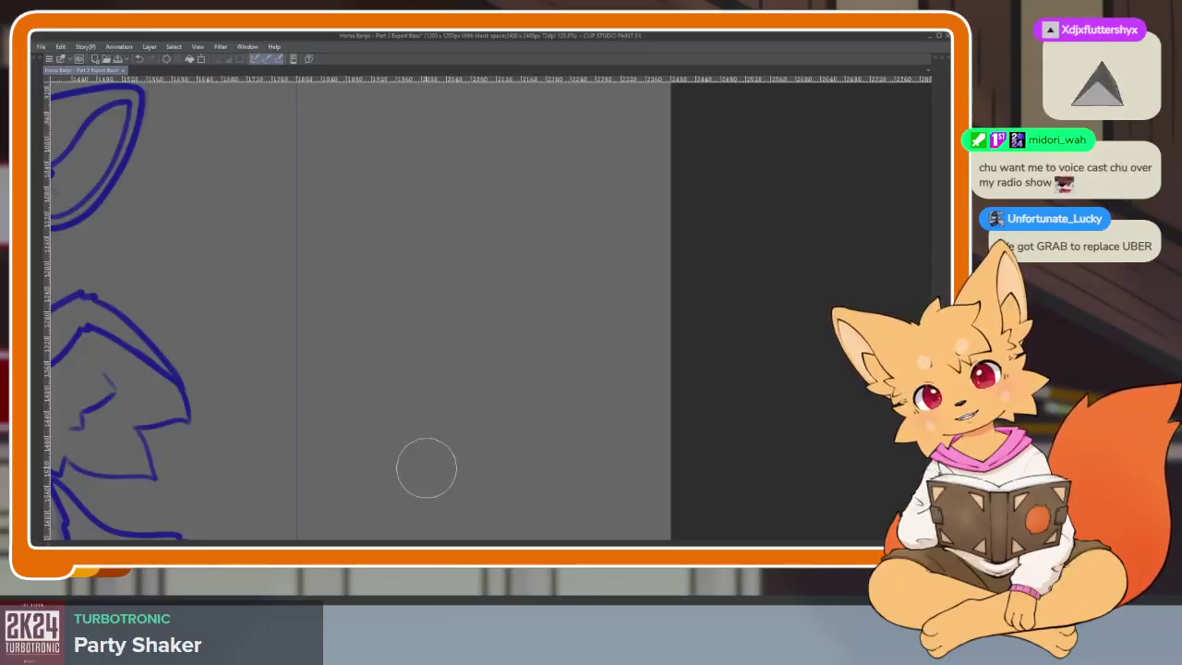
# - Nudge the view of the sketch slightly to the right
pyautogui.scroll(-2, 477, 431)
pyautogui.scroll(1, 587, 342)
pyautogui.moveTo(586, 342); pyautogui.dragTo(605, 347)
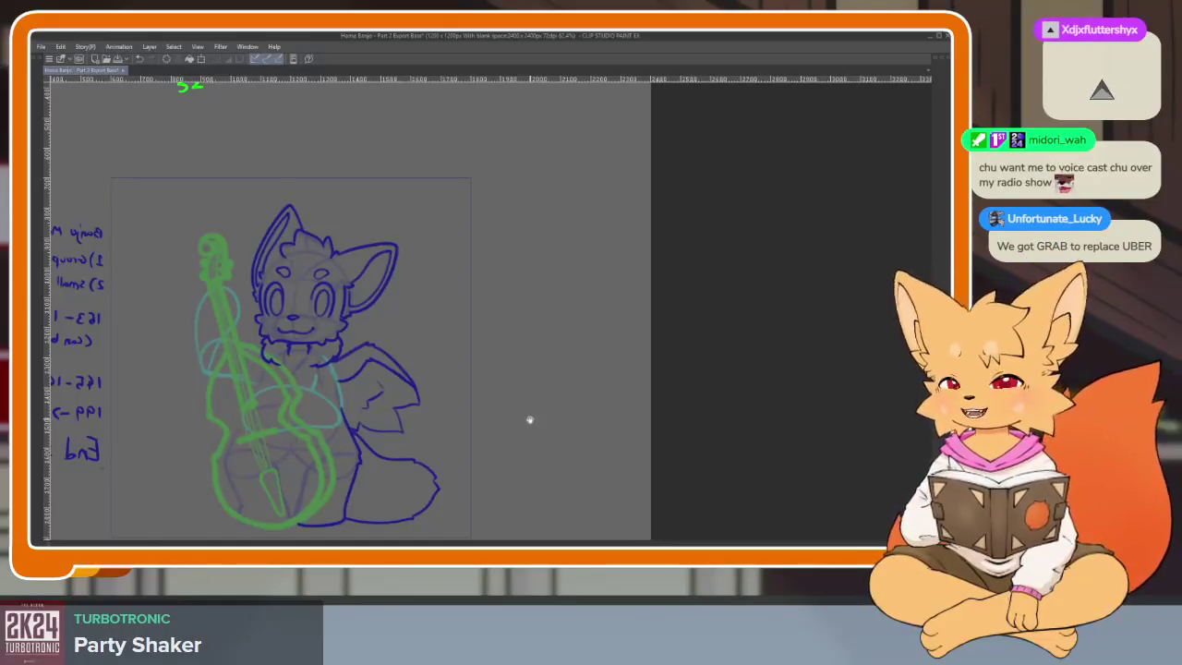
pyautogui.moveTo(529, 420); pyautogui.dragTo(538, 422)
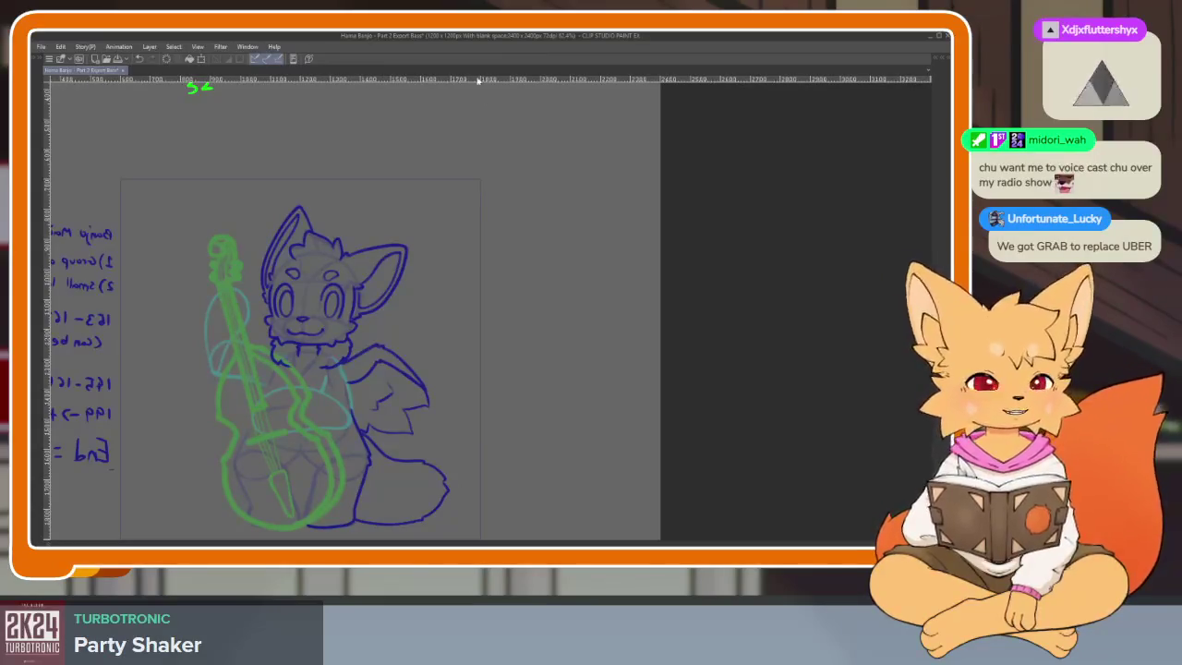
# - Zoom out to see the full sketch with its notes and restore the hidden panels
pyautogui.scroll(-3, 422, 431)
pyautogui.scroll(4, 462, 425)
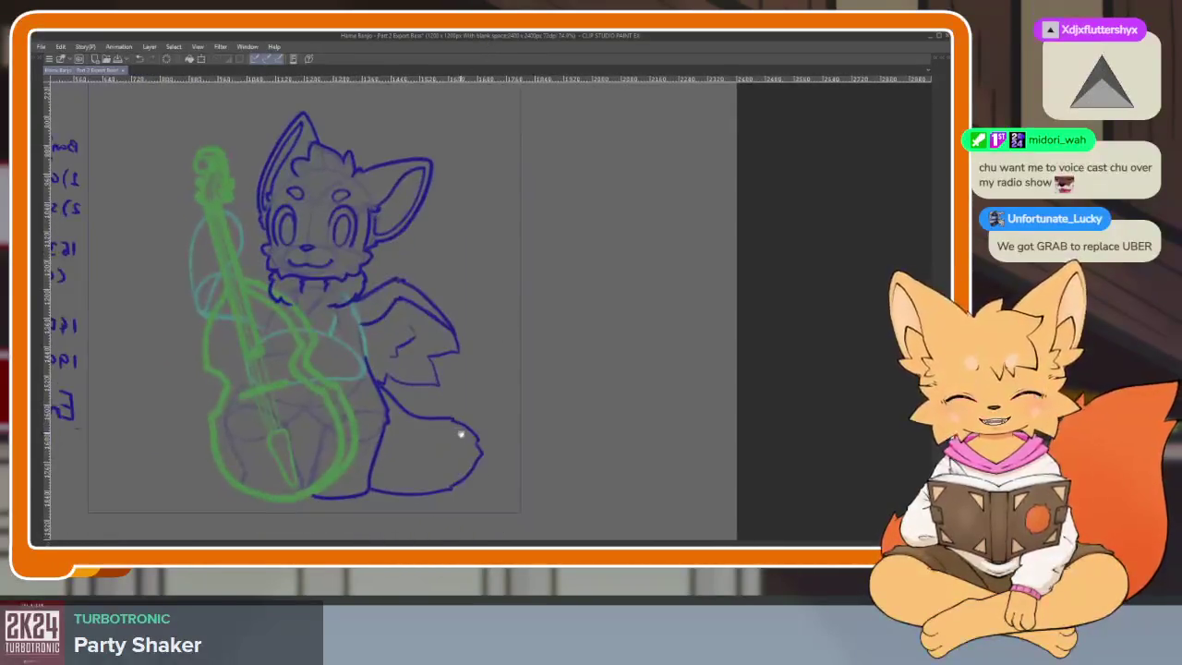
pyautogui.scroll(-2, 478, 425)
pyautogui.scroll(-1, 605, 394)
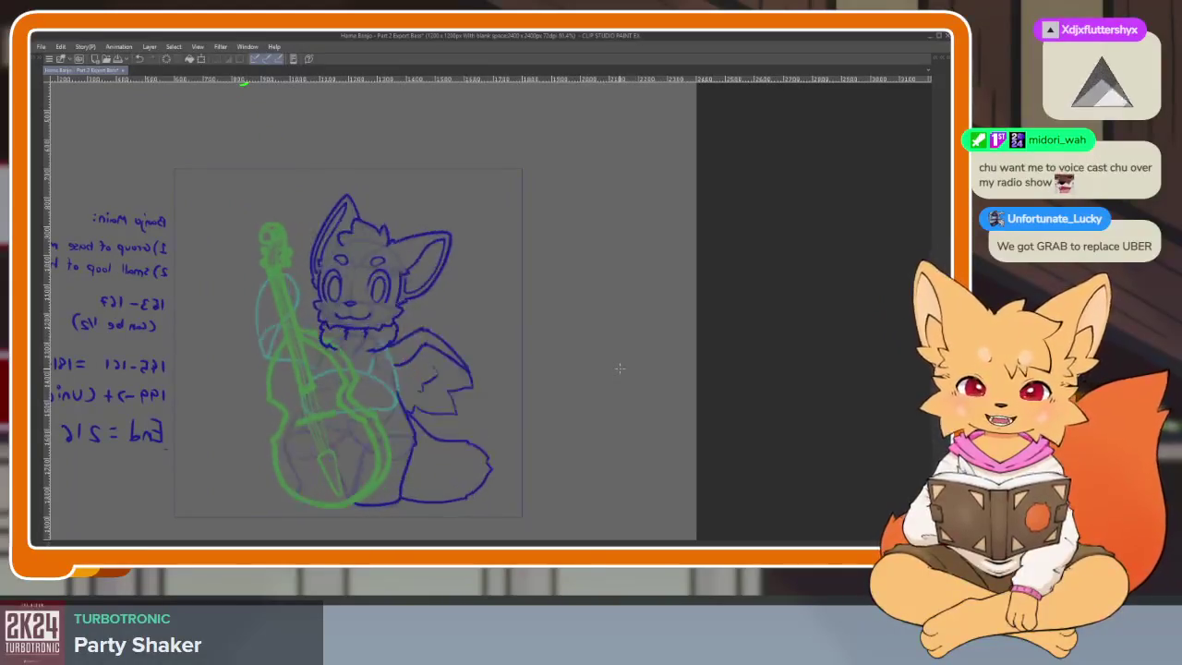
pyautogui.hotkey('ctrl', 'z')
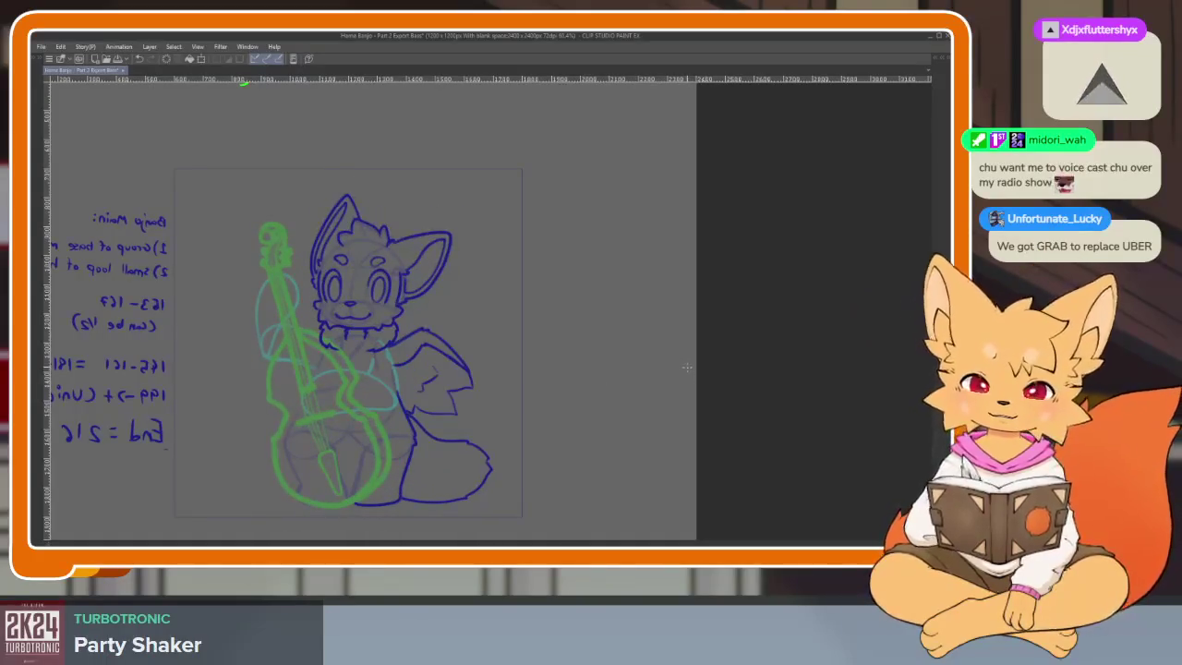
pyautogui.press('Tab')
pyautogui.scroll(-2, 882, 341)
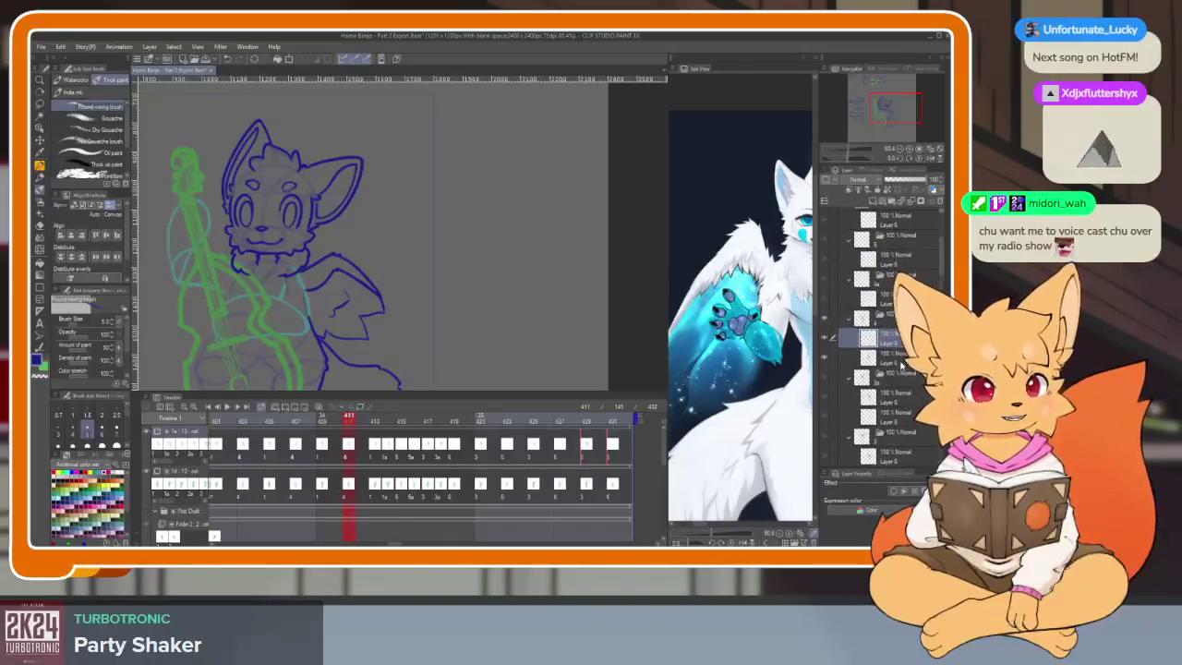
# - Select the animation cel layer in the Layer palette and change one of its layer options
pyautogui.click(887, 338)
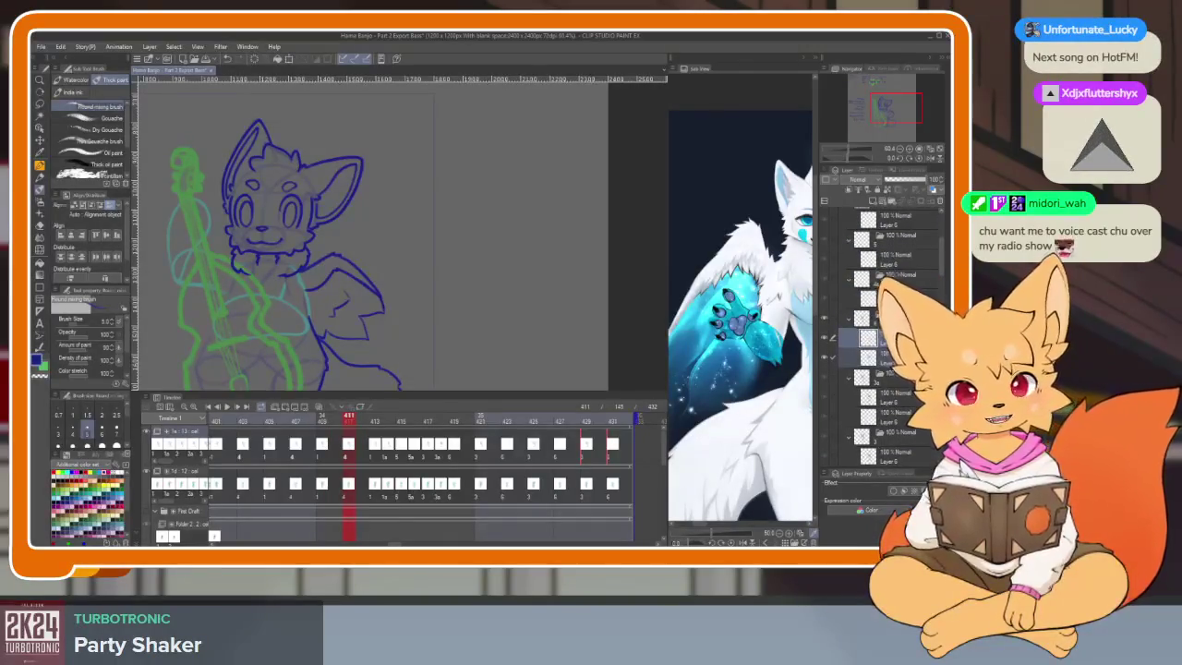
pyautogui.rightClick(872, 338)
pyautogui.click(883, 185)
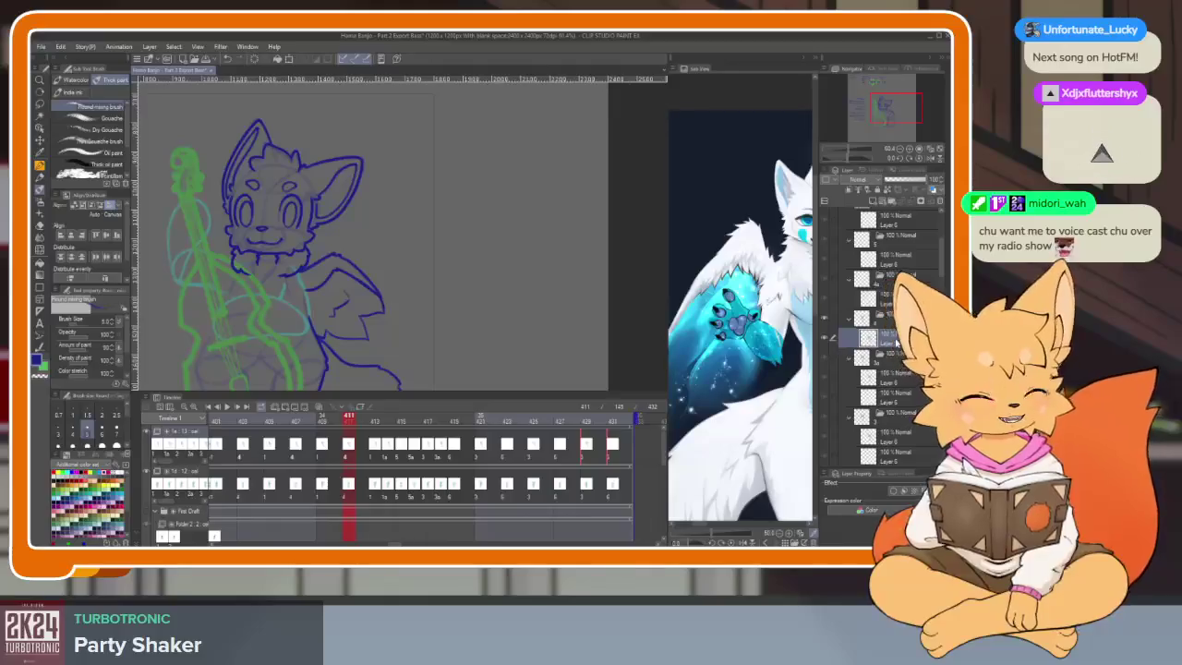
pyautogui.scroll(3, 887, 369)
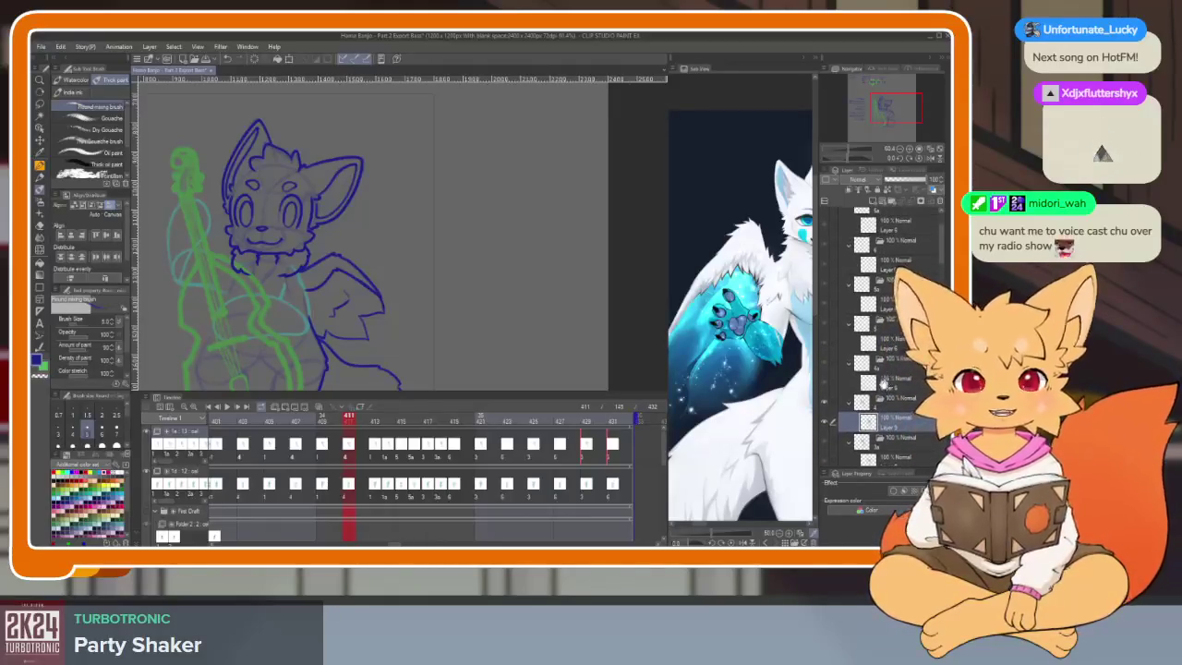
pyautogui.click(885, 397)
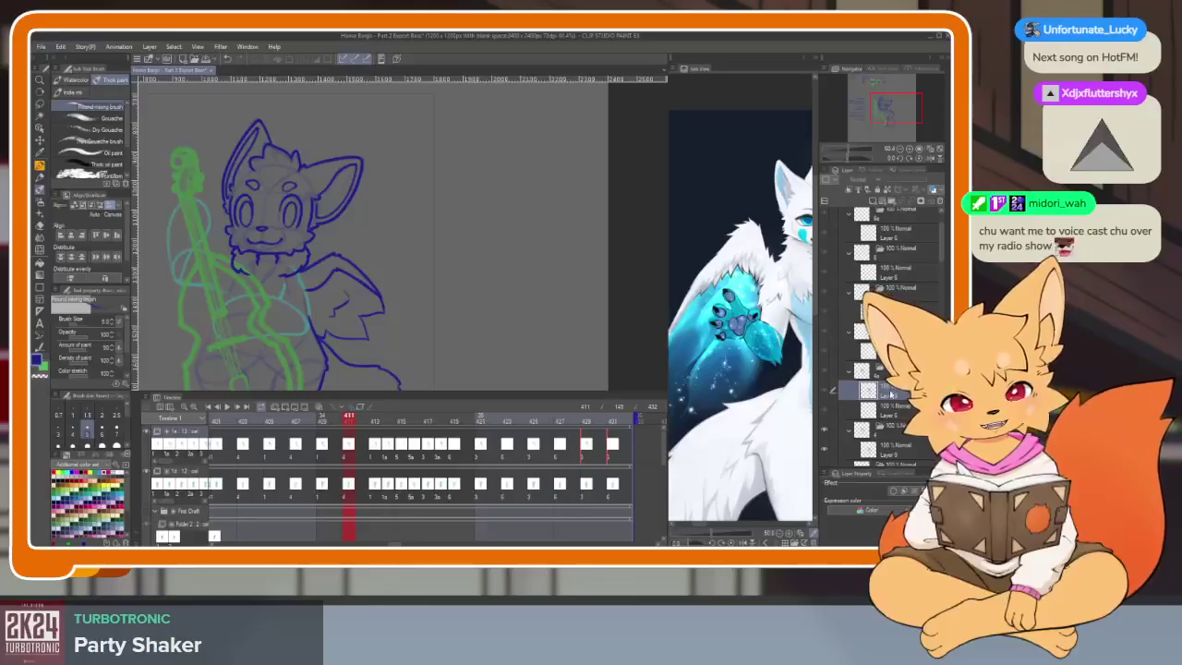
pyautogui.click(901, 406)
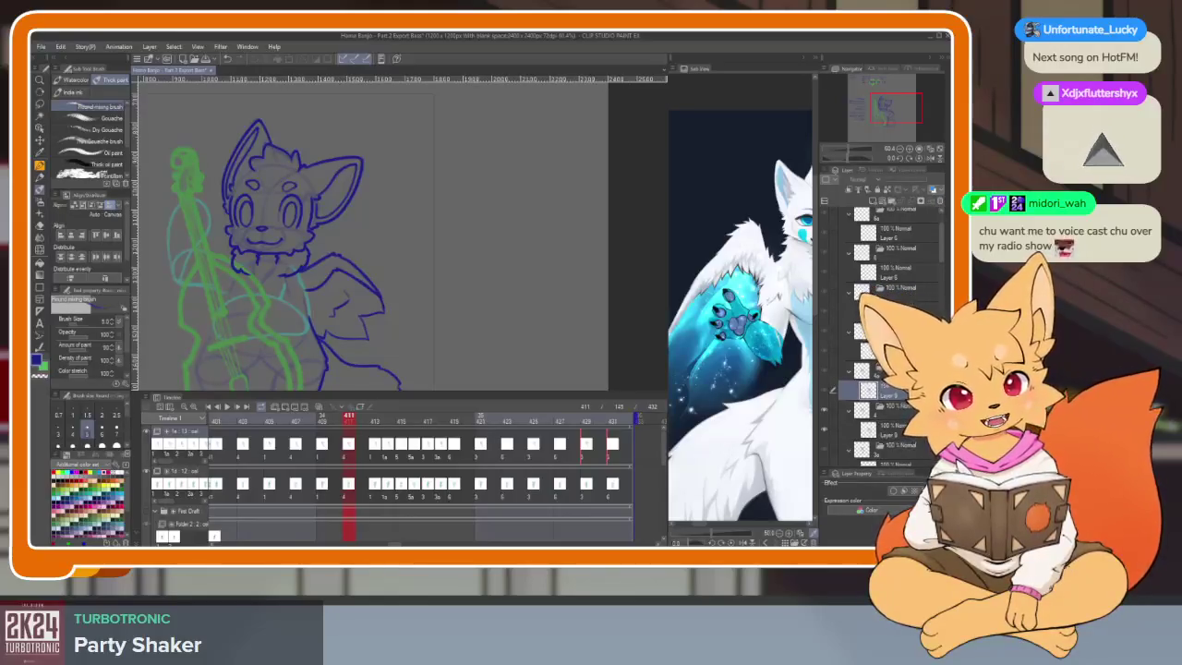
# - Review the line art on timeline frame 418, then on frame 415
pyautogui.click(892, 390)
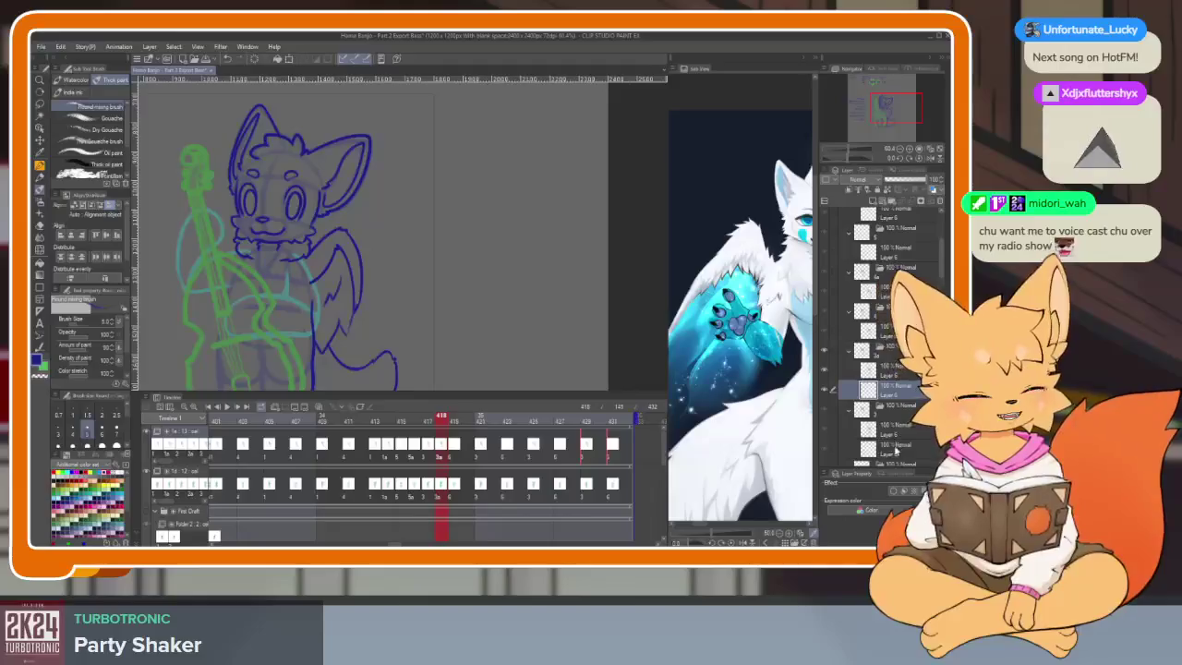
pyautogui.scroll(-2, 895, 450)
pyautogui.scroll(-2, 895, 450)
pyautogui.scroll(-2, 895, 450)
pyautogui.scroll(-2, 895, 450)
pyautogui.scroll(-2, 904, 368)
pyautogui.scroll(-1, 903, 368)
pyautogui.scroll(-2, 903, 367)
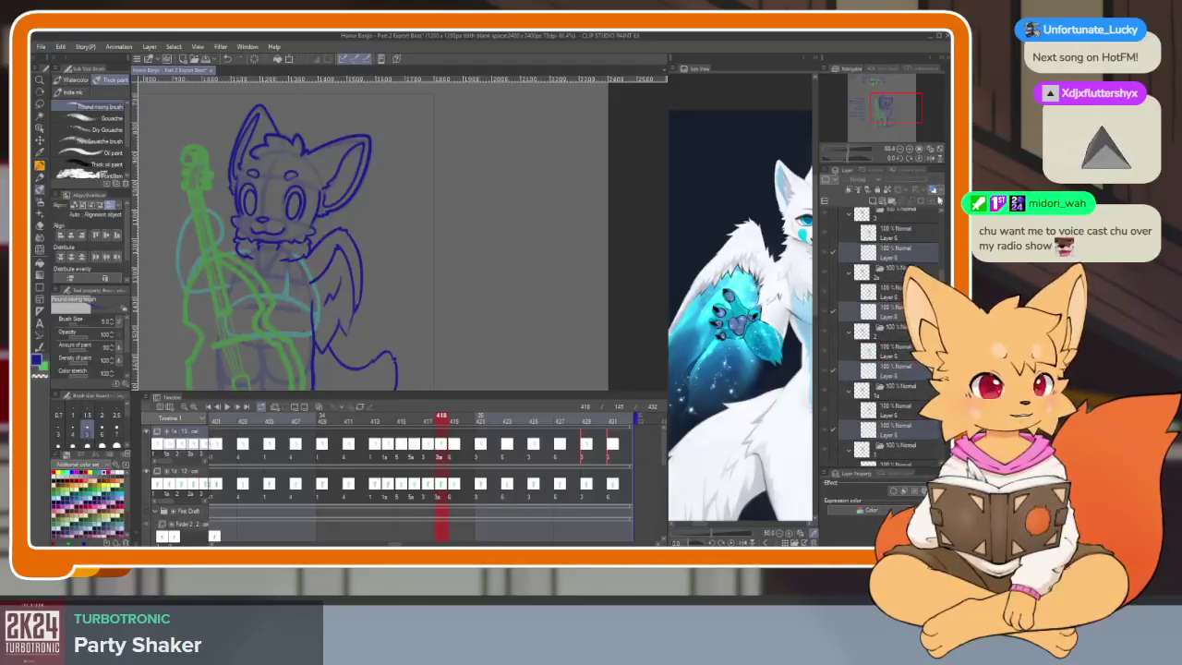
pyautogui.scroll(-2, 894, 277)
pyautogui.scroll(-2, 894, 351)
pyautogui.scroll(-2, 894, 364)
pyautogui.scroll(-1, 895, 366)
pyautogui.scroll(-2, 894, 365)
pyautogui.scroll(-1, 891, 360)
pyautogui.click(885, 354)
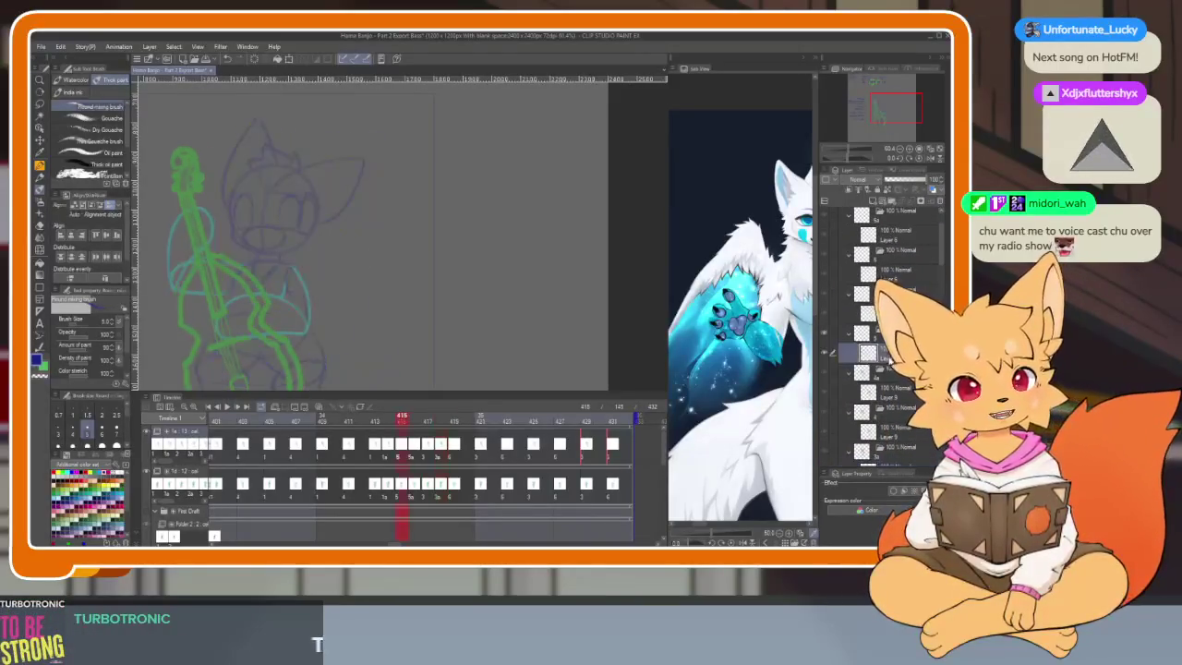
# - Show frame 376 and select Layer 5 to check its dark-blue fox line art
pyautogui.scroll(1, 891, 360)
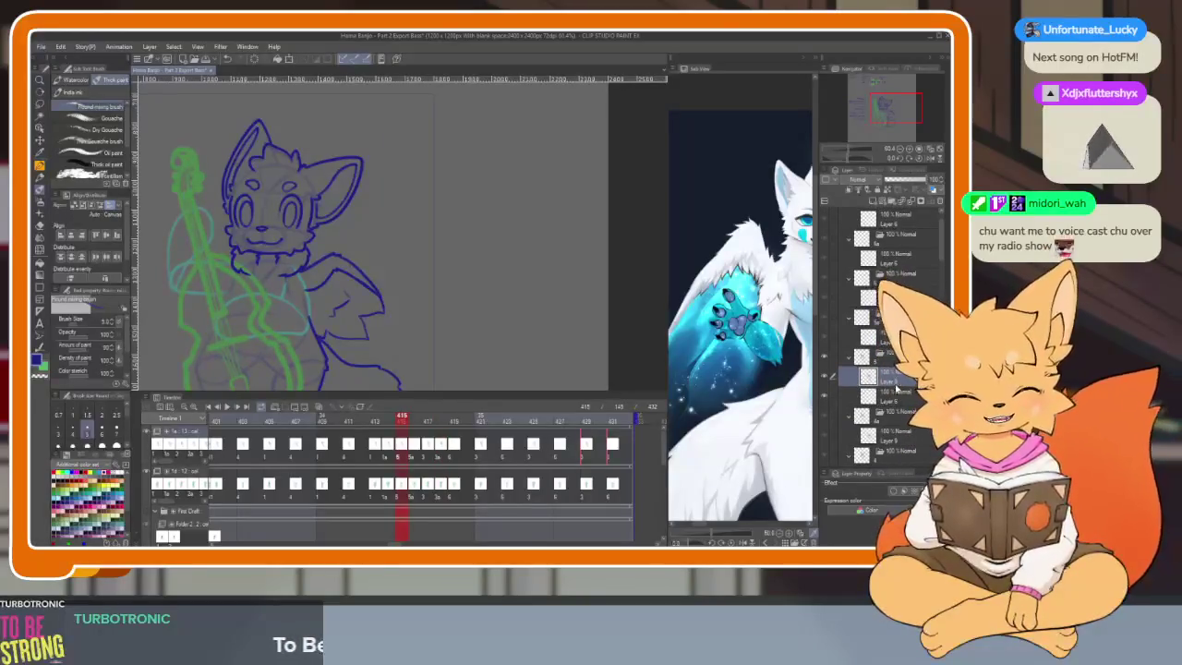
pyautogui.click(898, 260)
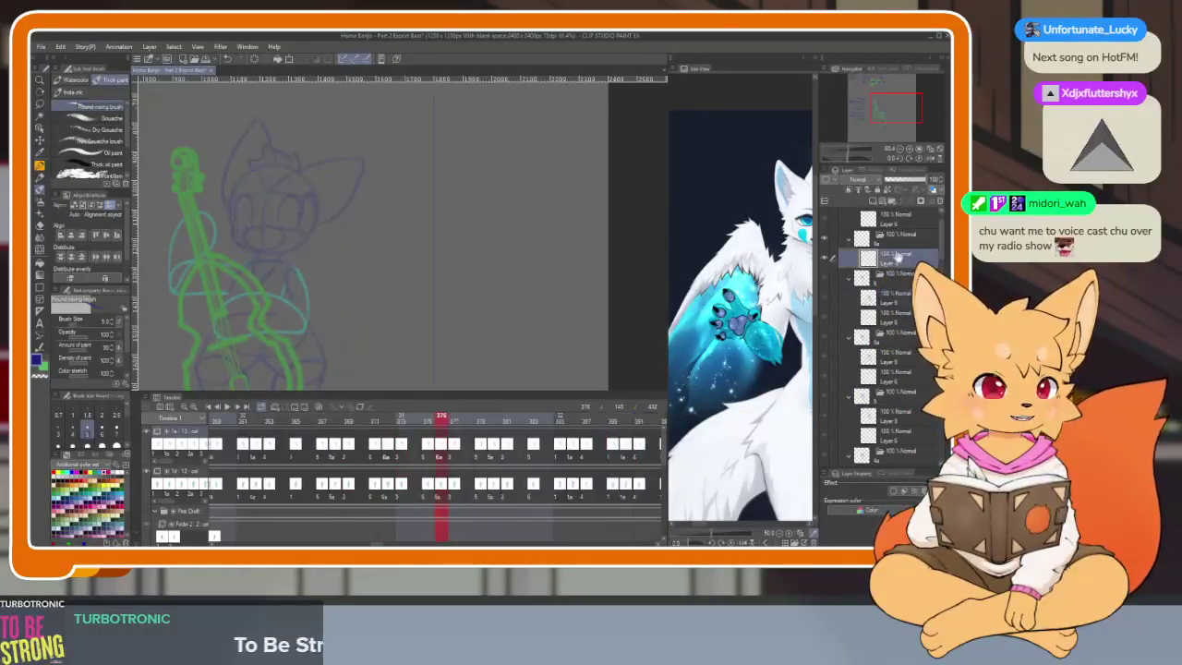
pyautogui.click(887, 279)
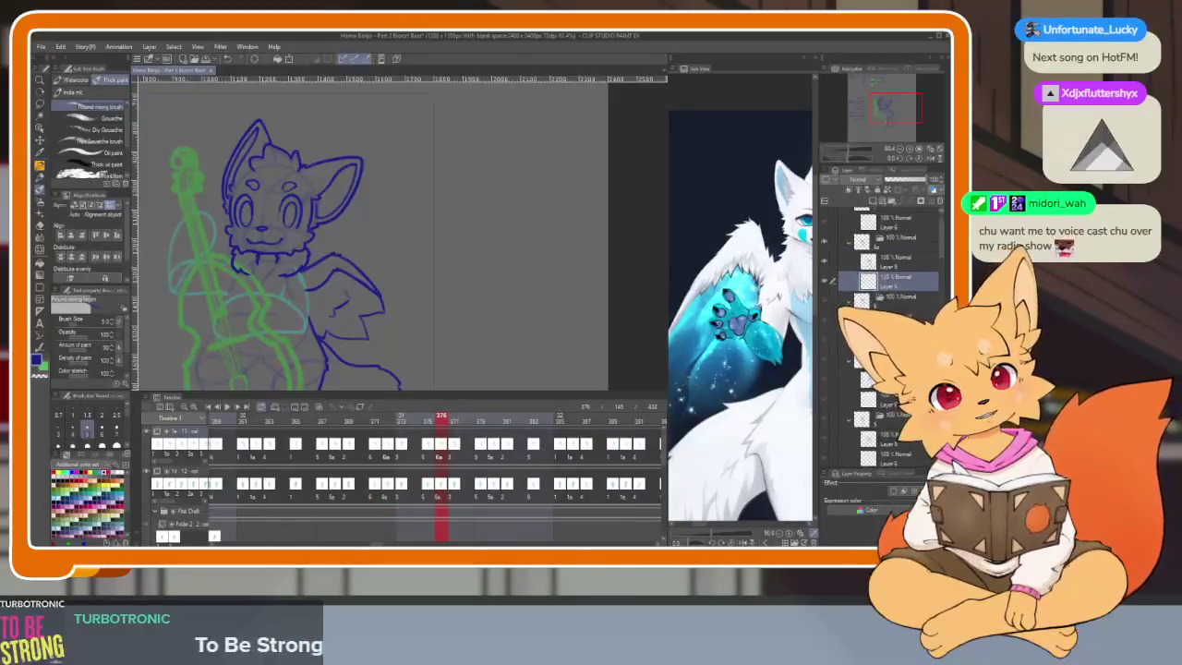
pyautogui.scroll(-2, 904, 389)
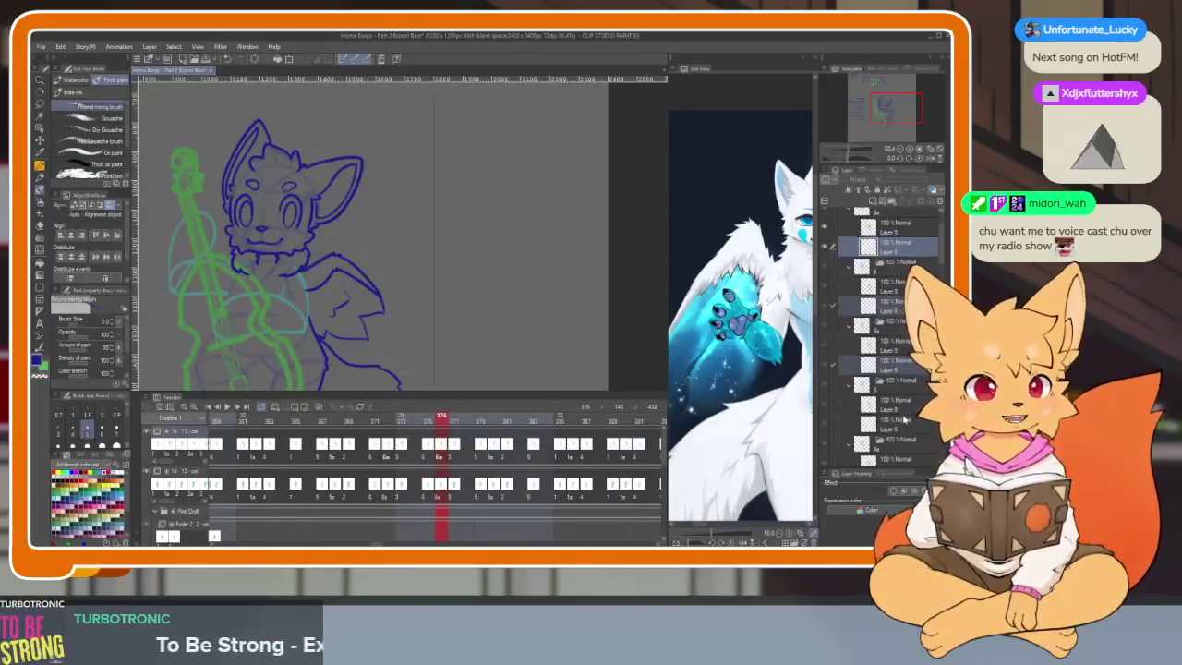
pyautogui.scroll(1, 905, 427)
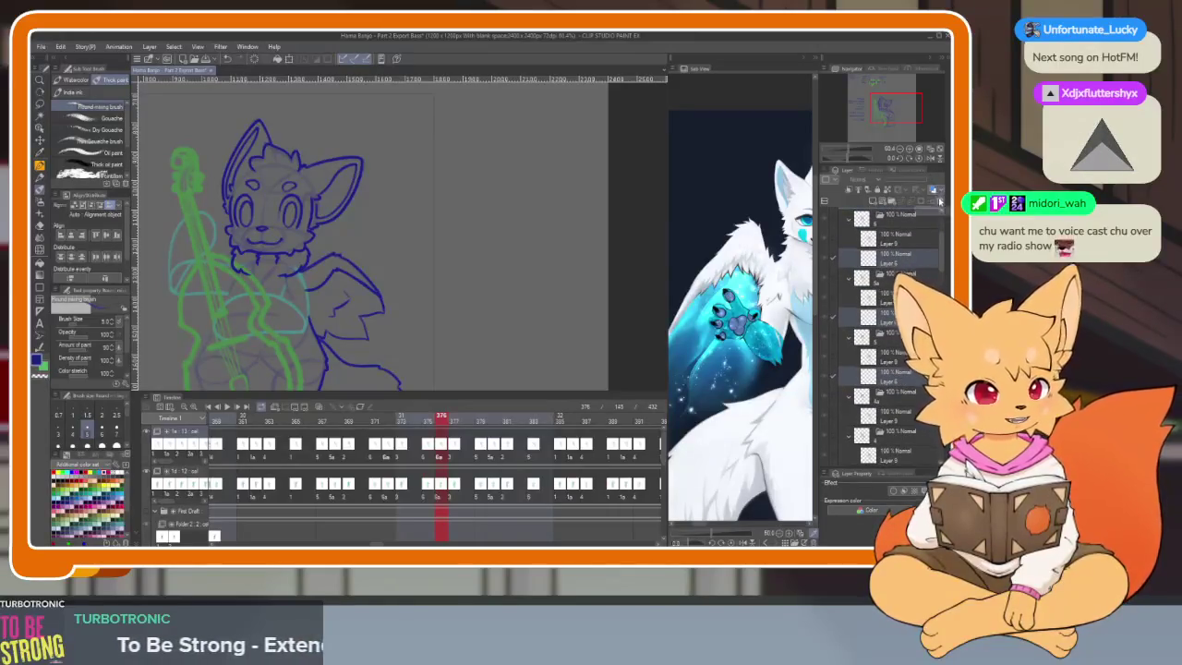
pyautogui.scroll(2, 893, 383)
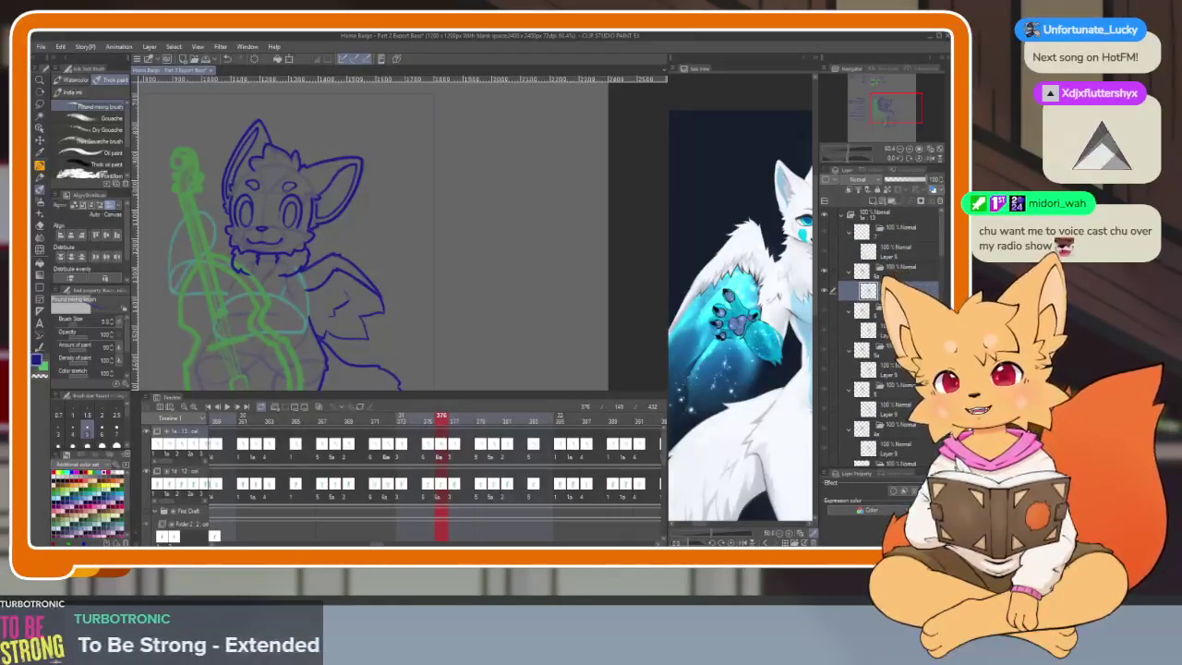